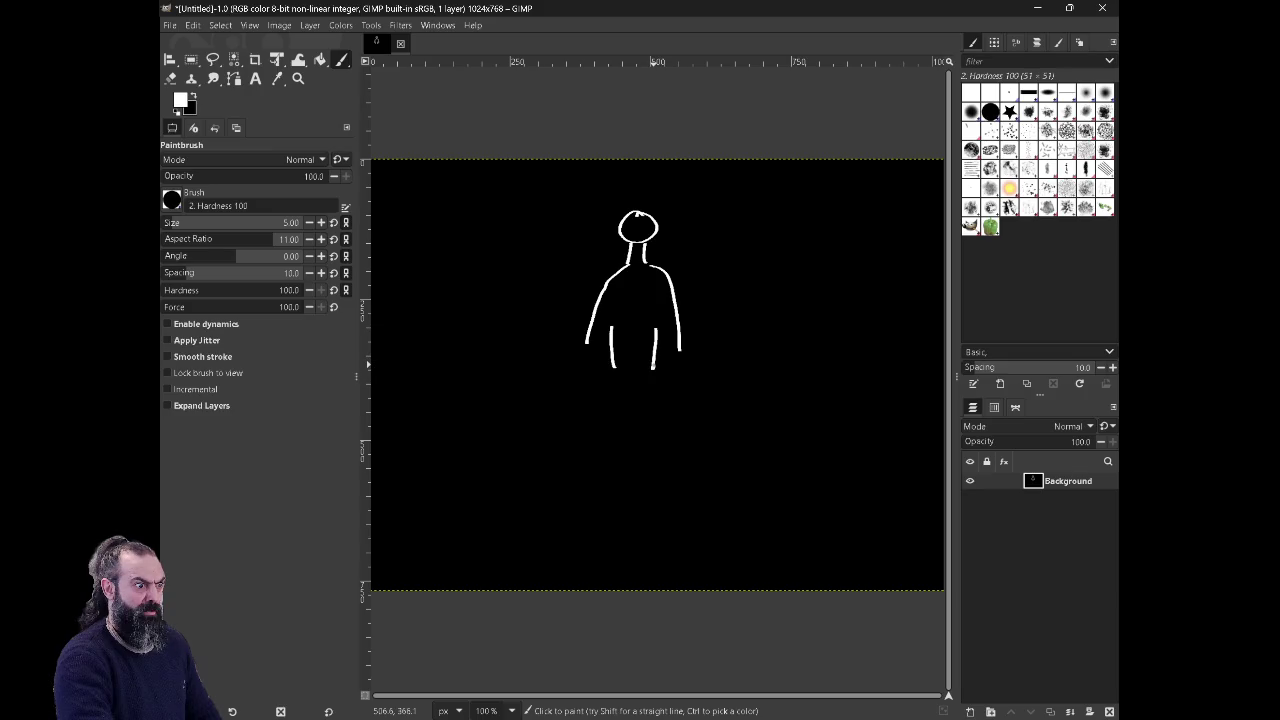
# Step: Paint the two white leg lines below the torso, redoing an overlong right-leg stroke
pyautogui.moveTo(601, 459); pyautogui.dragTo(595, 496)
pyautogui.moveTo(633, 424); pyautogui.dragTo(646, 510)
pyautogui.moveTo(657, 386); pyautogui.dragTo(674, 490)
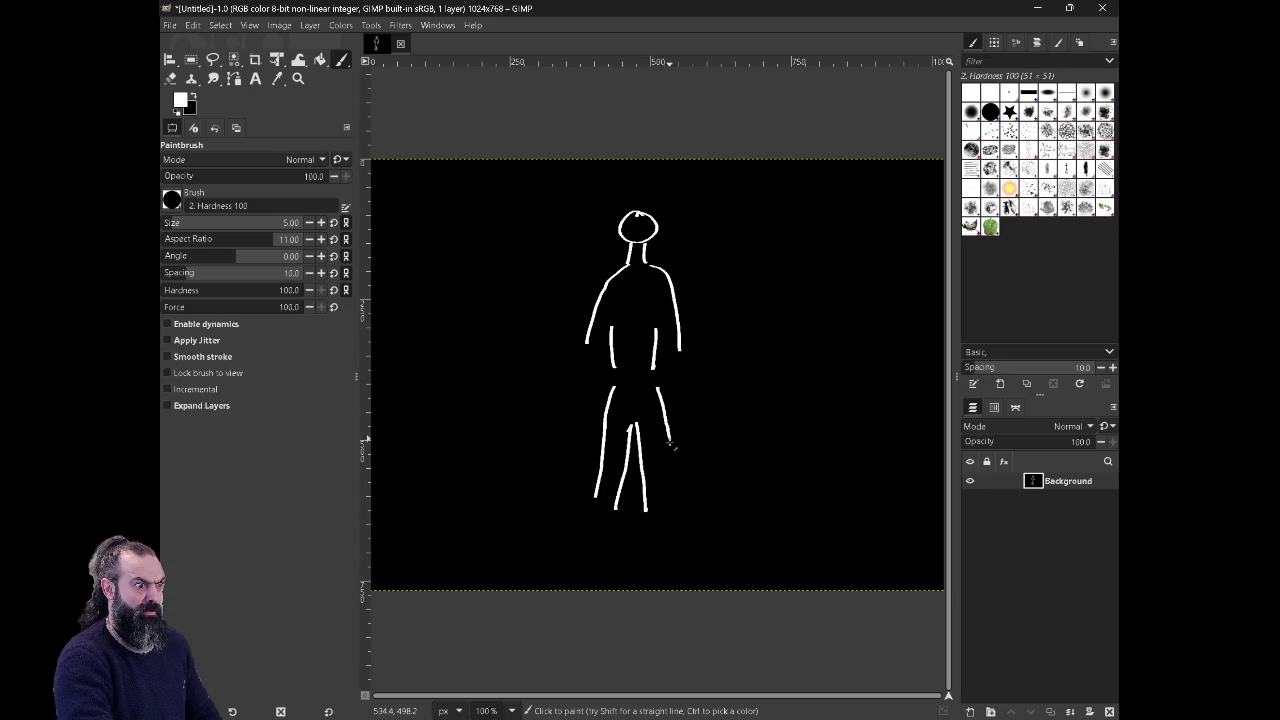
pyautogui.hotkey('ctrl', 'z')
pyautogui.moveTo(656, 390); pyautogui.dragTo(660, 435)
pyautogui.moveTo(655, 388); pyautogui.dragTo(664, 489)
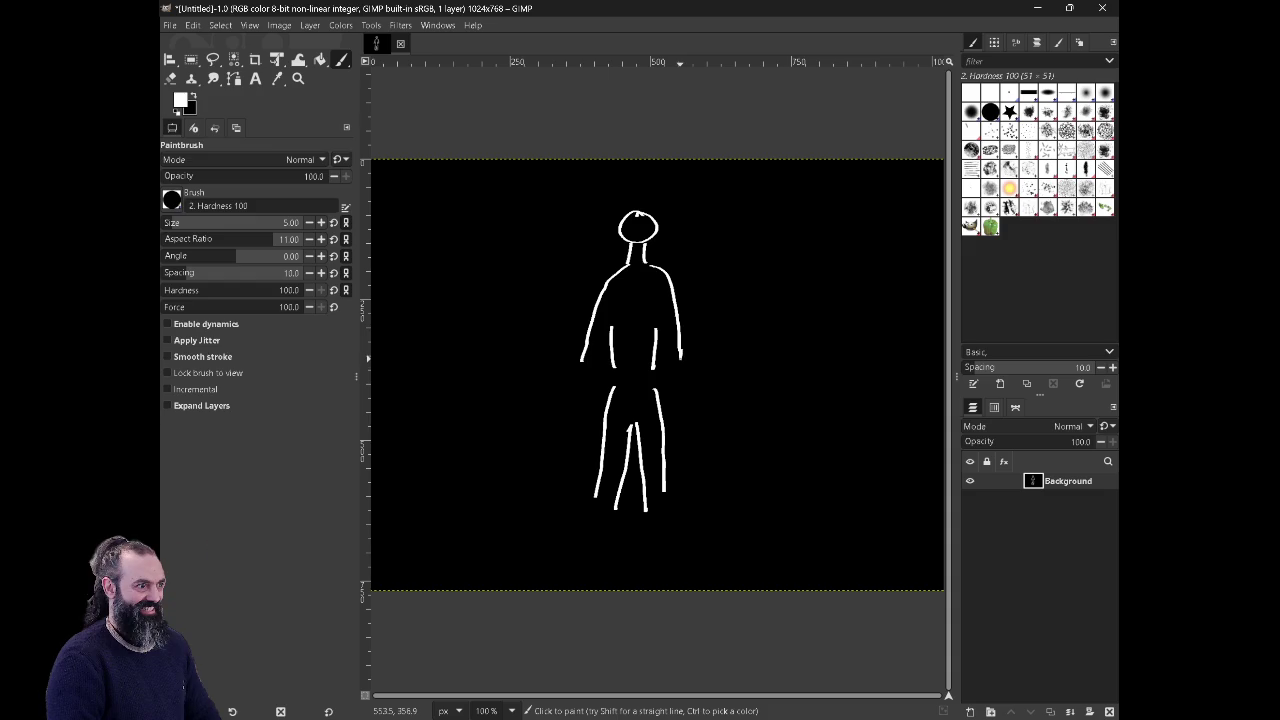
pyautogui.press('b')
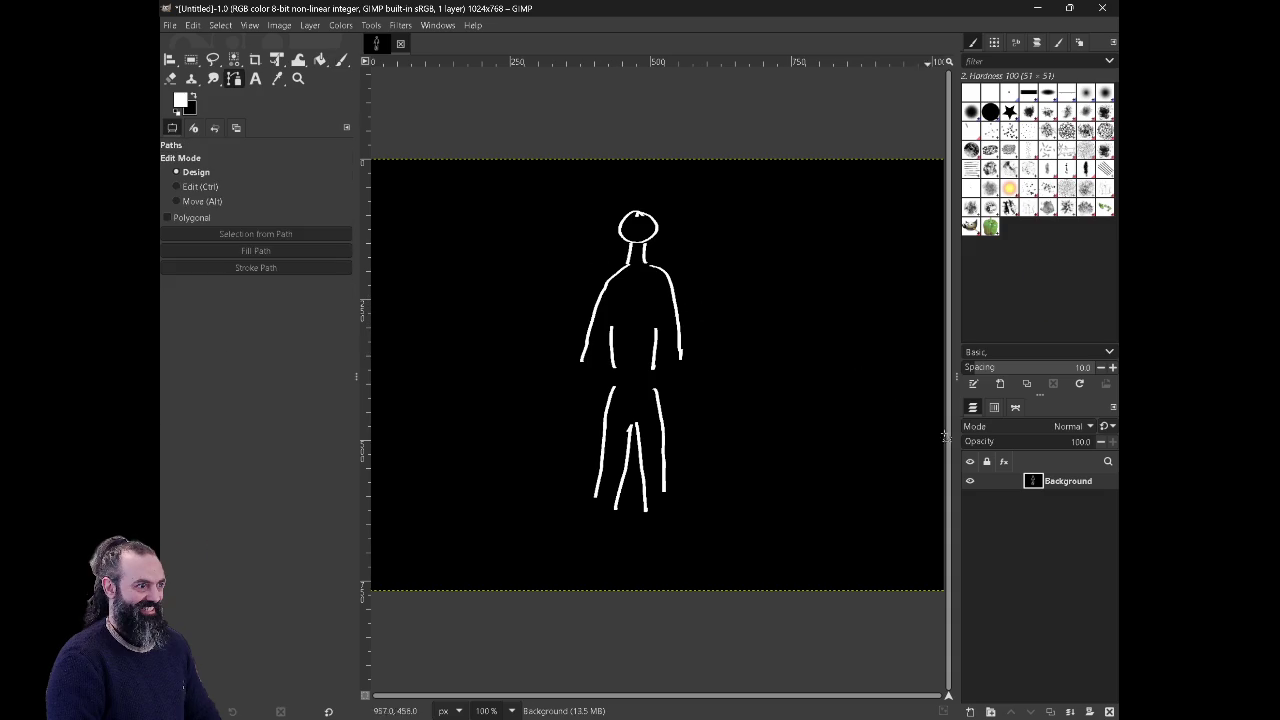
pyautogui.press('ctrl')
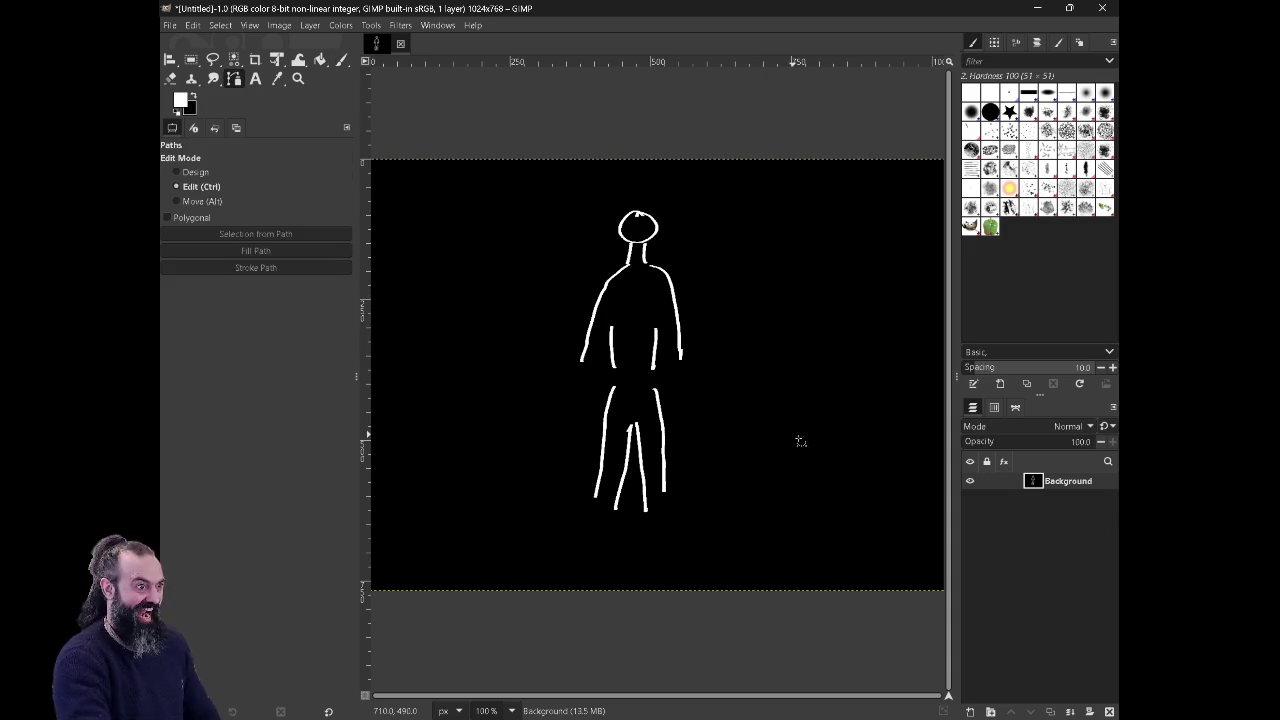
pyautogui.hotkey('ctrl', 'x')
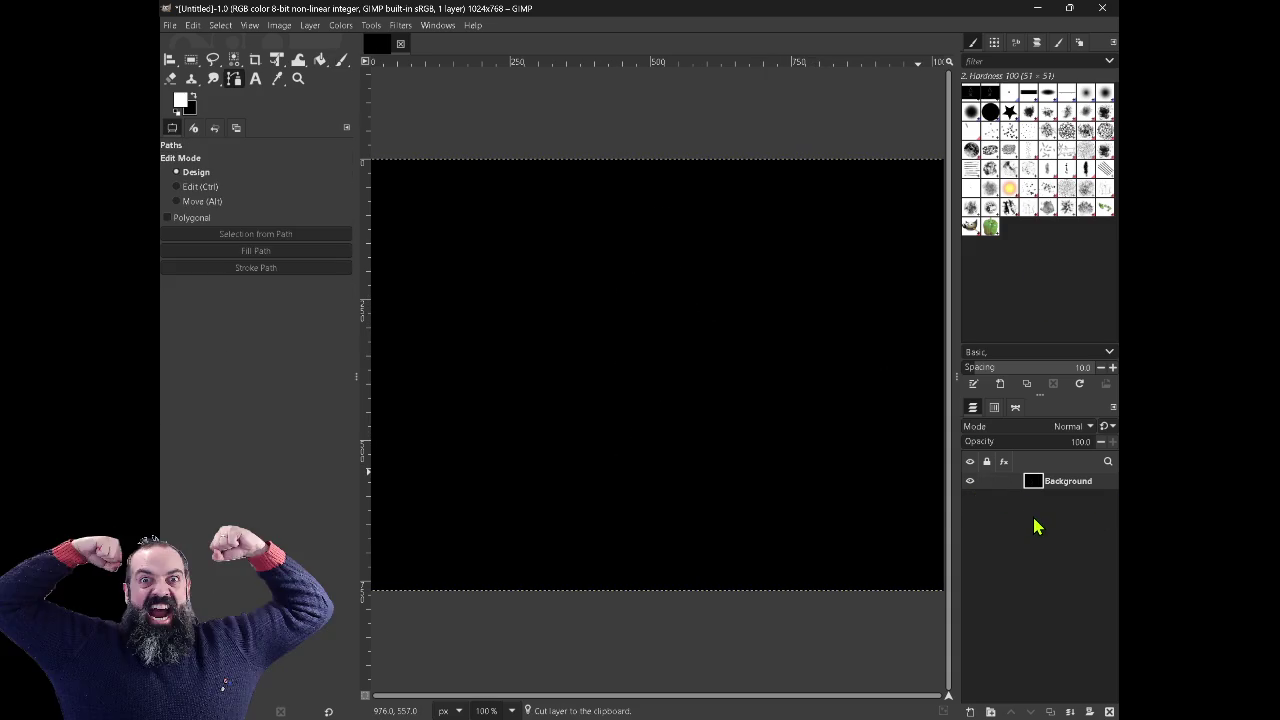
pyautogui.rightClick(1036, 527)
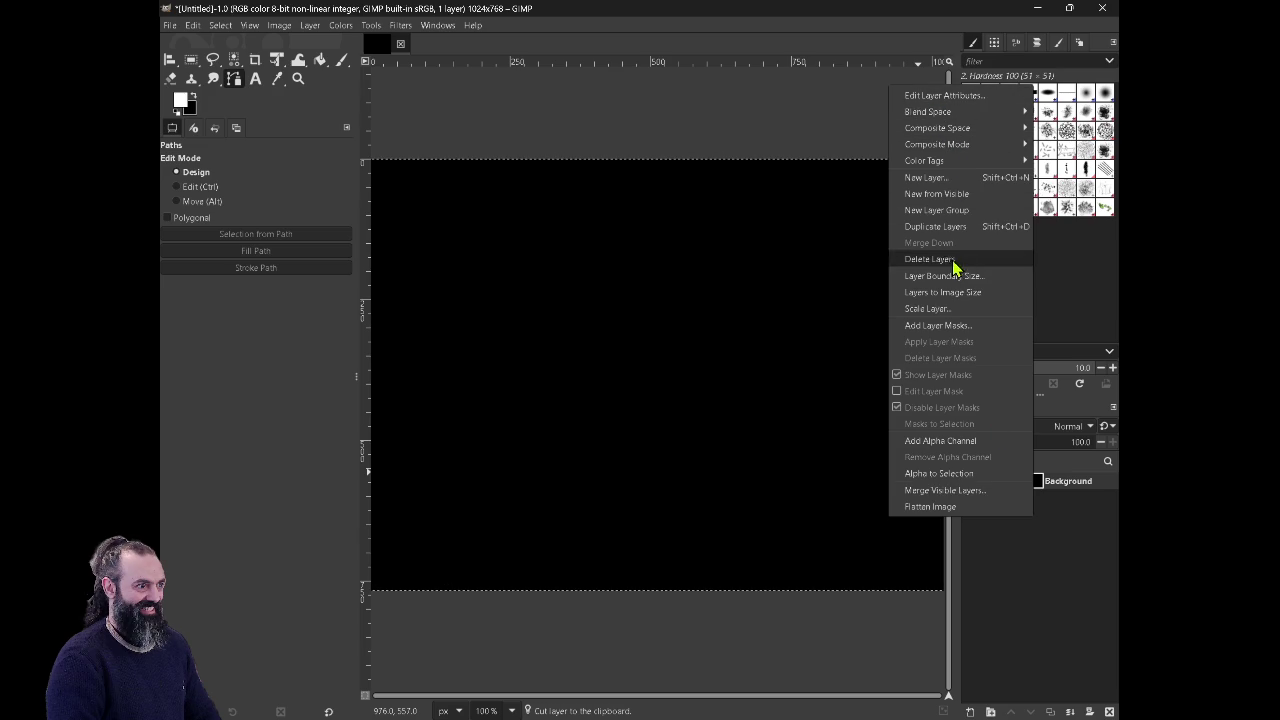
pyautogui.click(980, 177)
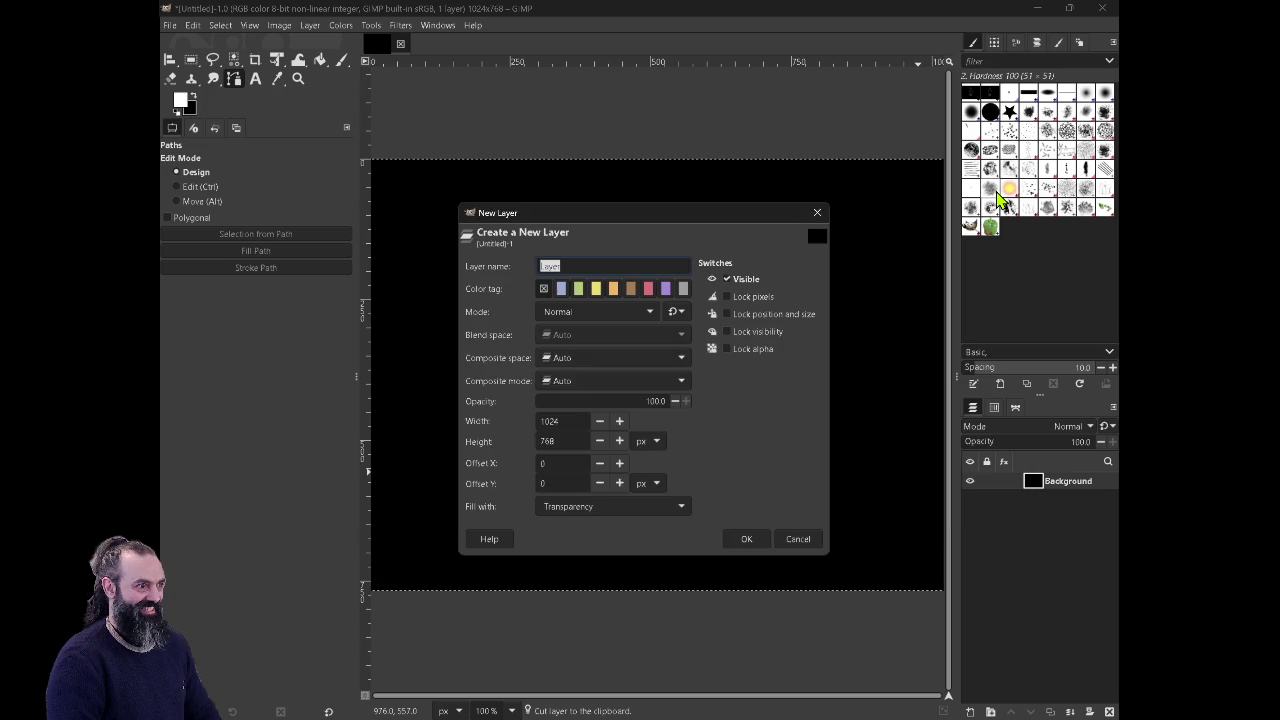
pyautogui.write('body')
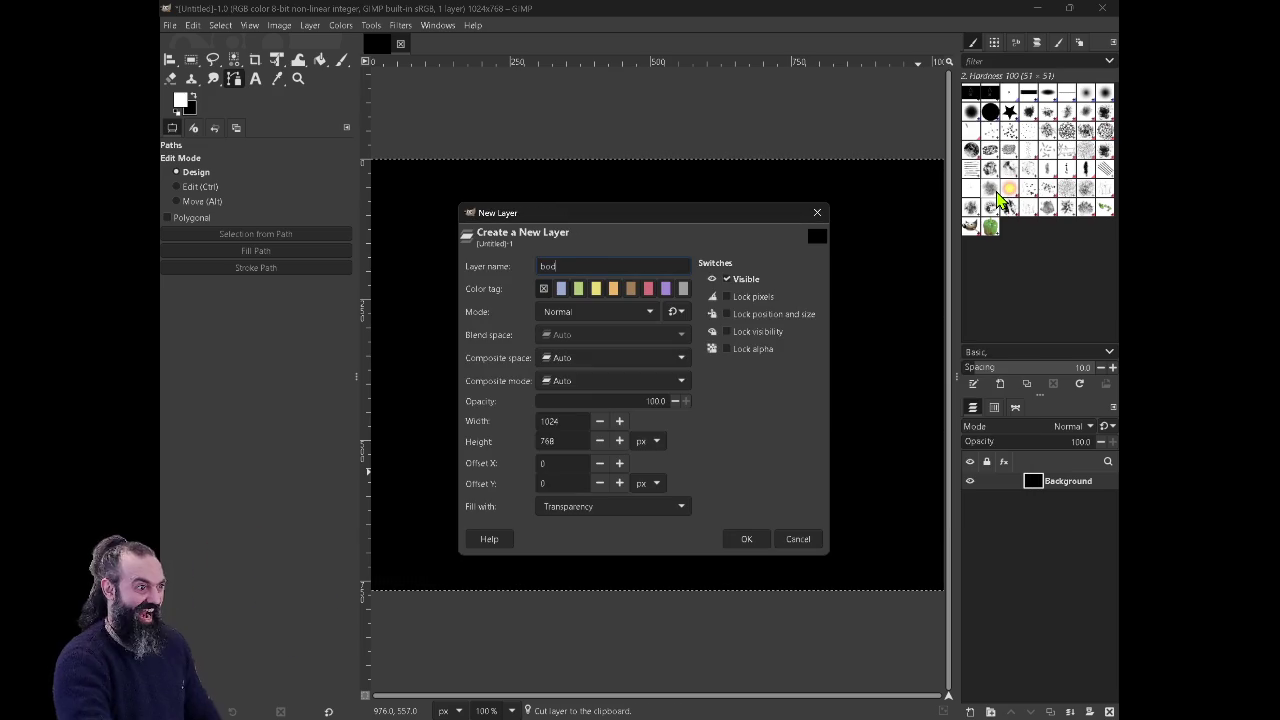
pyautogui.press('Return')
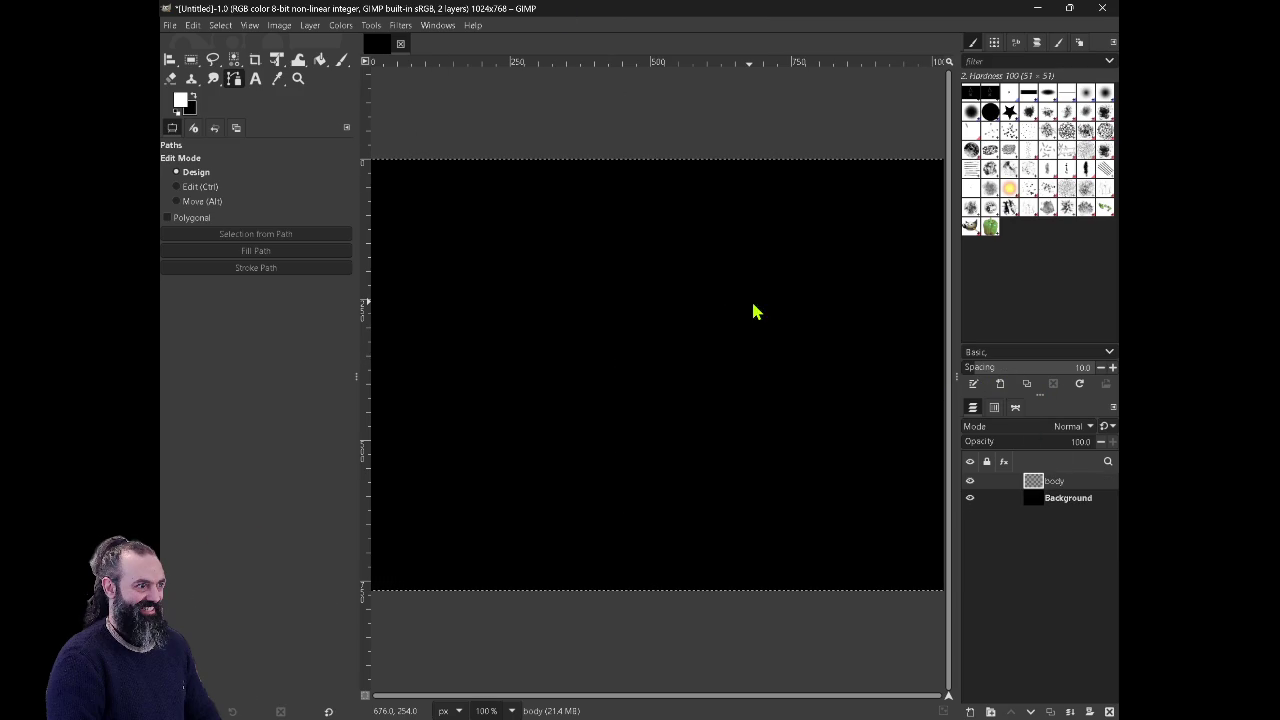
pyautogui.rightClick(751, 305)
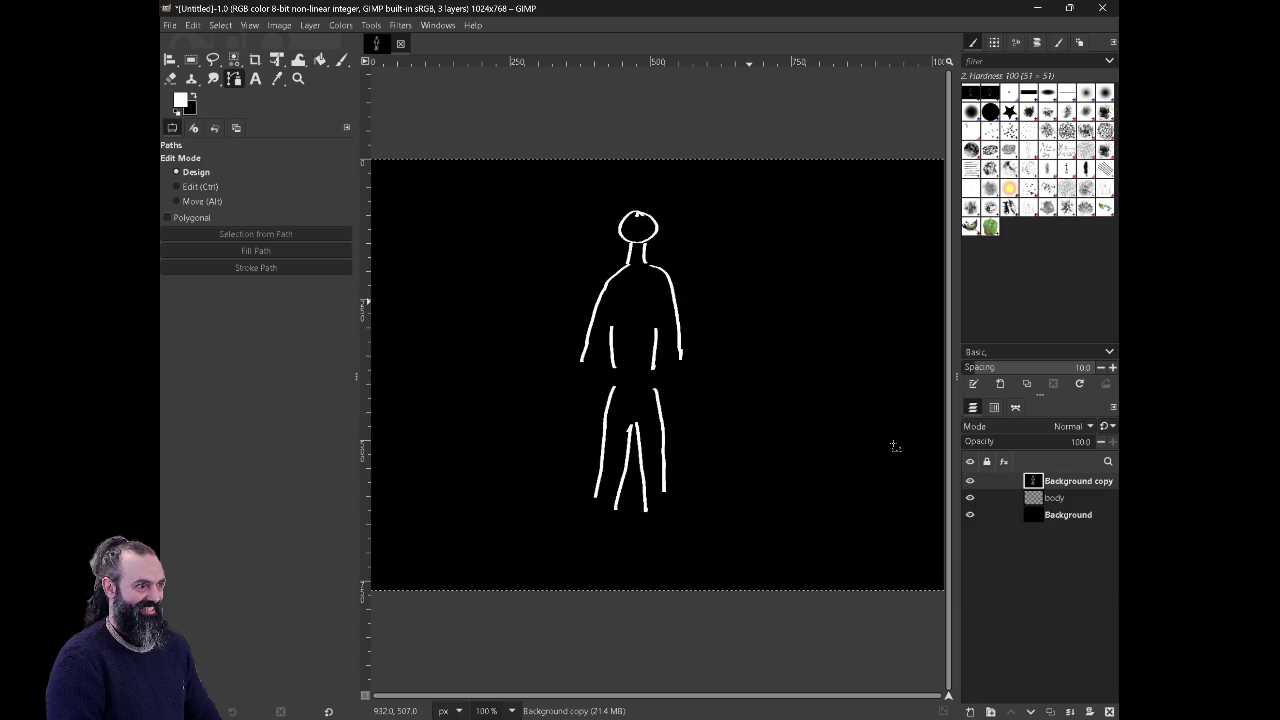
pyautogui.rightClick(1048, 506)
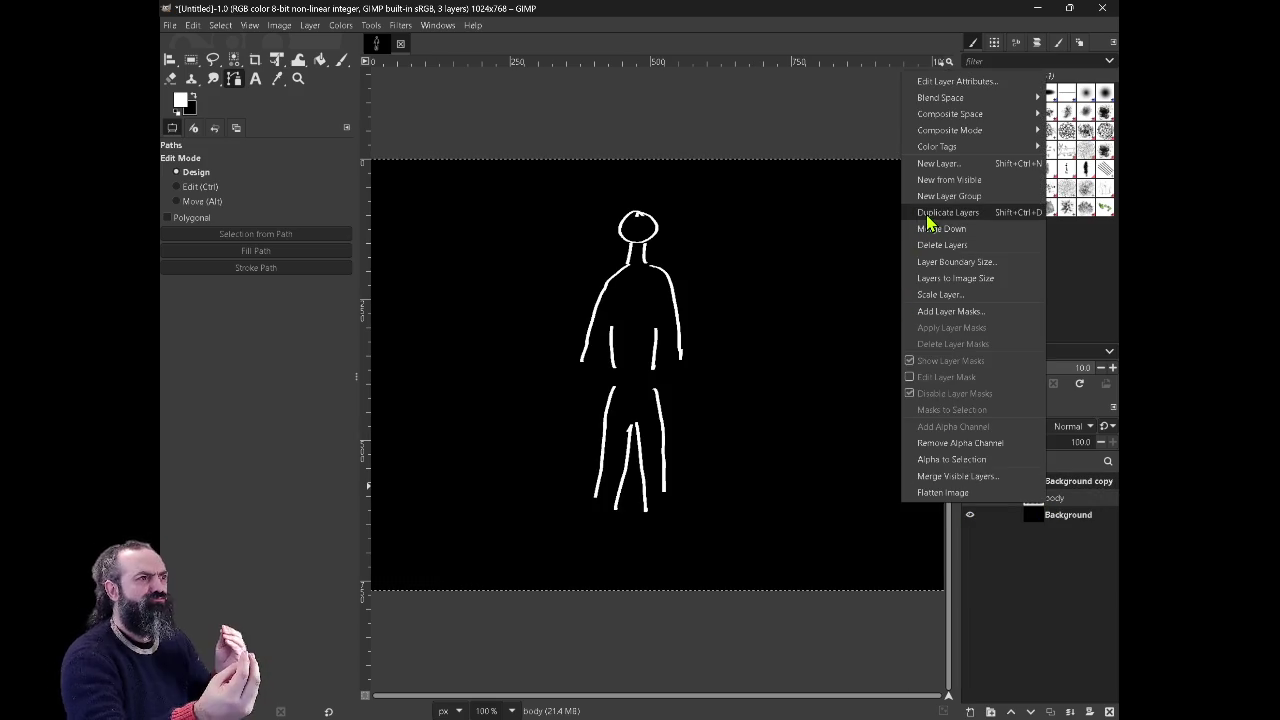
pyautogui.press('Escape')
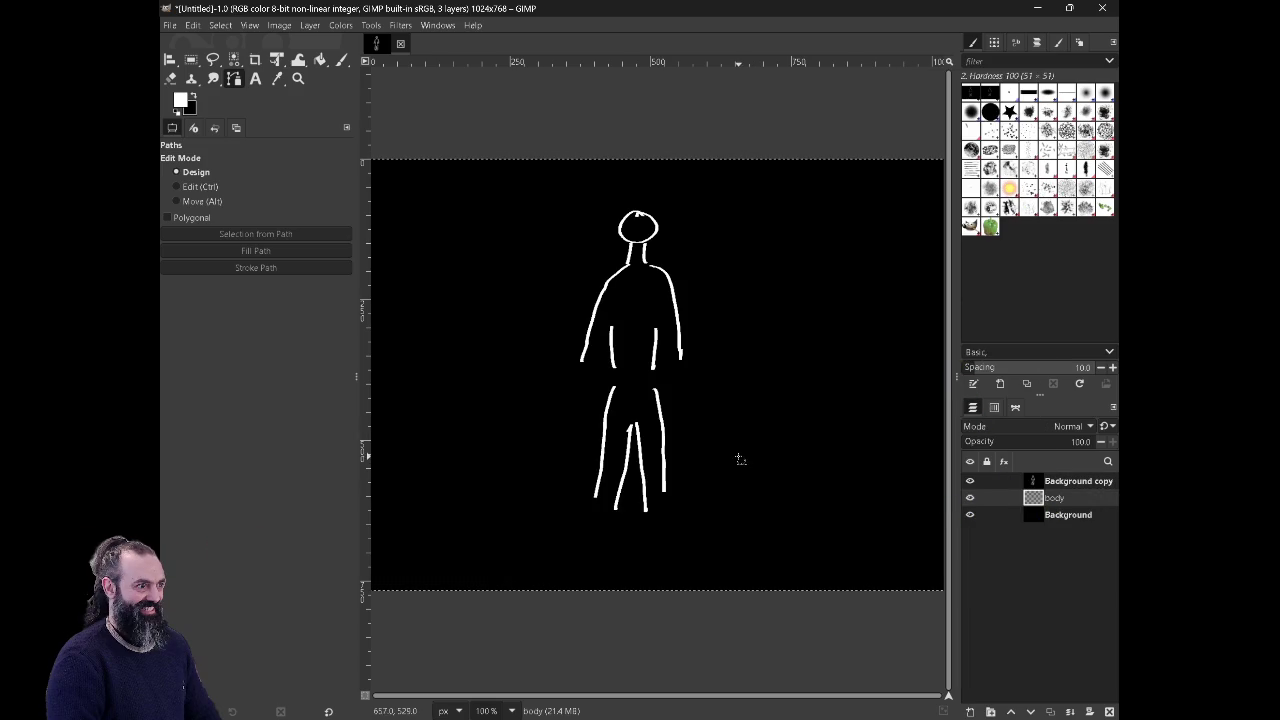
pyautogui.hotkey('ctrl', 'z')
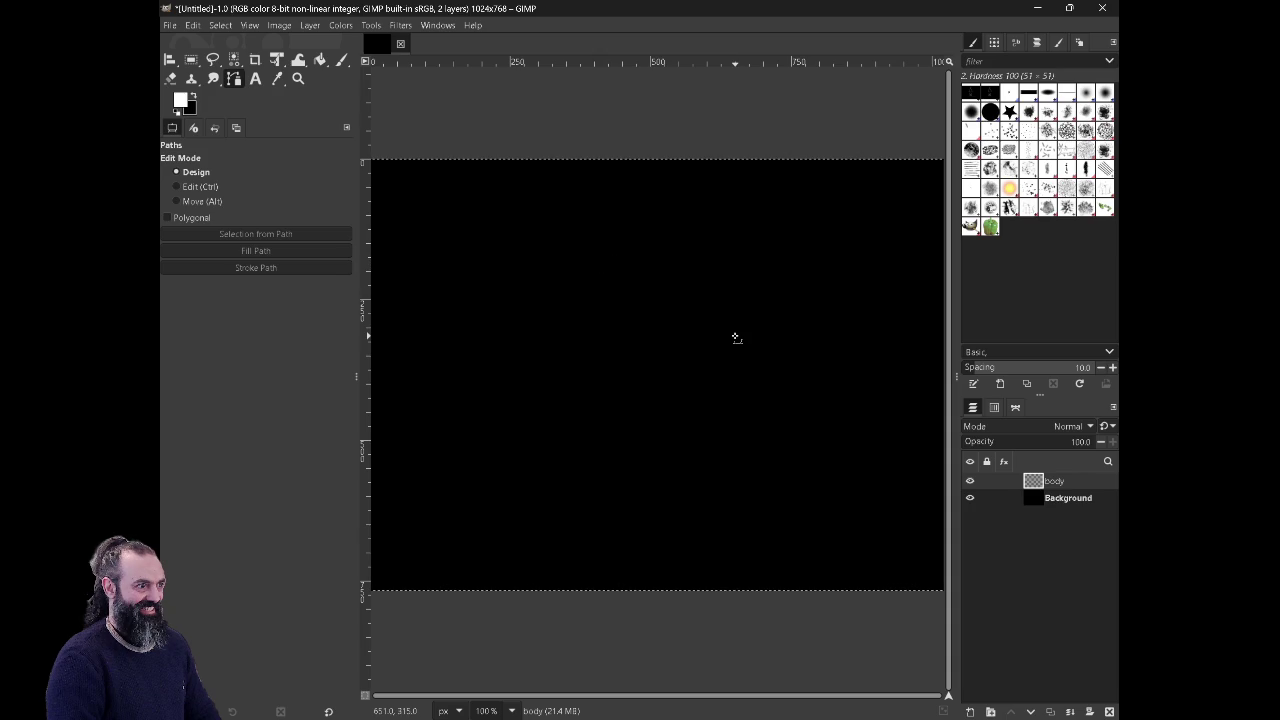
pyautogui.hotkey('ctrl', 'z')
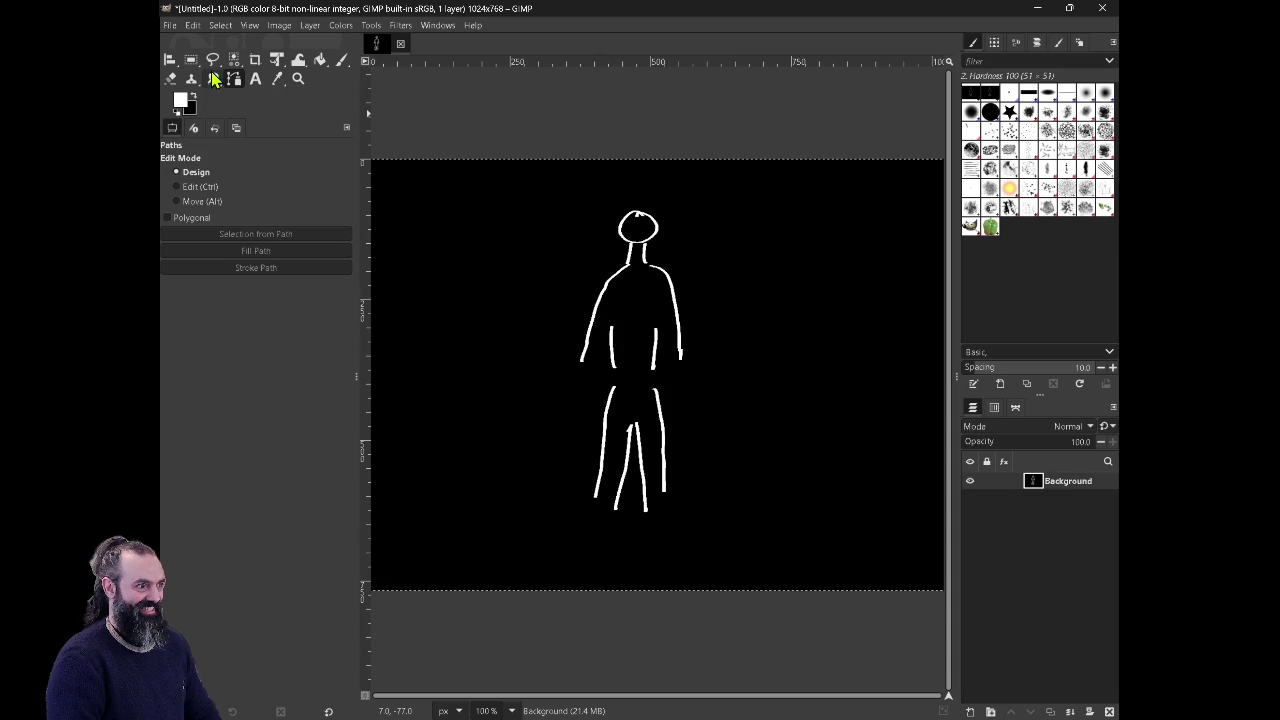
pyautogui.click(224, 68)
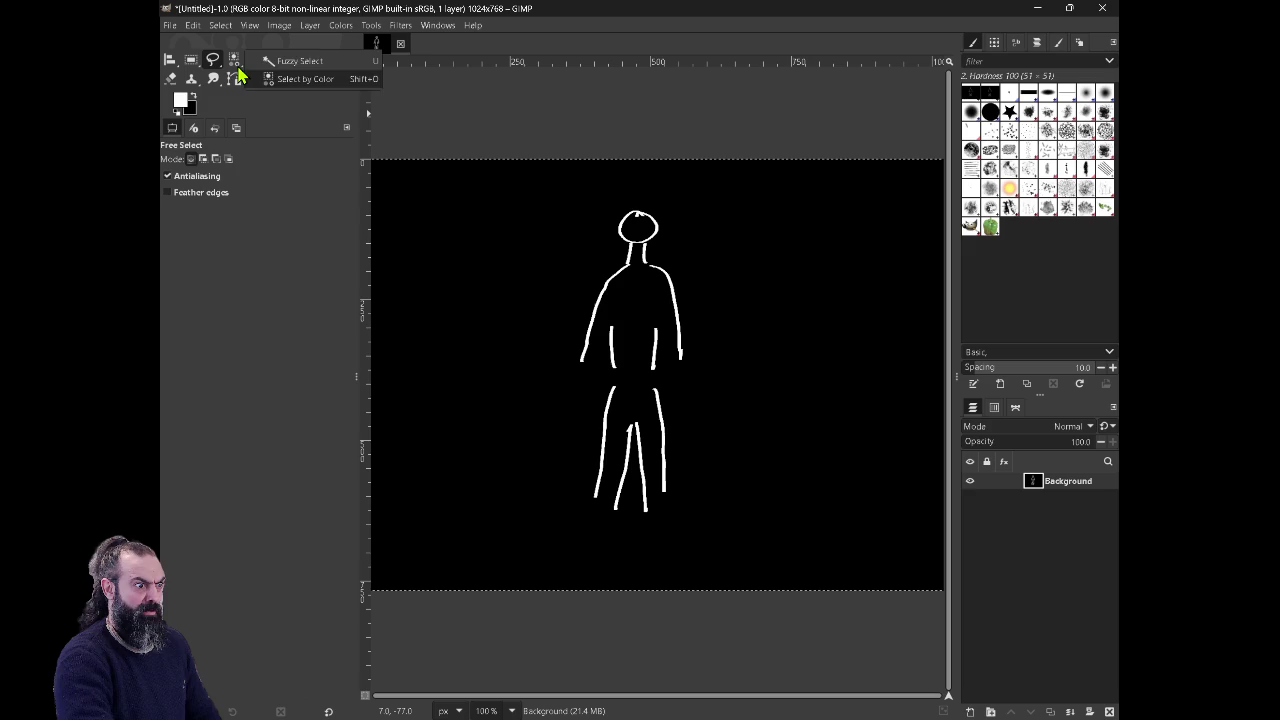
# Step: Select the white figure lines by colour, cut them to the clipboard, and deselect
pyautogui.click(290, 78)
pyautogui.scroll(1, 564, 268)
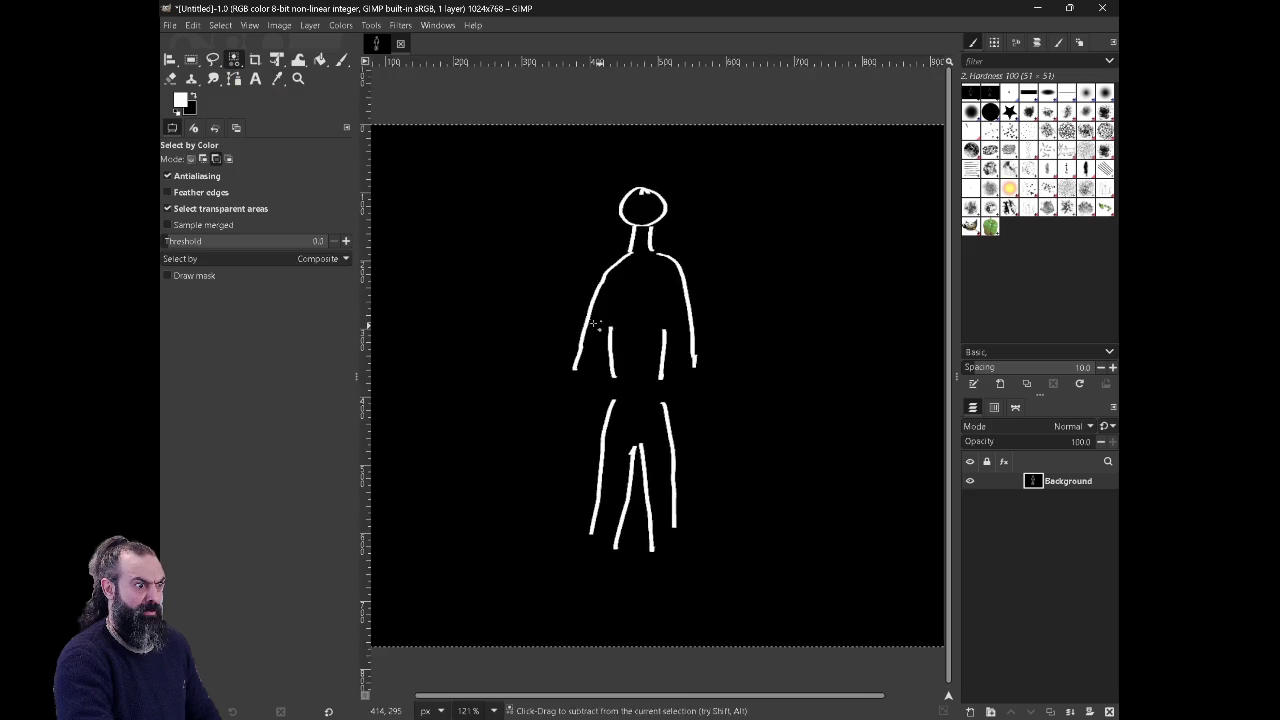
pyautogui.scroll(2, 575, 300)
pyautogui.click(584, 333)
pyautogui.hotkey('ctrl', 'x')
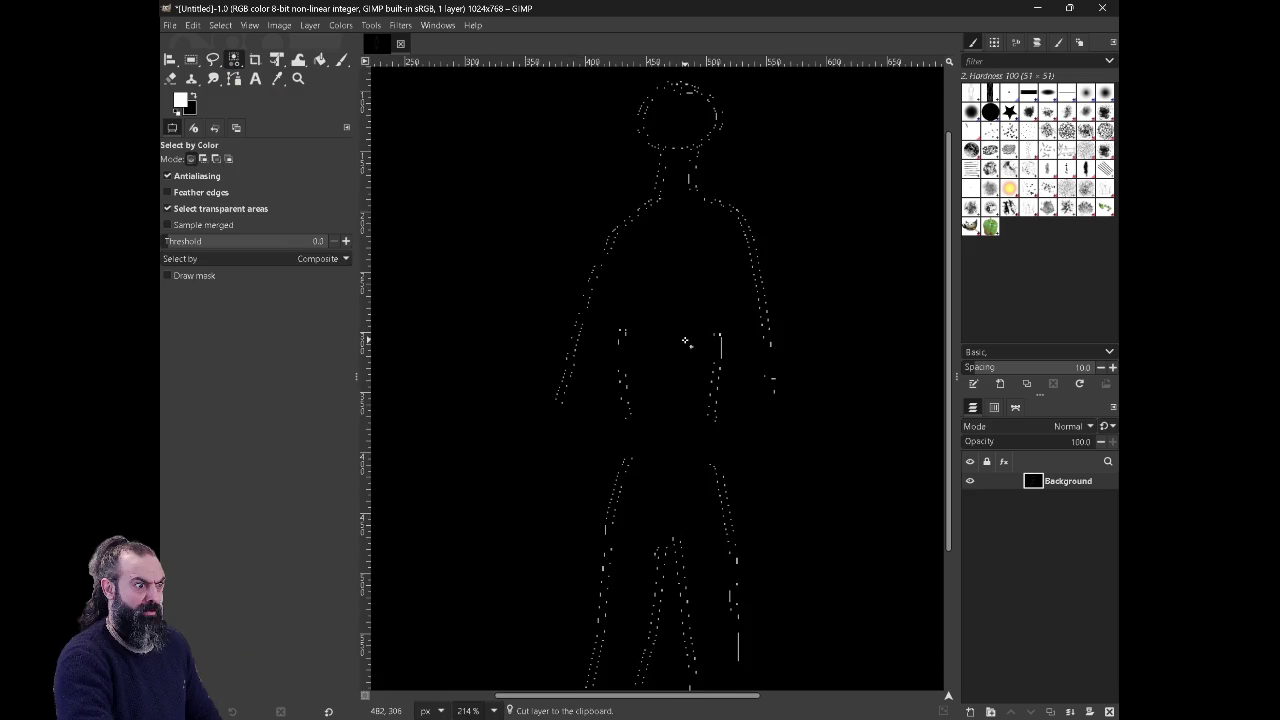
pyautogui.scroll(-1, 661, 306)
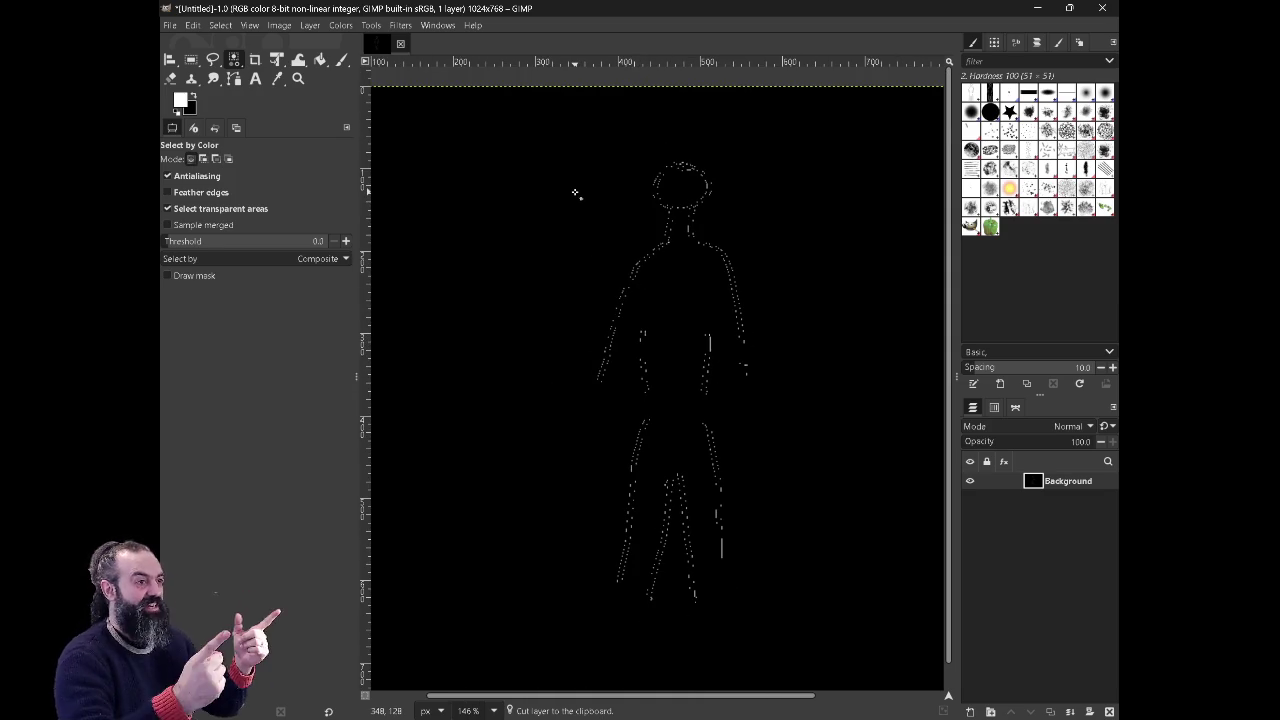
pyautogui.hotkey('ctrl', 'shift', 'a')
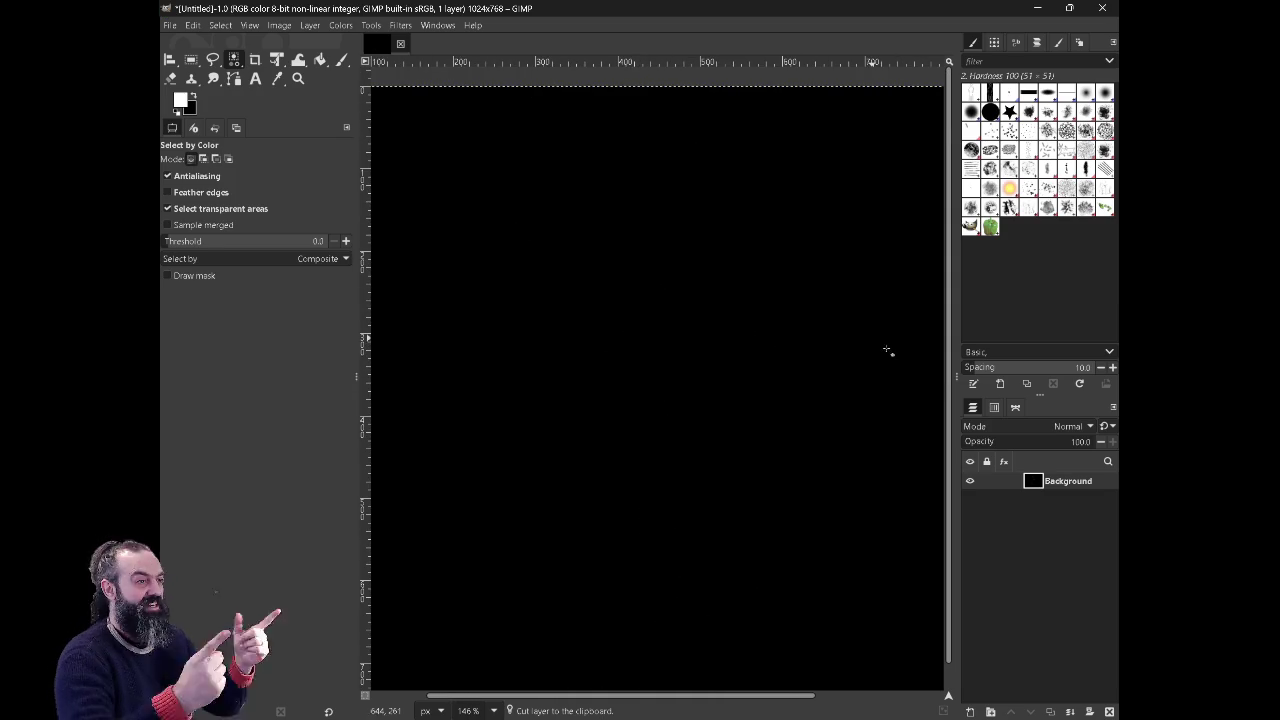
# Step: Delete the Background copy layer, keeping the empty body layer above Background
pyautogui.rightClick(1037, 552)
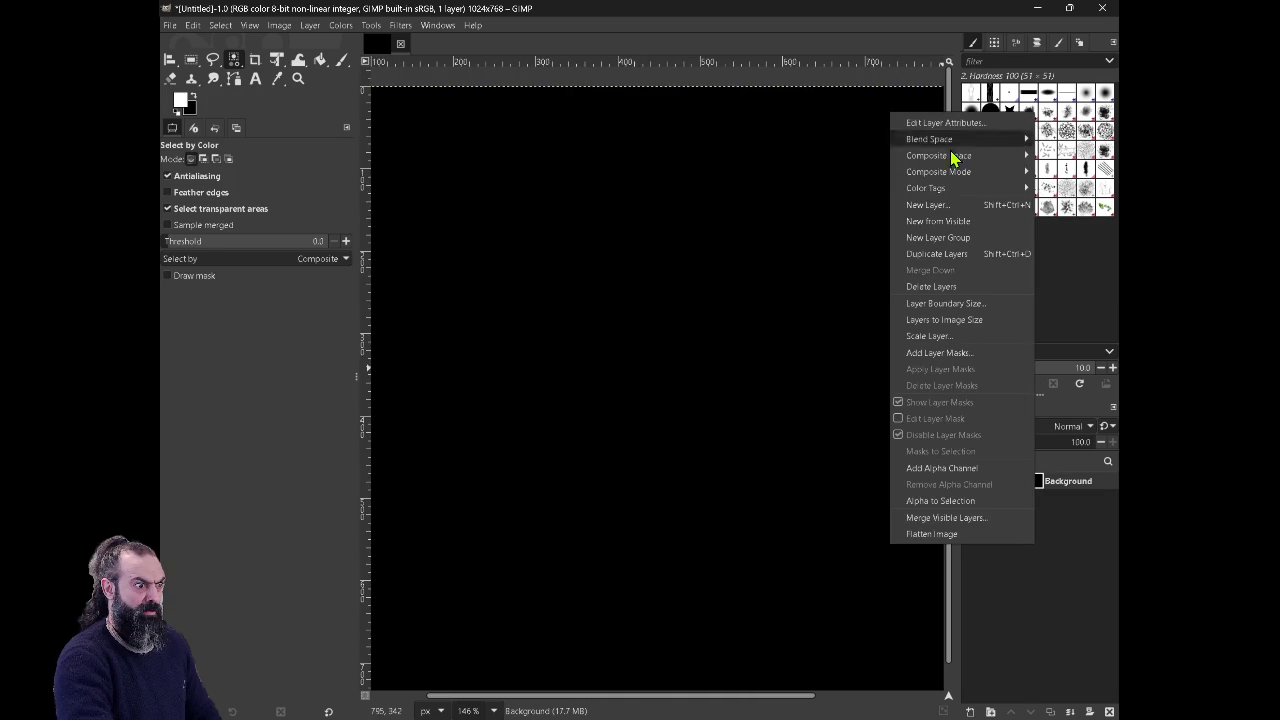
pyautogui.click(969, 208)
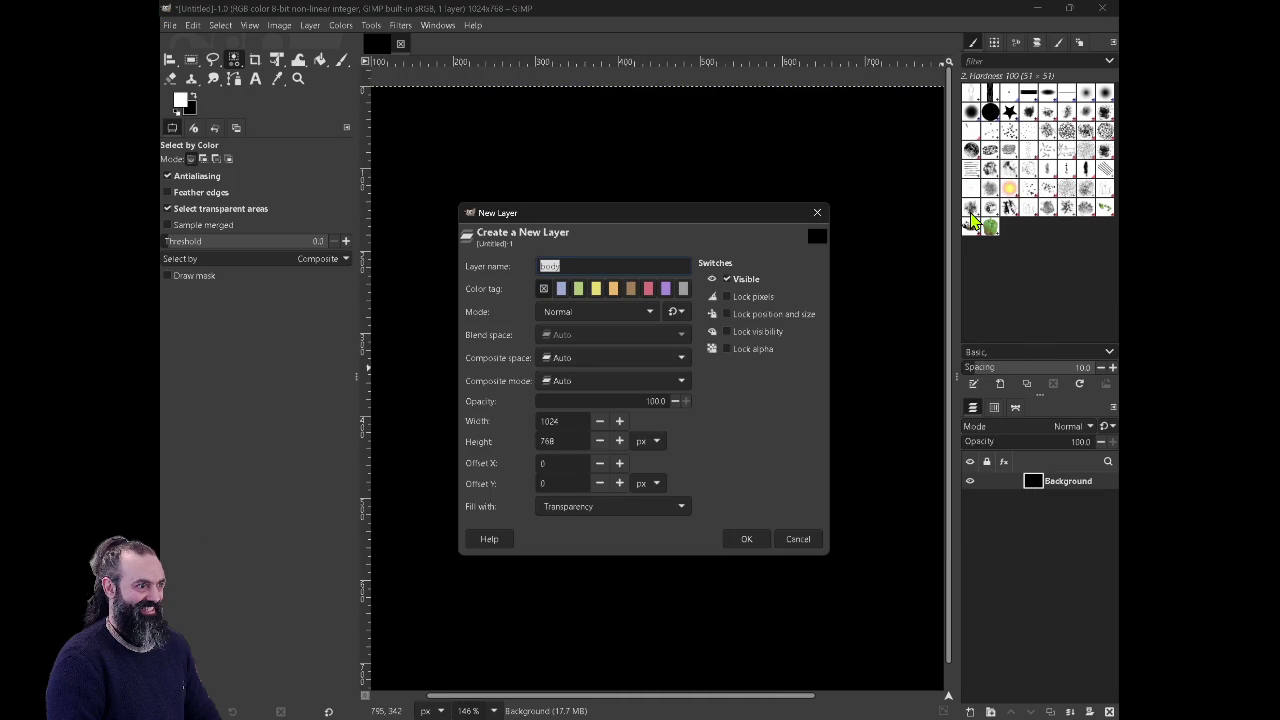
pyautogui.press('Escape')
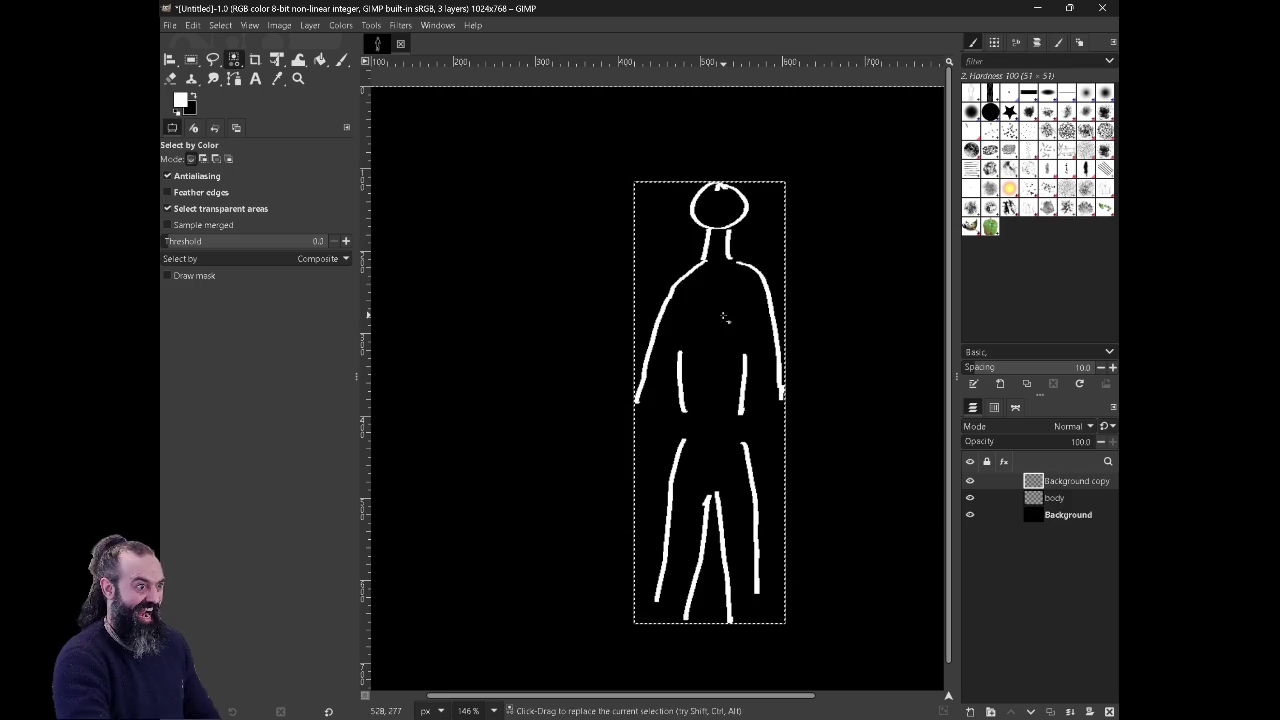
pyautogui.click(1062, 500)
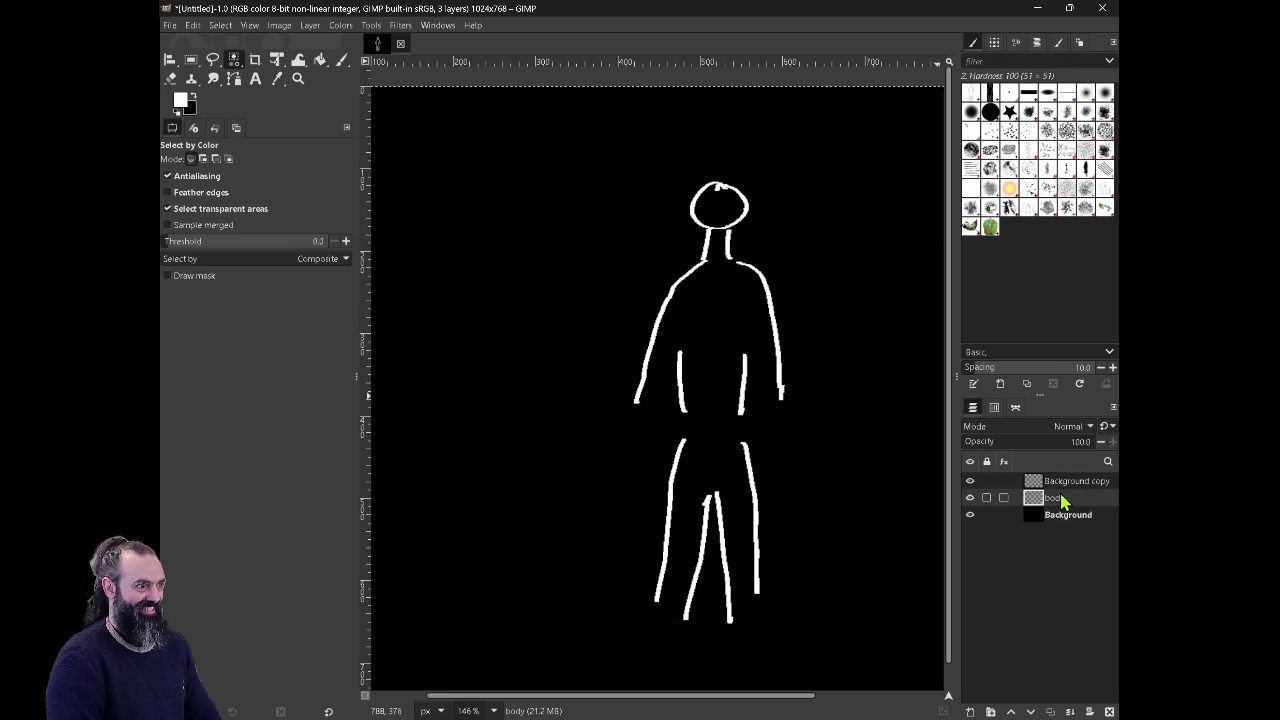
pyautogui.rightClick(1062, 500)
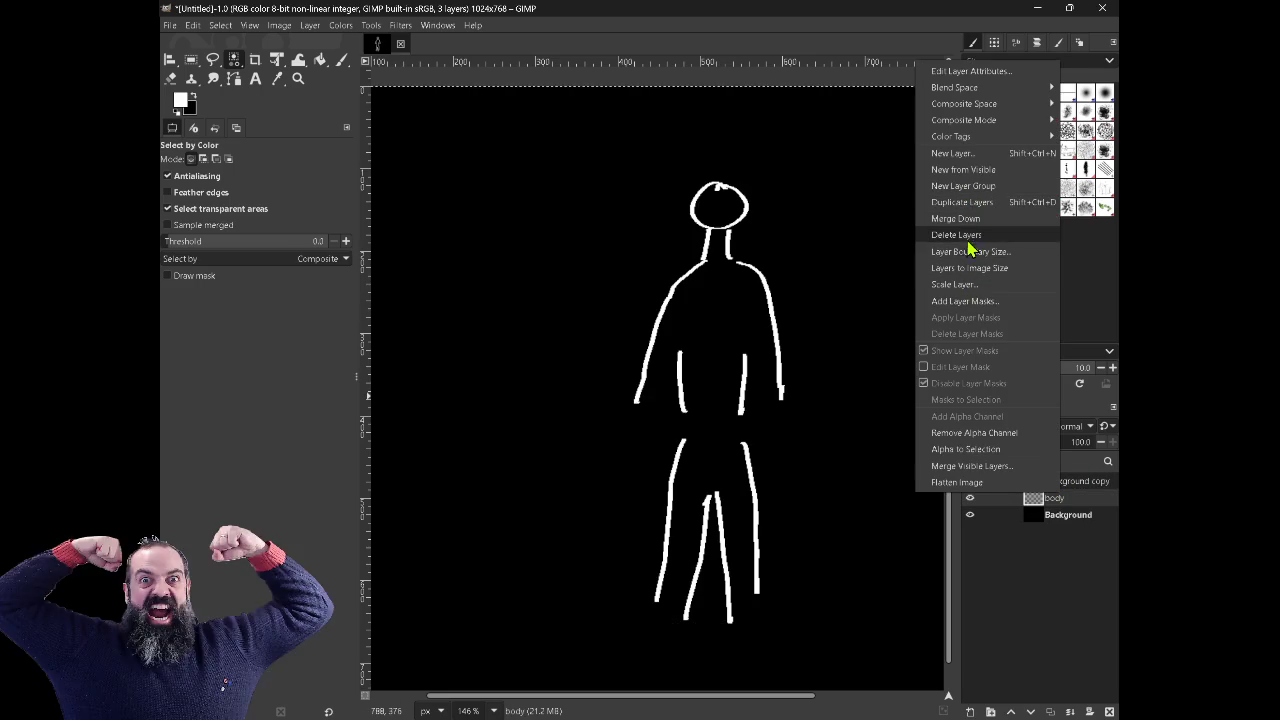
pyautogui.click(972, 236)
pyautogui.rightClick(672, 322)
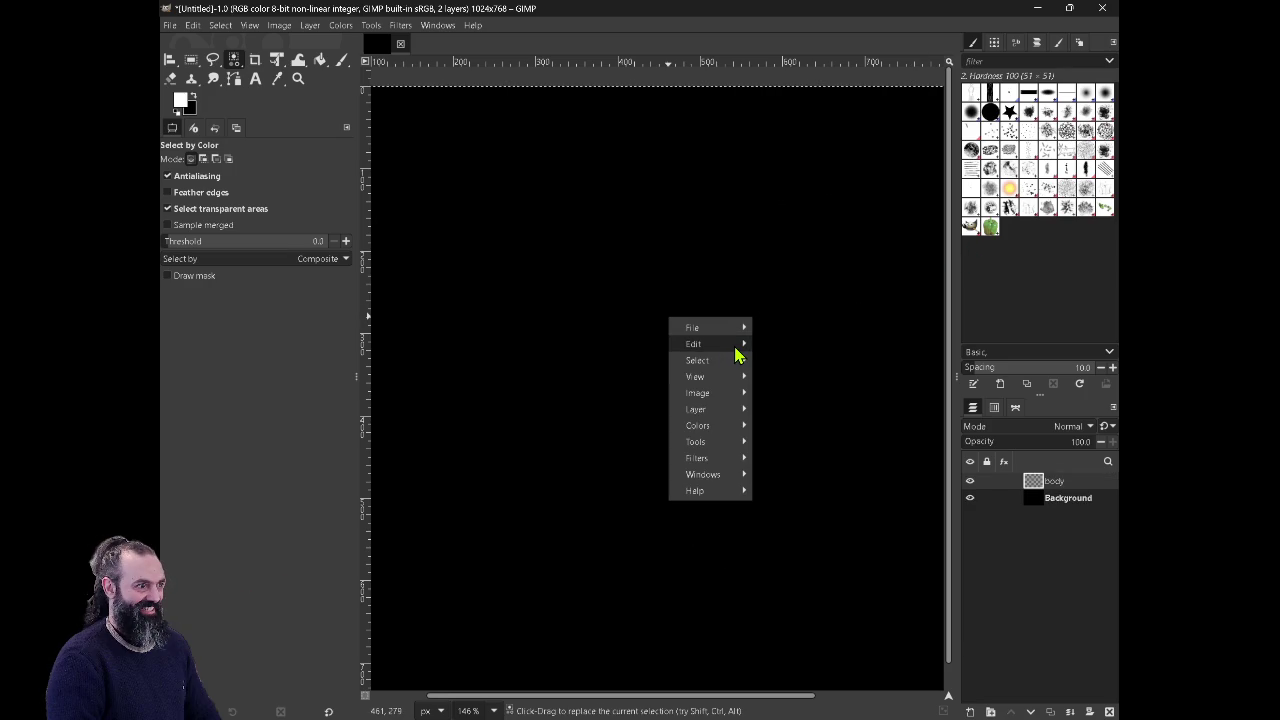
pyautogui.moveTo(705, 343)
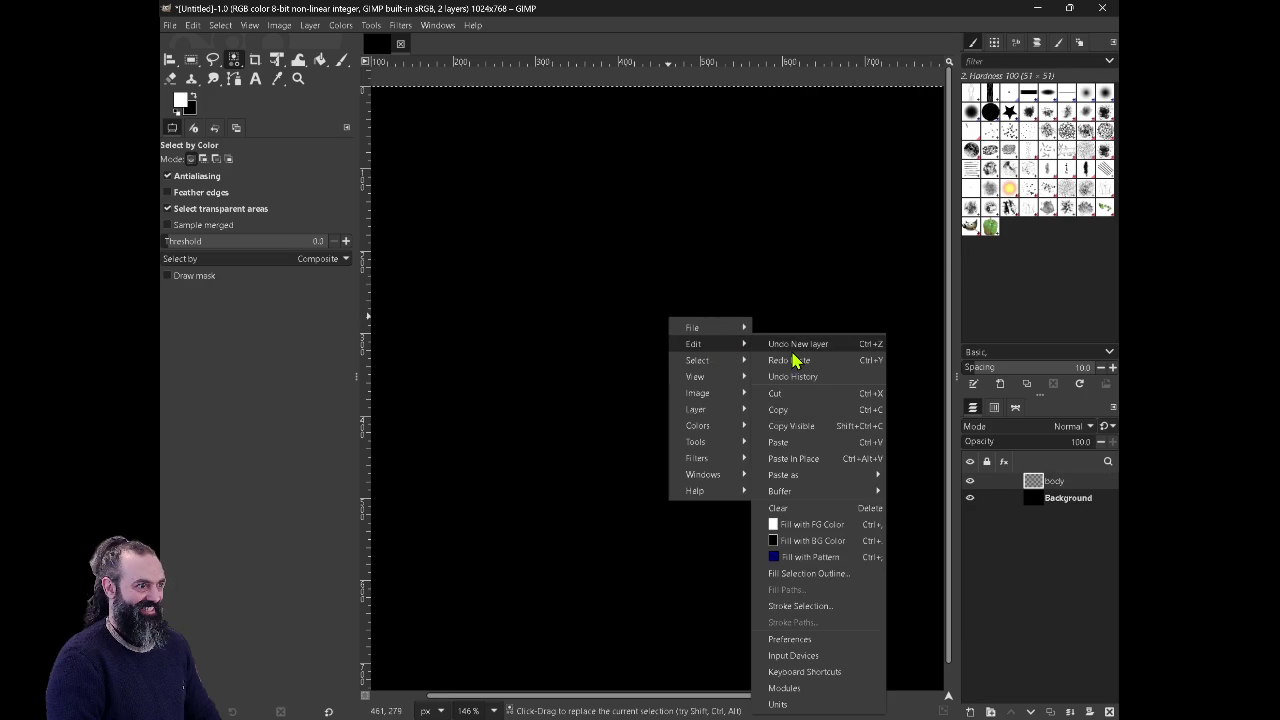
pyautogui.moveTo(783, 475)
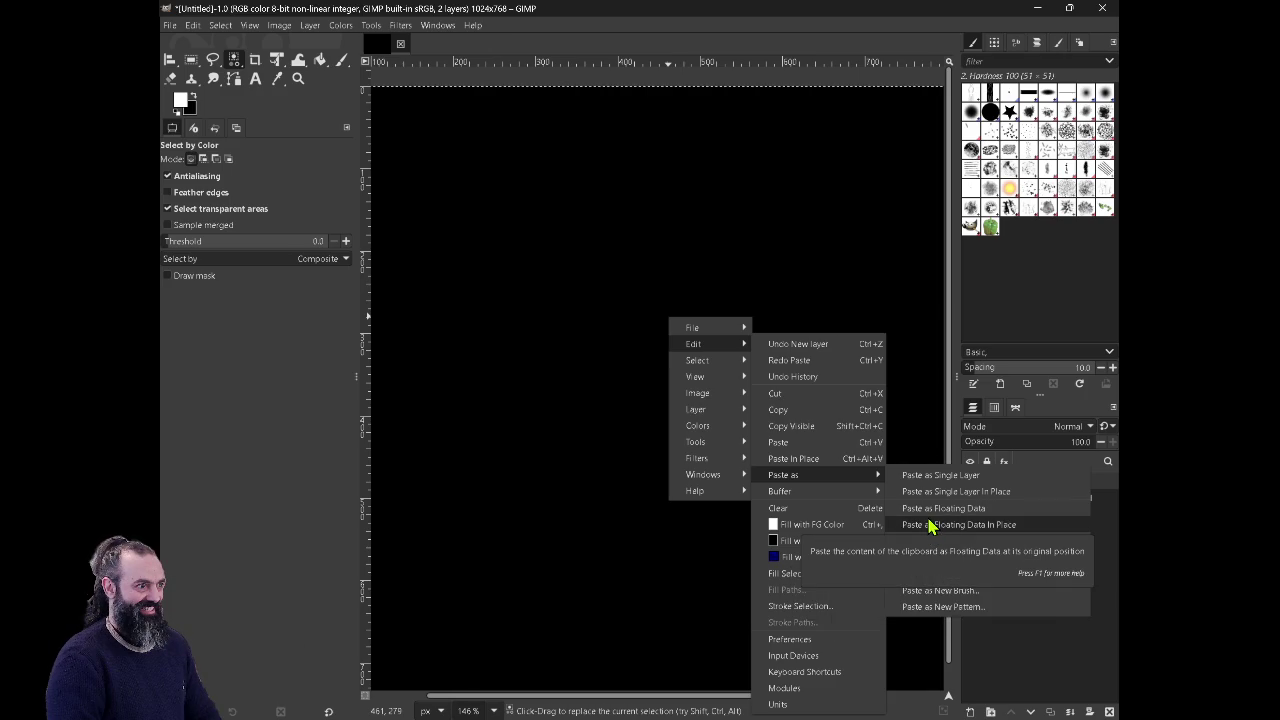
# Step: Paste the cut figure as its own new layer instead of a floating selection
pyautogui.click(928, 525)
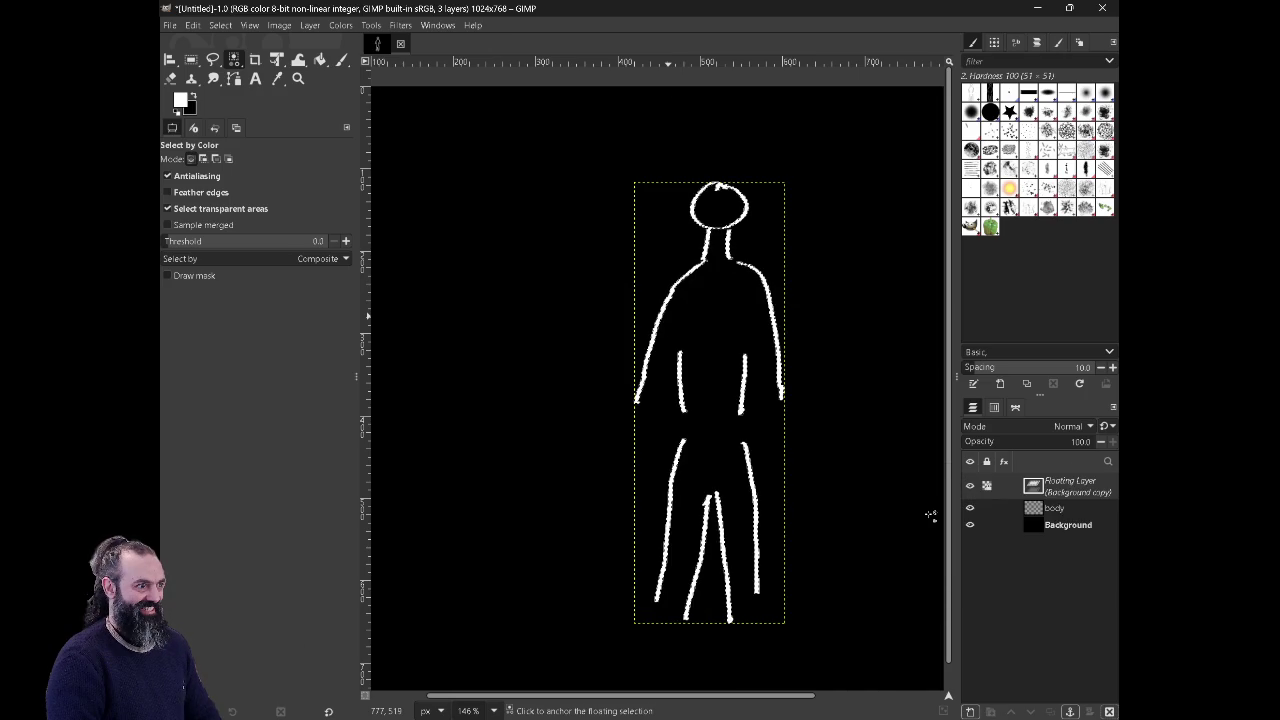
pyautogui.hotkey('ctrl', 'z')
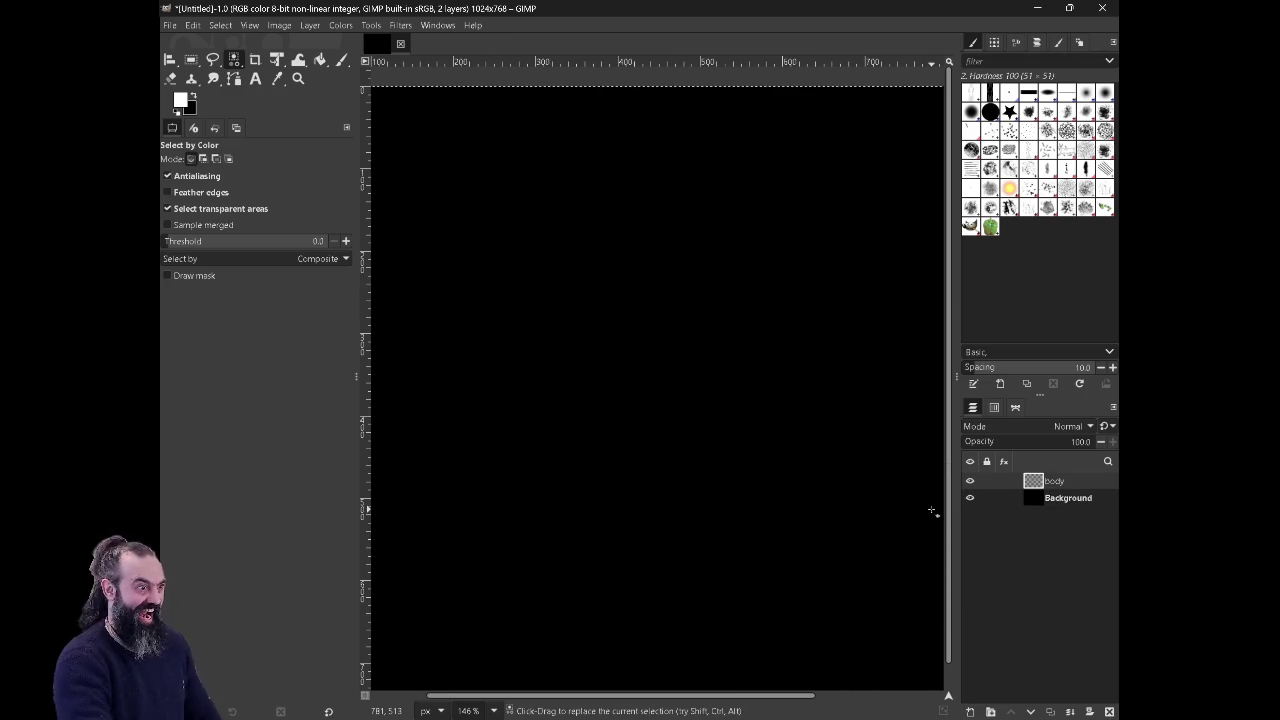
pyautogui.rightClick(463, 298)
pyautogui.moveTo(495, 321)
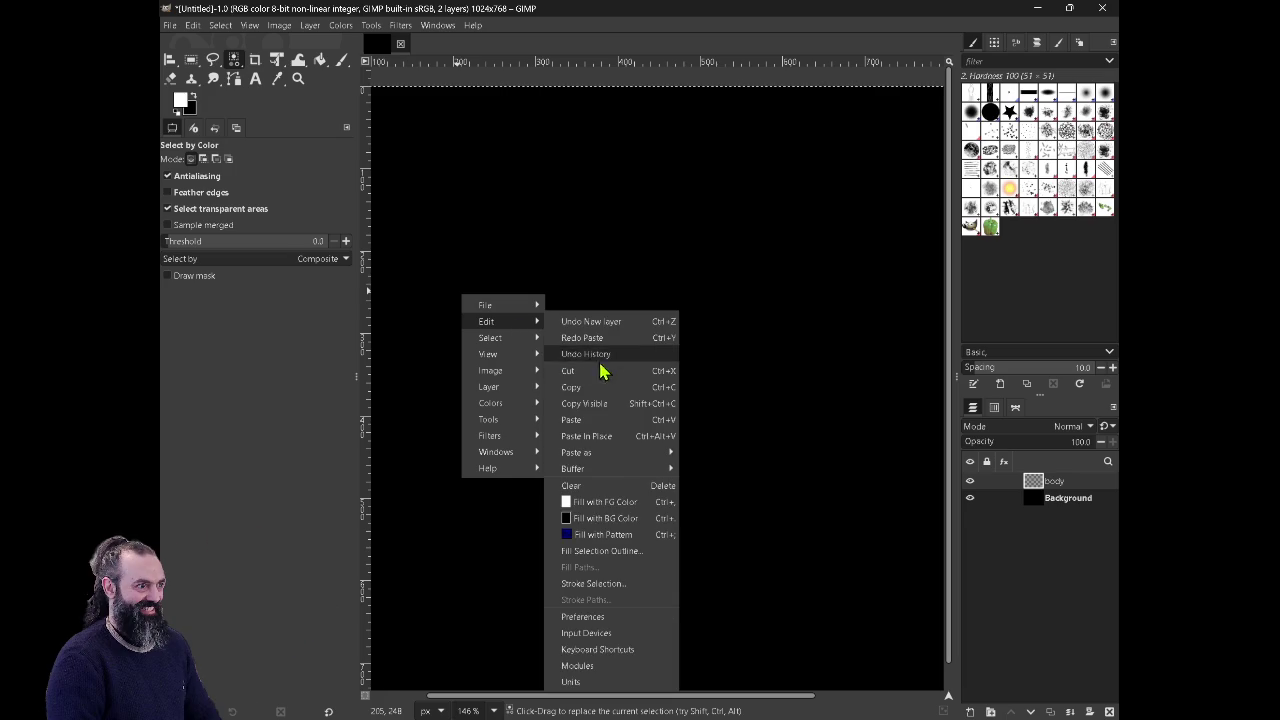
pyautogui.moveTo(590, 452)
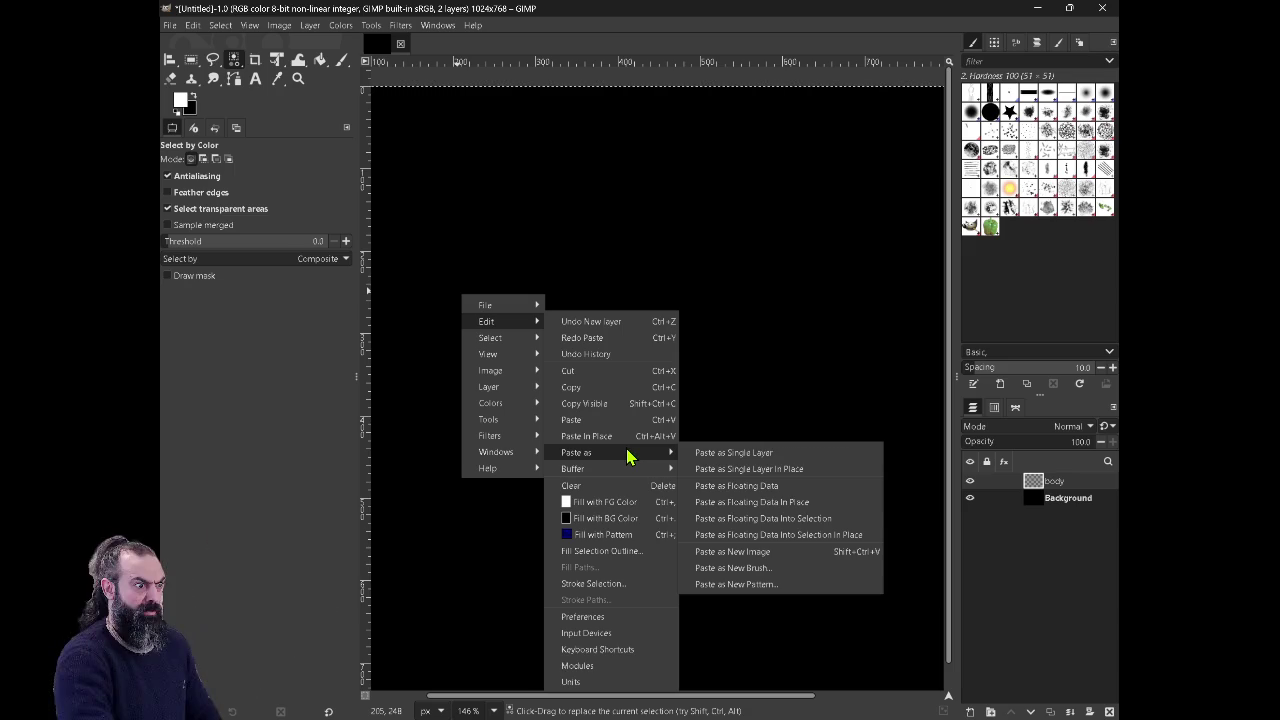
pyautogui.click(628, 456)
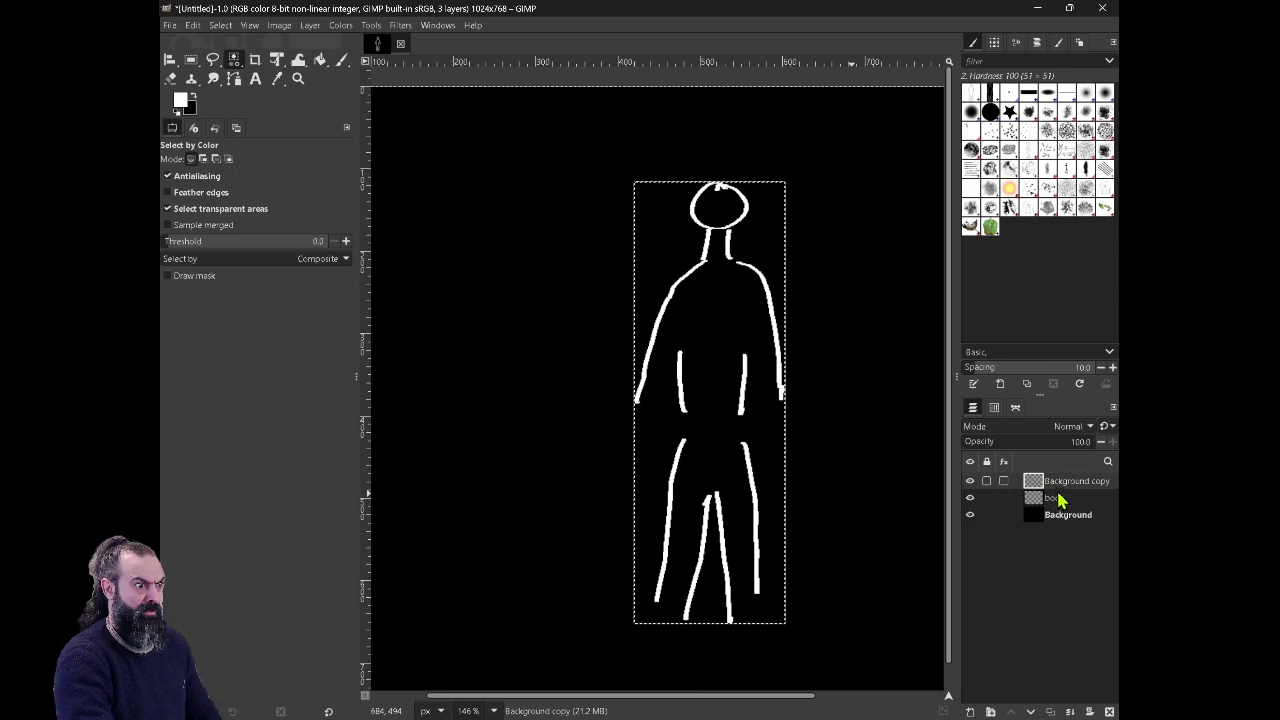
# Step: Delete the empty body layer and rename the figure layer to 'body'
pyautogui.click(1058, 497)
pyautogui.rightClick(1058, 497)
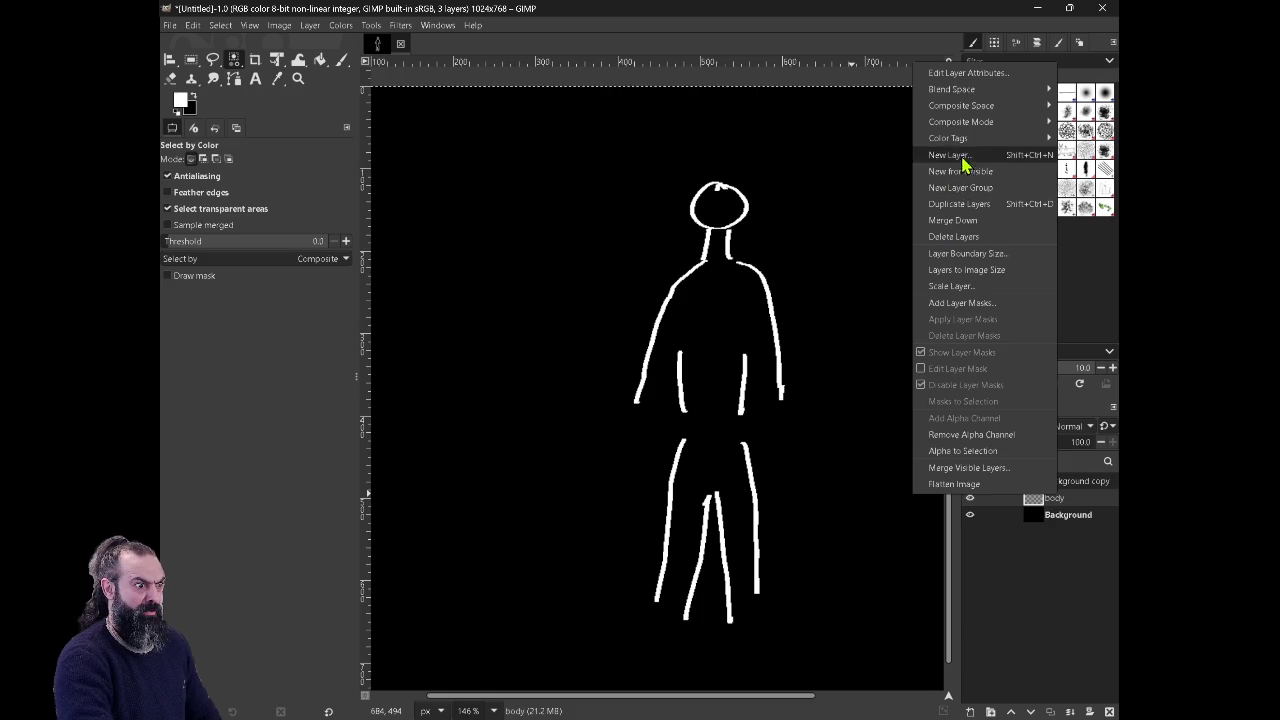
pyautogui.click(955, 236)
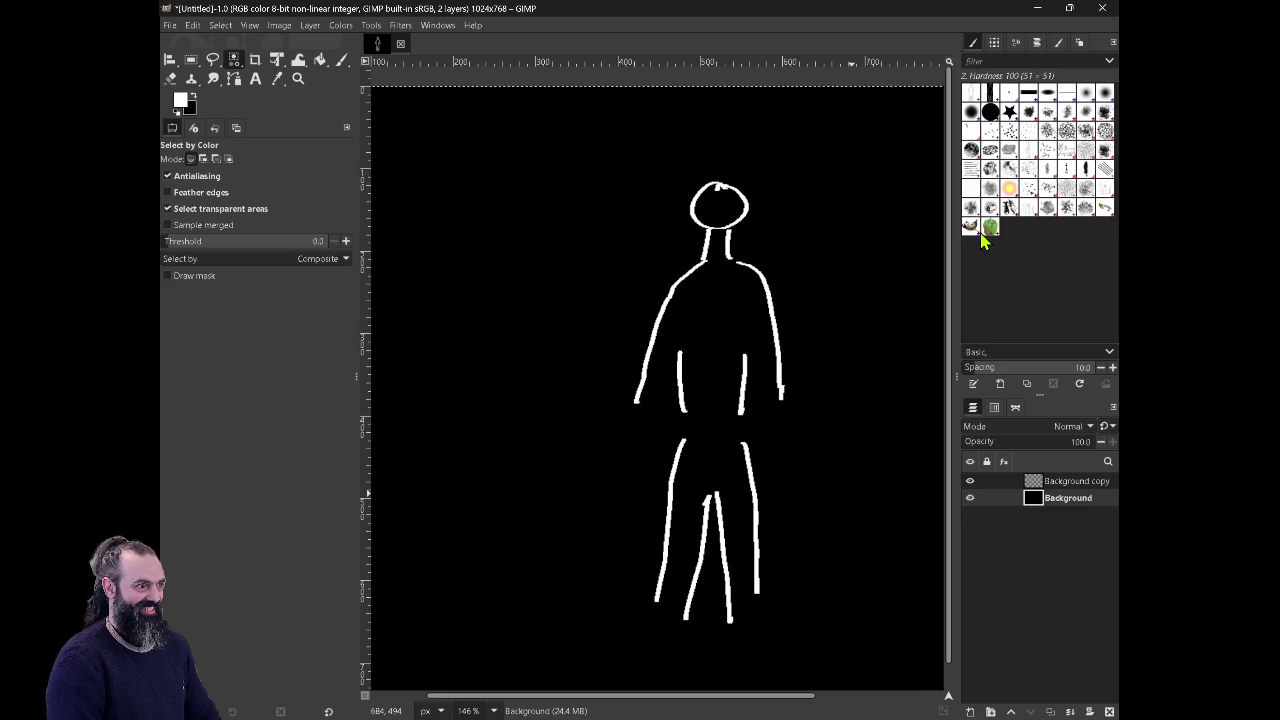
pyautogui.click(1056, 483)
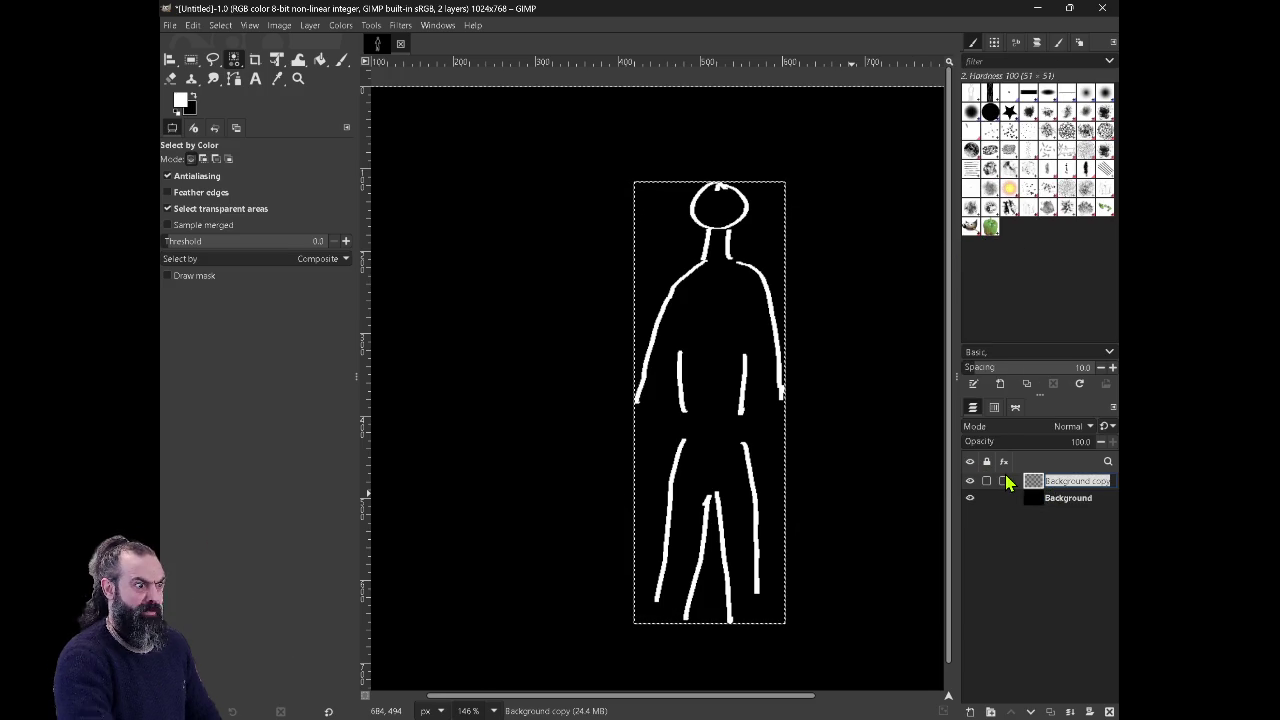
pyautogui.write('body')
pyautogui.press('Return')
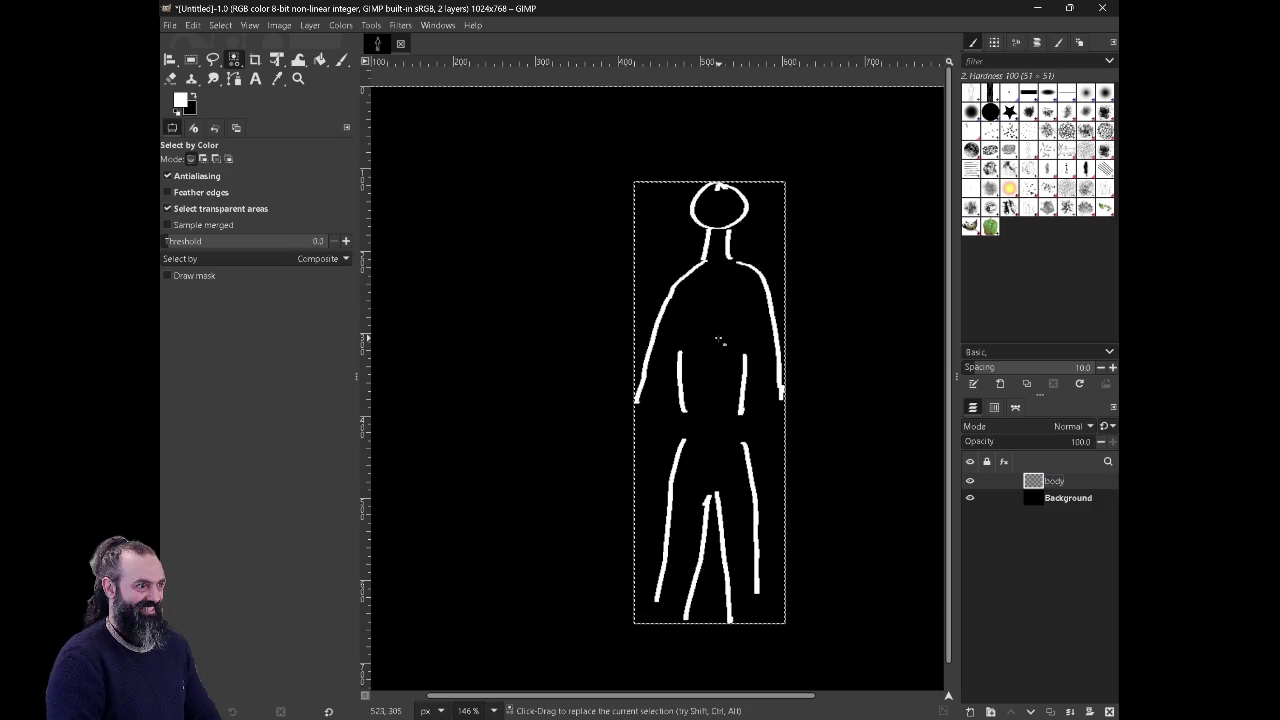
pyautogui.press('m')
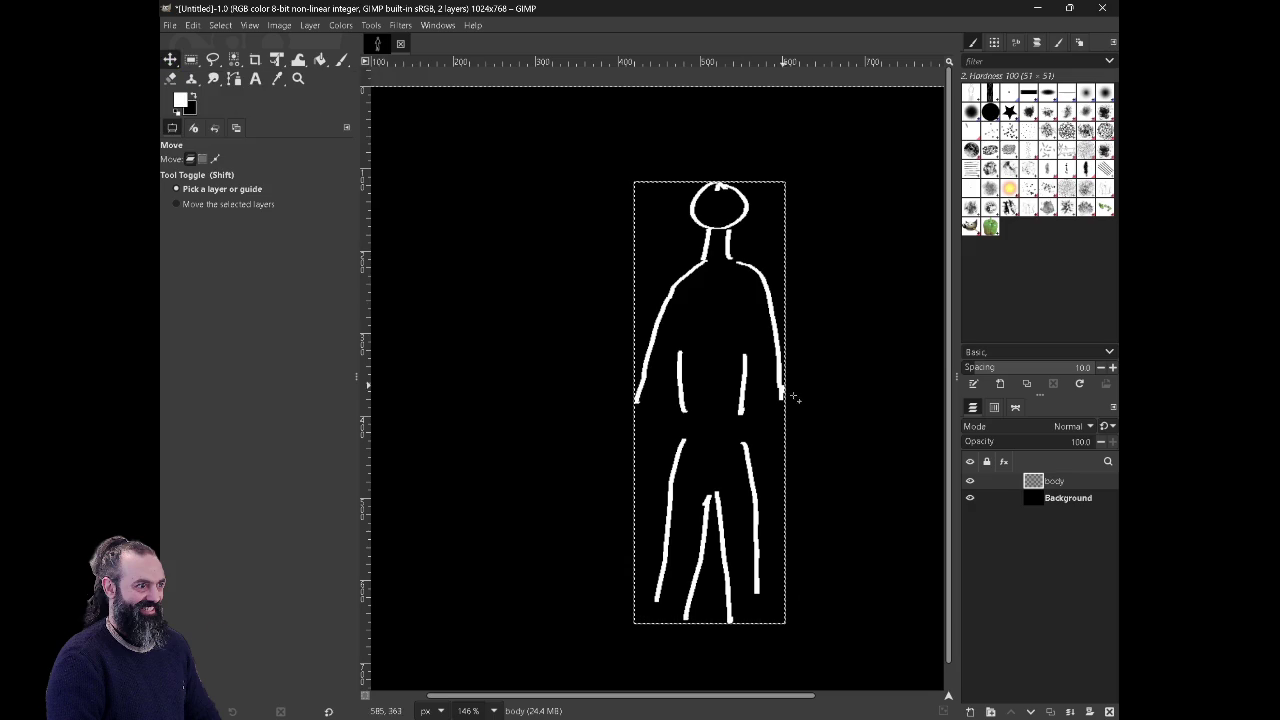
# Step: Drag the body figure left and slightly up on the black canvas
pyautogui.moveTo(779, 352); pyautogui.dragTo(689, 331)
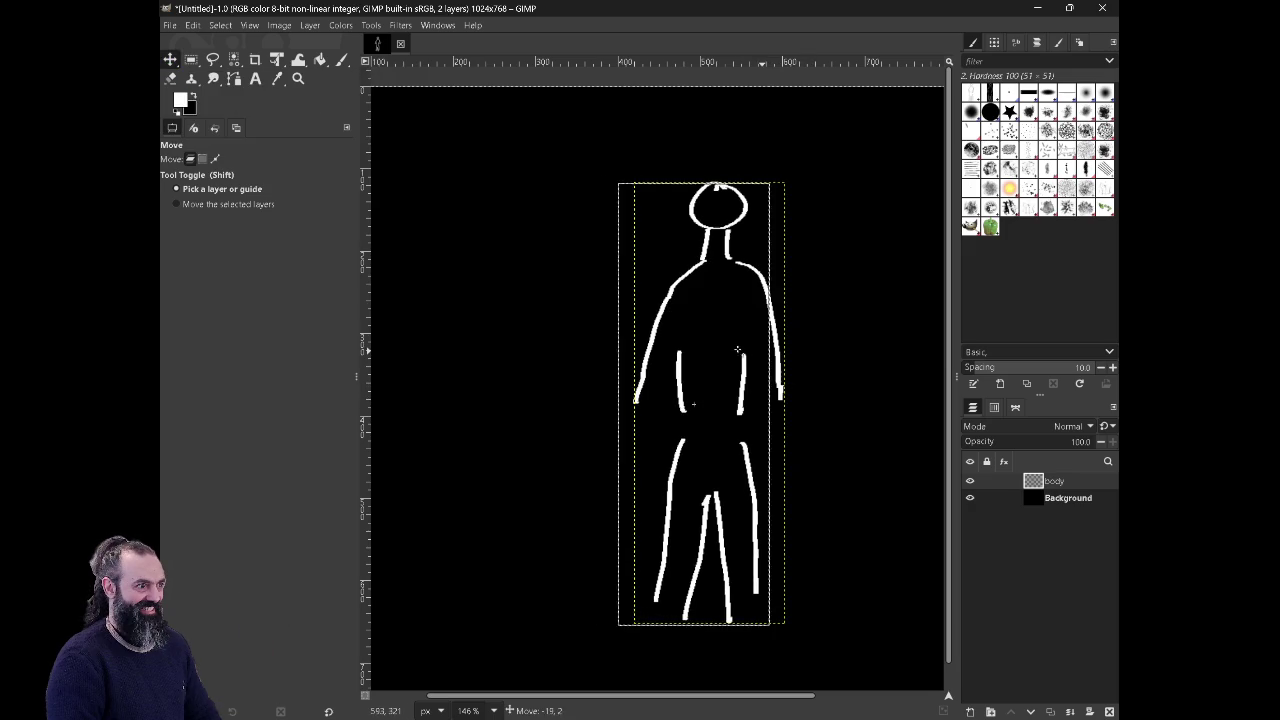
pyautogui.keyDown('ctrl'); pyautogui.scroll(-1, 693, 337); pyautogui.keyUp('ctrl')
pyautogui.keyDown('ctrl'); pyautogui.scroll(-1, 688, 338); pyautogui.keyUp('ctrl')
pyautogui.keyDown('ctrl'); pyautogui.scroll(1, 684, 339); pyautogui.keyUp('ctrl')
pyautogui.keyDown('ctrl'); pyautogui.scroll(1, 681, 340); pyautogui.keyUp('ctrl')
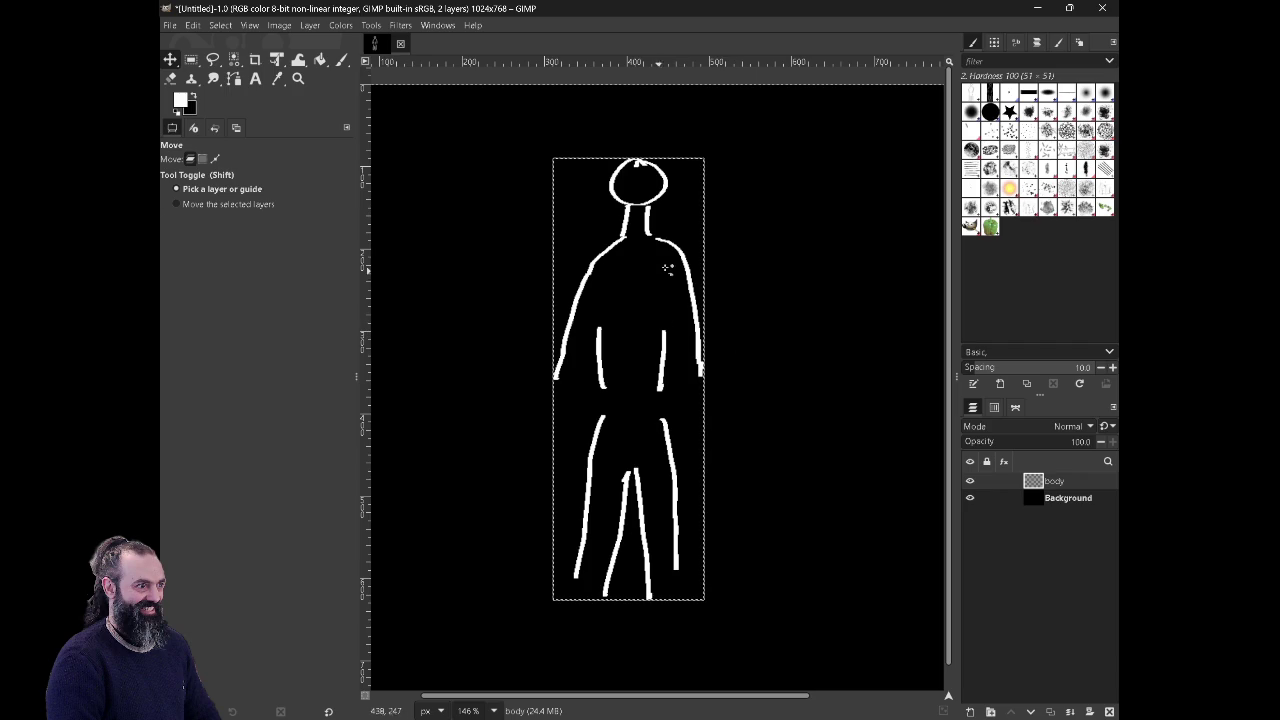
pyautogui.keyDown('ctrl'); pyautogui.scroll(2, 655, 230); pyautogui.keyUp('ctrl')
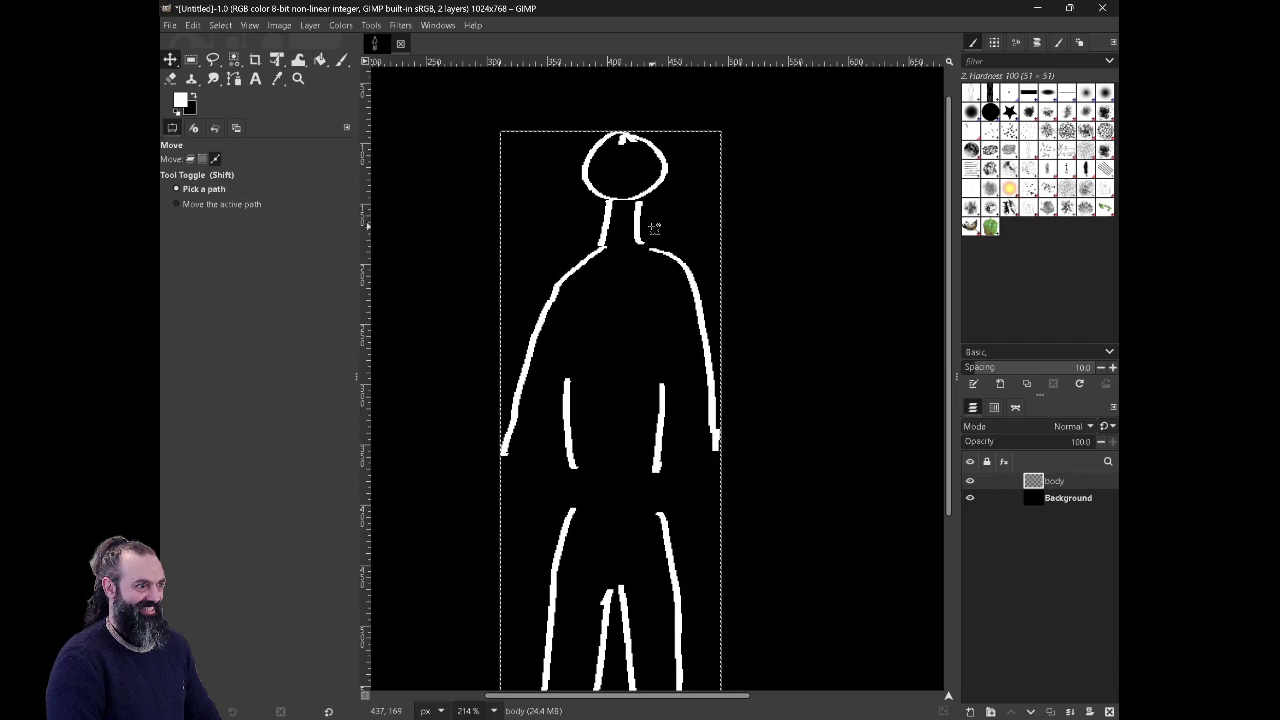
pyautogui.keyDown('ctrl'); pyautogui.scroll(-1, 640, 220); pyautogui.keyUp('ctrl')
pyautogui.keyDown('ctrl'); pyautogui.scroll(2, 630, 215); pyautogui.keyUp('ctrl')
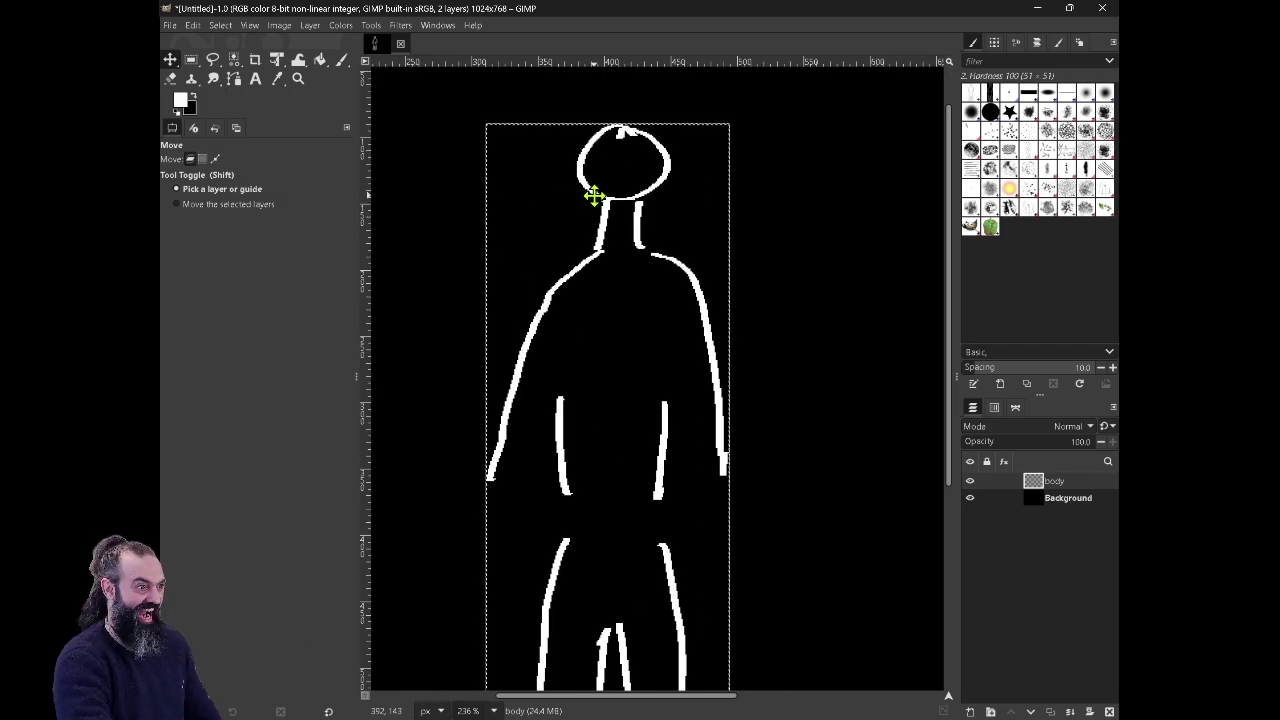
pyautogui.scroll(3, 591, 194)
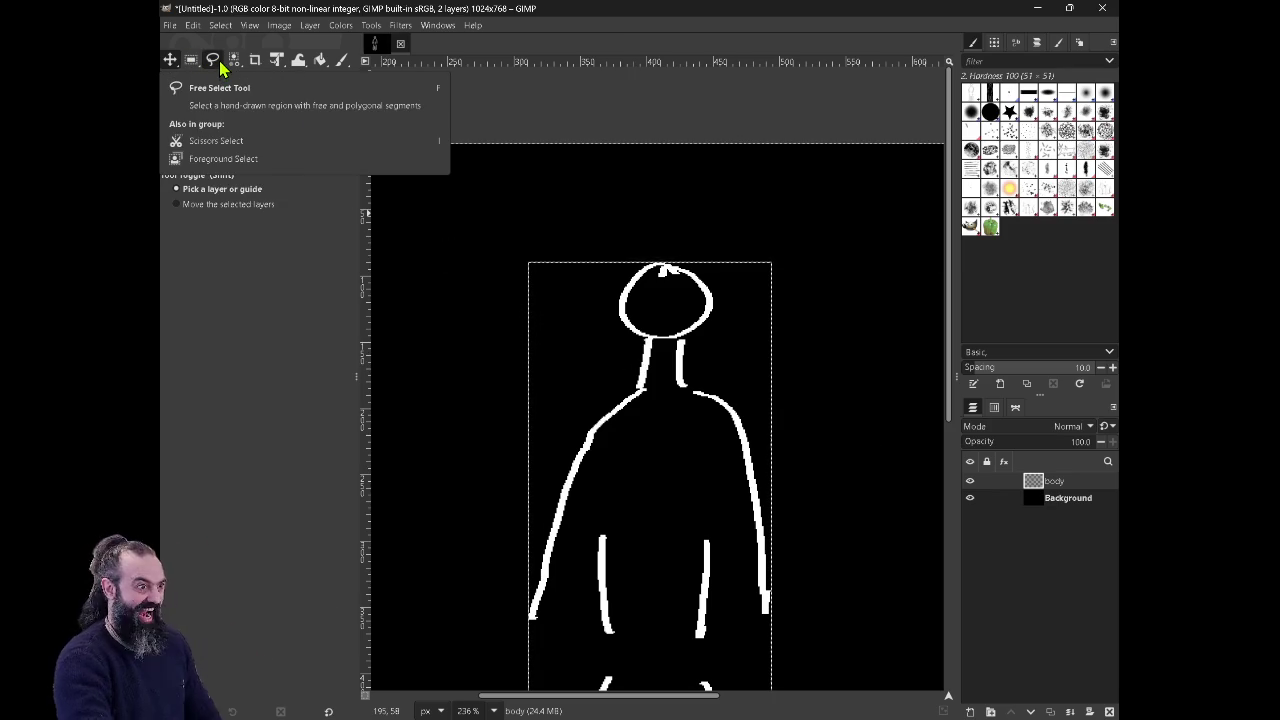
# Step: Lasso the figure's head with Free Select and cut it from the body layer
pyautogui.press('f')
pyautogui.moveTo(619, 241)
pyautogui.mouseDown()
pyautogui.moveTo(697, 213)
pyautogui.moveTo(619, 241)
pyautogui.mouseUp()
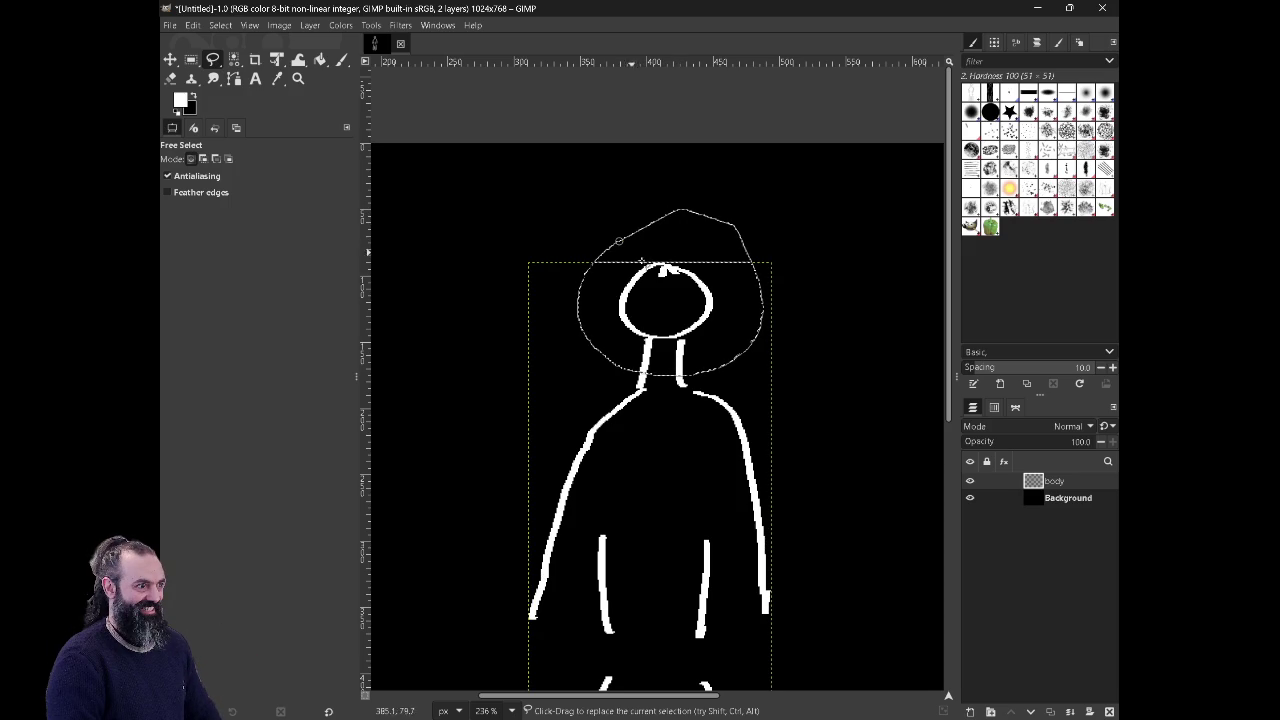
pyautogui.press('p')
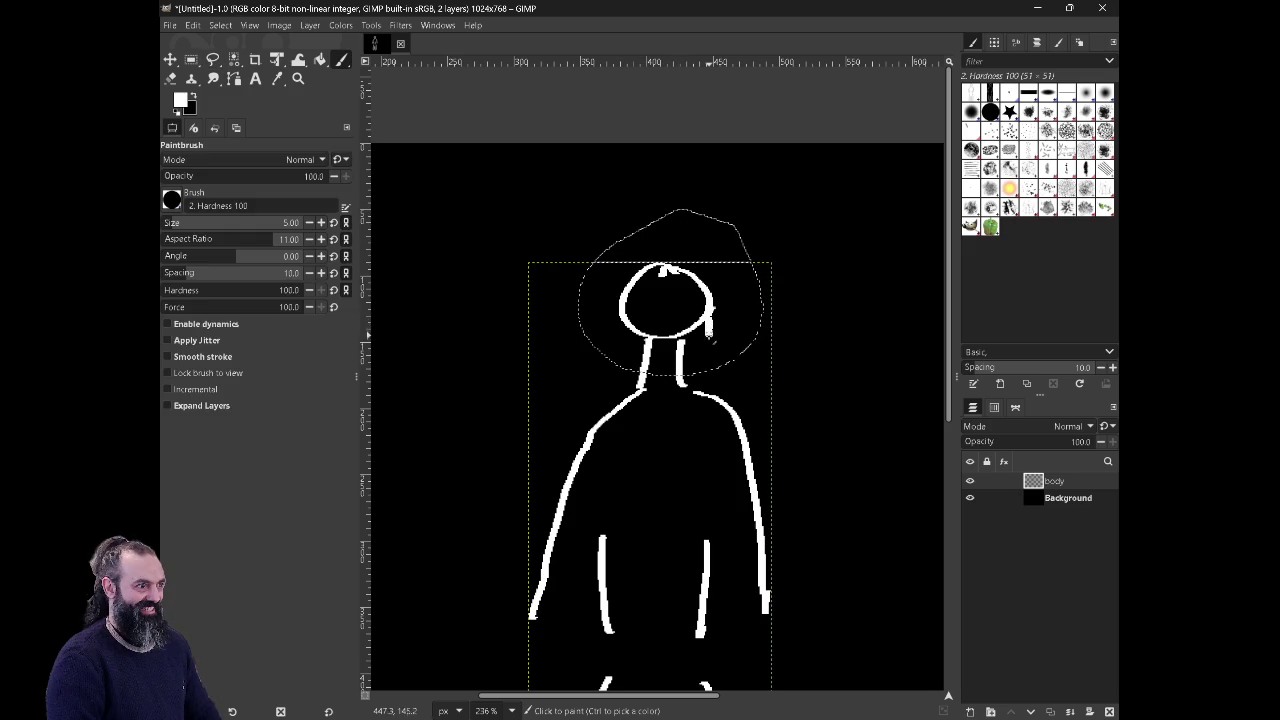
pyautogui.press('m')
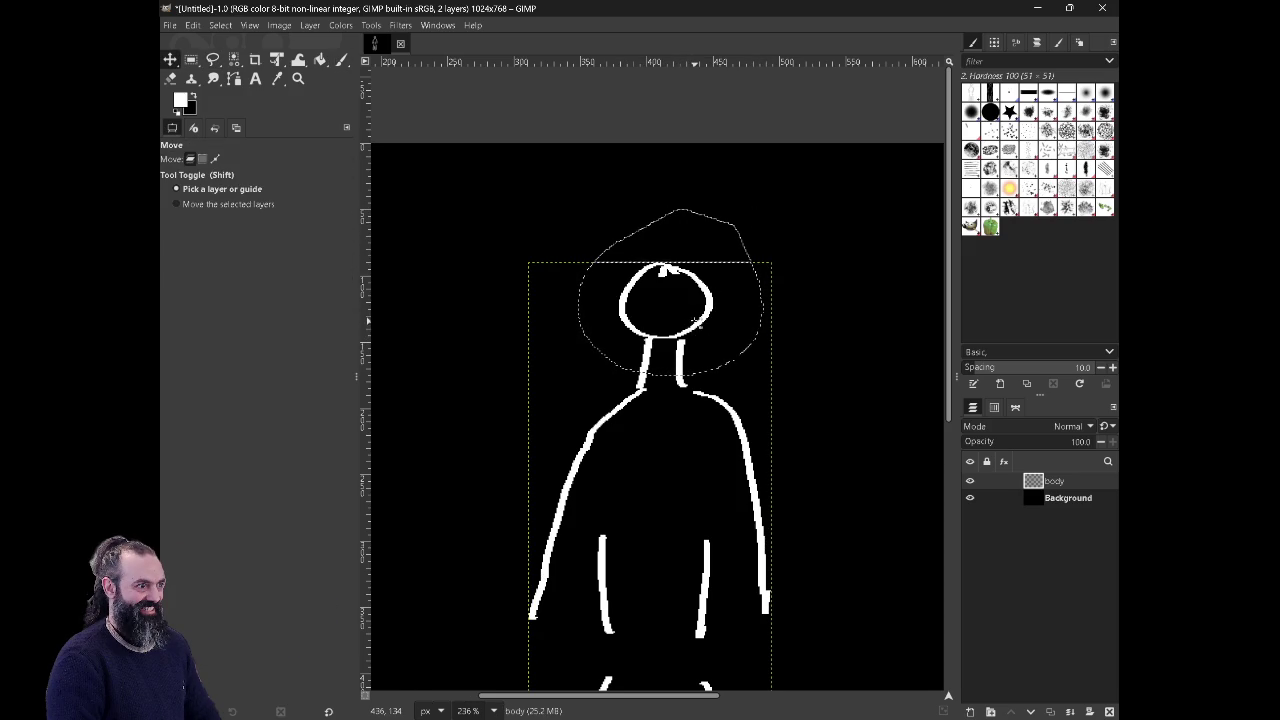
pyautogui.hotkey('shift', 'm')
pyautogui.hotkey('ctrl', 'x')
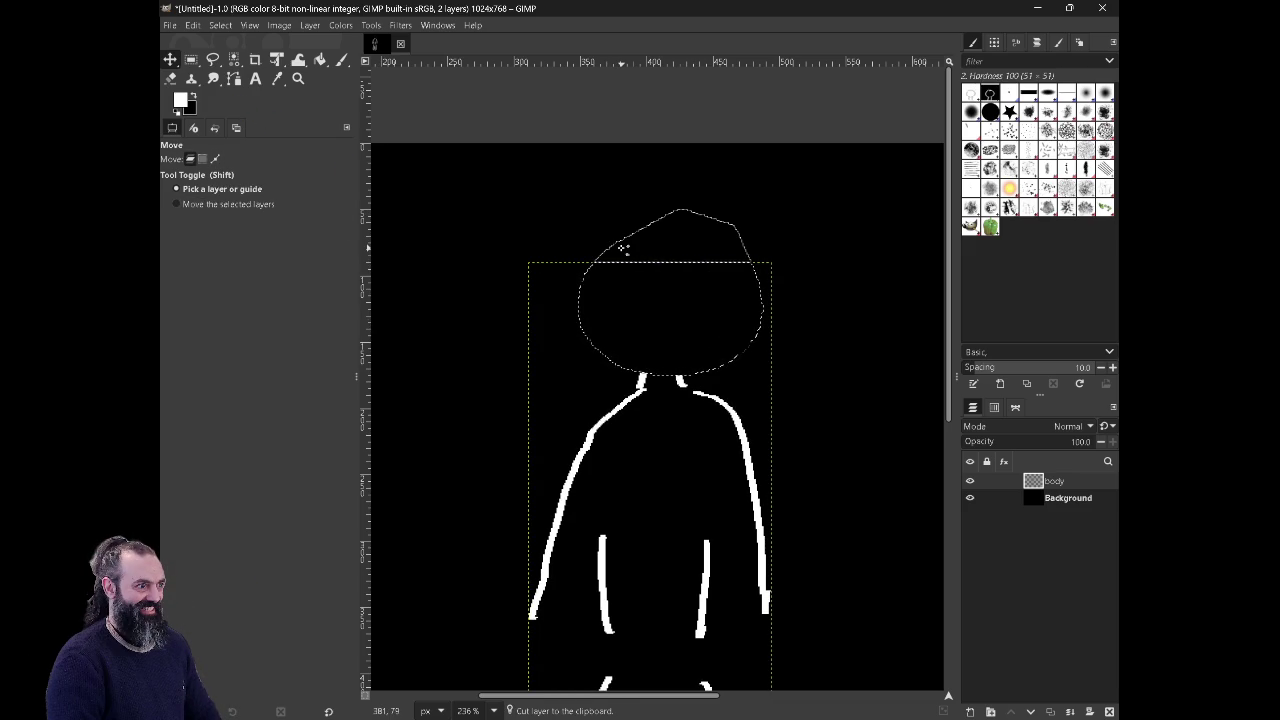
pyautogui.press('shift')
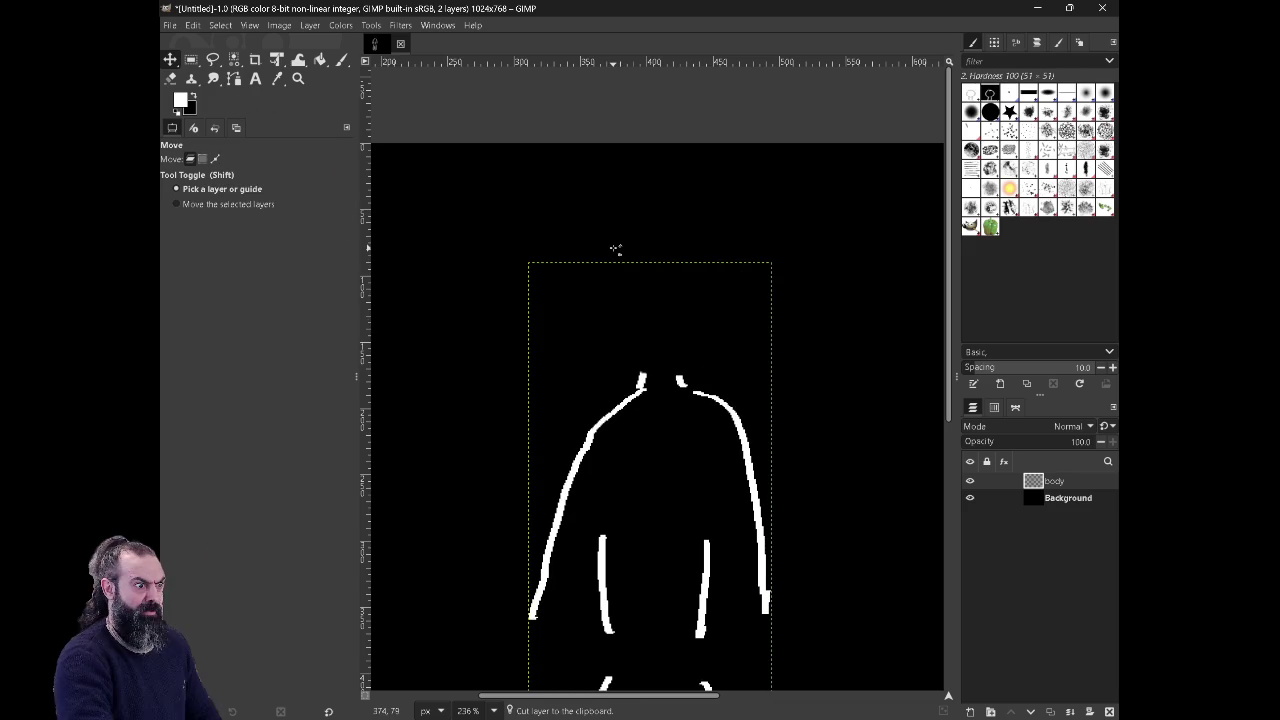
pyautogui.press('e')
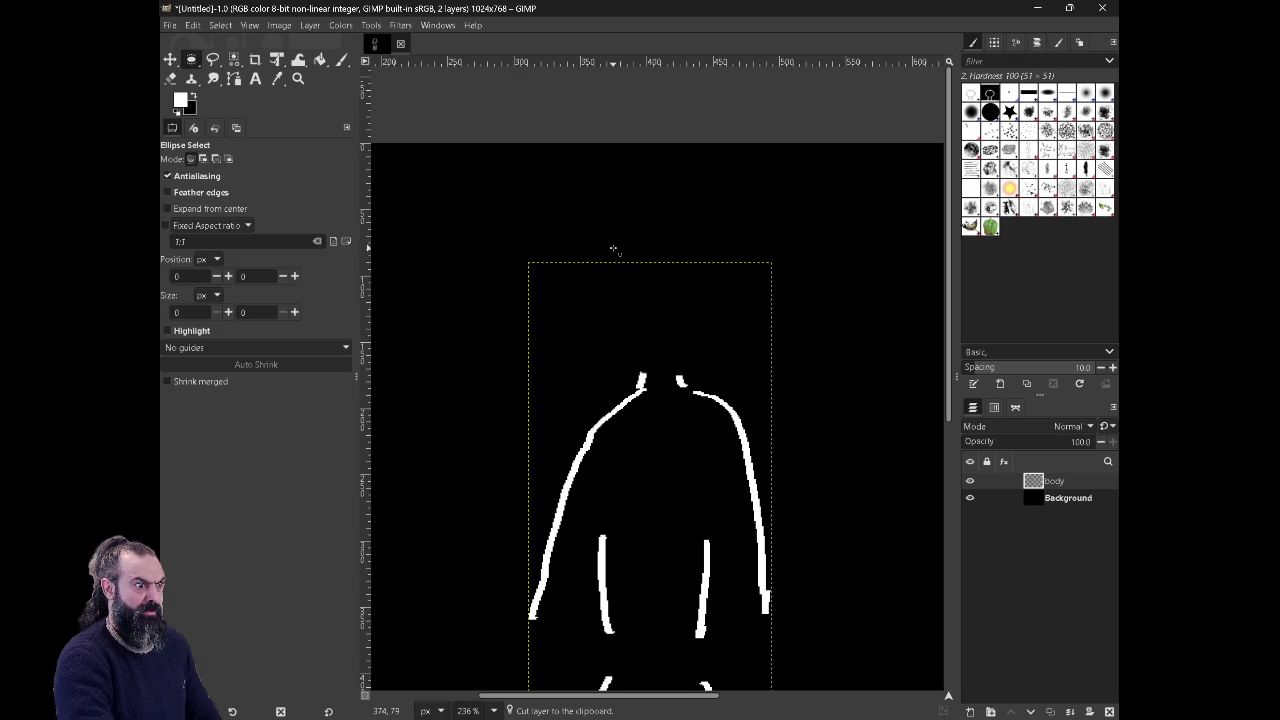
# Step: Erase the stray white mark near the neck
pyautogui.click(172, 80)
pyautogui.press('p')
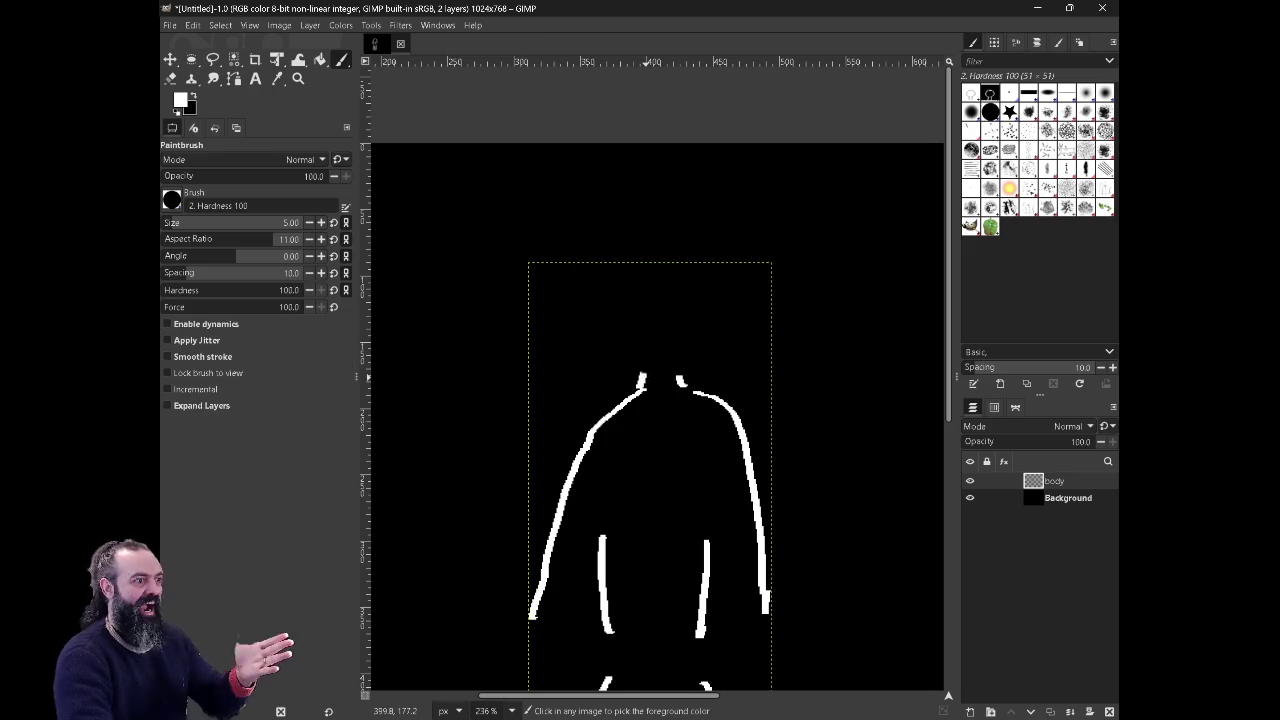
pyautogui.hotkey('shift', 'e')
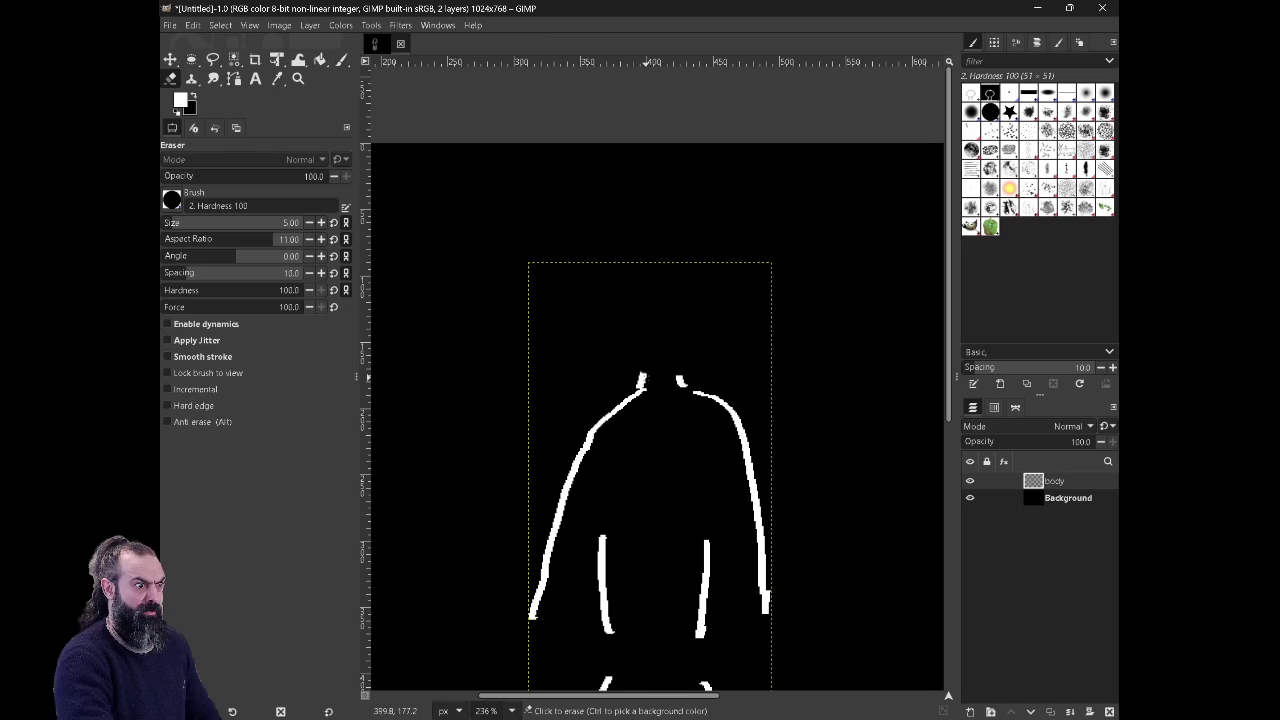
pyautogui.moveTo(674, 380); pyautogui.dragTo(683, 382)
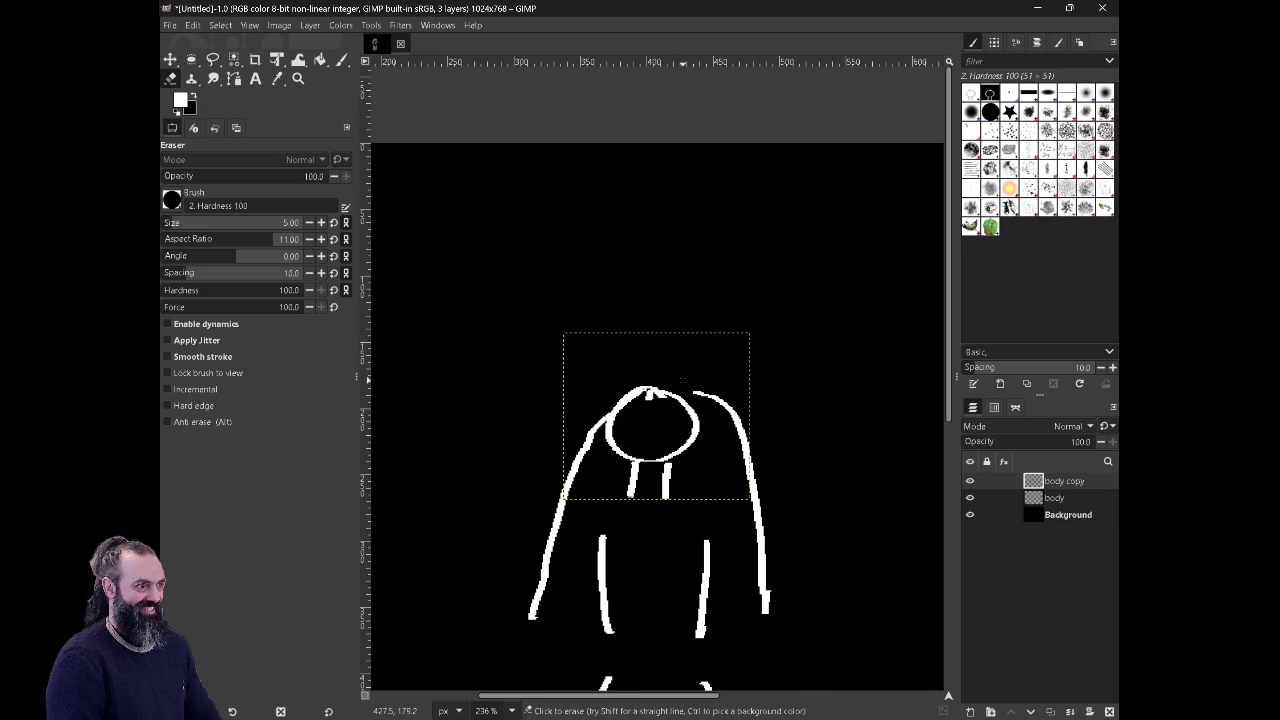
# Step: Move the pasted head layer up above the neck and view the whole figure
pyautogui.press('m')
pyautogui.moveTo(657, 416); pyautogui.dragTo(674, 351)
pyautogui.moveTo(697, 396); pyautogui.dragTo(699, 362)
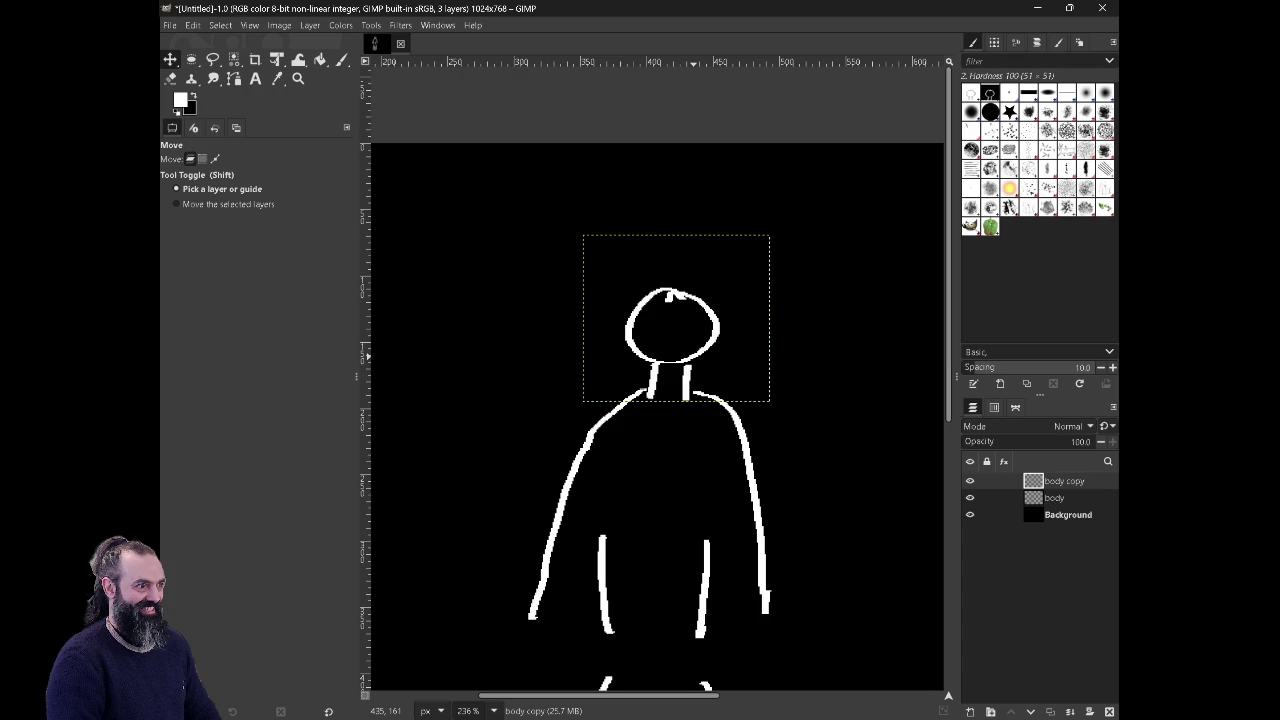
pyautogui.hotkey('shift', 'e')
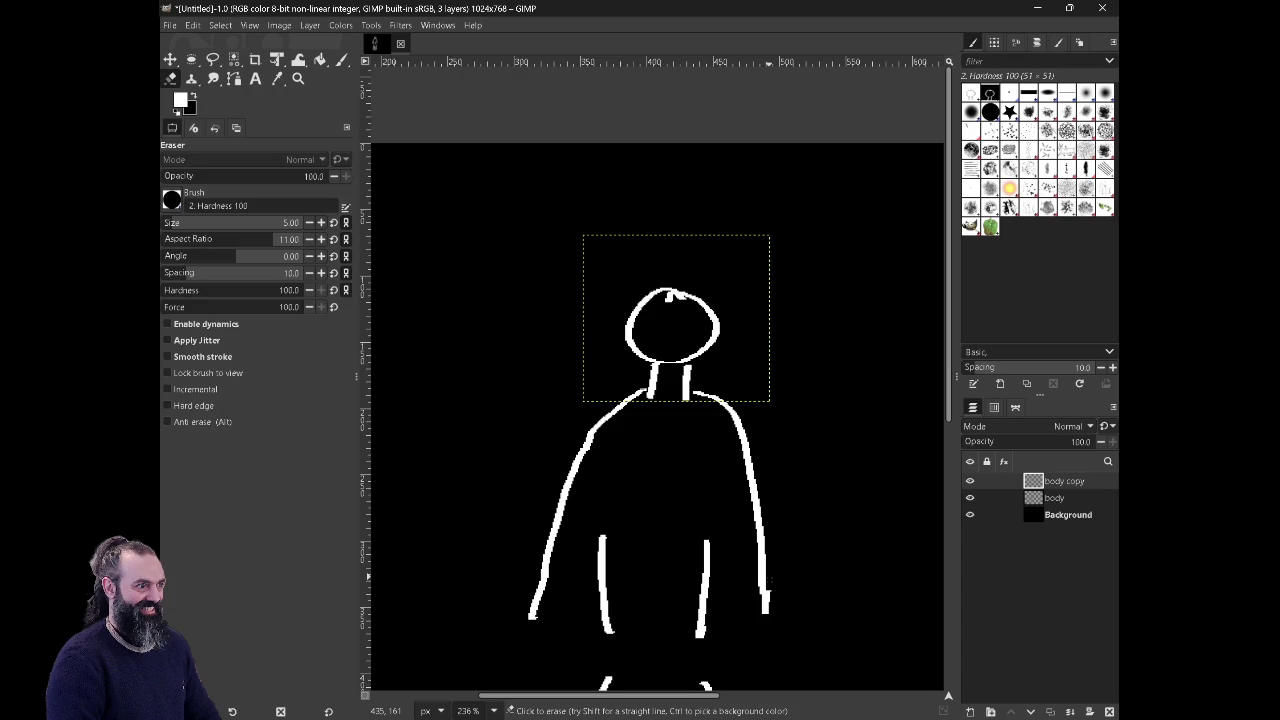
pyautogui.keyDown('ctrl'); pyautogui.scroll(-3, 943, 523); pyautogui.keyUp('ctrl')
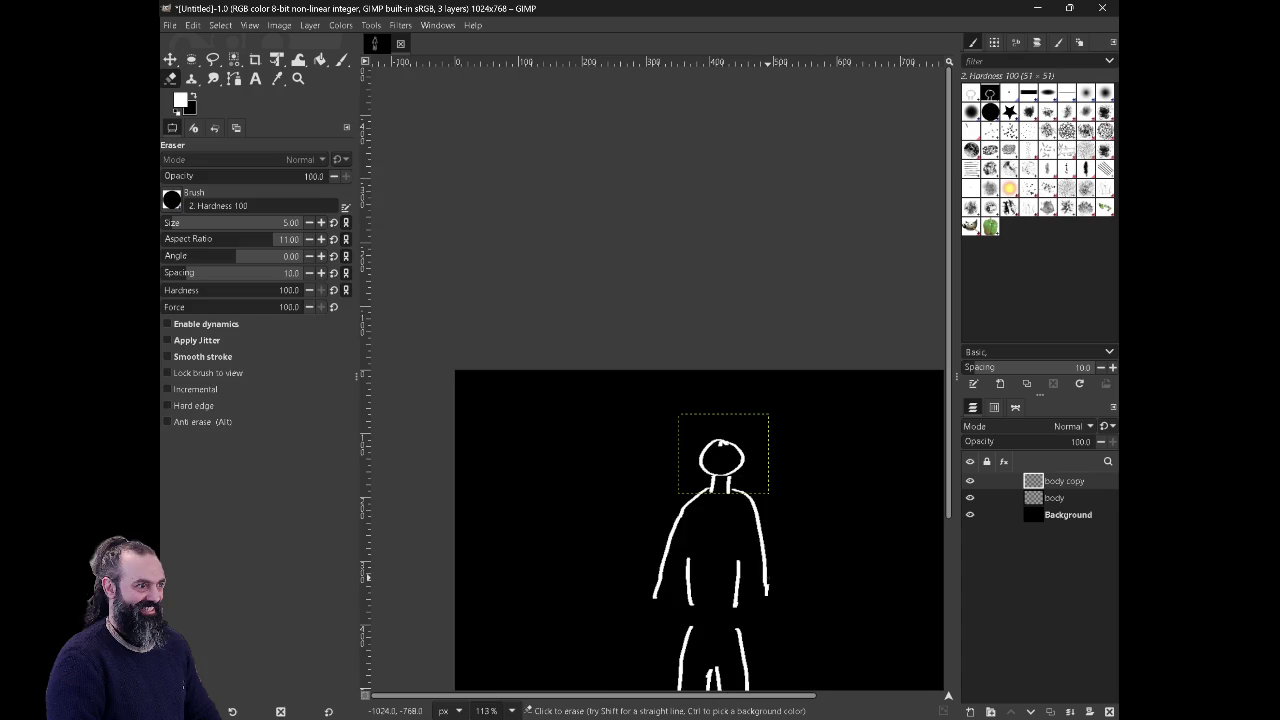
pyautogui.scroll(1, 673, 454)
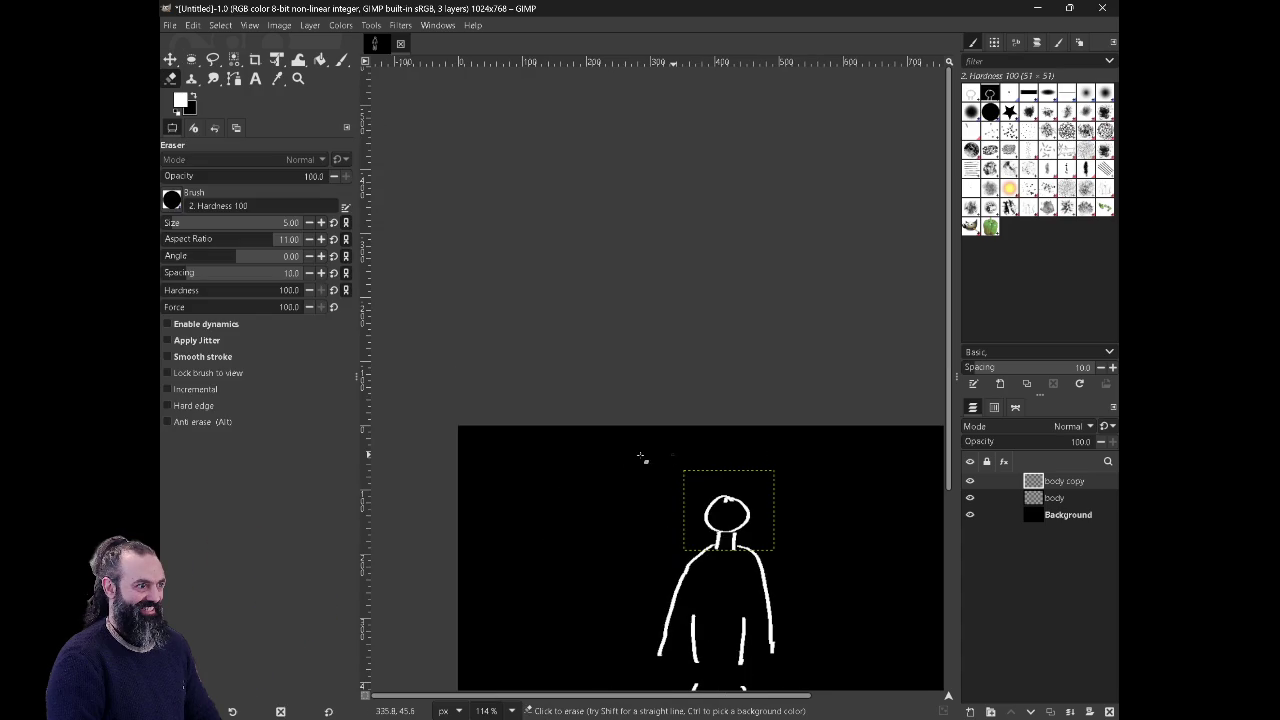
pyautogui.moveTo(729, 502); pyautogui.dragTo(690, 218)
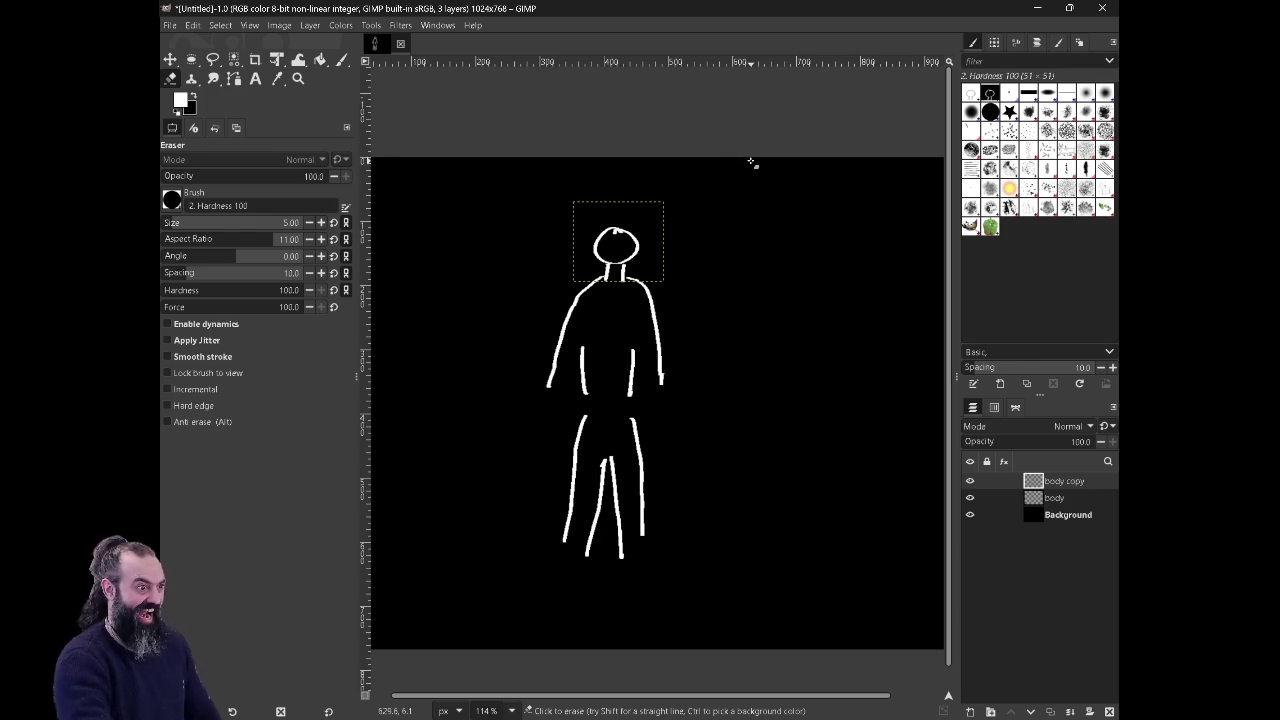
pyautogui.moveTo(751, 162); pyautogui.dragTo(735, 156)
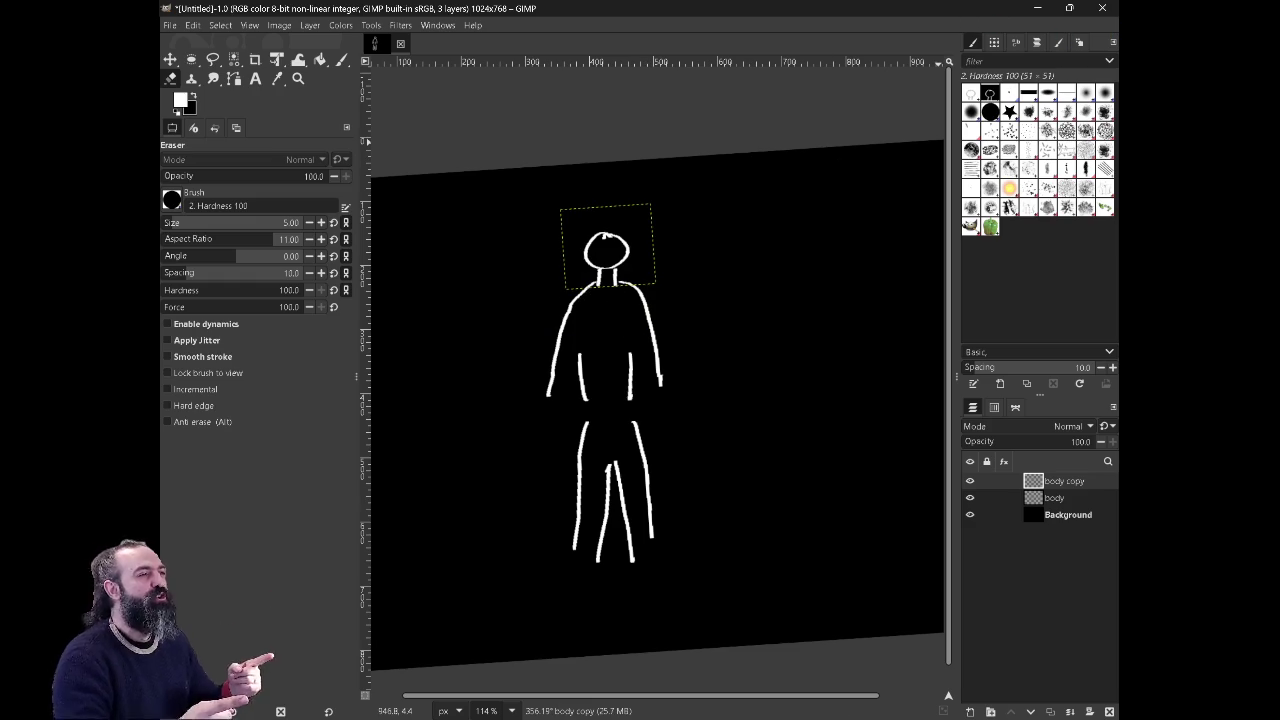
# Step: Close GIMP and discard the unsaved stick-figure image
pyautogui.click(1102, 8)
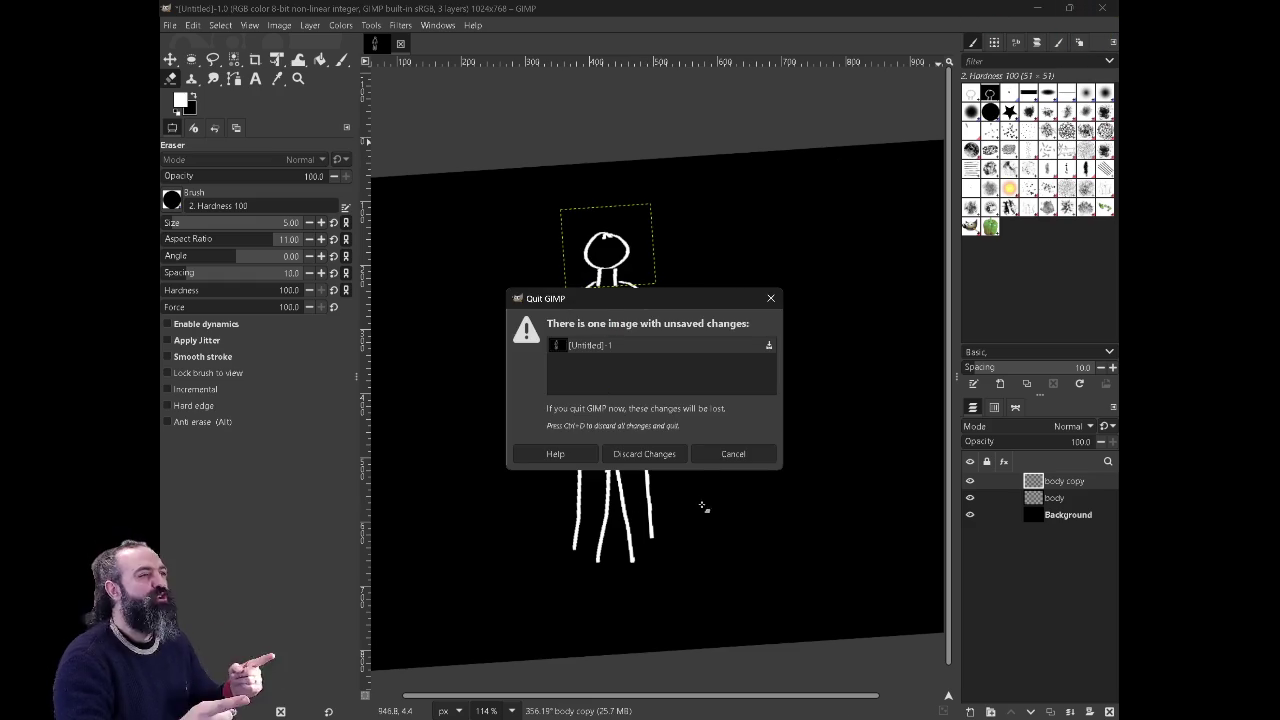
pyautogui.click(676, 460)
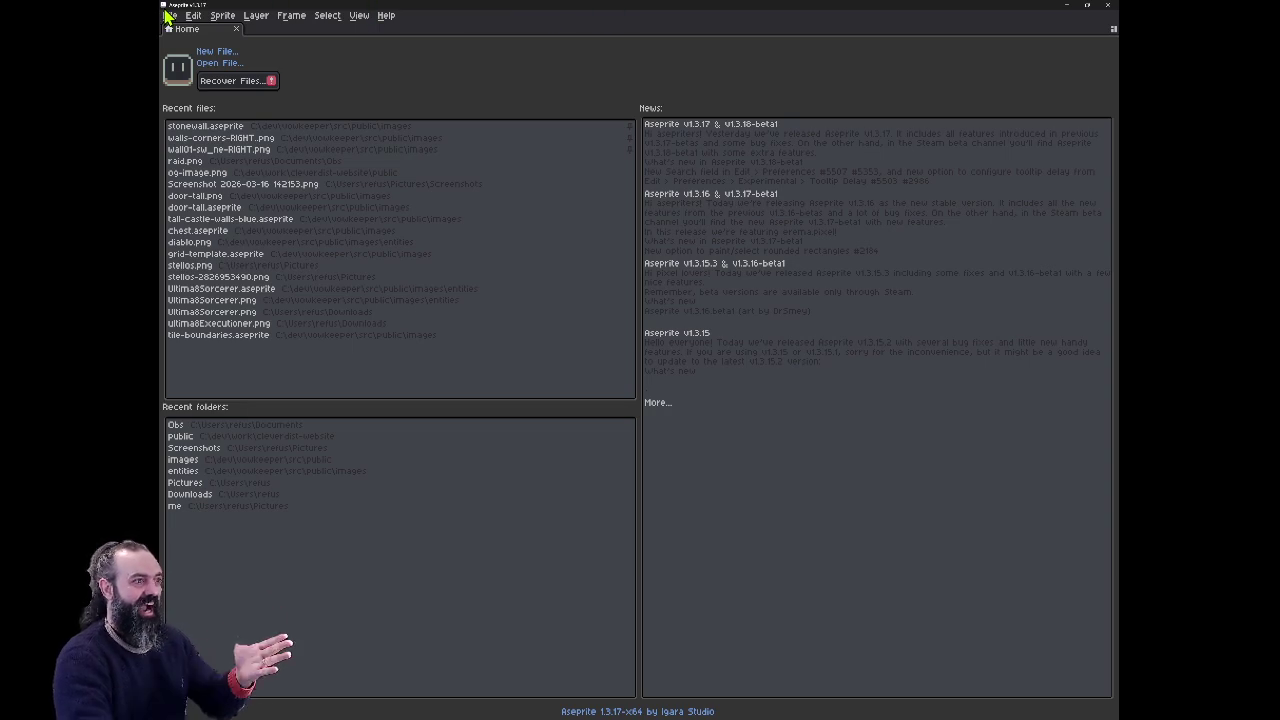
# Step: Create a new sprite with width 1024, height 768 and a black background
pyautogui.click(172, 15)
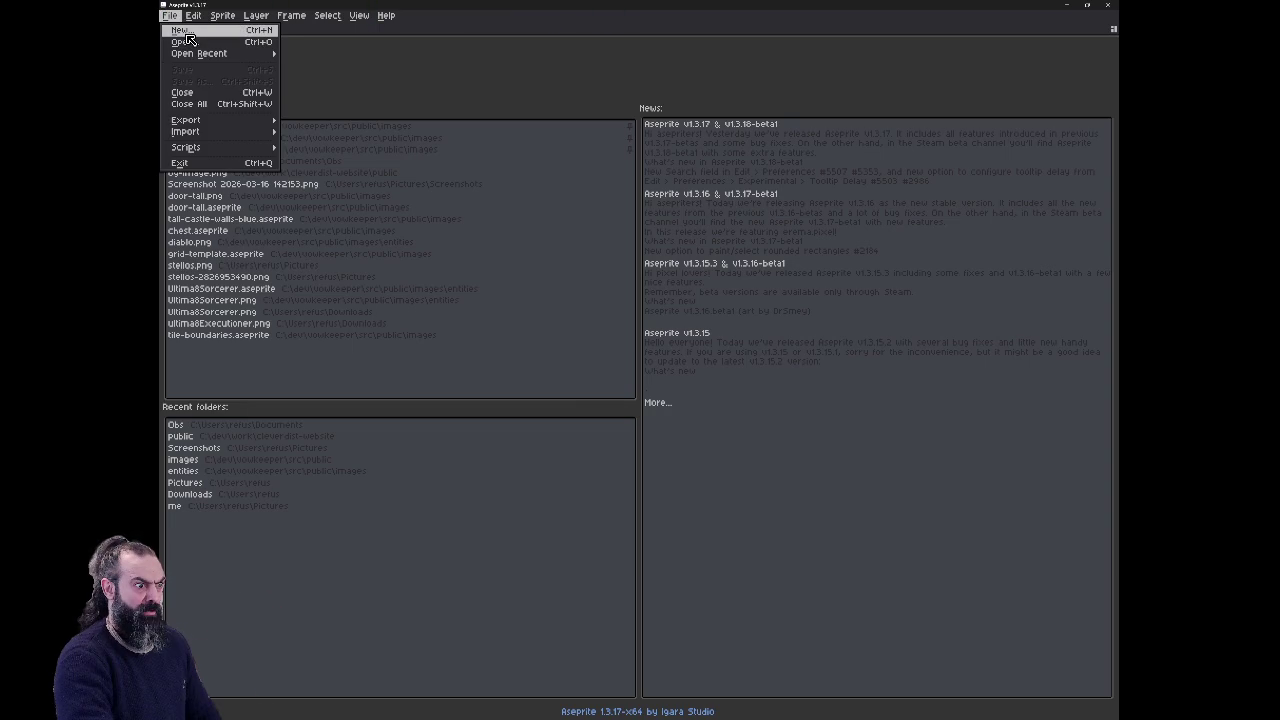
pyautogui.click(185, 31)
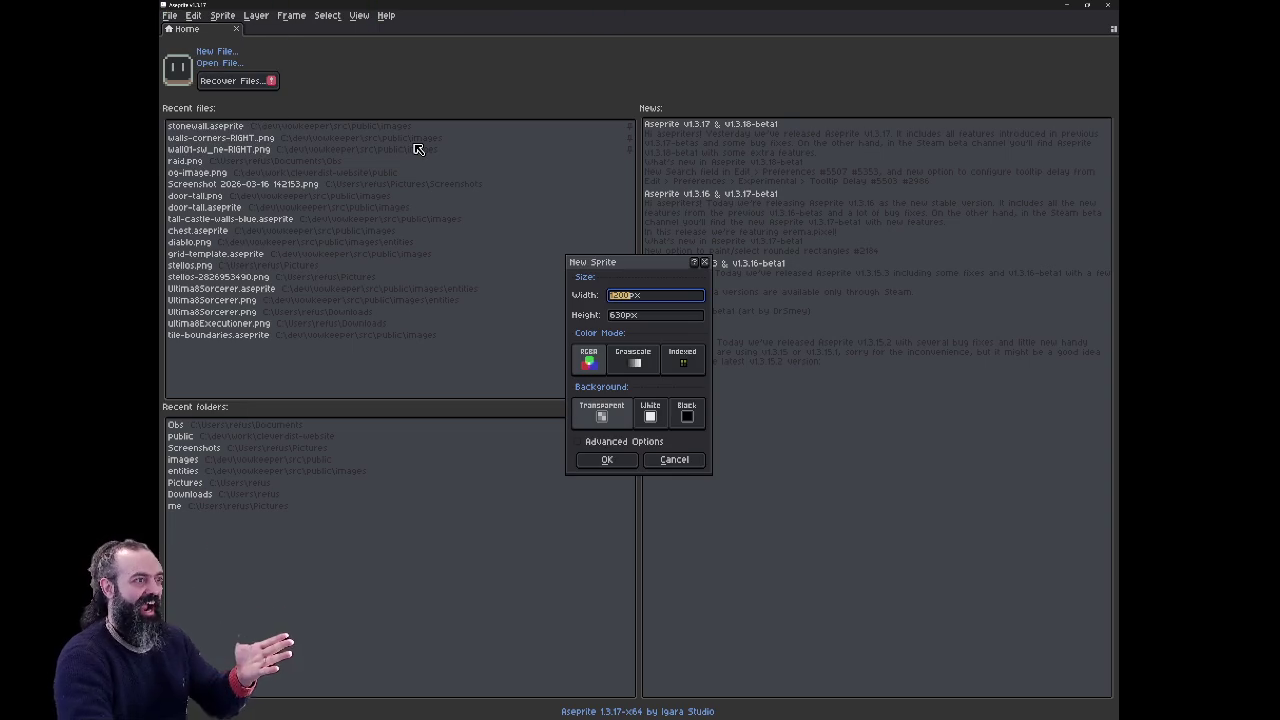
pyautogui.write('1024')
pyautogui.press('Tab')
pyautogui.write('7')
pyautogui.write('6')
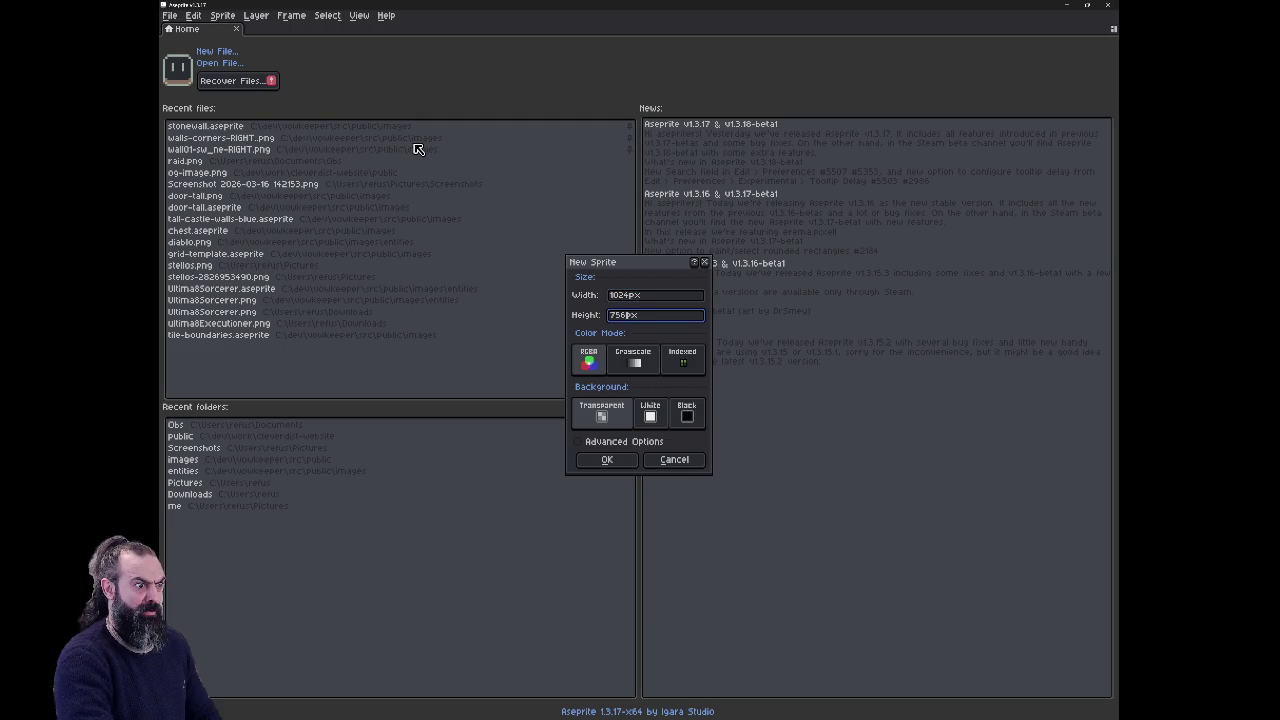
pyautogui.write('68')
pyautogui.click(686, 411)
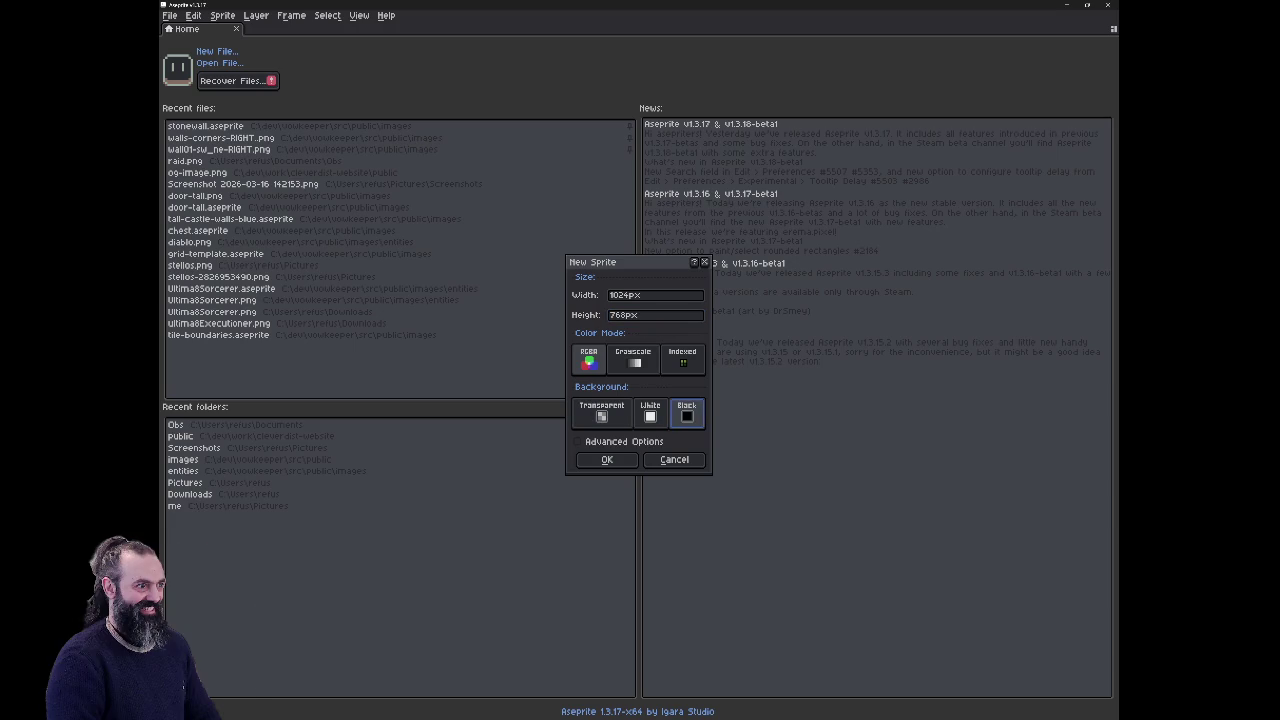
pyautogui.click(623, 457)
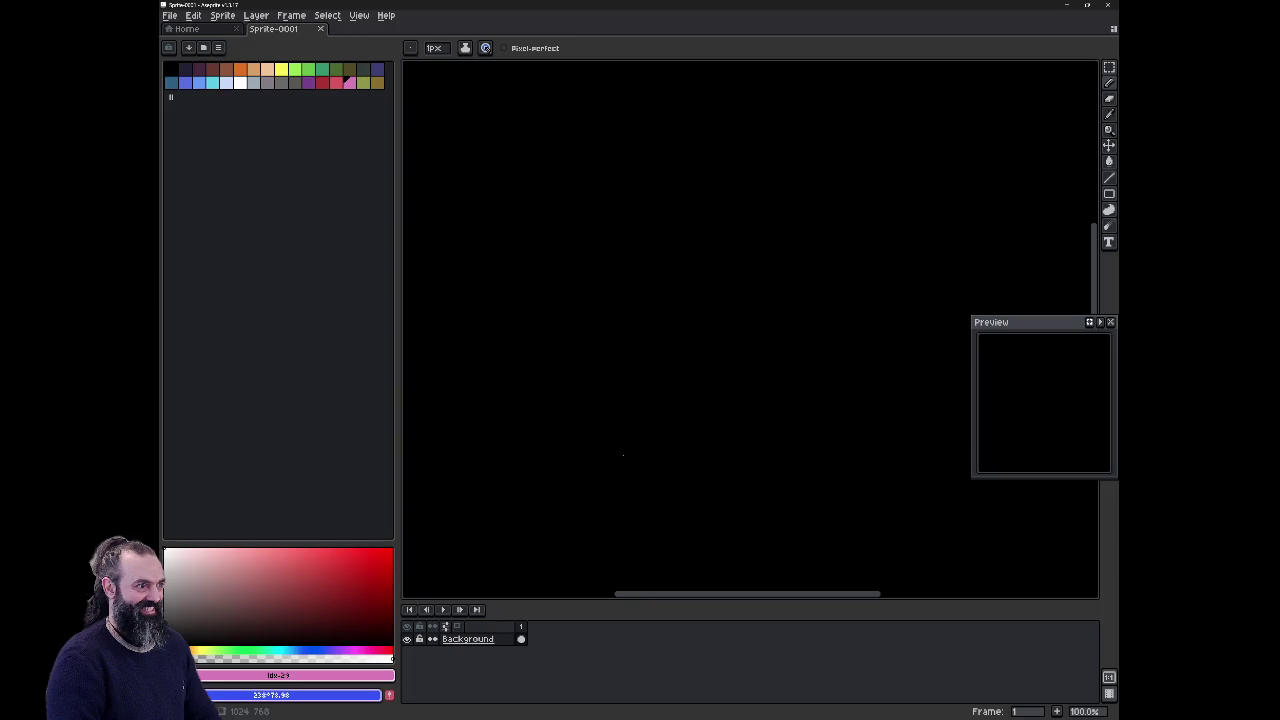
# Step: Pick white and pencil the head, neck and torso side, undoing and redoing strokes
pyautogui.click(240, 82)
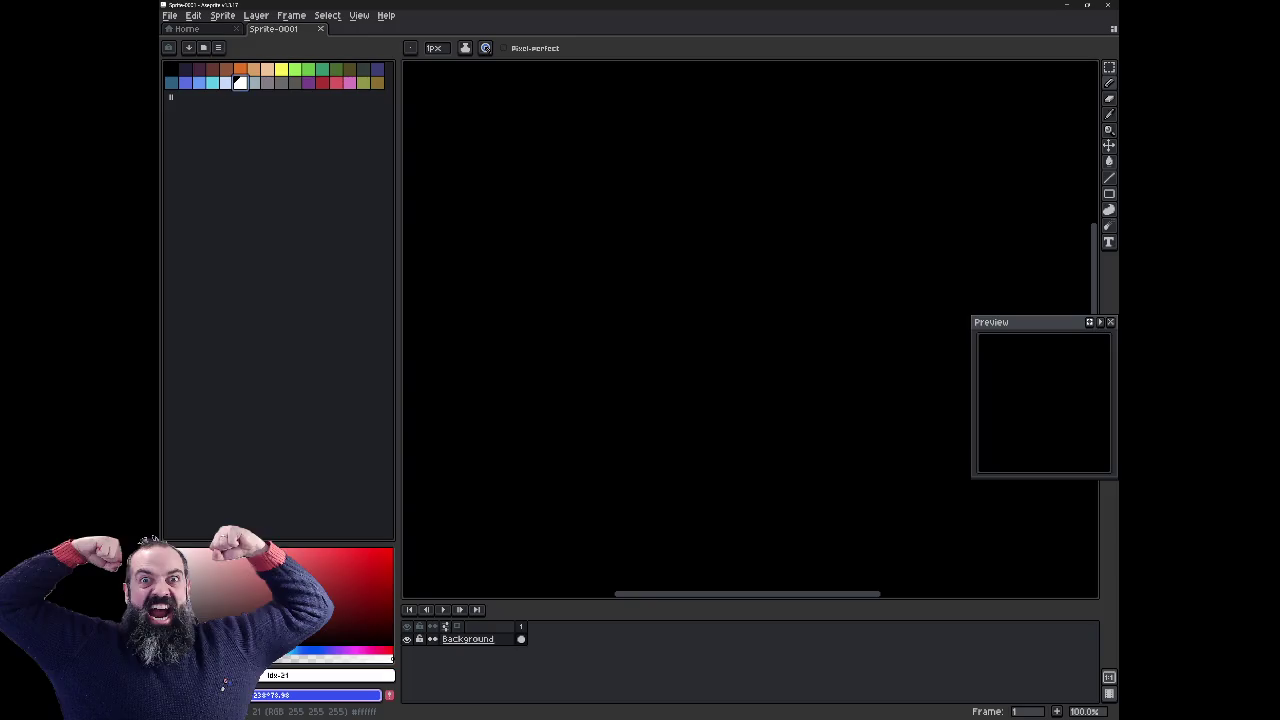
pyautogui.moveTo(753, 139); pyautogui.dragTo(740, 200)
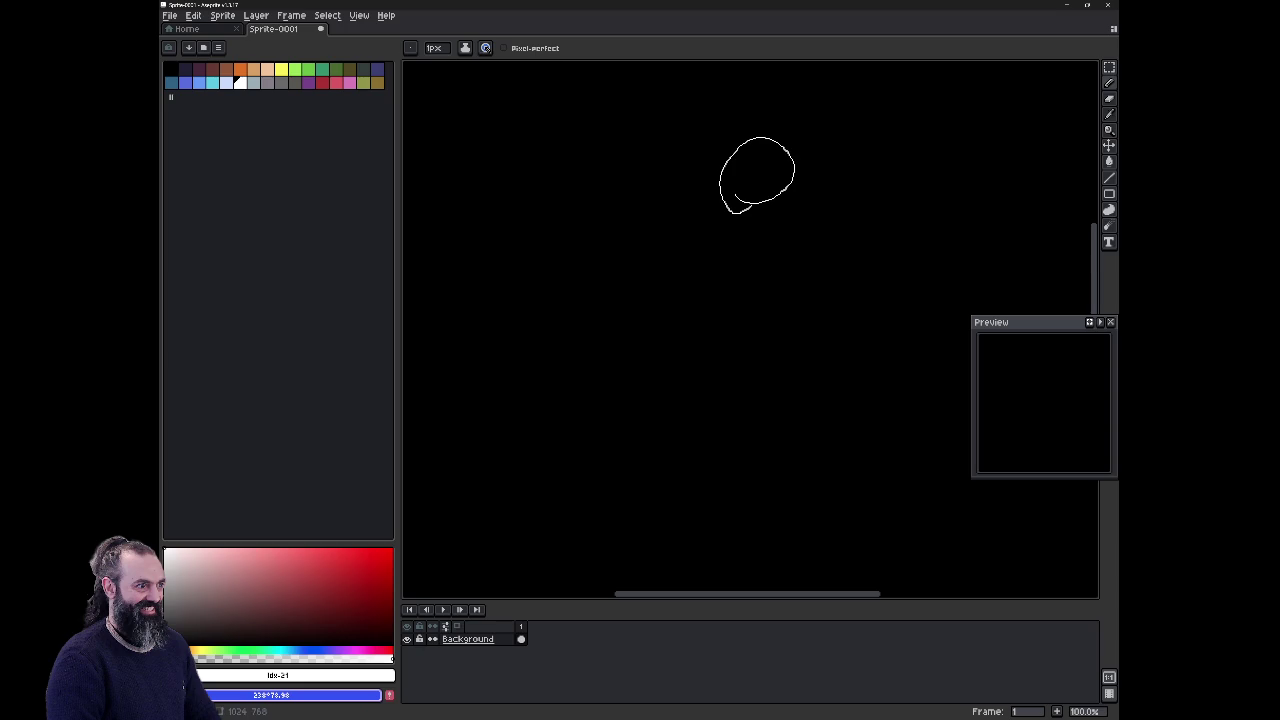
pyautogui.hotkey('ctrl', 'z')
pyautogui.scroll(-1, 735, 194)
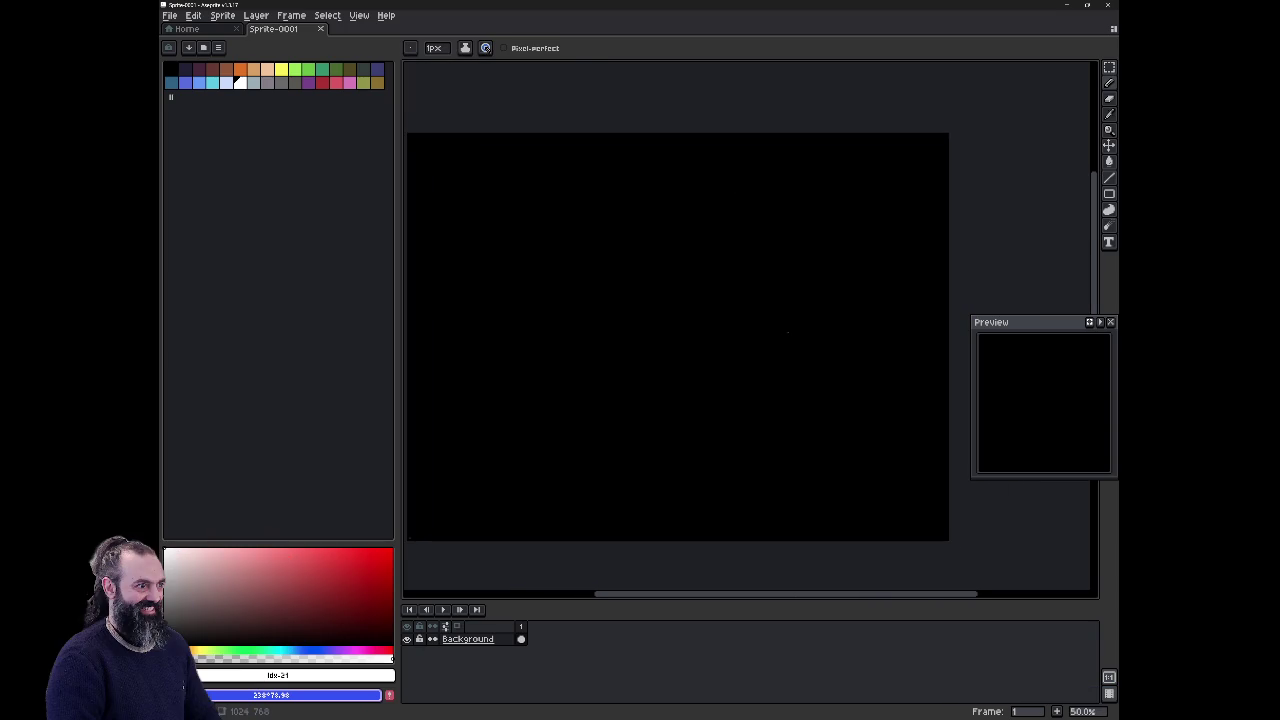
pyautogui.moveTo(649, 248)
pyautogui.mouseDown()
pyautogui.moveTo(677, 214)
pyautogui.moveTo(665, 234)
pyautogui.mouseUp()
pyautogui.hotkey('ctrl', 'z')
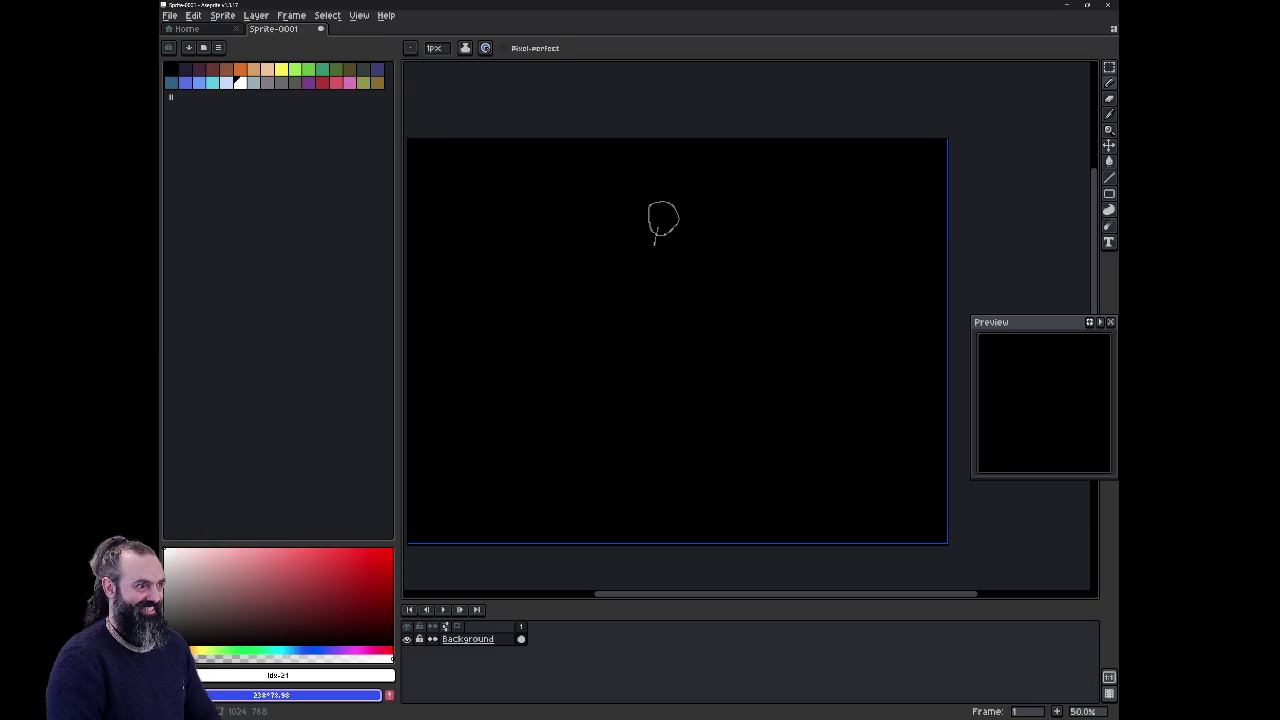
pyautogui.moveTo(673, 231)
pyautogui.mouseDown()
pyautogui.moveTo(674, 245)
pyautogui.moveTo(628, 250)
pyautogui.moveTo(695, 257)
pyautogui.mouseUp()
pyautogui.moveTo(619, 302); pyautogui.dragTo(630, 338)
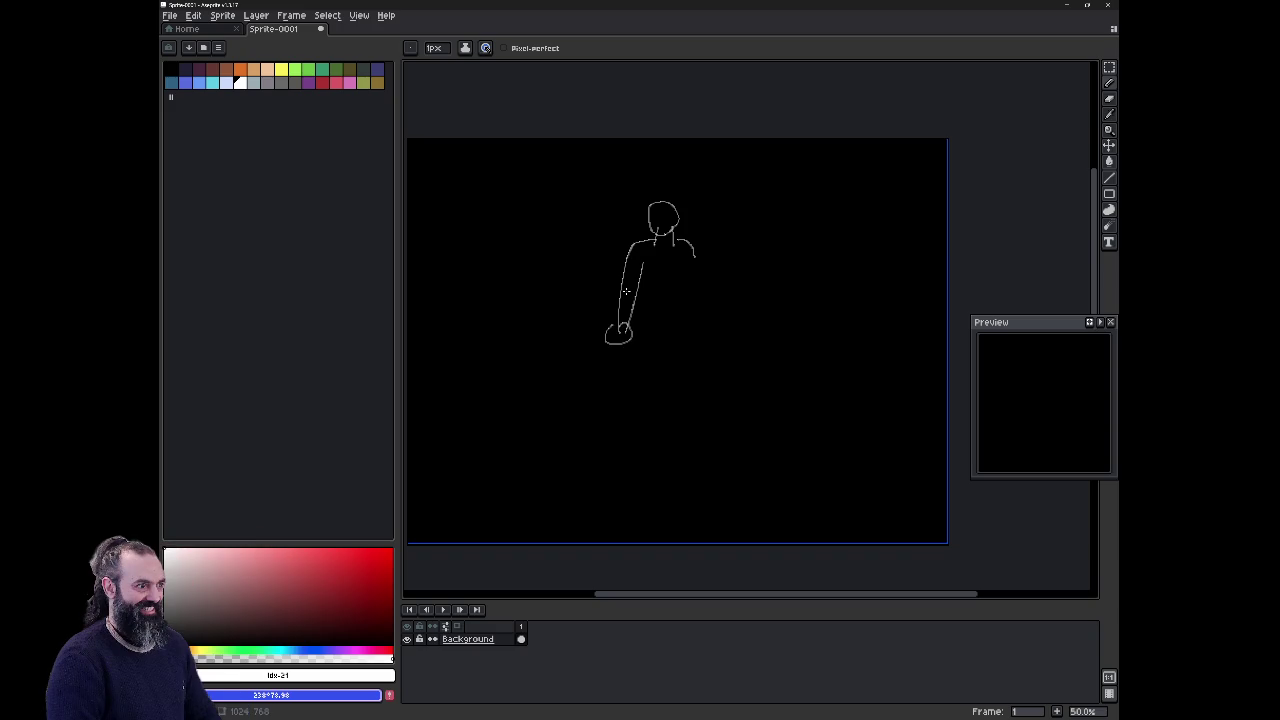
pyautogui.hotkey('ctrl', 'z')
pyautogui.hotkey('ctrl', 'z')
pyautogui.hotkey('ctrl', 'z')
pyautogui.hotkey('ctrl', 'z')
pyautogui.hotkey('ctrl', 'z')
pyautogui.hotkey('ctrl', 'z')
pyautogui.hotkey('ctrl', 'y')
pyautogui.hotkey('ctrl', 'y')
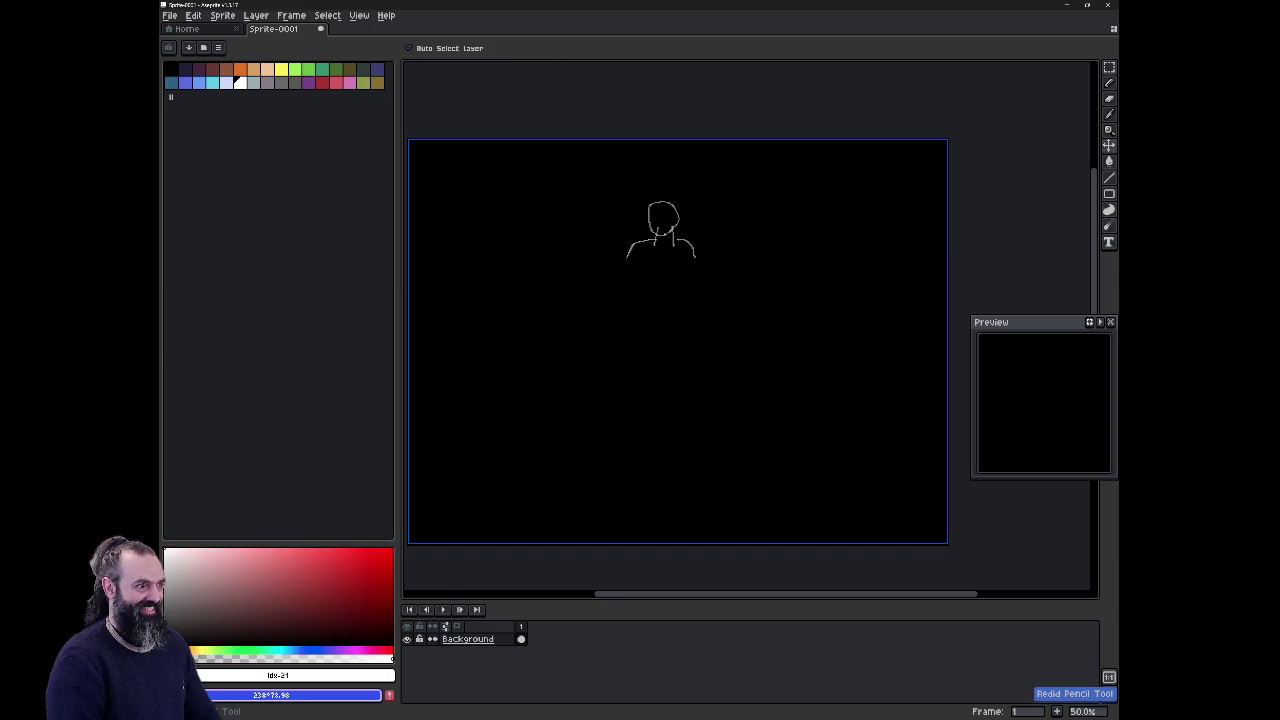
# Step: Restore the undone arm strokes and add a new layer named 'body'
pyautogui.hotkey('ctrl', 'y')
pyautogui.hotkey('ctrl', 'y')
pyautogui.hotkey('ctrl', 'y')
pyautogui.hotkey('ctrl', 'y')
pyautogui.hotkey('shift', 'n')
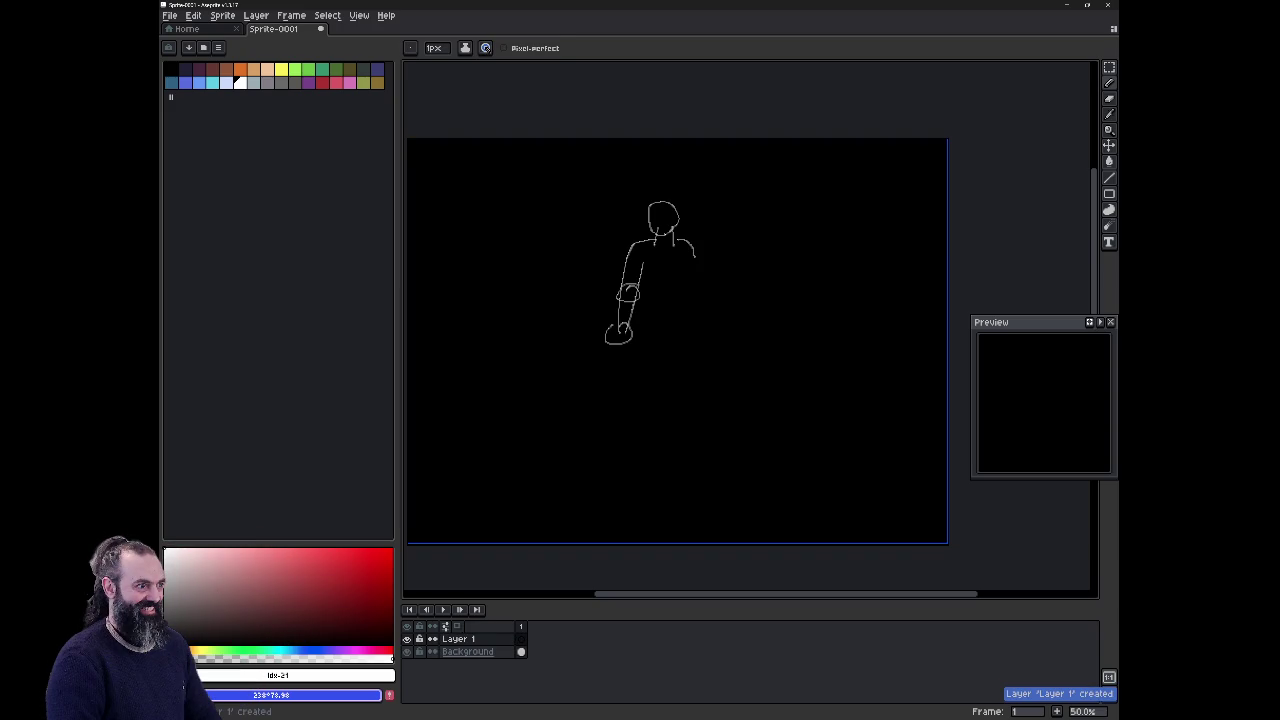
pyautogui.hotkey('shift', 'p')
pyautogui.write('bod')
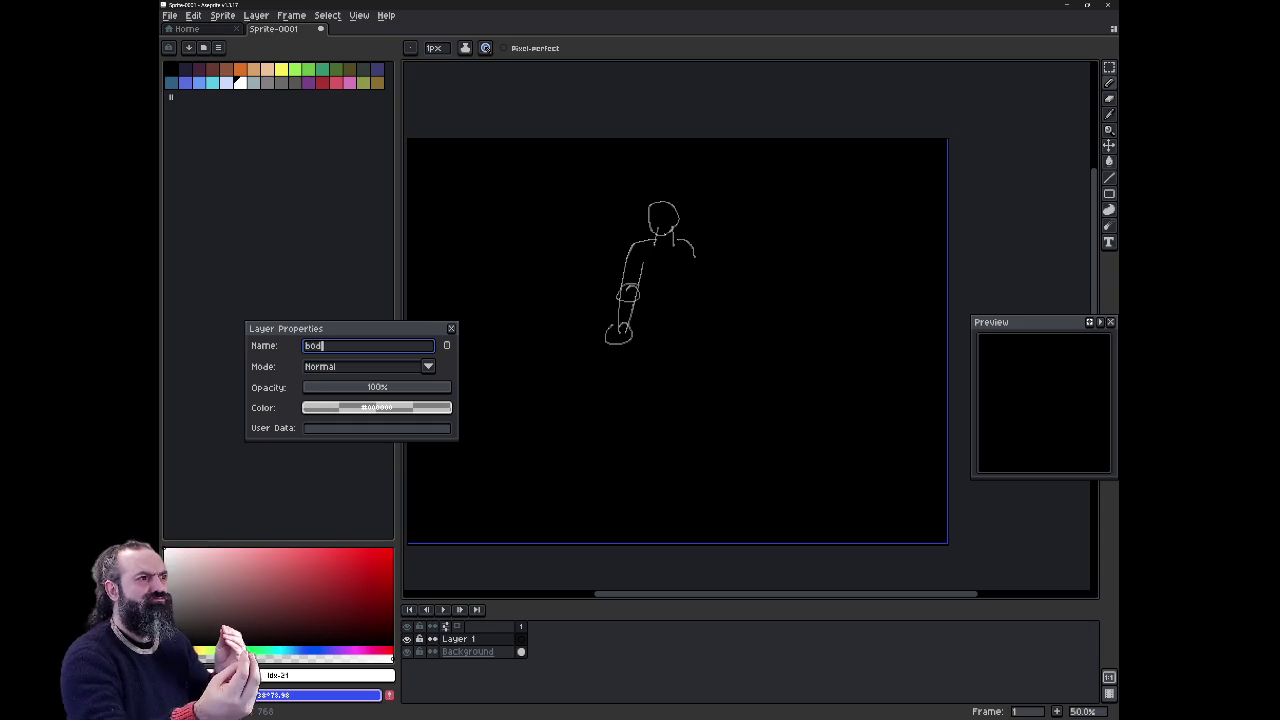
pyautogui.write('y')
pyautogui.press('Return')
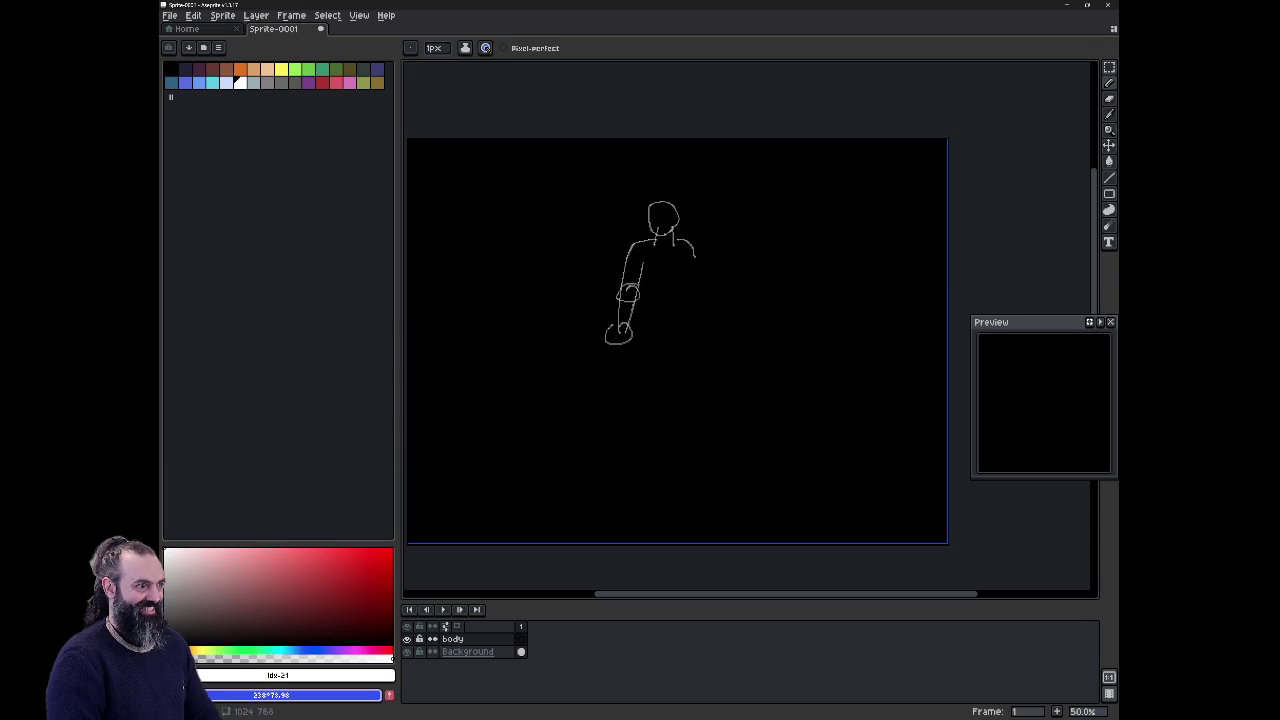
# Step: Fill a rectangle around the figure with blue on the Background and hide the body layer
pyautogui.press('m')
pyautogui.moveTo(585, 177); pyautogui.dragTo(738, 380)
pyautogui.click(505, 652)
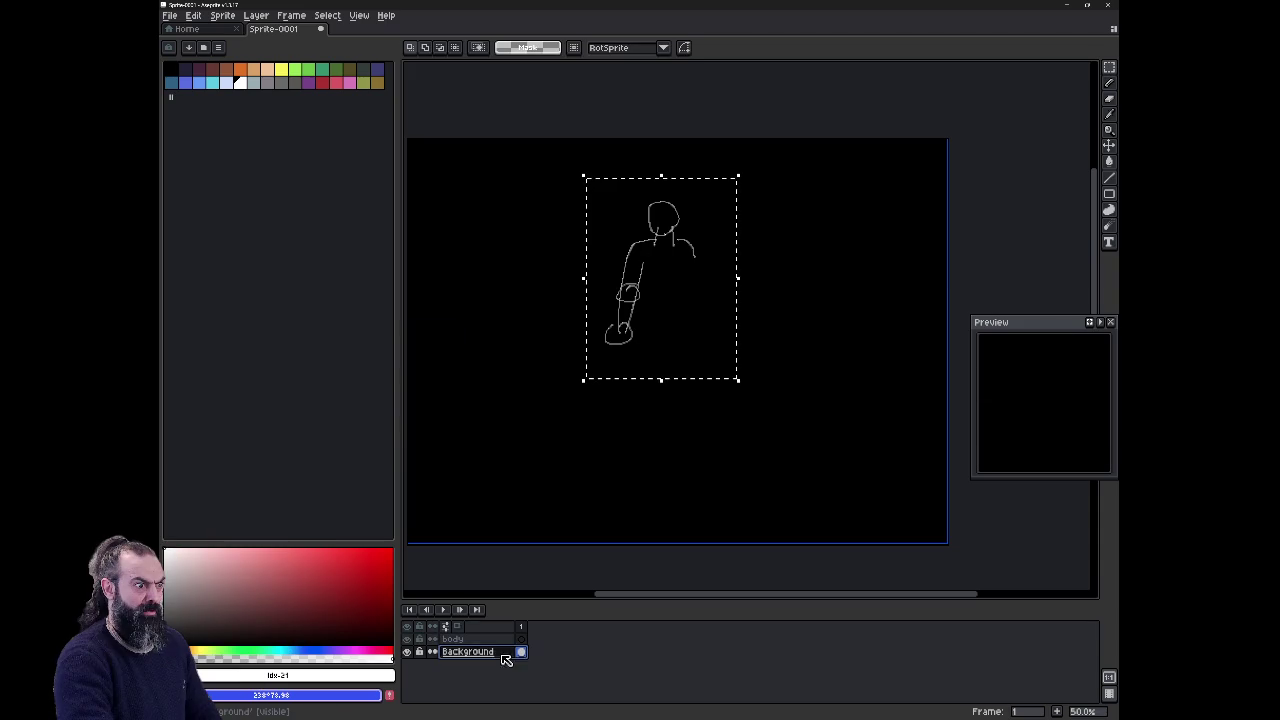
pyautogui.press('f')
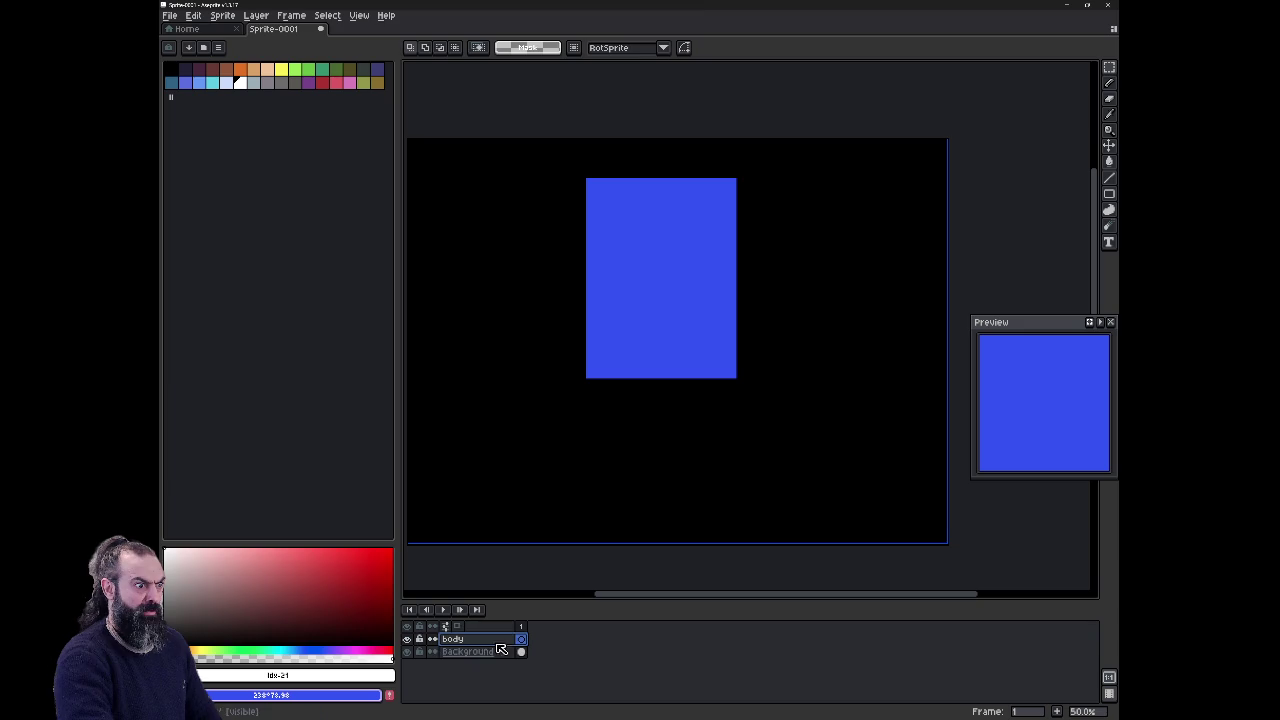
pyautogui.hotkey('ctrl', 'z')
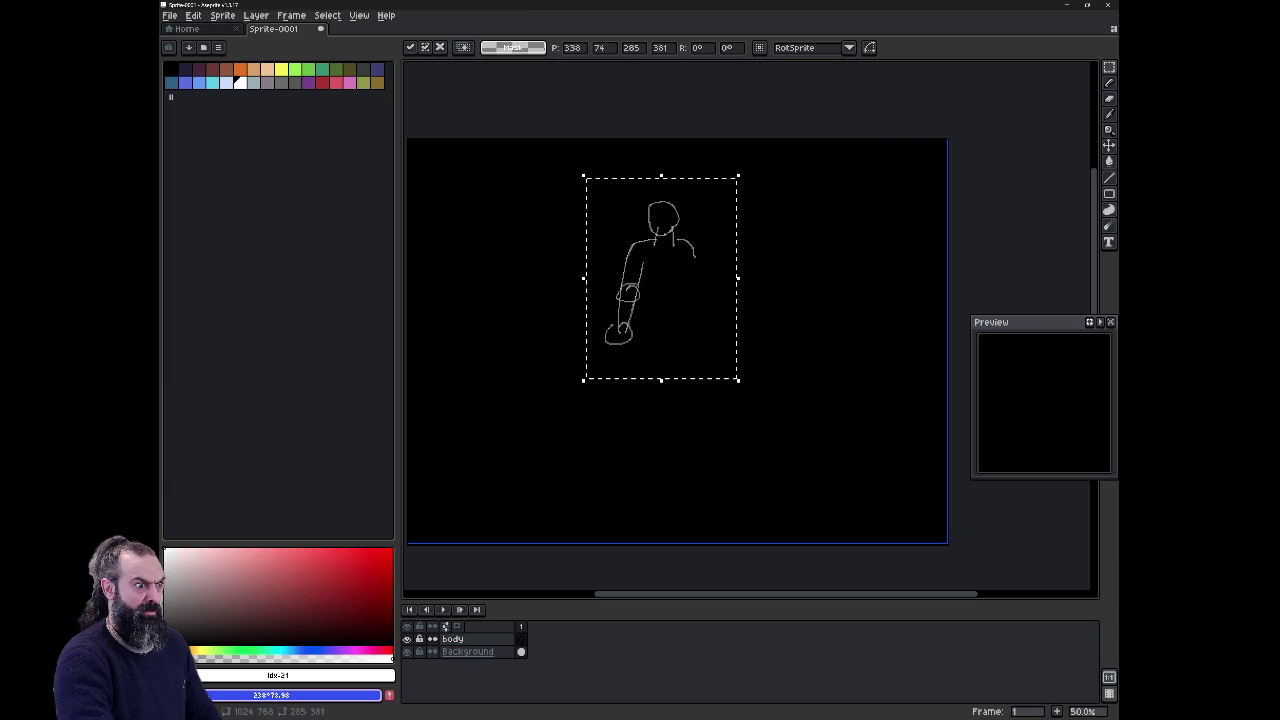
pyautogui.hotkey('ctrl', 'd')
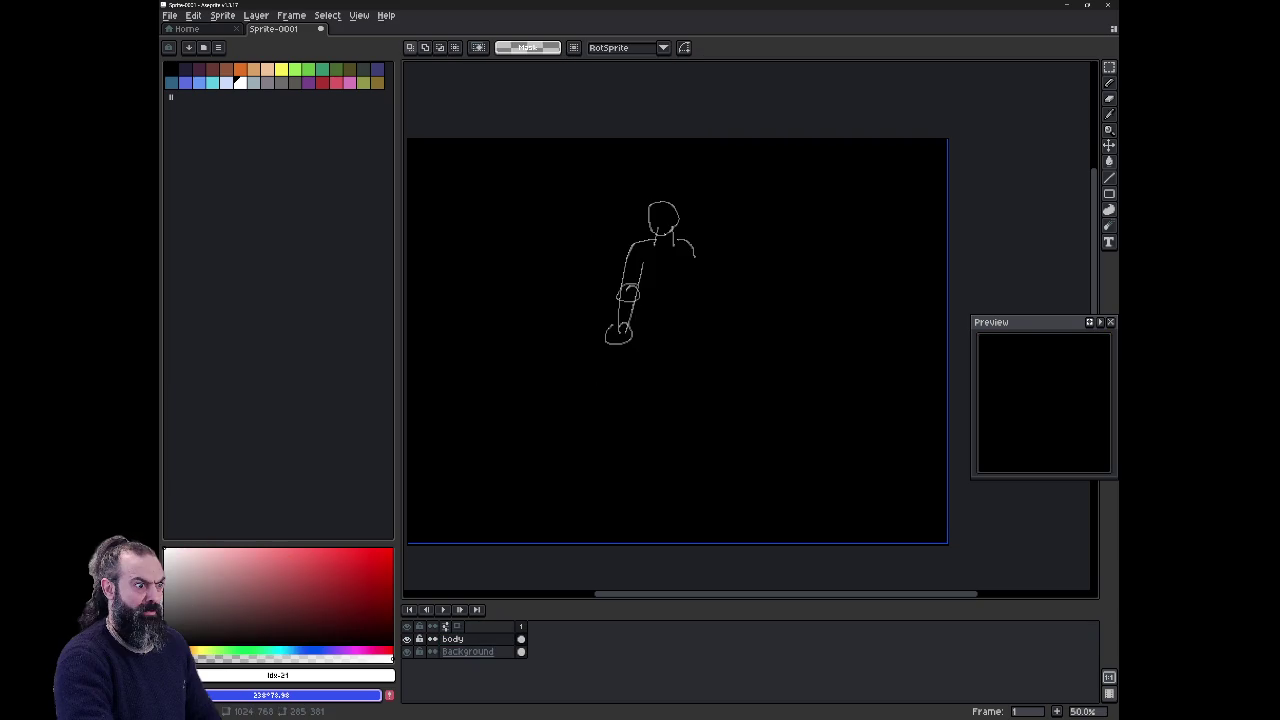
pyautogui.click(467, 651)
pyautogui.click(406, 638)
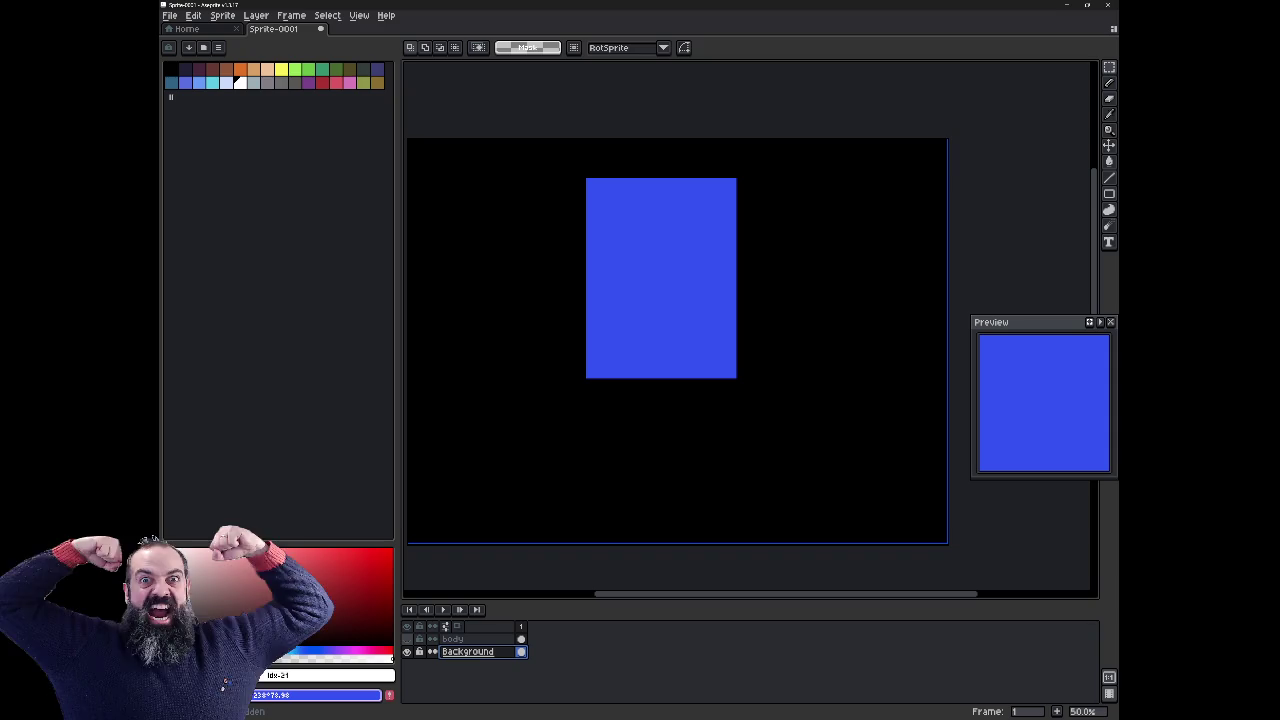
# Step: Make black the drawing colour from the palette
pyautogui.press('m')
pyautogui.click(290, 694)
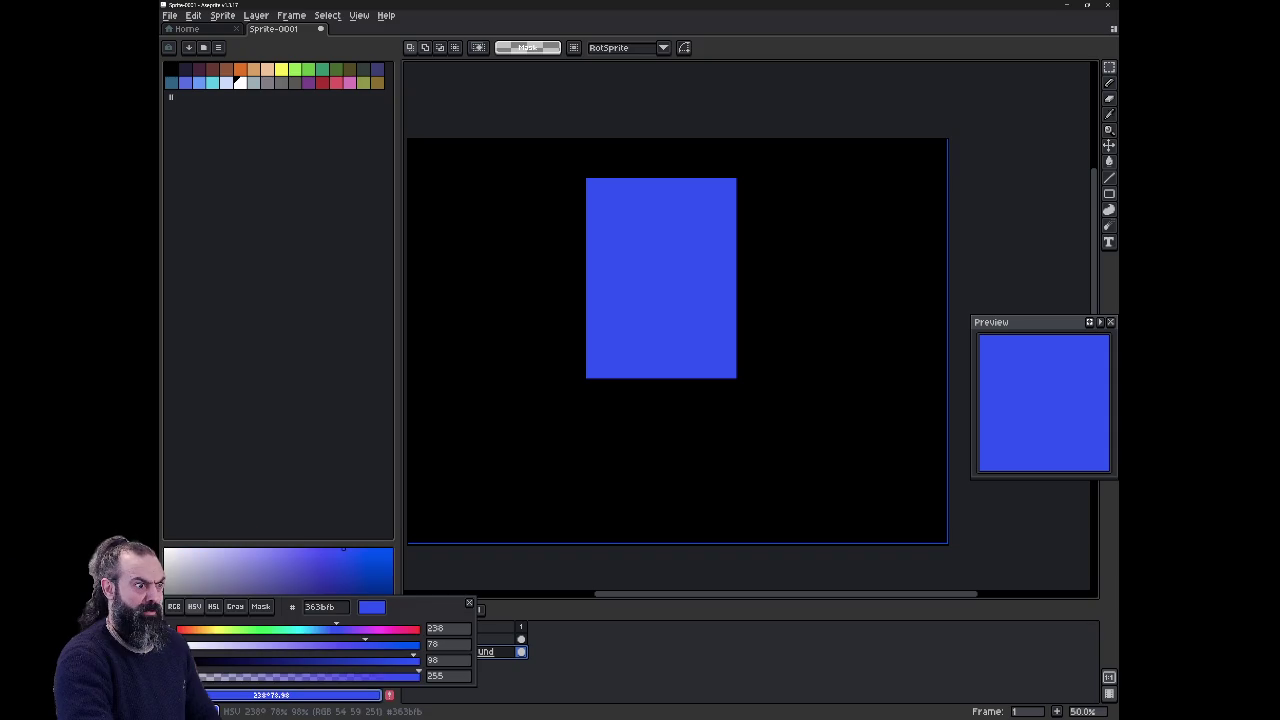
pyautogui.click(290, 694)
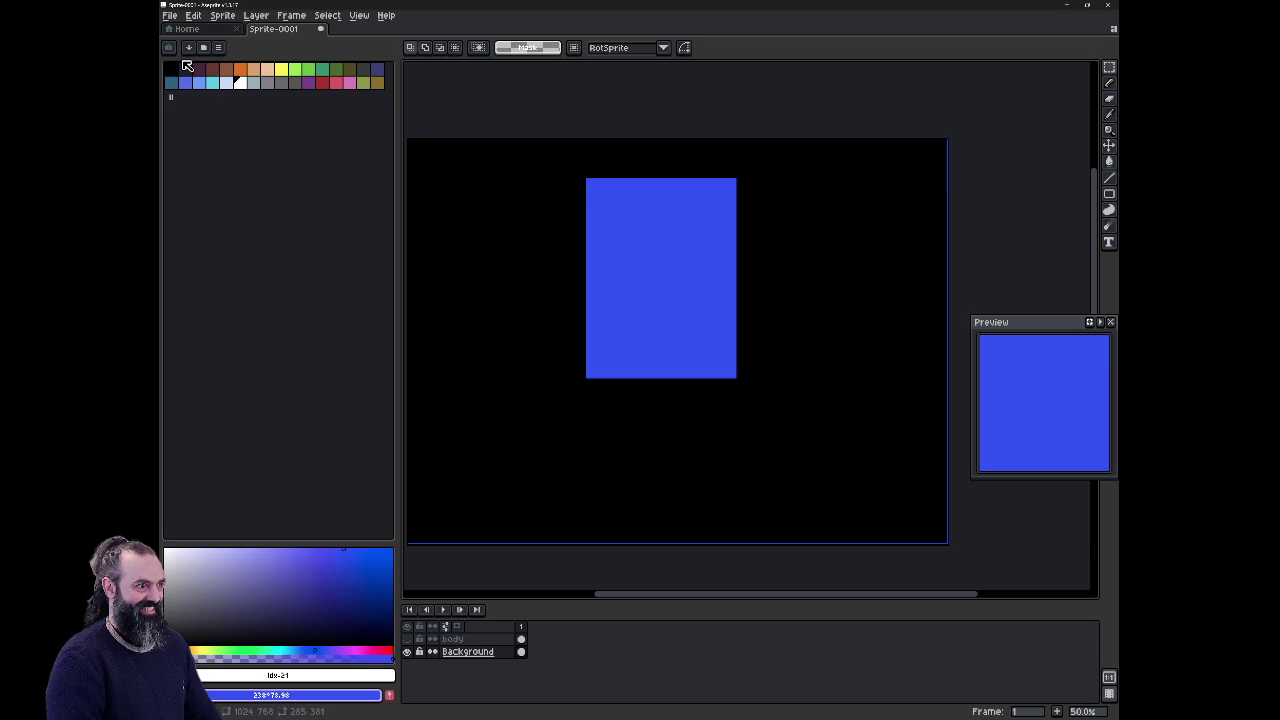
pyautogui.click(181, 68)
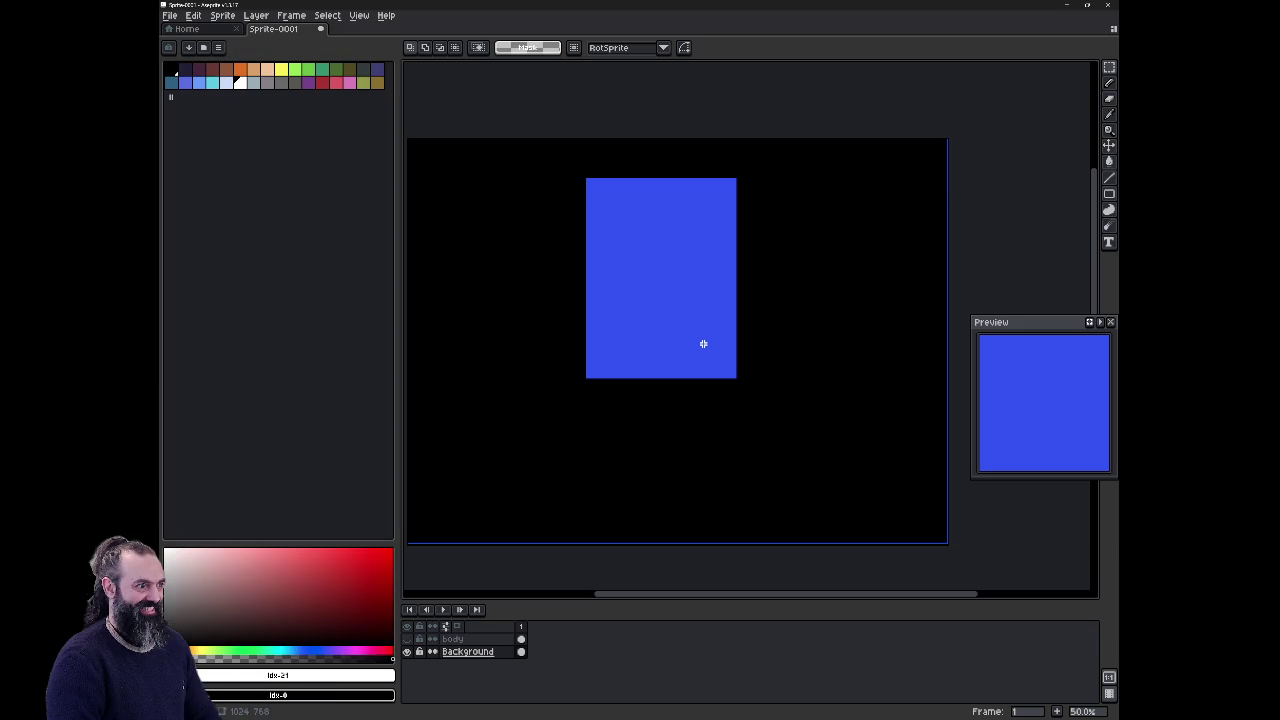
# Step: Fill the blue rectangle with the Paint Bucket, first white and then black to match the background
pyautogui.click(1108, 161)
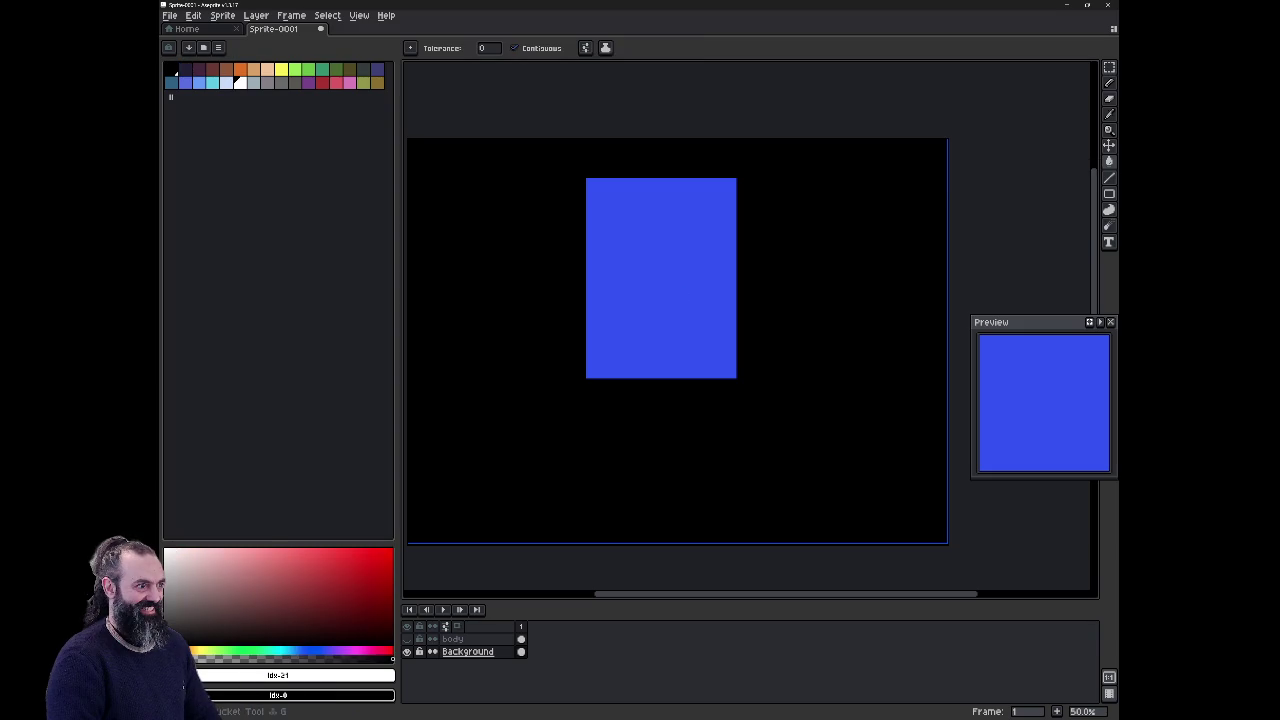
pyautogui.click(1108, 161)
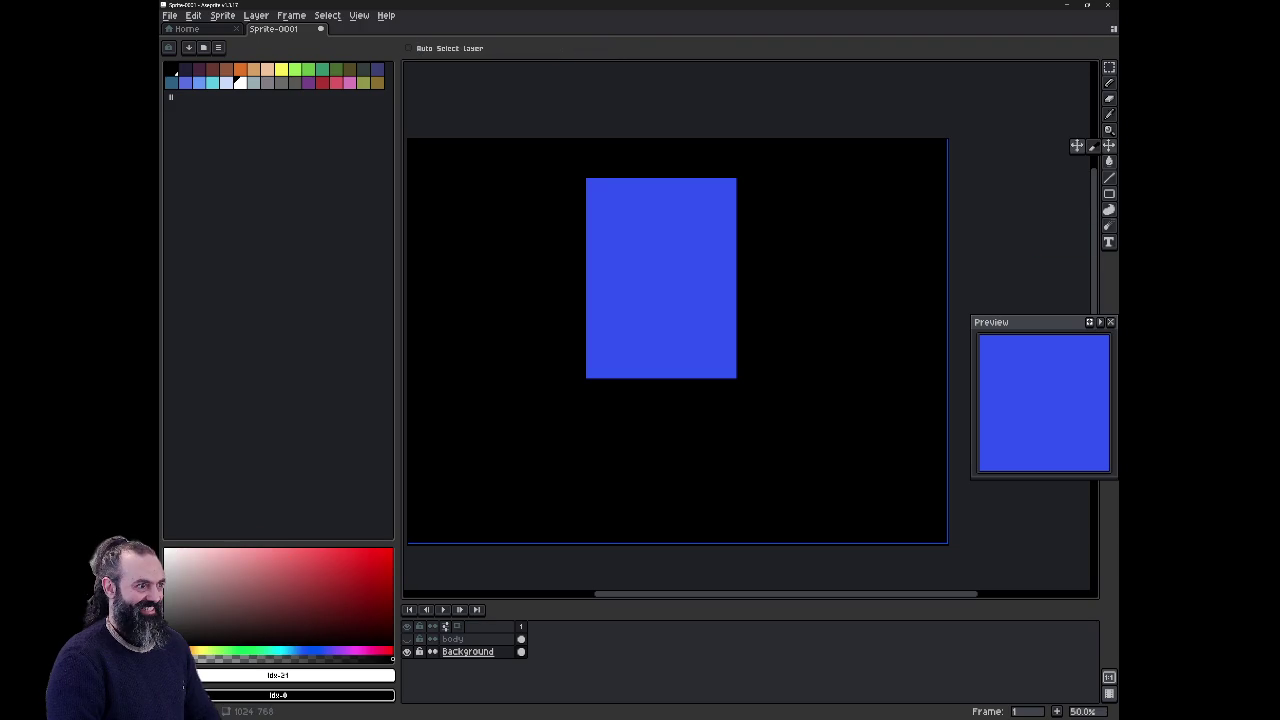
pyautogui.click(1108, 82)
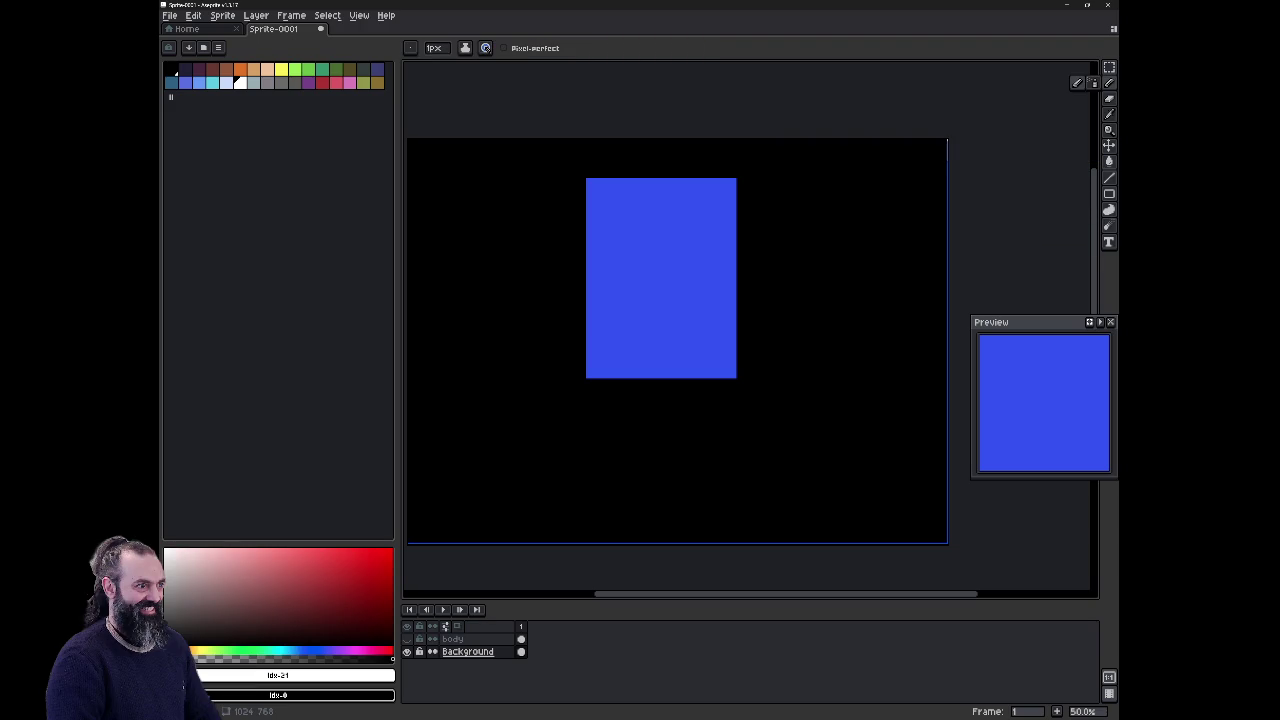
pyautogui.click(1108, 193)
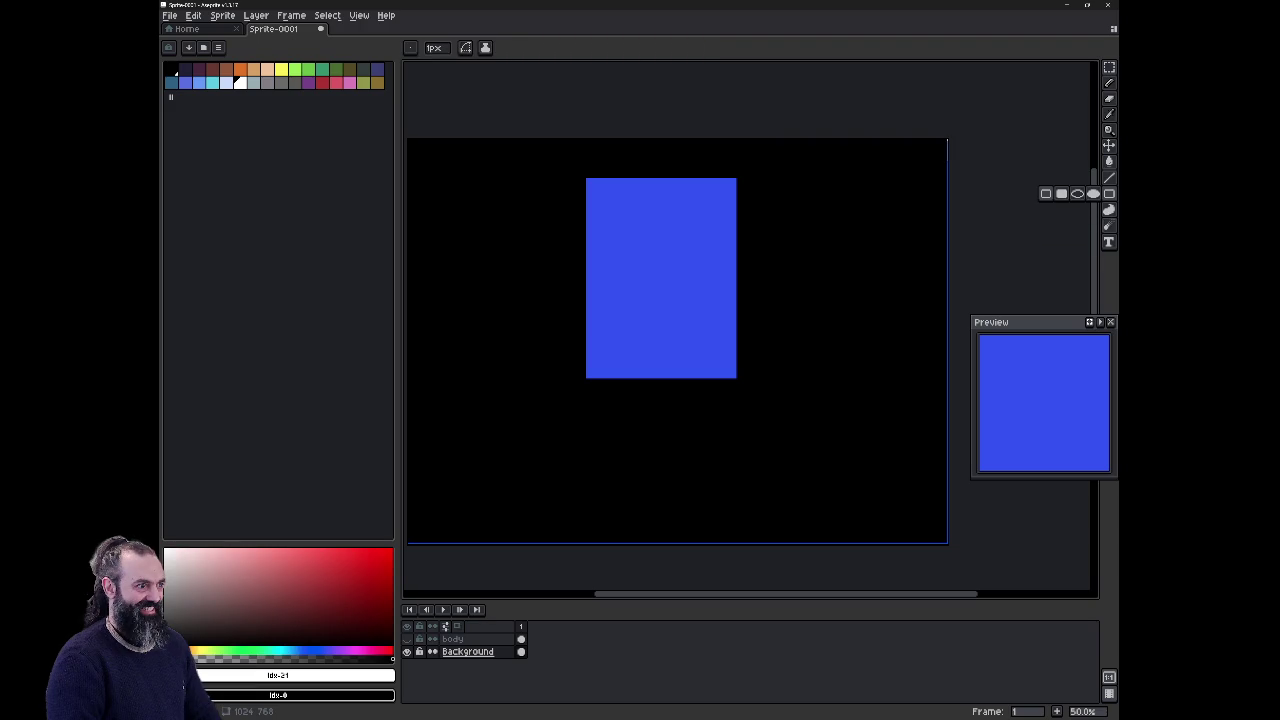
pyautogui.click(1108, 209)
pyautogui.click(1108, 241)
pyautogui.click(1108, 209)
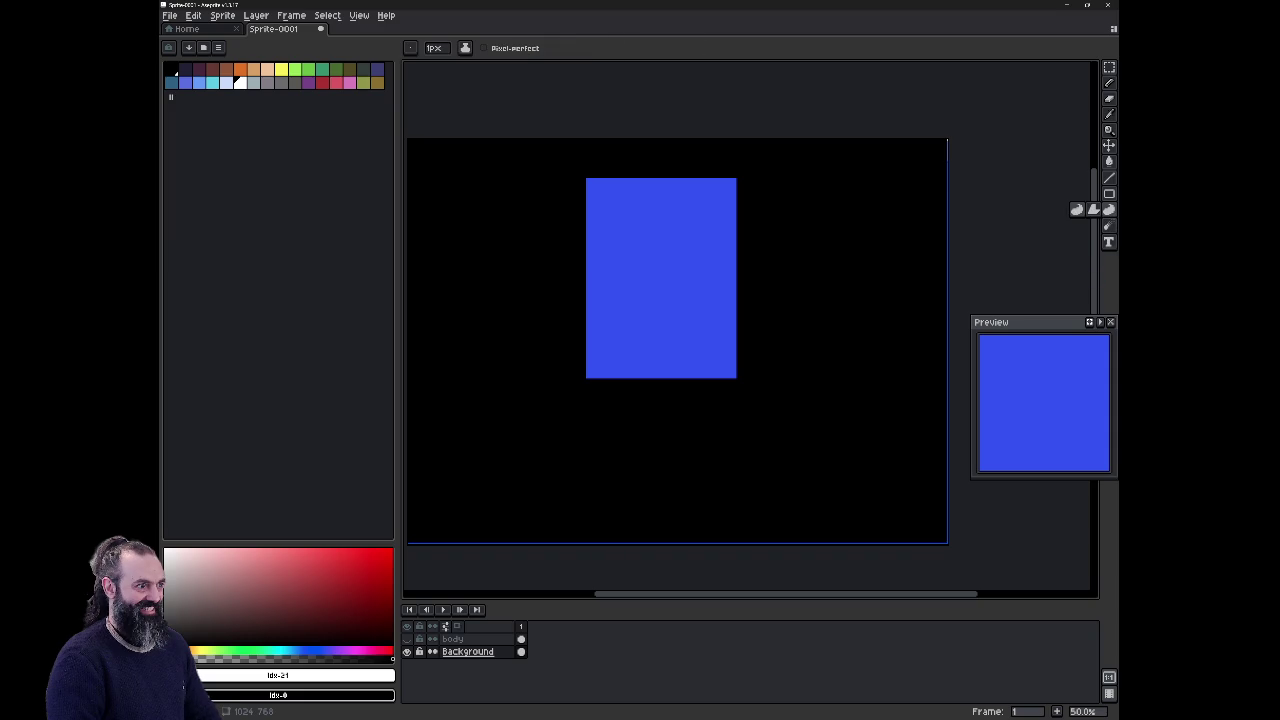
pyautogui.click(1108, 193)
pyautogui.click(1108, 177)
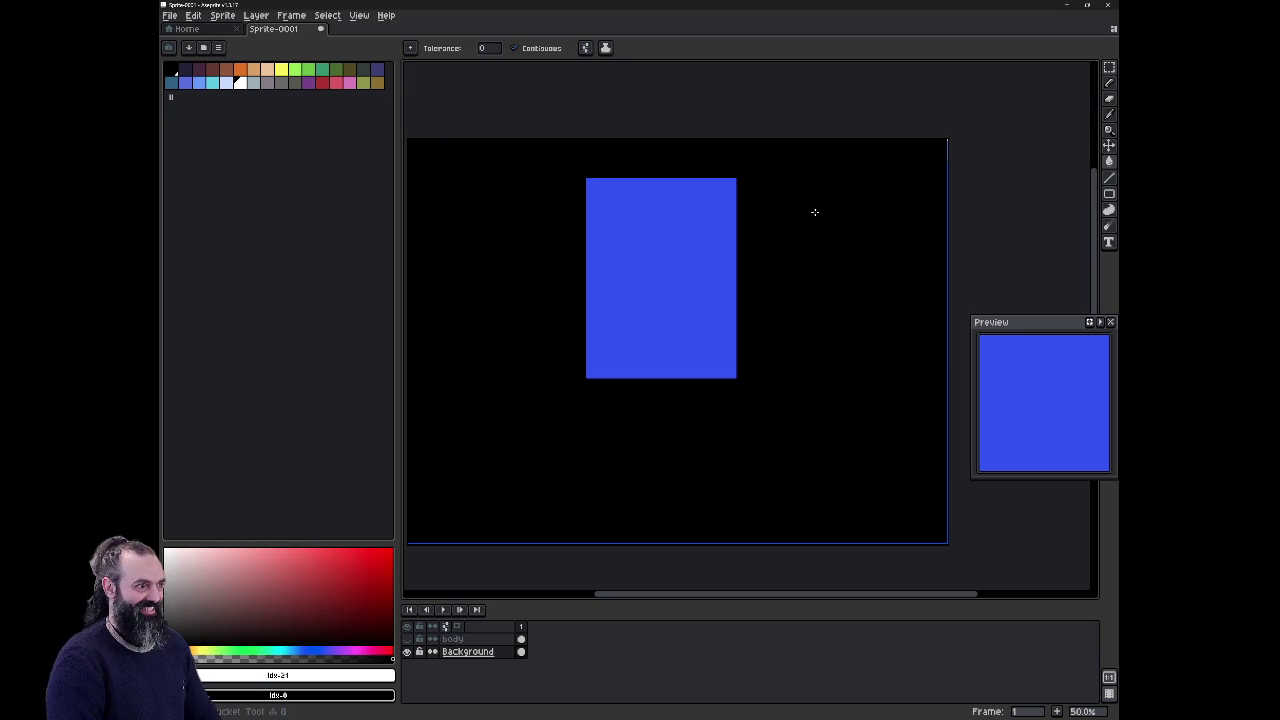
pyautogui.click(660, 278)
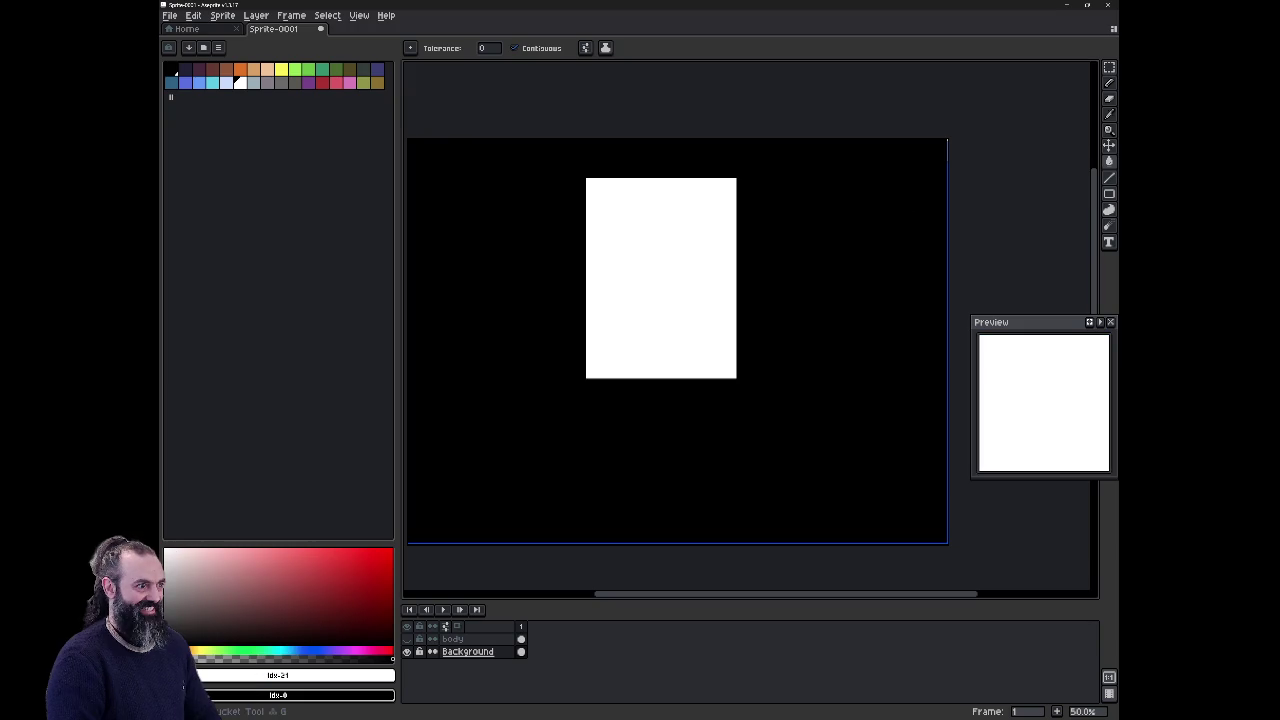
pyautogui.rightClick(630, 308)
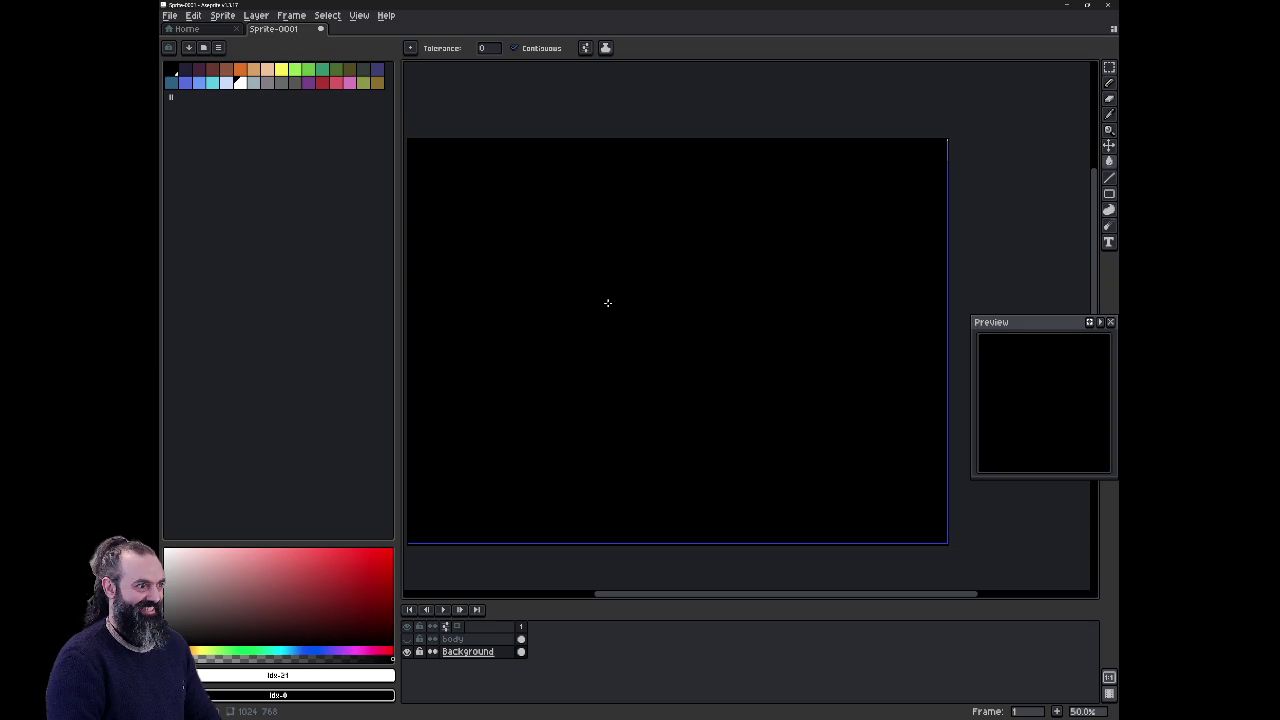
# Step: Make the body layer active and visible again, back on the pencil
pyautogui.click(452, 638)
pyautogui.click(407, 638)
pyautogui.press('b')
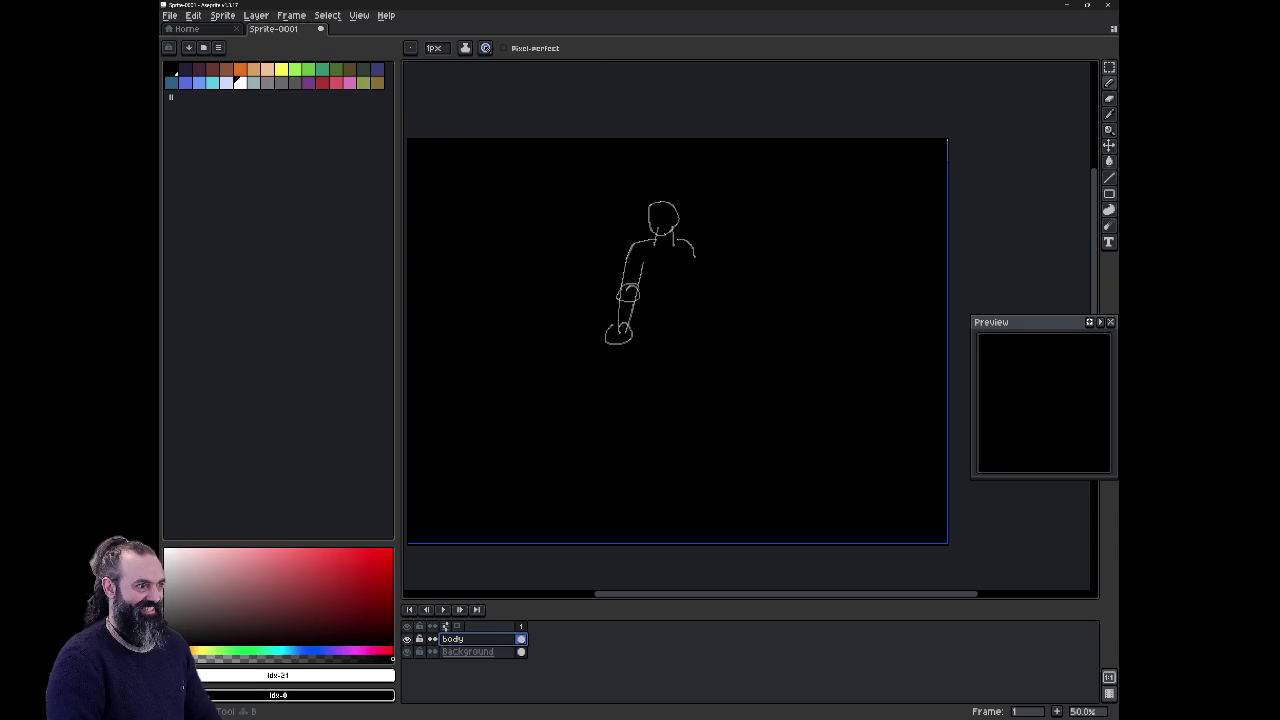
# Step: Draw the right upper arm and two diagonal torso lines
pyautogui.moveTo(683, 263); pyautogui.dragTo(700, 326)
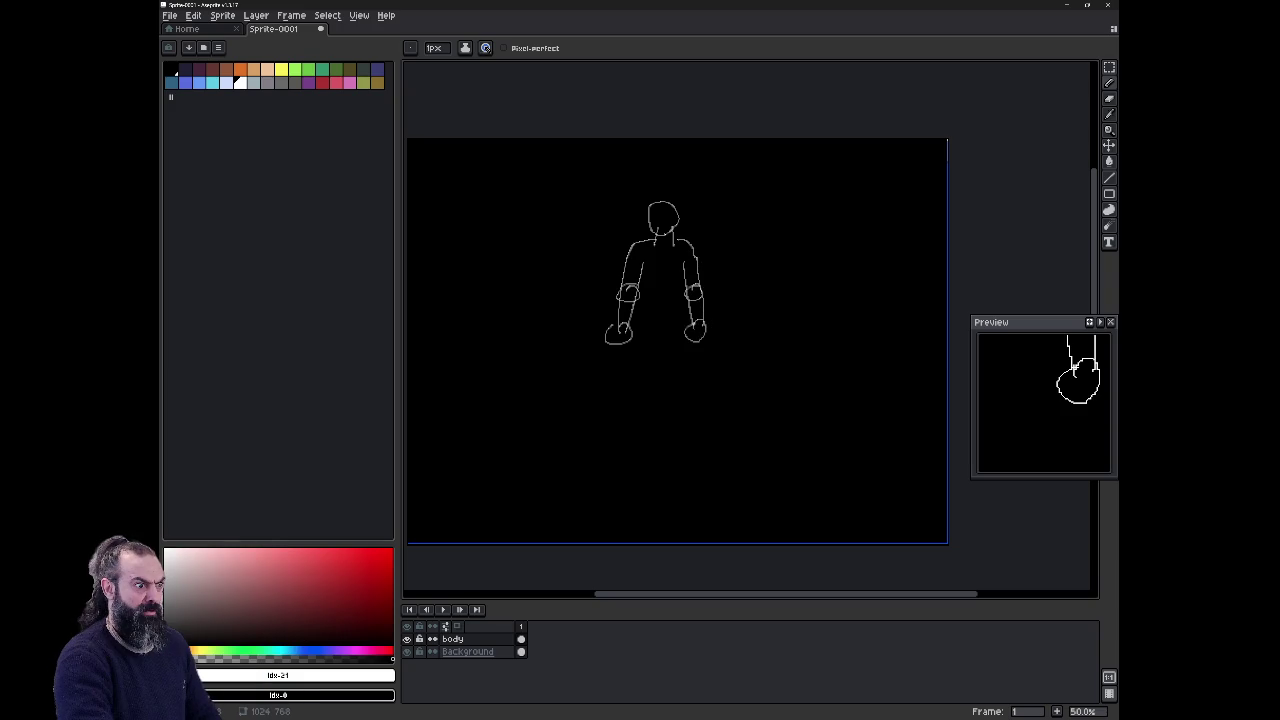
pyautogui.scroll(1, 662, 280)
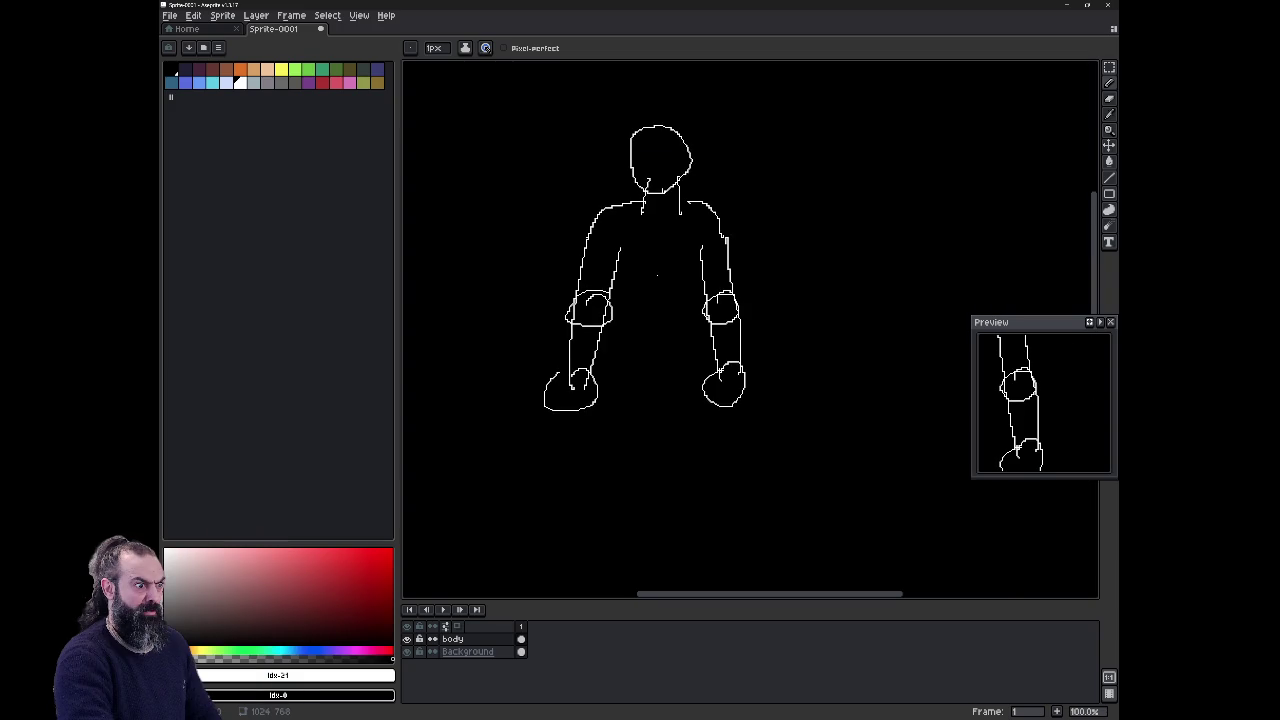
pyautogui.moveTo(613, 280)
pyautogui.mouseDown()
pyautogui.moveTo(633, 310)
pyautogui.moveTo(700, 280)
pyautogui.mouseUp()
pyautogui.moveTo(655, 340)
pyautogui.mouseDown()
pyautogui.moveTo(620, 371)
pyautogui.moveTo(645, 410)
pyautogui.moveTo(692, 376)
pyautogui.mouseUp()
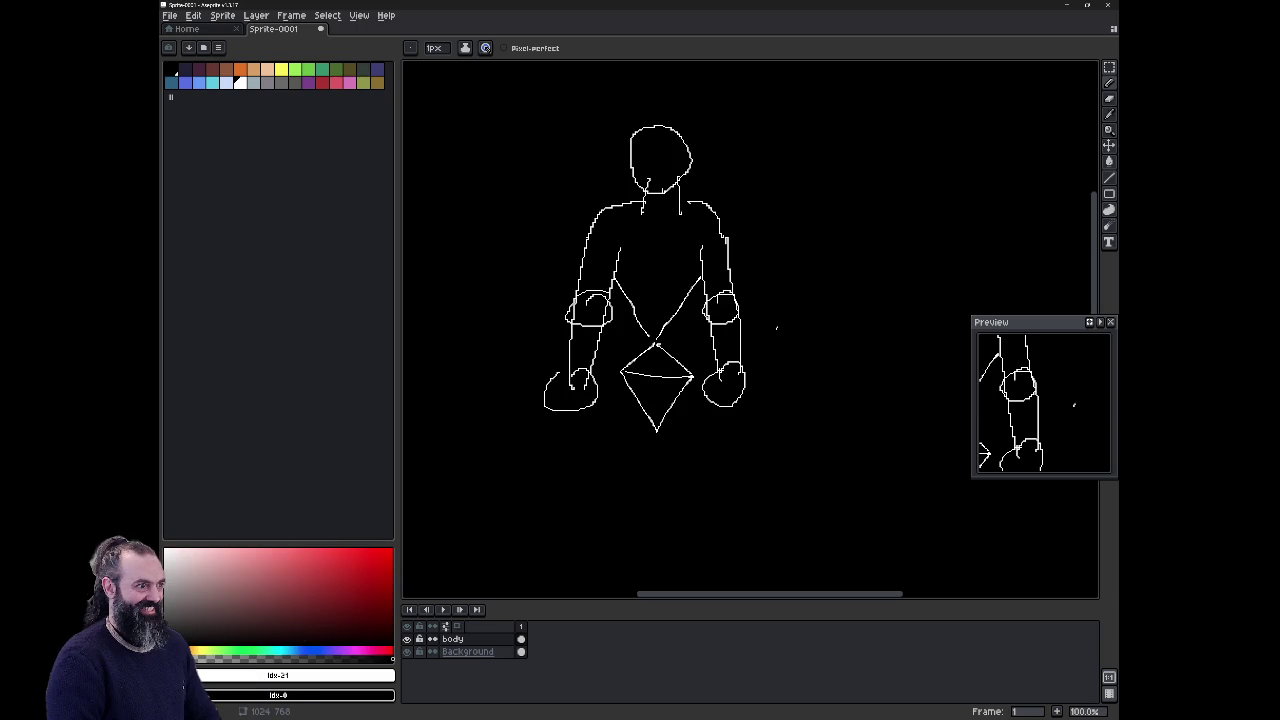
pyautogui.scroll(-5, 782, 418)
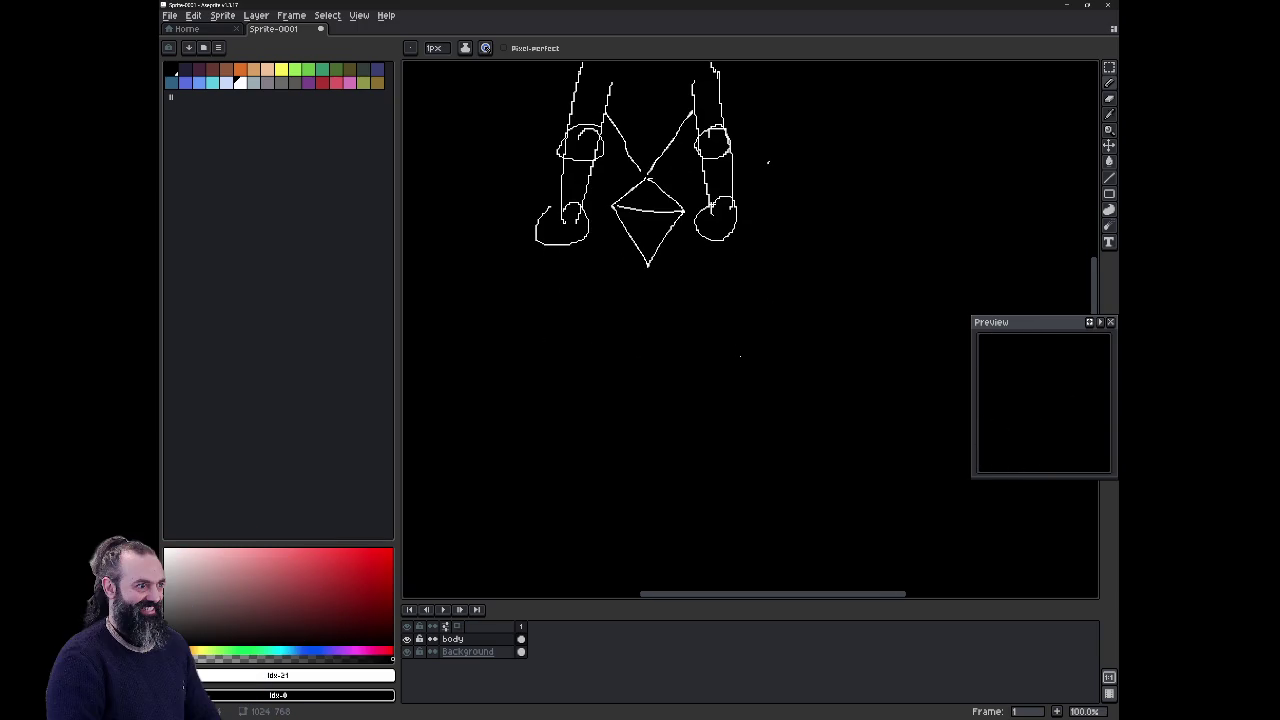
# Step: Draw both thighs, the lower legs and the left foot below the diamond pelvis
pyautogui.moveTo(613, 245); pyautogui.dragTo(595, 352)
pyautogui.moveTo(596, 354); pyautogui.dragTo(628, 354)
pyautogui.moveTo(680, 240)
pyautogui.mouseDown()
pyautogui.moveTo(662, 355)
pyautogui.moveTo(692, 354)
pyautogui.mouseUp()
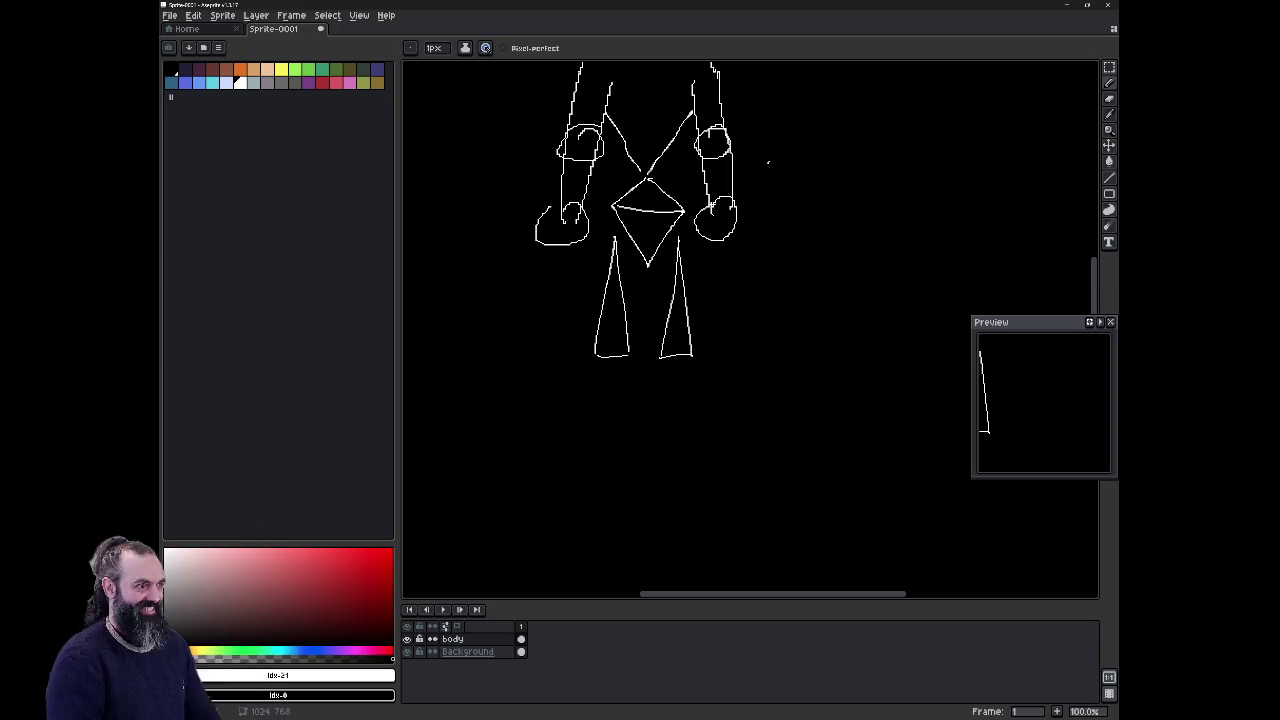
pyautogui.moveTo(597, 357); pyautogui.dragTo(612, 487)
pyautogui.moveTo(660, 357); pyautogui.dragTo(697, 355)
pyautogui.moveTo(611, 486); pyautogui.dragTo(676, 481)
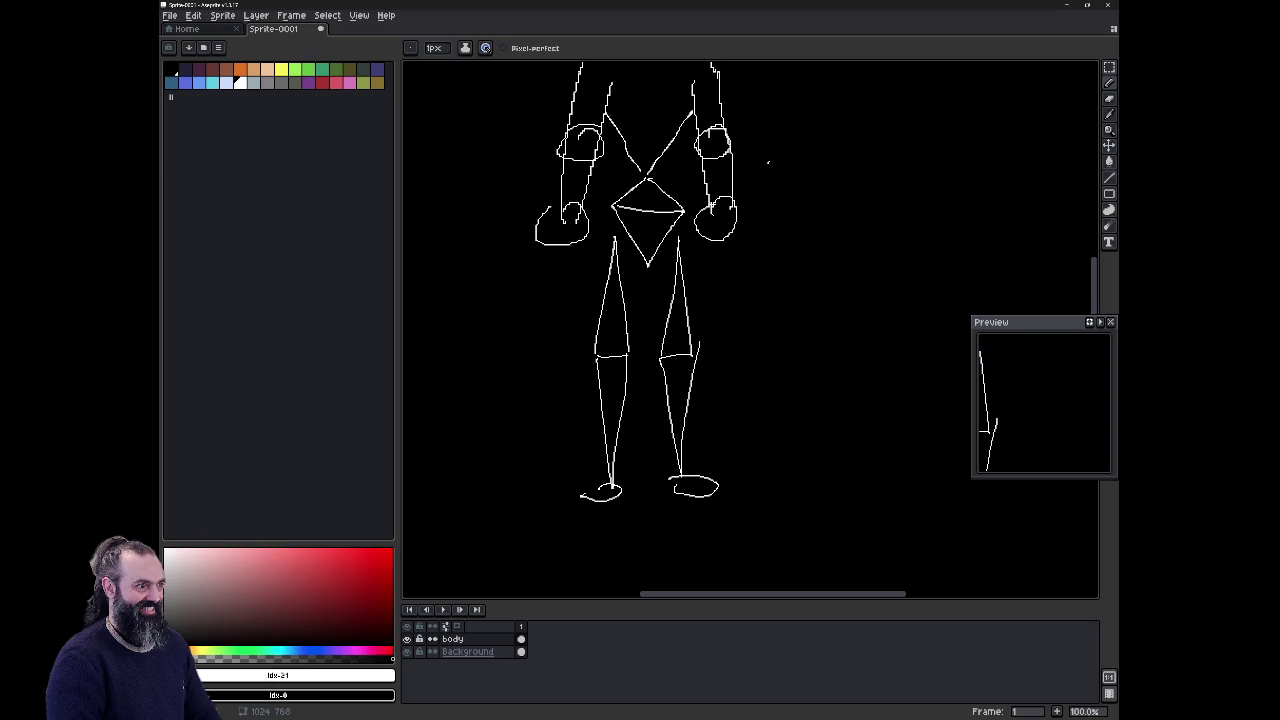
pyautogui.scroll(2, 750, 330)
pyautogui.scroll(3, 750, 330)
pyautogui.scroll(2, 750, 330)
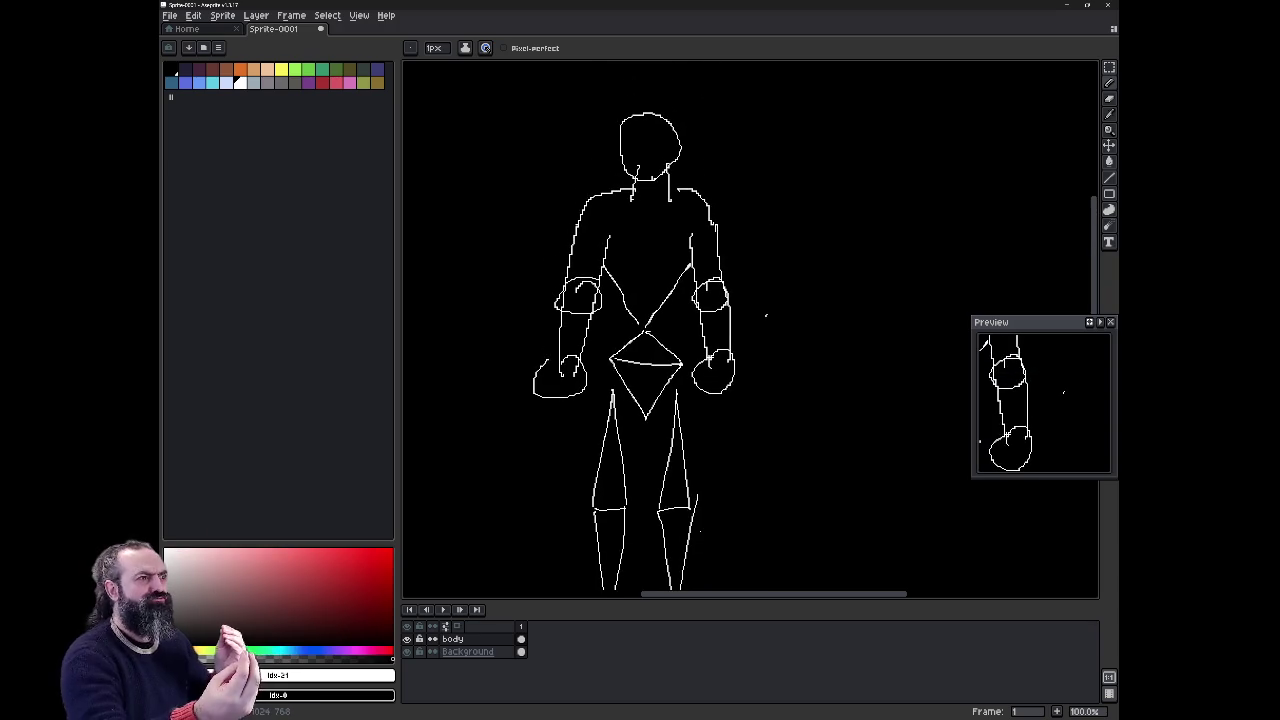
pyautogui.press('e')
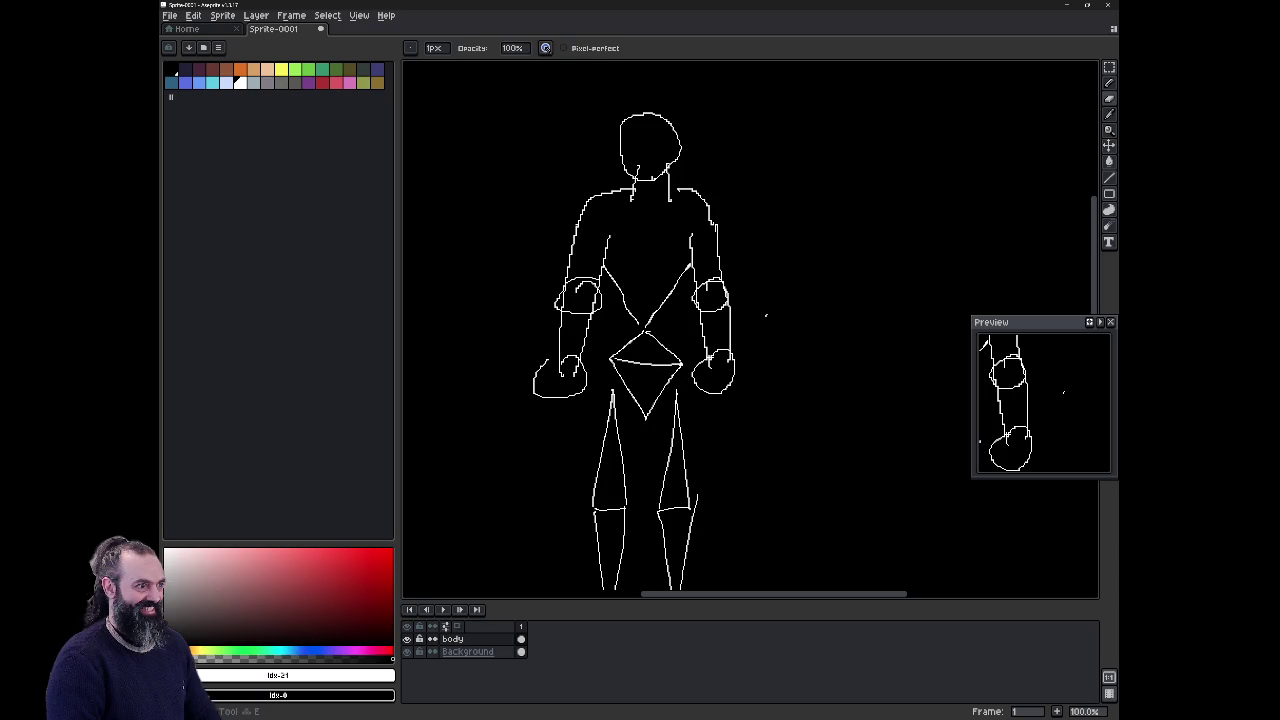
# Step: Erase the figure's old round head outline with a large eraser
pyautogui.moveTo(796, 590); pyautogui.dragTo(496, 66)
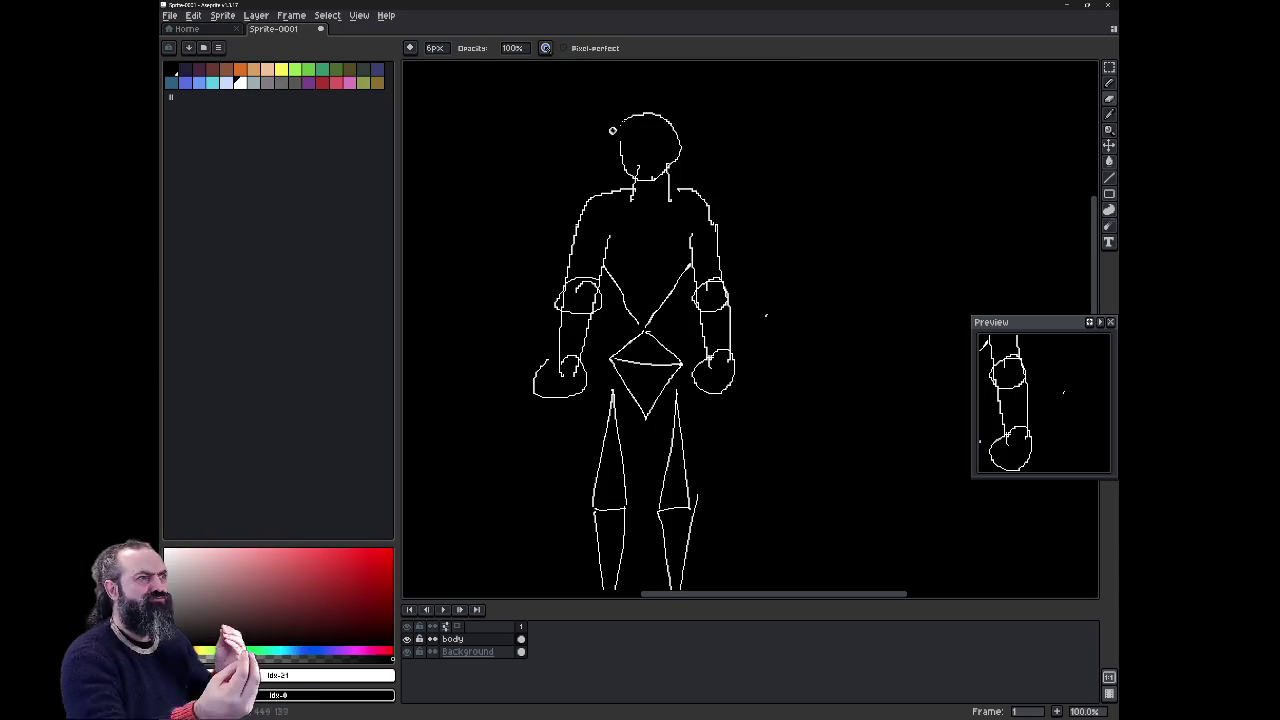
pyautogui.press('v')
pyautogui.press('e')
pyautogui.hotkey('ctrl', 'd')
pyautogui.moveTo(615, 126)
pyautogui.mouseDown()
pyautogui.moveTo(670, 122)
pyautogui.moveTo(671, 143)
pyautogui.moveTo(629, 151)
pyautogui.moveTo(677, 157)
pyautogui.moveTo(651, 185)
pyautogui.mouseUp()
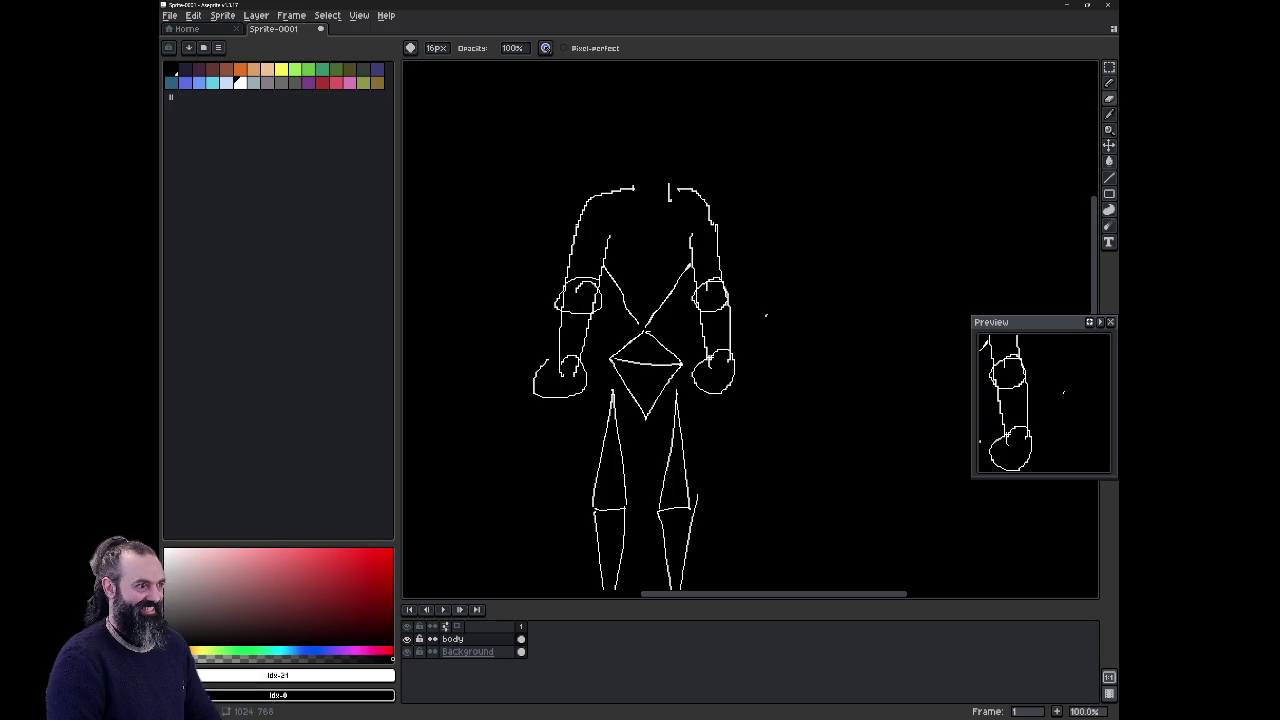
# Step: Draw a new oval head above the triangular neck with the 1px pencil
pyautogui.click(1113, 84)
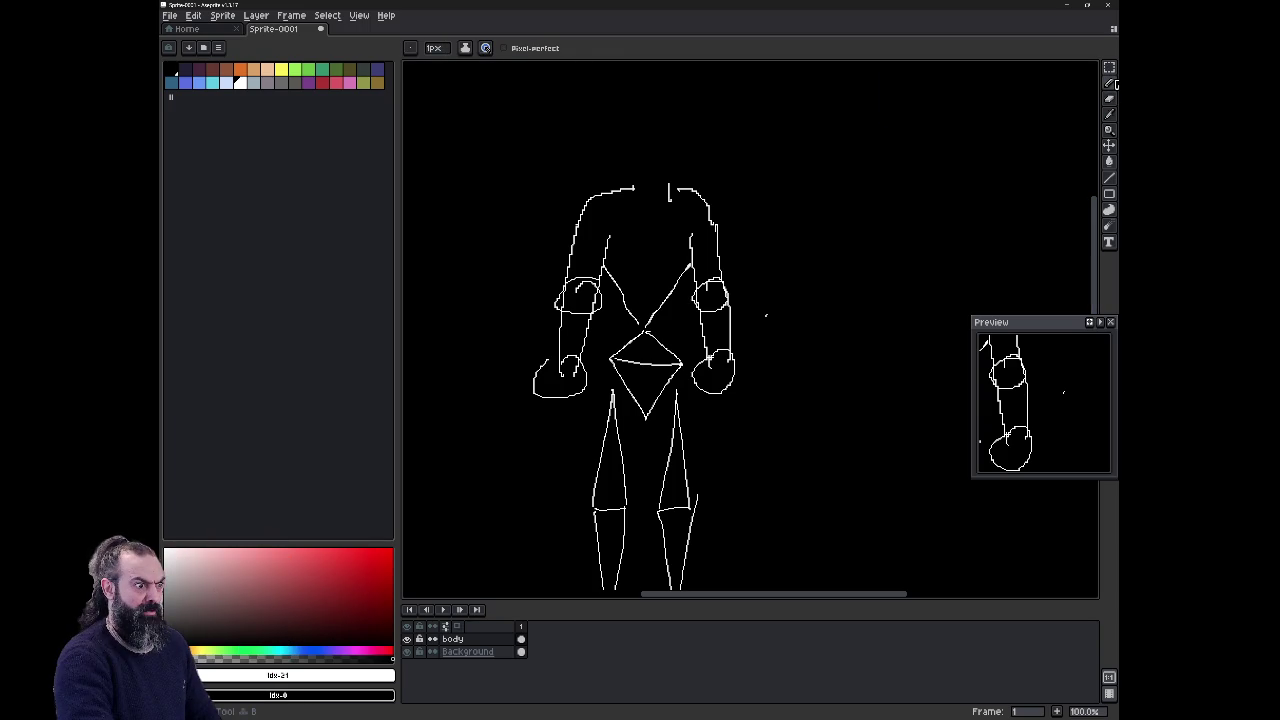
pyautogui.moveTo(643, 197); pyautogui.dragTo(661, 199)
pyautogui.hotkey('ctrl', 'z')
pyautogui.hotkey('ctrl', 'z')
pyautogui.moveTo(635, 178)
pyautogui.mouseDown()
pyautogui.moveTo(634, 140)
pyautogui.moveTo(666, 125)
pyautogui.moveTo(672, 178)
pyautogui.mouseUp()
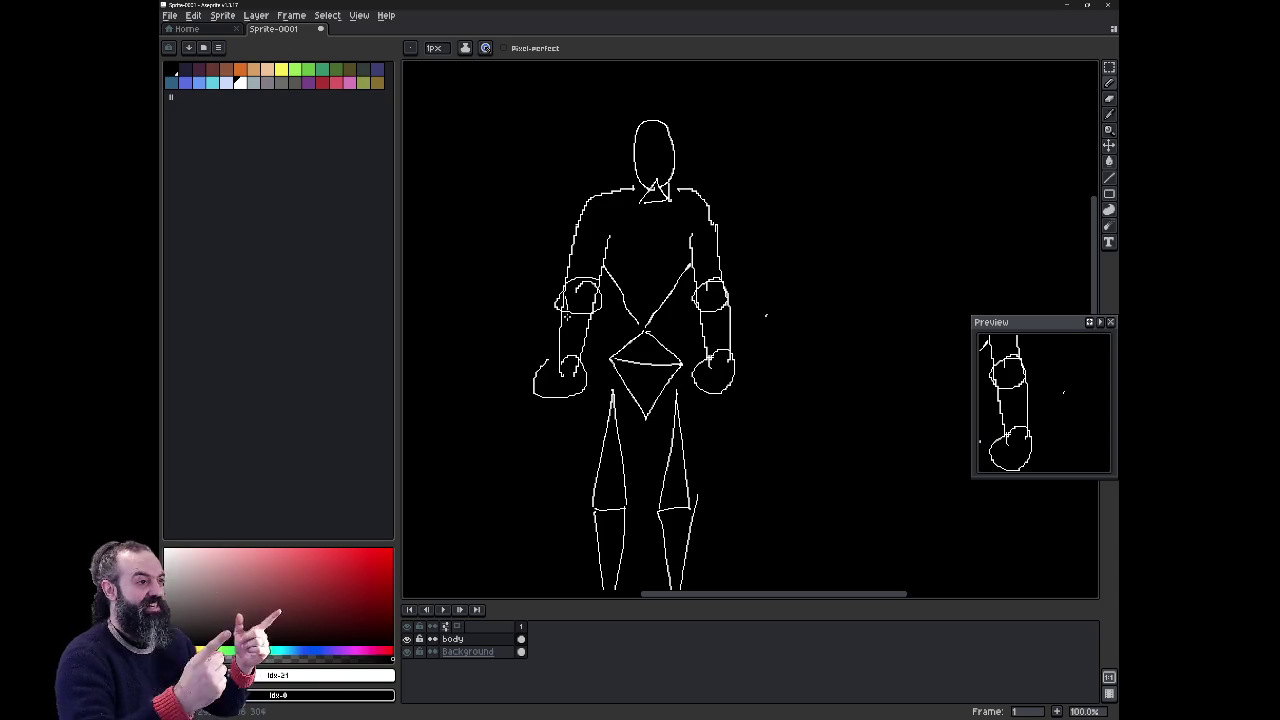
# Step: Erase the left hand's fist circle and retry a curved left hand stroke
pyautogui.press('e')
pyautogui.moveTo(546, 362)
pyautogui.mouseDown()
pyautogui.moveTo(534, 406)
pyautogui.moveTo(578, 380)
pyautogui.mouseUp()
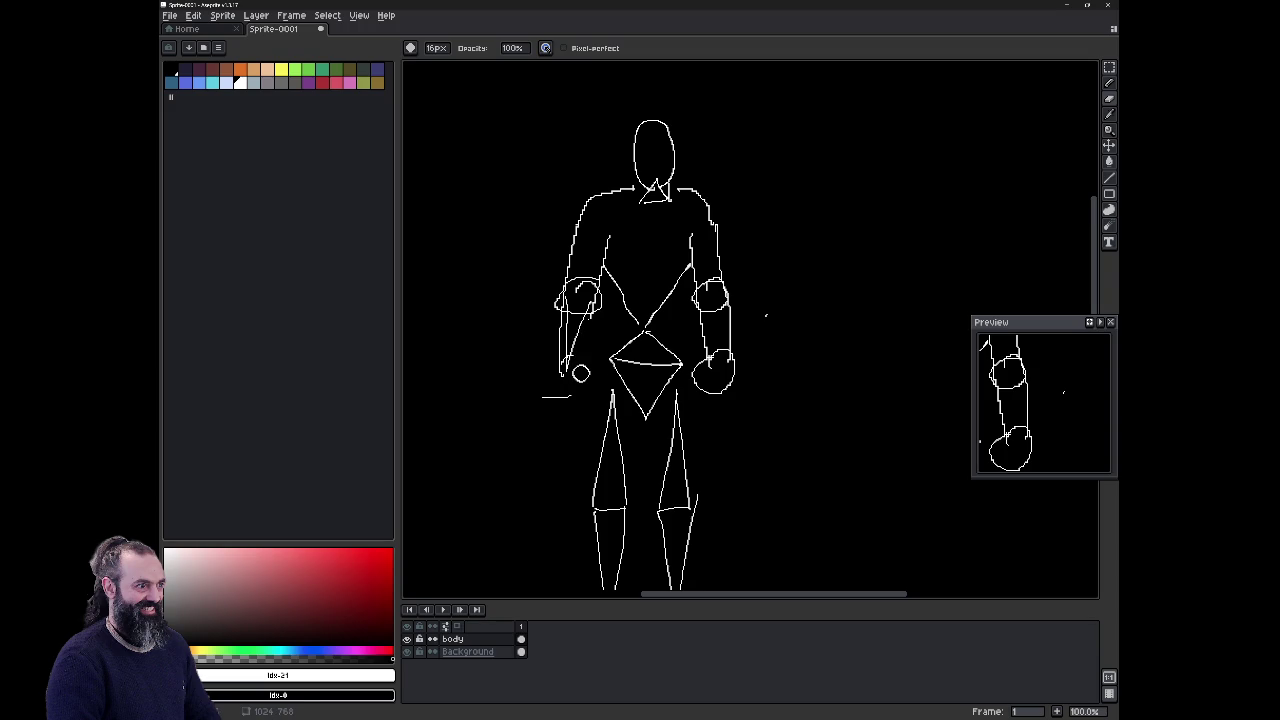
pyautogui.moveTo(554, 383)
pyautogui.mouseDown()
pyautogui.moveTo(569, 403)
pyautogui.moveTo(576, 384)
pyautogui.mouseUp()
pyautogui.press('b')
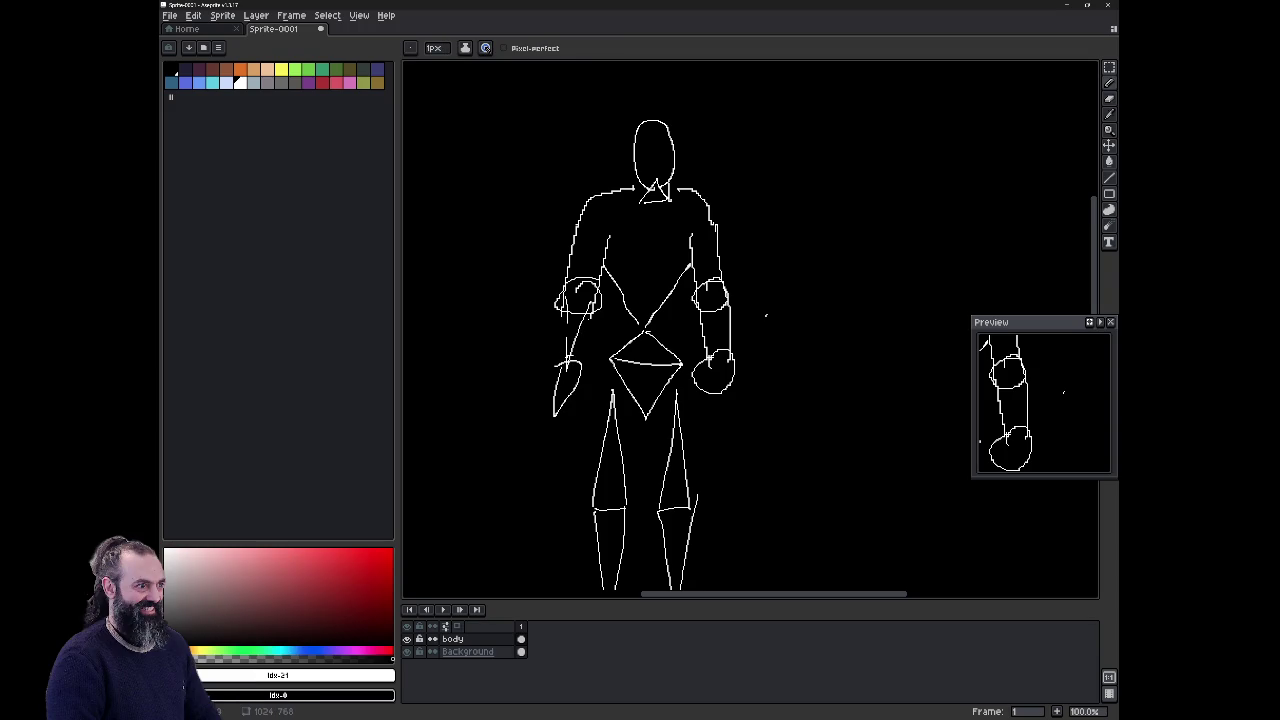
pyautogui.hotkey('ctrl', 'z')
pyautogui.moveTo(568, 360); pyautogui.dragTo(553, 400)
pyautogui.hotkey('ctrl', 'z')
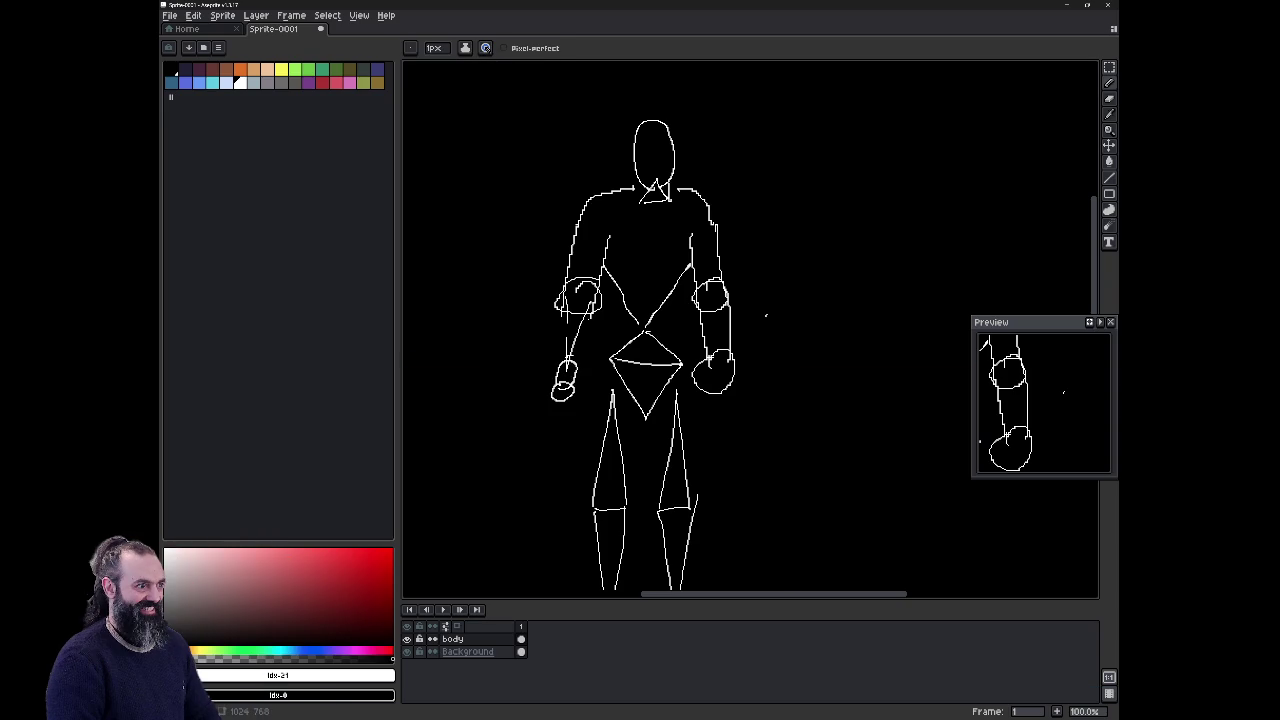
# Step: Erase the right hand circle and redraw a slimmer forearm ending in a small oval hand
pyautogui.press('e')
pyautogui.moveTo(695, 355)
pyautogui.mouseDown()
pyautogui.moveTo(715, 395)
pyautogui.moveTo(736, 388)
pyautogui.mouseUp()
pyautogui.press('b')
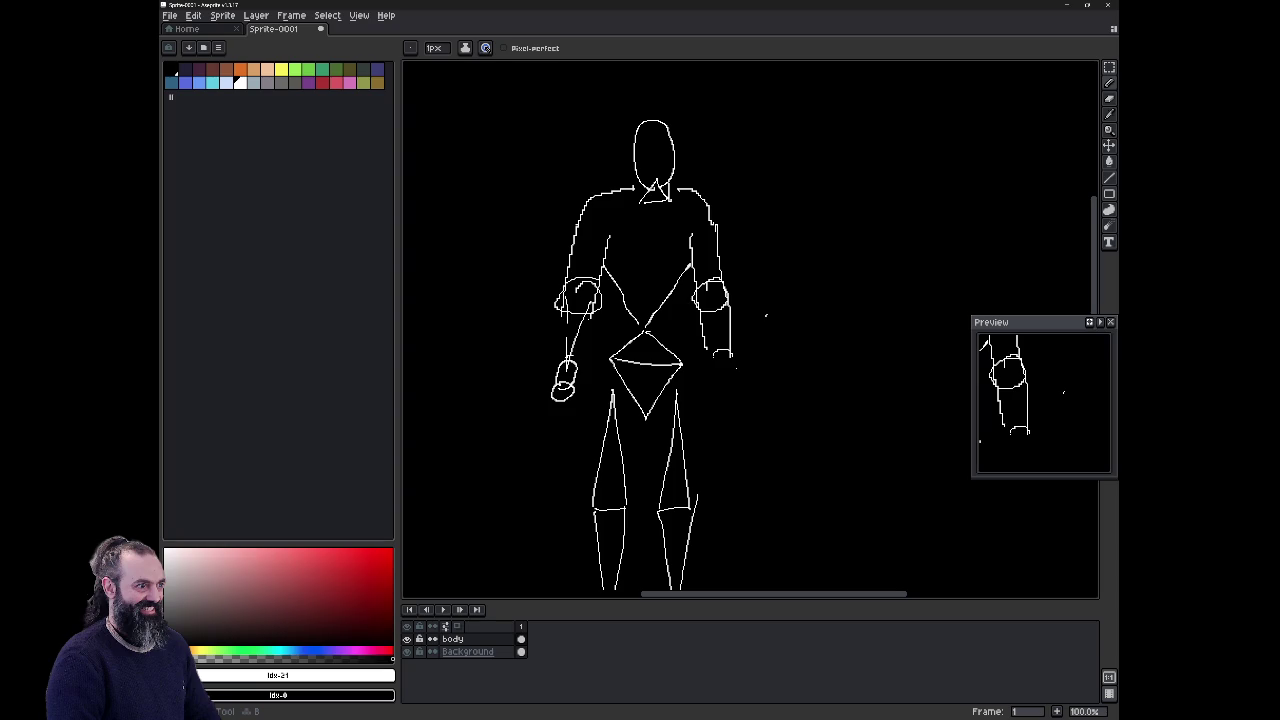
pyautogui.moveTo(705, 314); pyautogui.dragTo(716, 368)
pyautogui.press('e')
pyautogui.moveTo(732, 354); pyautogui.dragTo(732, 326)
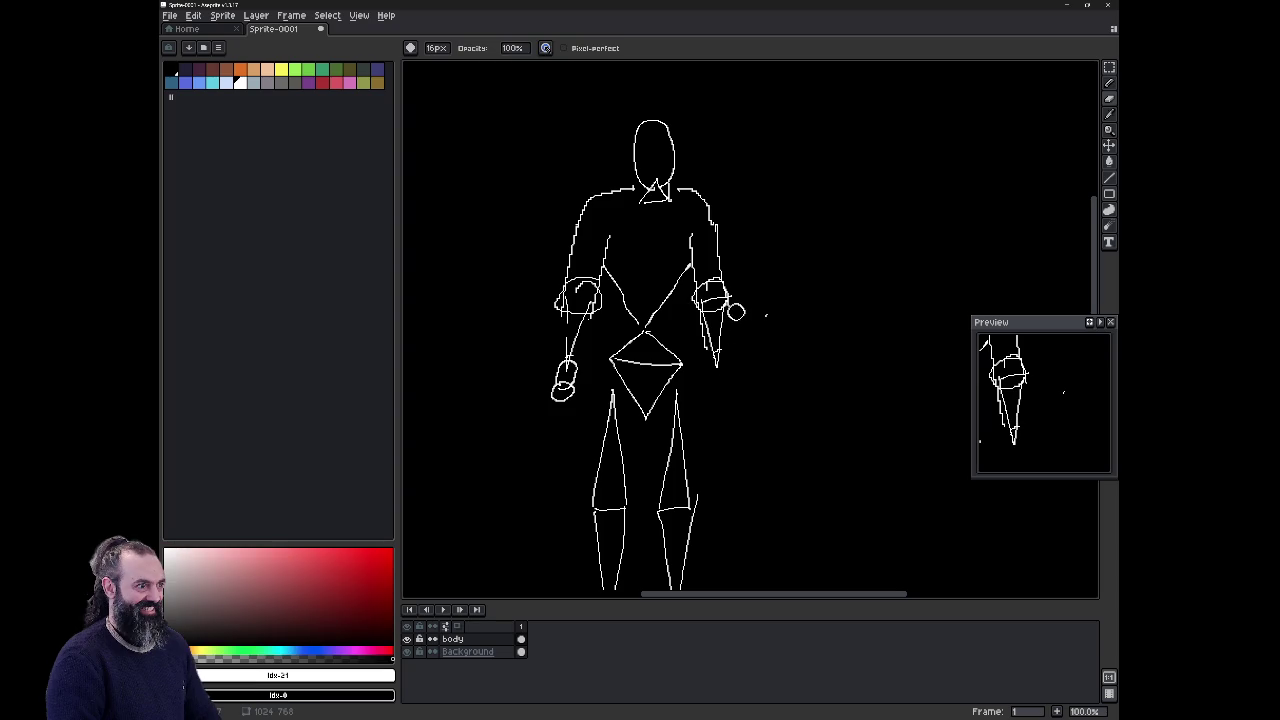
pyautogui.press('b')
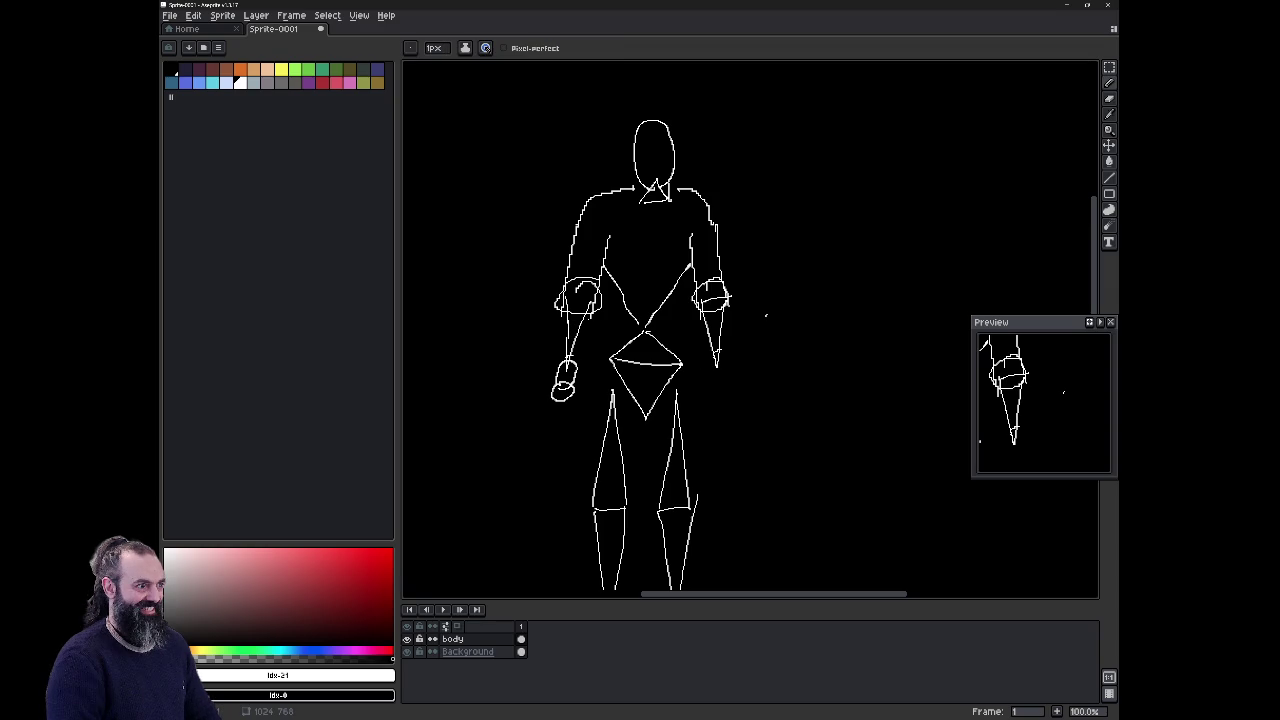
pyautogui.moveTo(716, 354); pyautogui.dragTo(729, 380)
# Step: Add an outer stroke along the left shoulder and upper arm, and shrink the eraser brush
pyautogui.moveTo(604, 196)
pyautogui.mouseDown()
pyautogui.moveTo(572, 248)
pyautogui.moveTo(612, 192)
pyautogui.mouseUp()
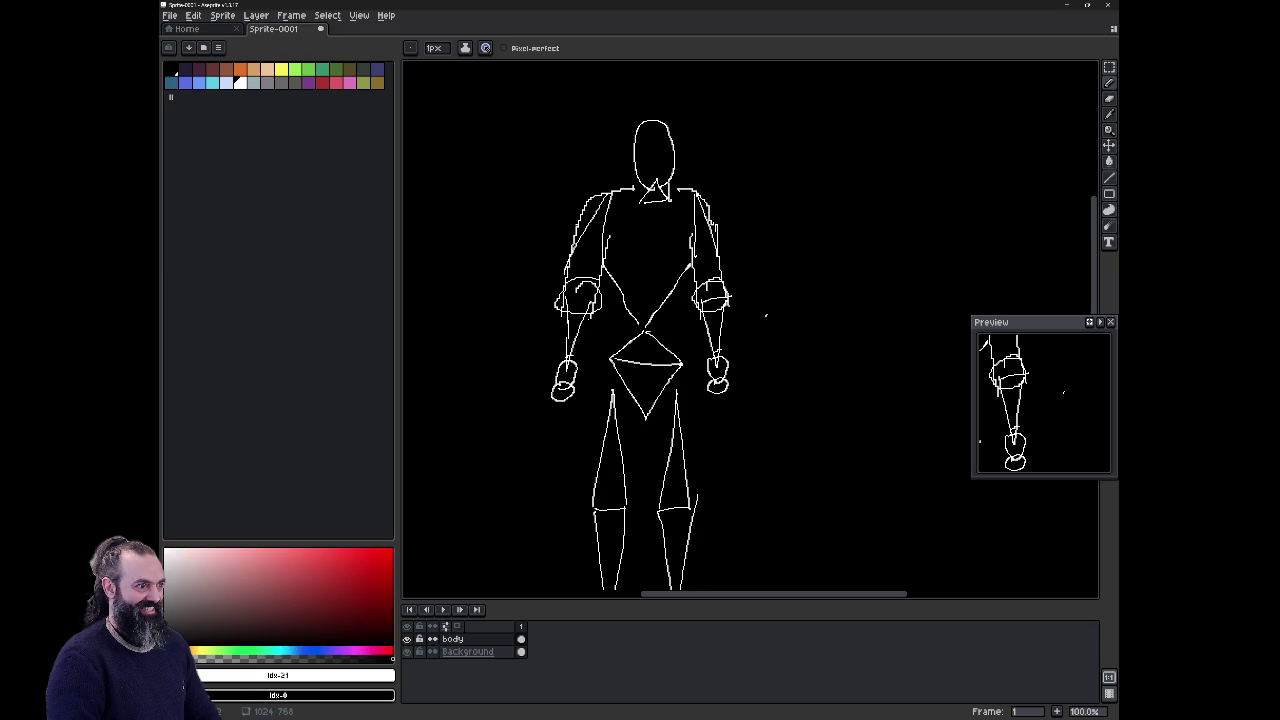
pyautogui.press('e')
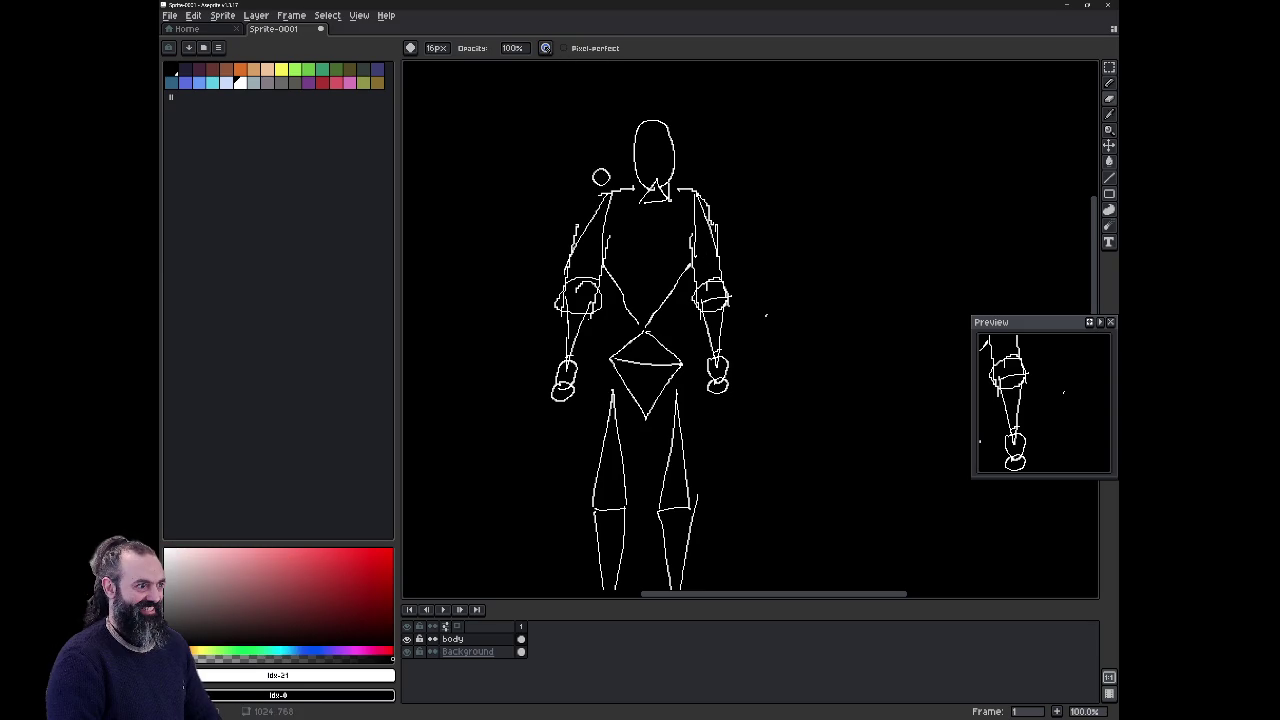
pyautogui.click(601, 177)
pyautogui.hotkey('ctrl', 'z')
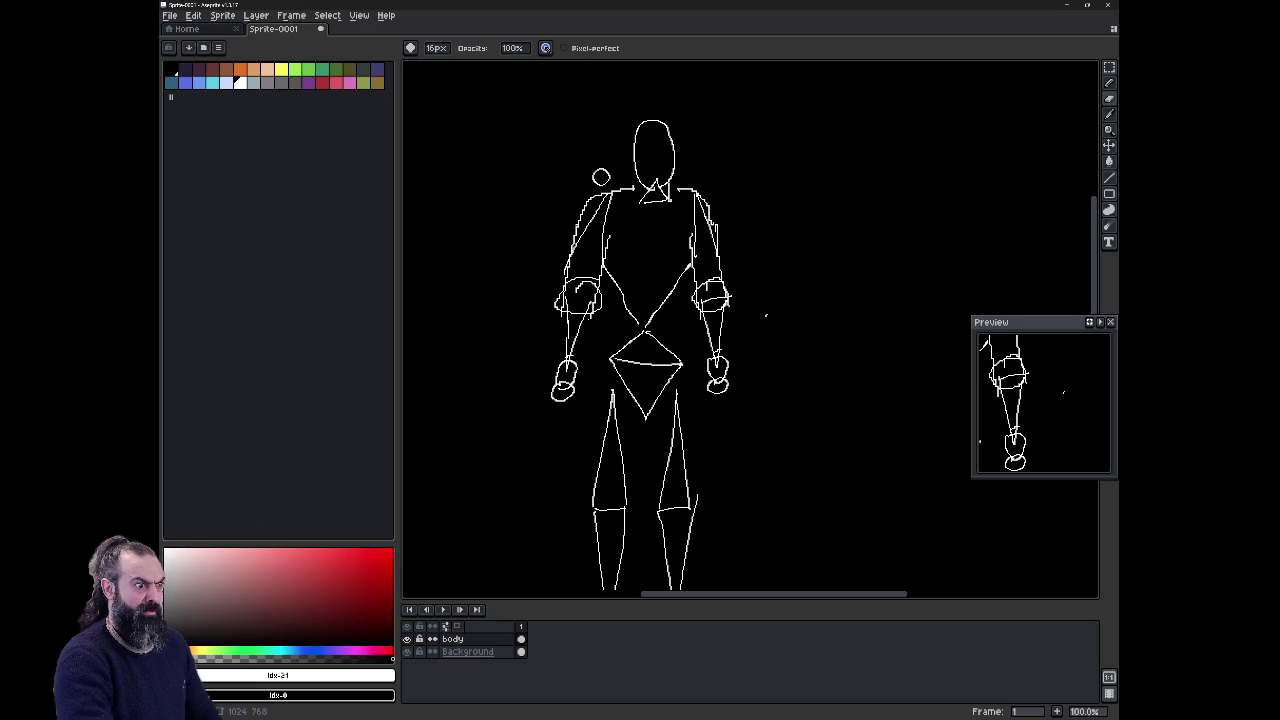
pyautogui.press('b')
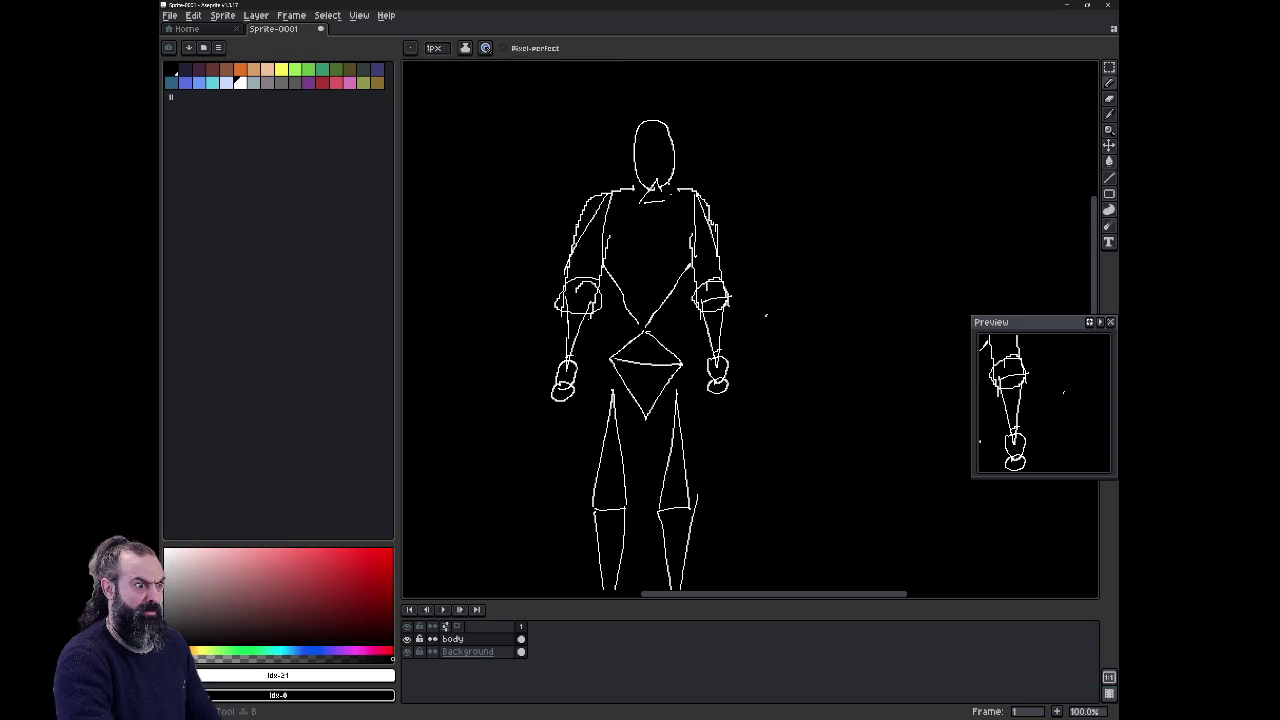
pyautogui.press('e')
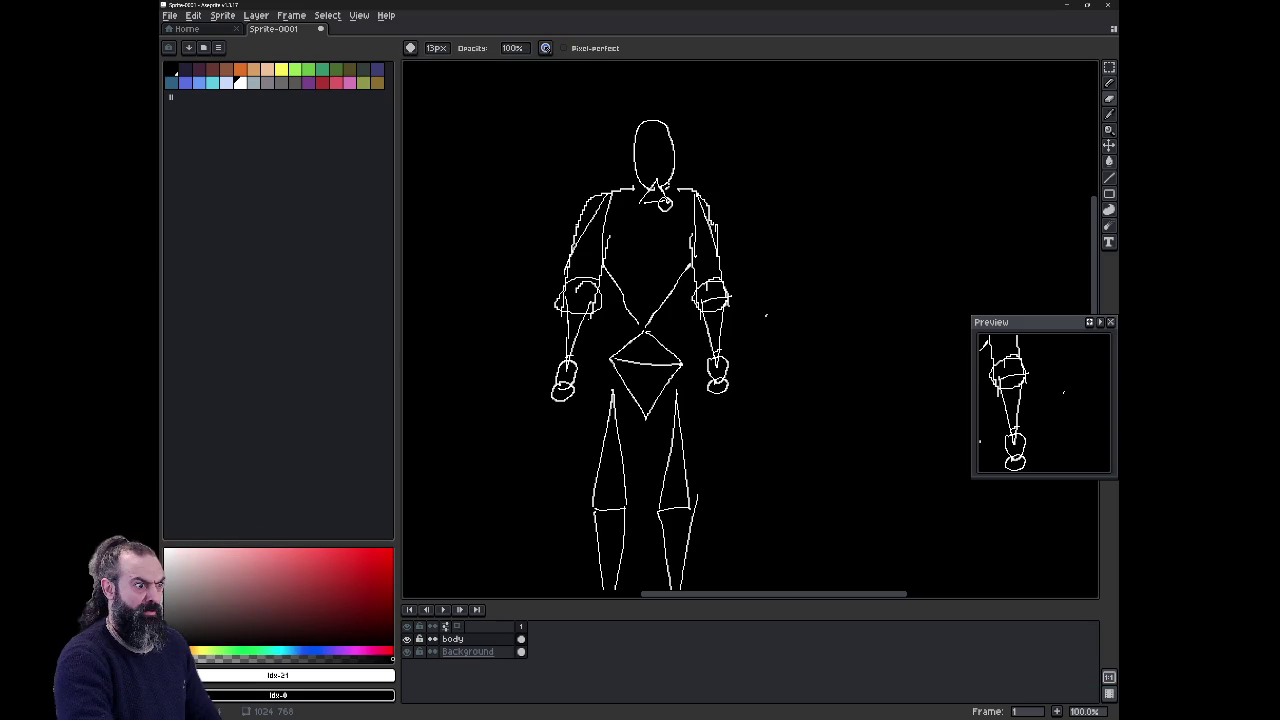
pyautogui.press('-')
pyautogui.press('-')
pyautogui.press('b')
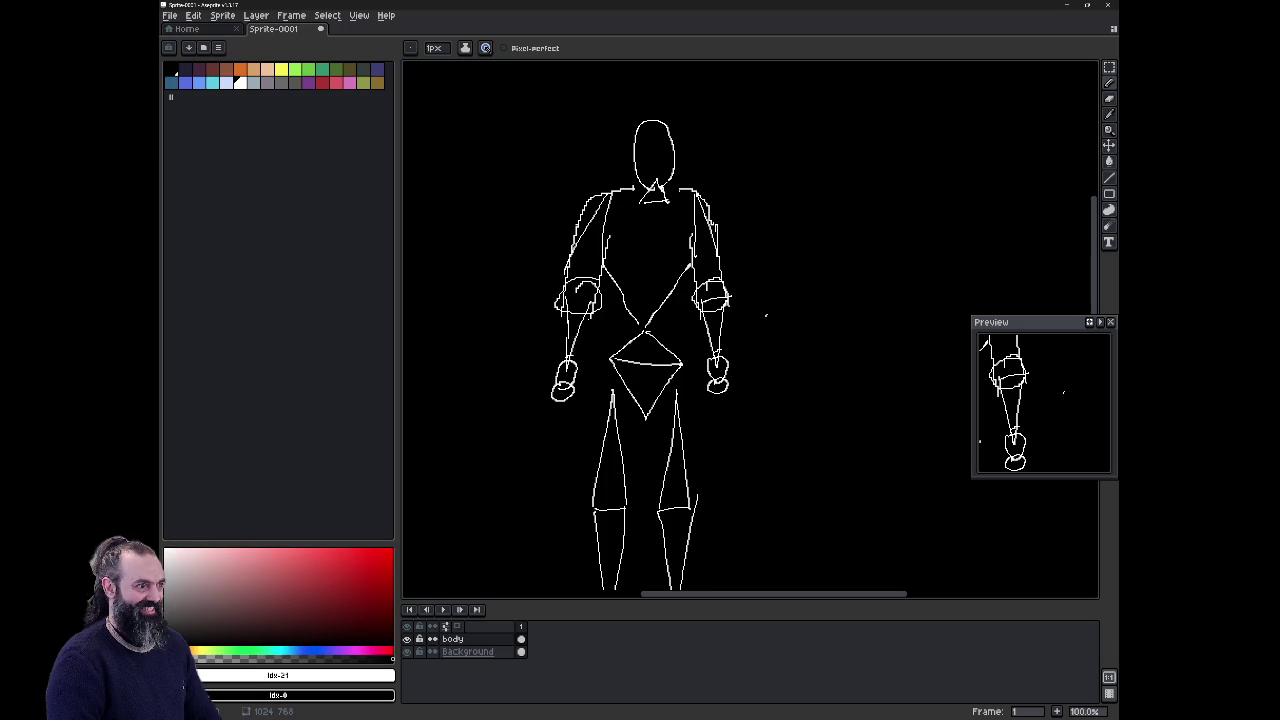
pyautogui.moveTo(666, 186); pyautogui.dragTo(686, 107)
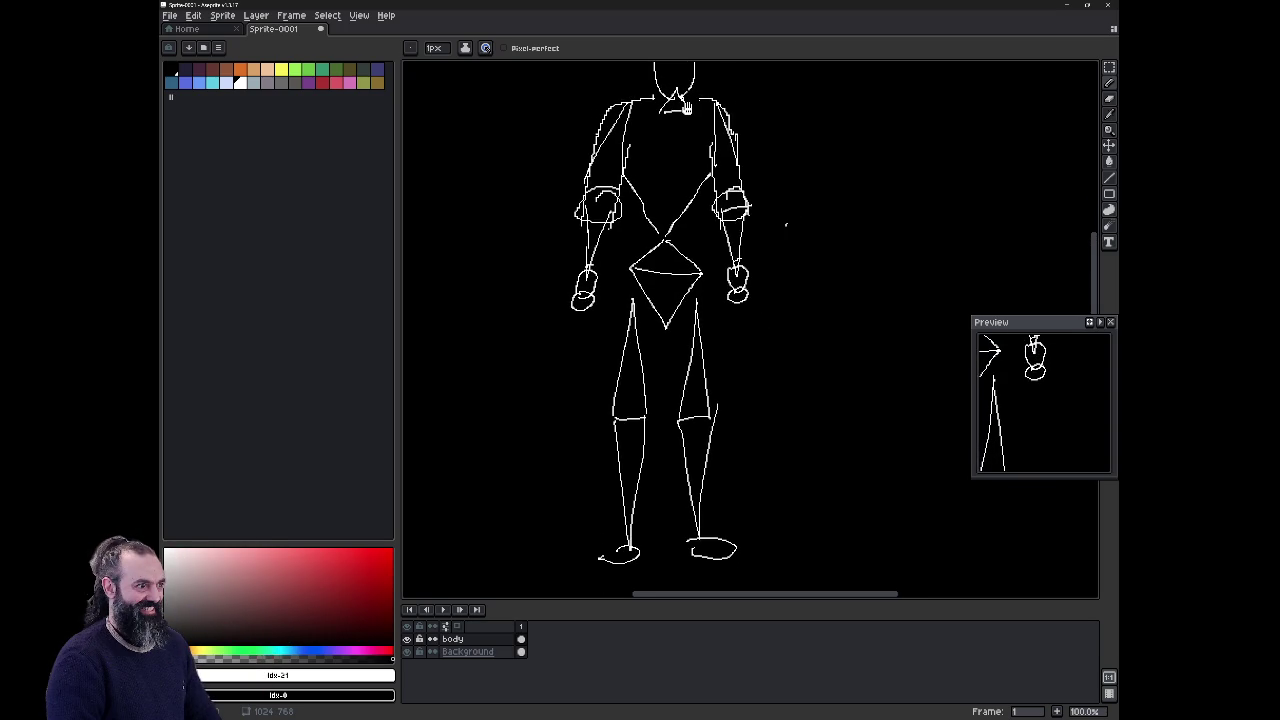
# Step: Zoom in on the right foot and erase its old oval
pyautogui.scroll(-1, 686, 107)
pyautogui.moveTo(659, 232); pyautogui.dragTo(654, 343)
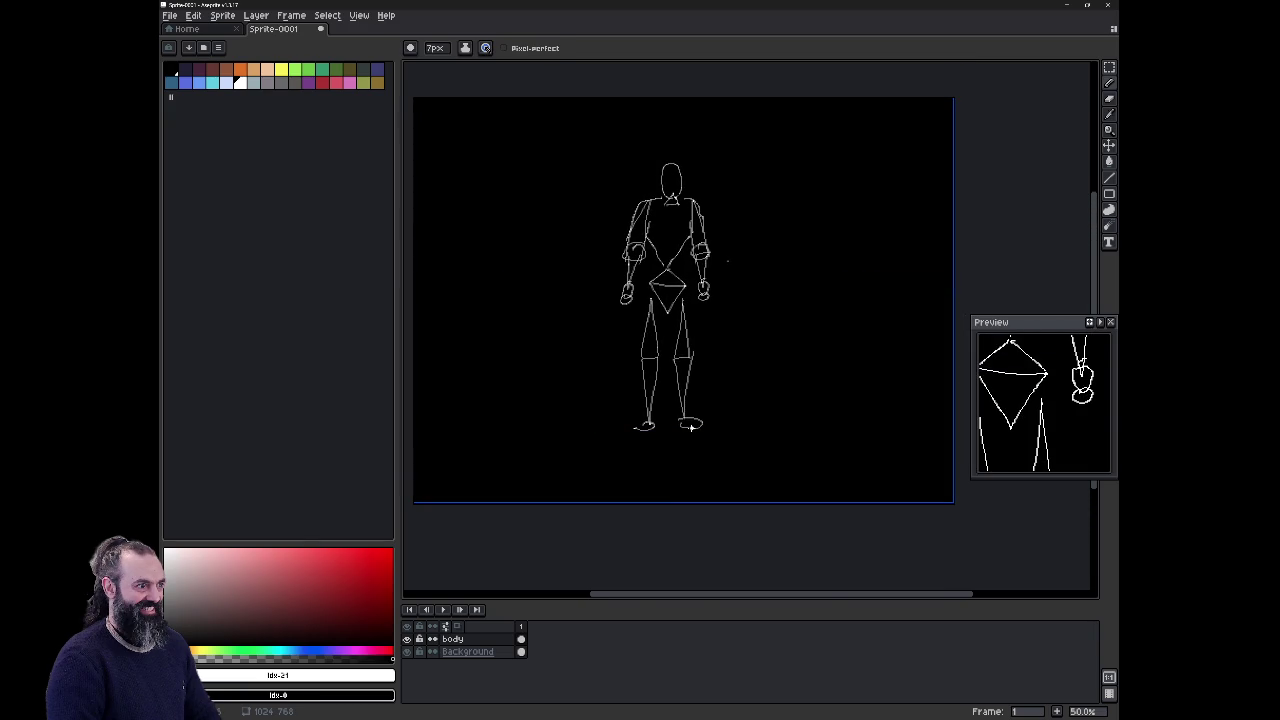
pyautogui.scroll(3, 691, 427)
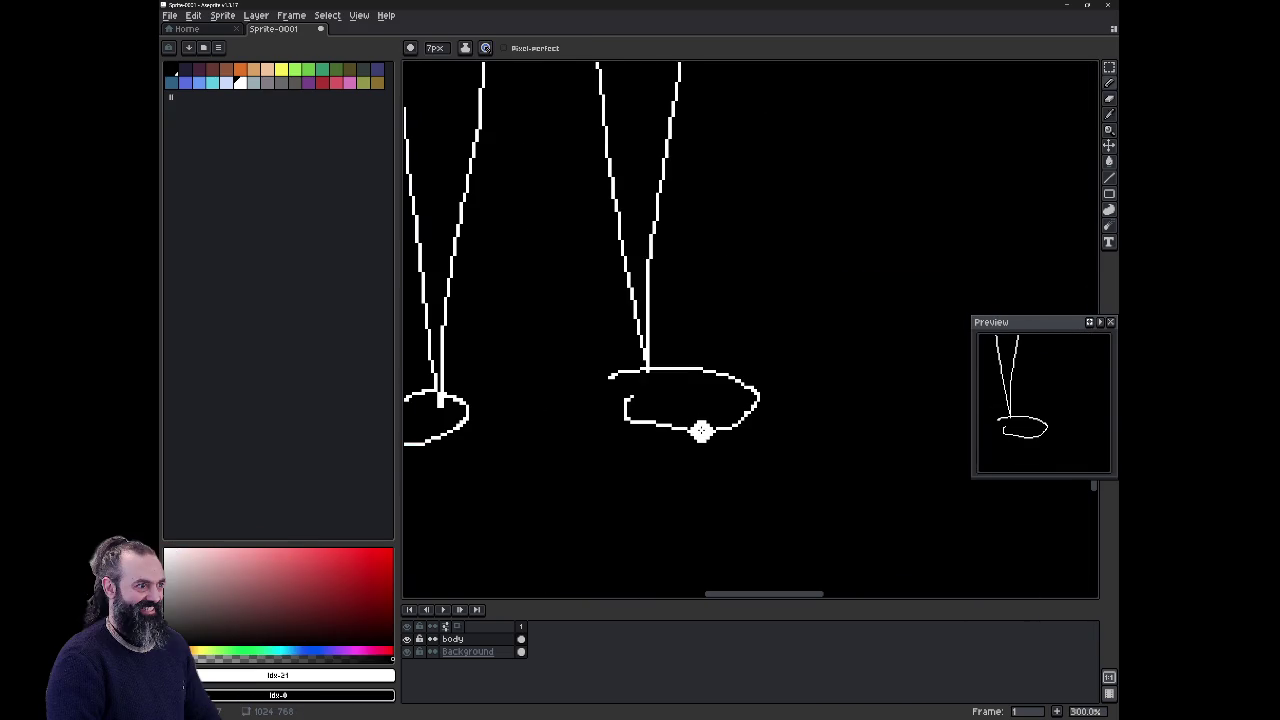
pyautogui.press('e')
pyautogui.moveTo(700, 429)
pyautogui.mouseDown()
pyautogui.moveTo(647, 418)
pyautogui.moveTo(670, 375)
pyautogui.moveTo(625, 374)
pyautogui.moveTo(718, 378)
pyautogui.mouseUp()
# Step: Draw a new flatter oval right foot with the 1px pencil, then zoom back out
pyautogui.press('b')
pyautogui.hotkey('ctrl', 'z')
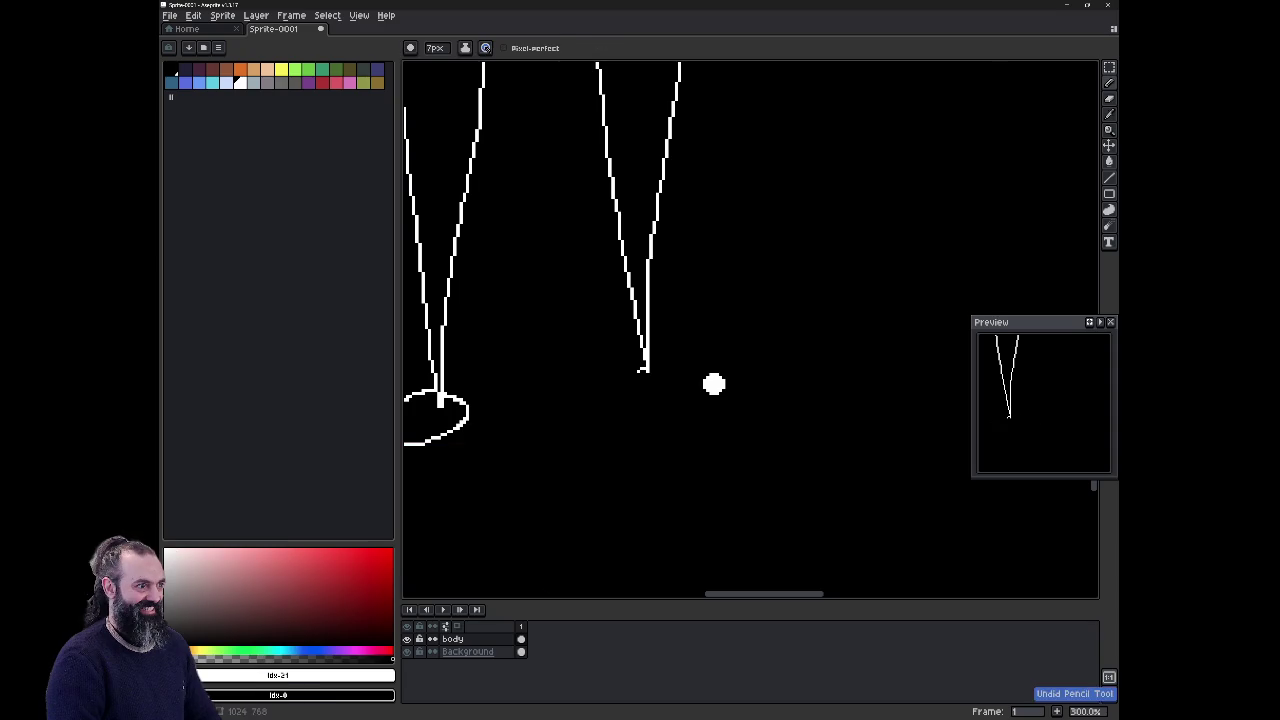
pyautogui.press('-')
pyautogui.press('-')
pyautogui.press('-')
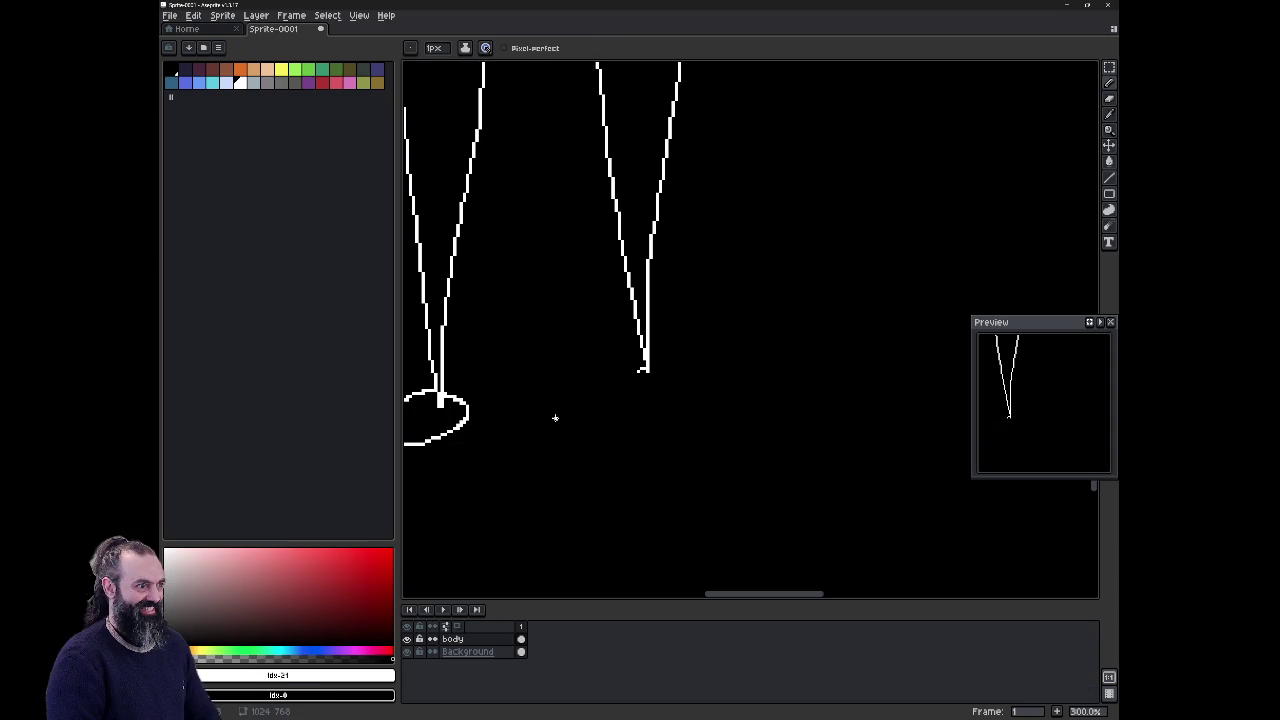
pyautogui.moveTo(622, 385)
pyautogui.mouseDown()
pyautogui.moveTo(645, 369)
pyautogui.moveTo(722, 392)
pyautogui.moveTo(630, 405)
pyautogui.moveTo(618, 388)
pyautogui.mouseUp()
pyautogui.scroll(-2, 655, 485)
pyautogui.scroll(-3, 726, 457)
pyautogui.scroll(-2, 778, 385)
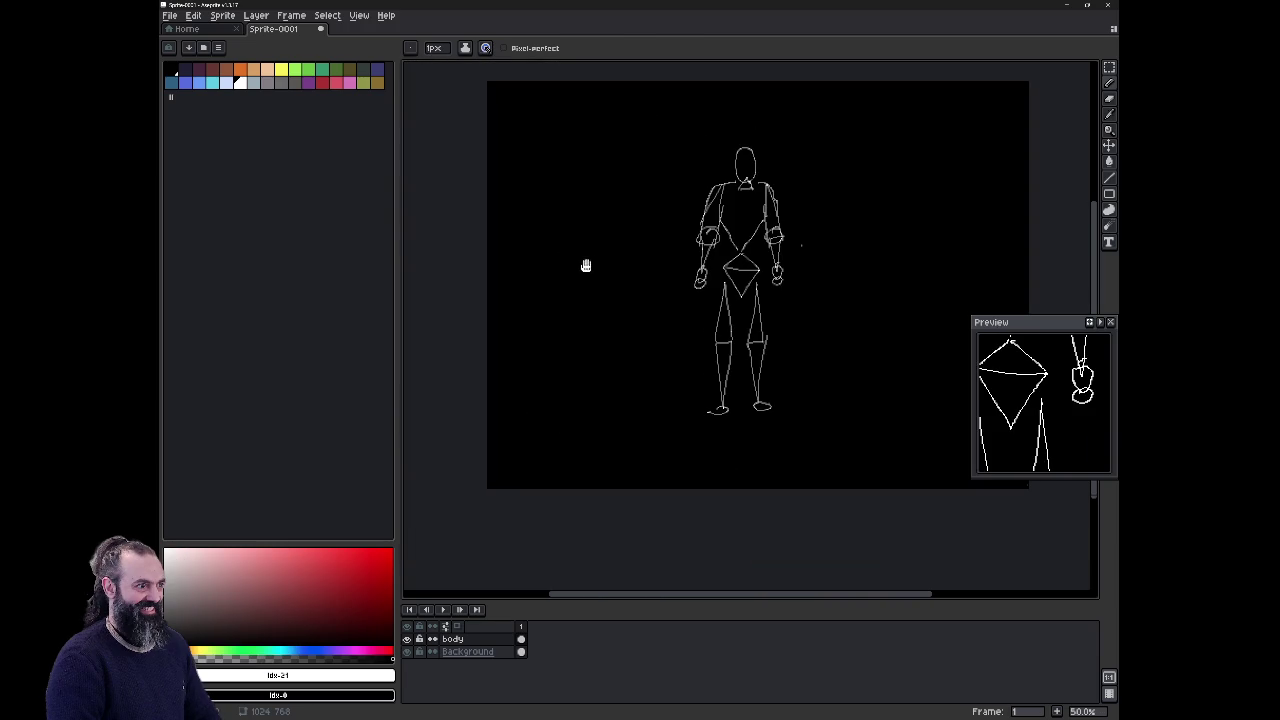
pyautogui.moveTo(591, 263); pyautogui.dragTo(485, 333)
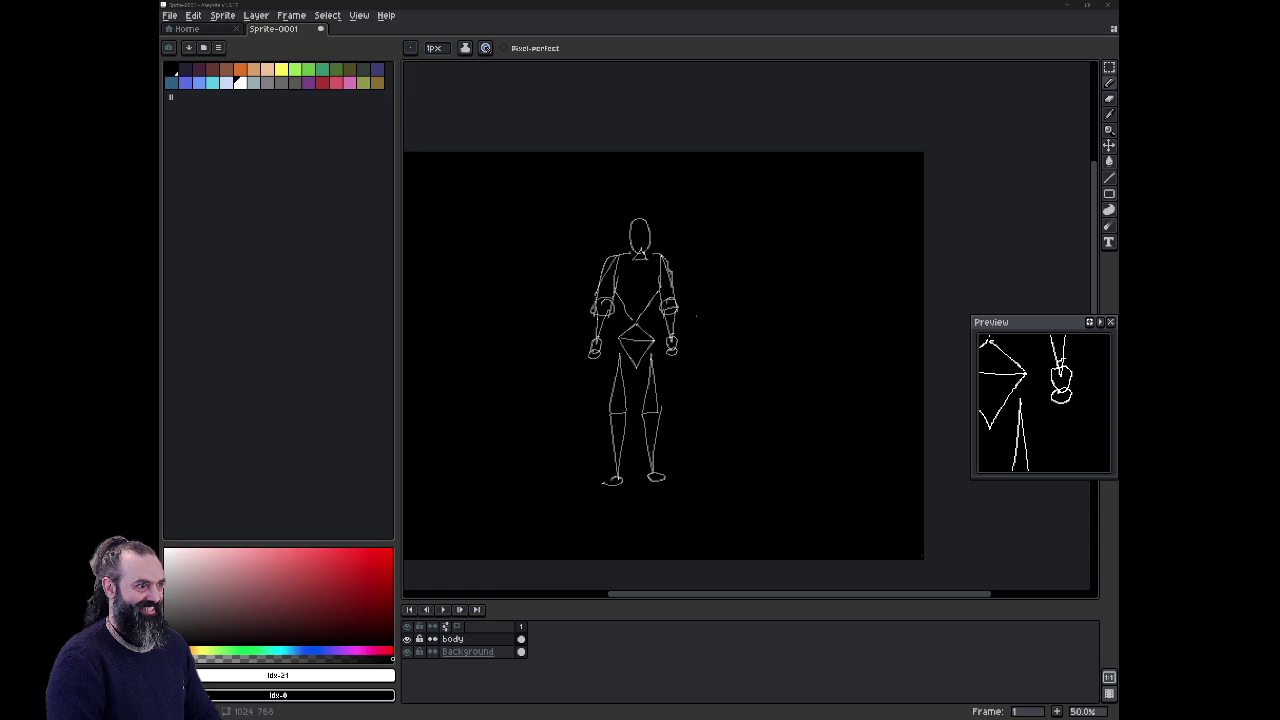
# Step: Zoom to 300% and draw a curved mask-edge line across the lower head, then zoom out
pyautogui.scroll(1, 636, 342)
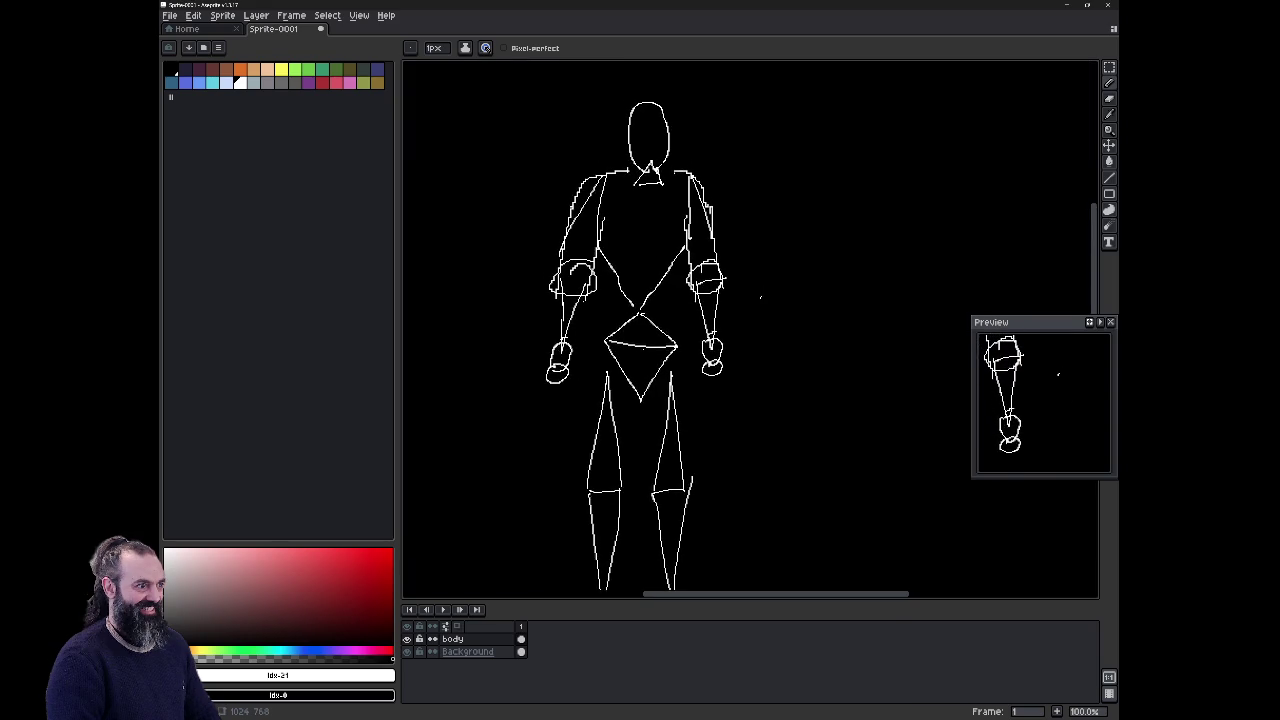
pyautogui.scroll(2, 750, 330)
pyautogui.scroll(1, 650, 160)
pyautogui.scroll(1, 650, 160)
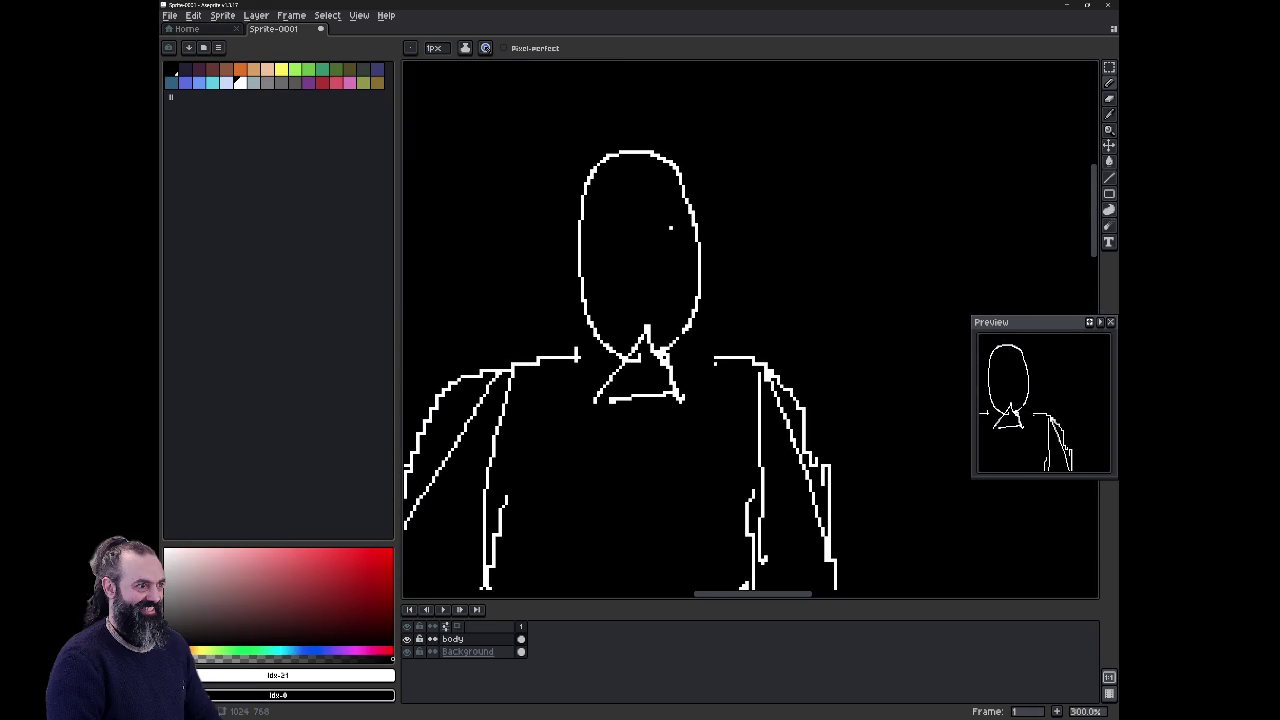
pyautogui.moveTo(580, 258)
pyautogui.mouseDown()
pyautogui.moveTo(707, 213)
pyautogui.moveTo(690, 158)
pyautogui.moveTo(620, 152)
pyautogui.mouseUp()
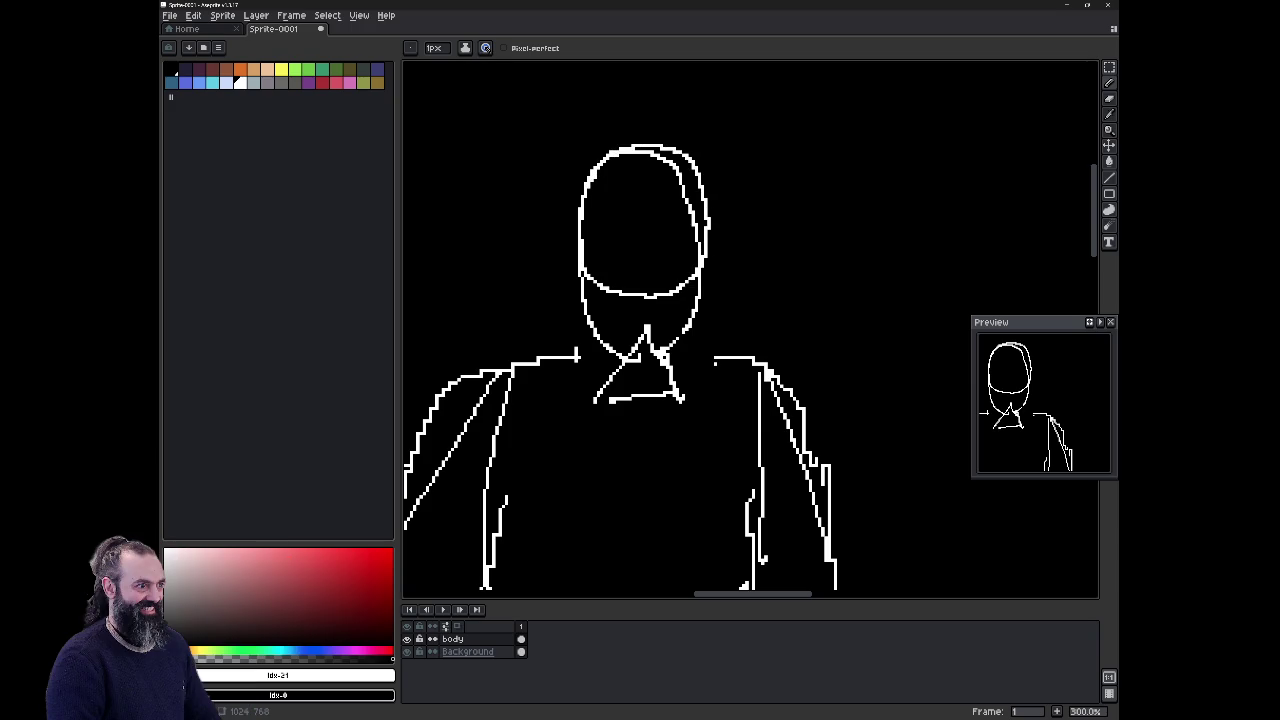
pyautogui.scroll(-2, 714, 363)
pyautogui.moveTo(814, 486); pyautogui.dragTo(787, 379)
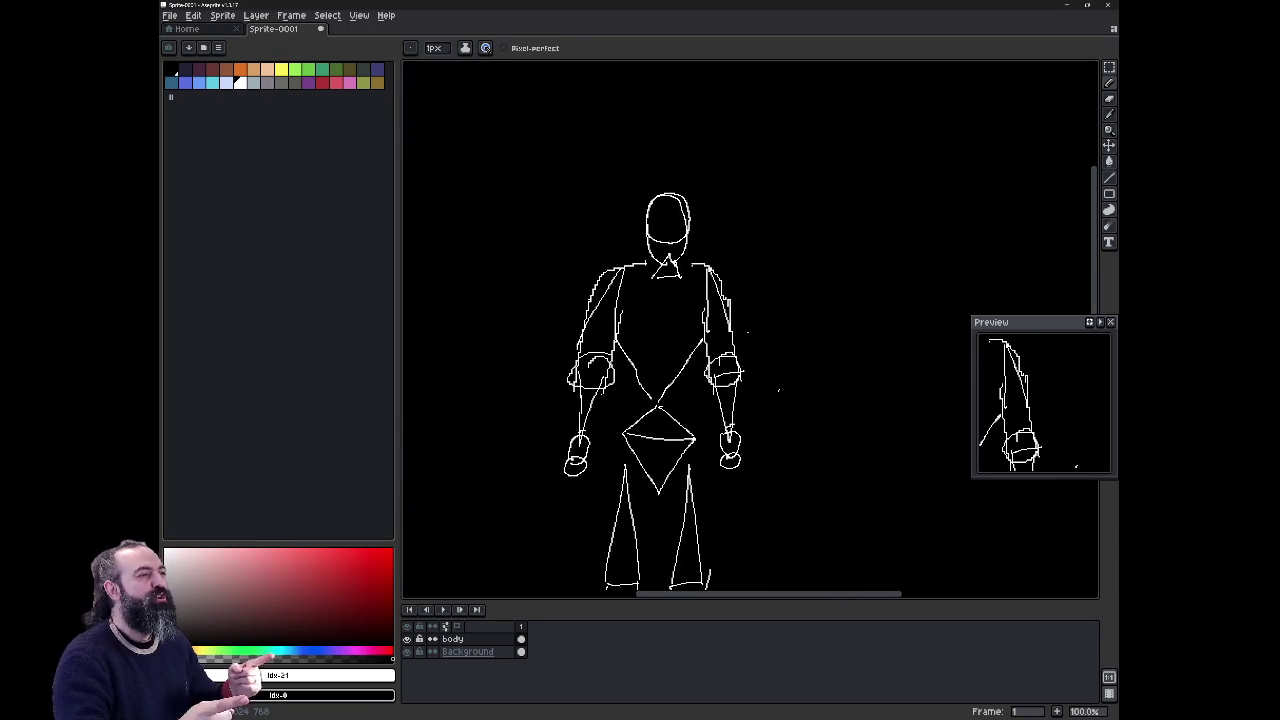
pyautogui.scroll(-1, 787, 379)
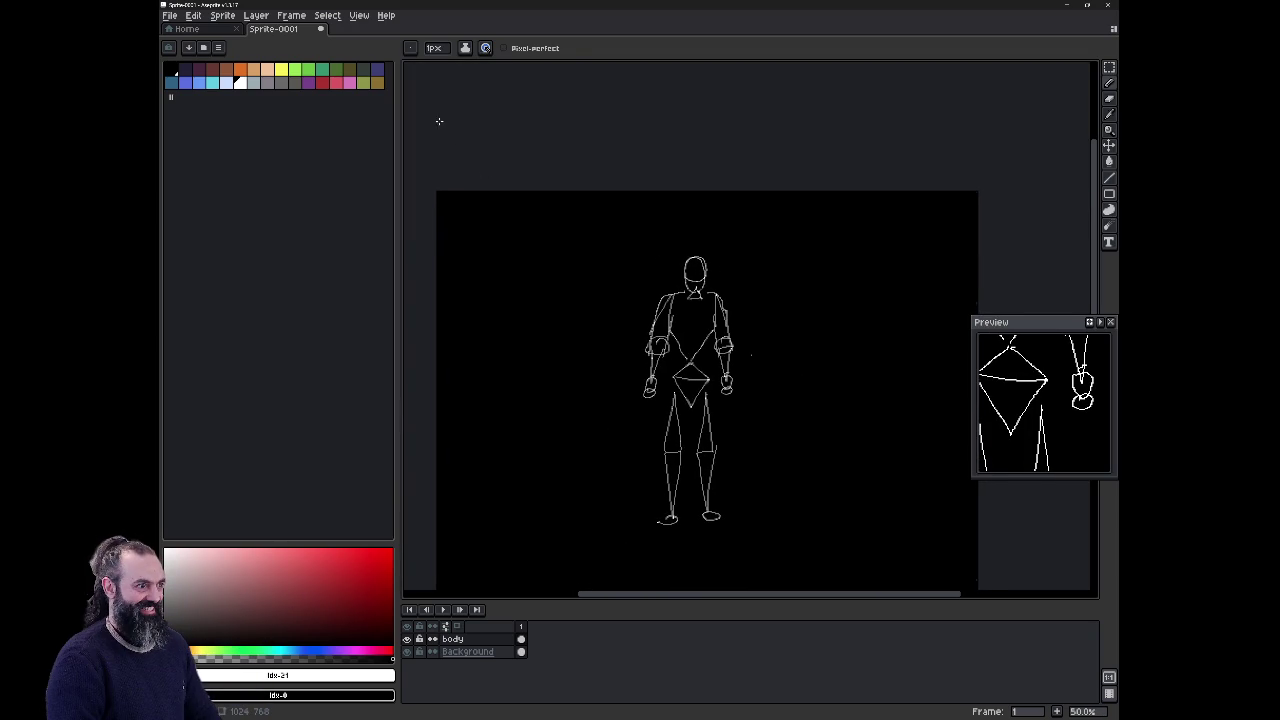
pyautogui.click(303, 17)
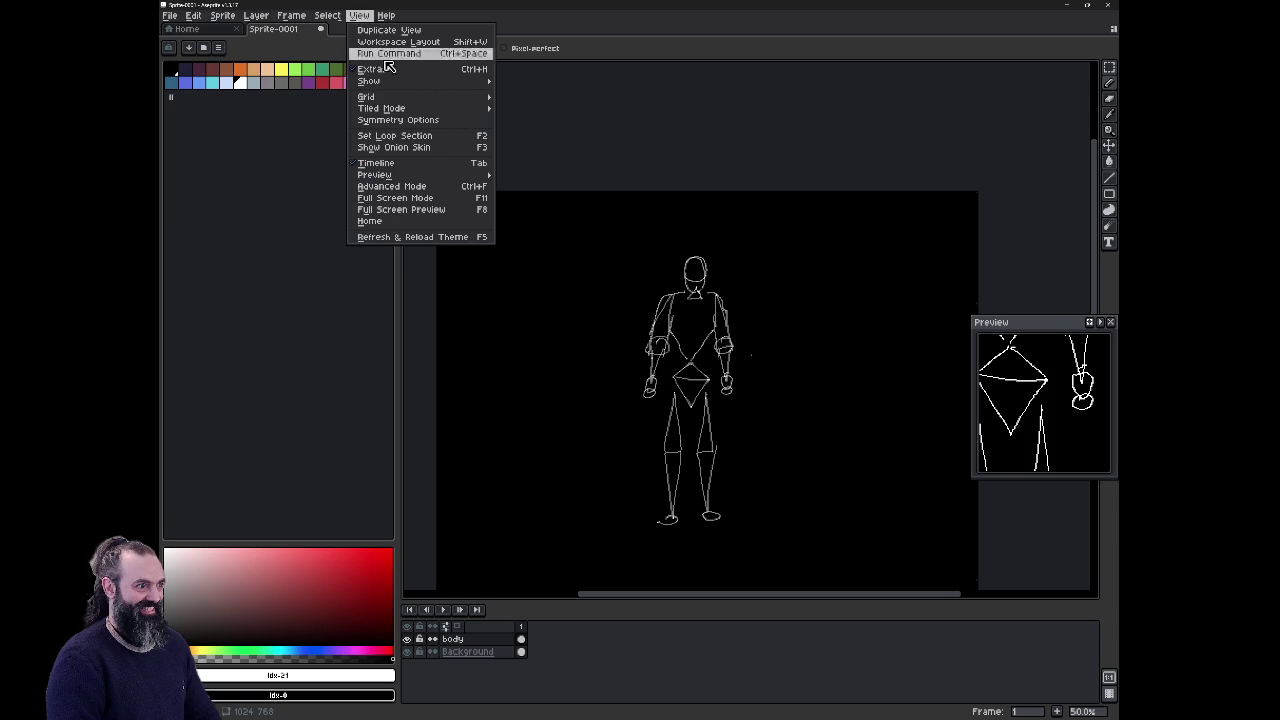
# Step: Turn on vertical-axis symmetry, undo a mirrored test stroke, and zoom out with the eraser
pyautogui.click(451, 121)
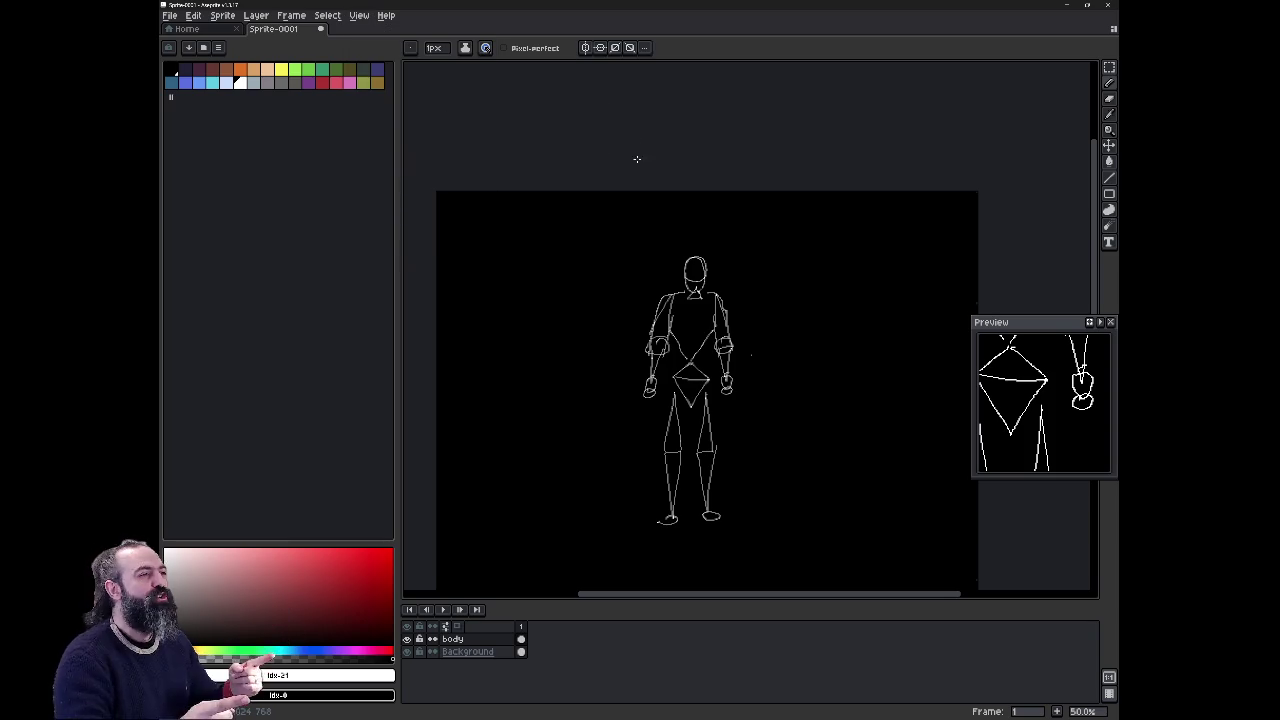
pyautogui.click(586, 49)
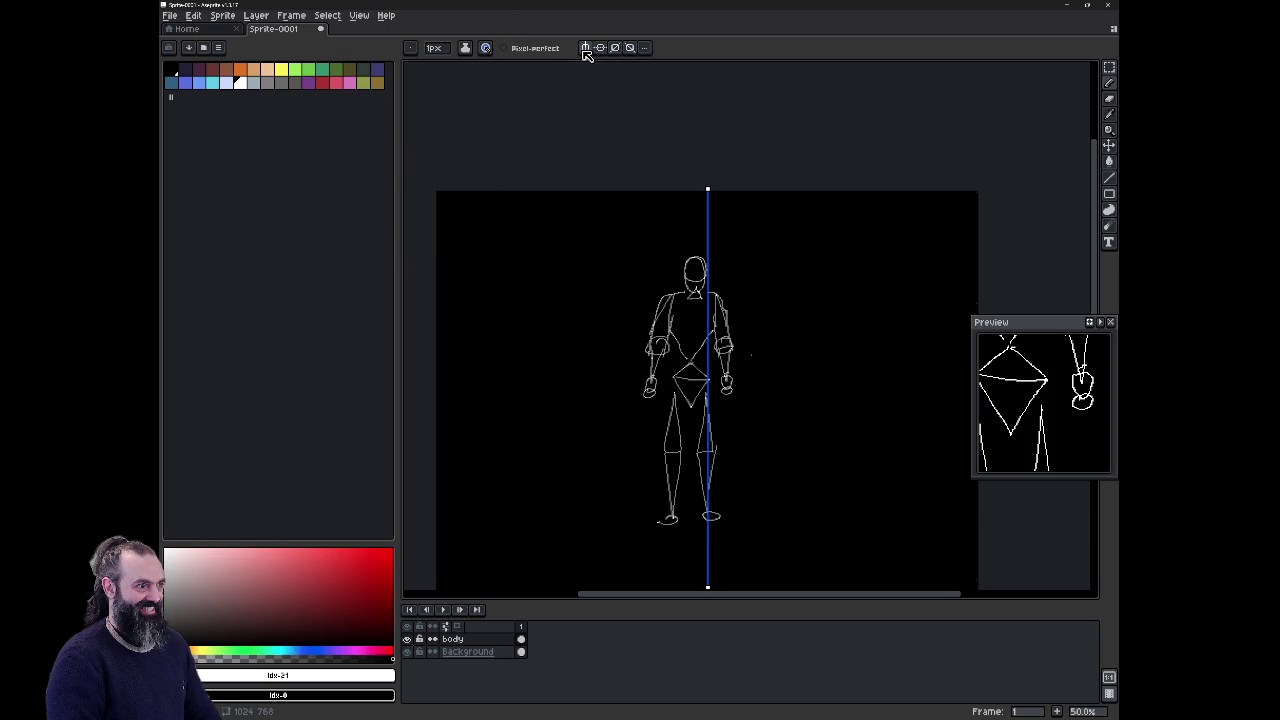
pyautogui.moveTo(831, 280); pyautogui.dragTo(863, 337)
pyautogui.hotkey('ctrl', 'z')
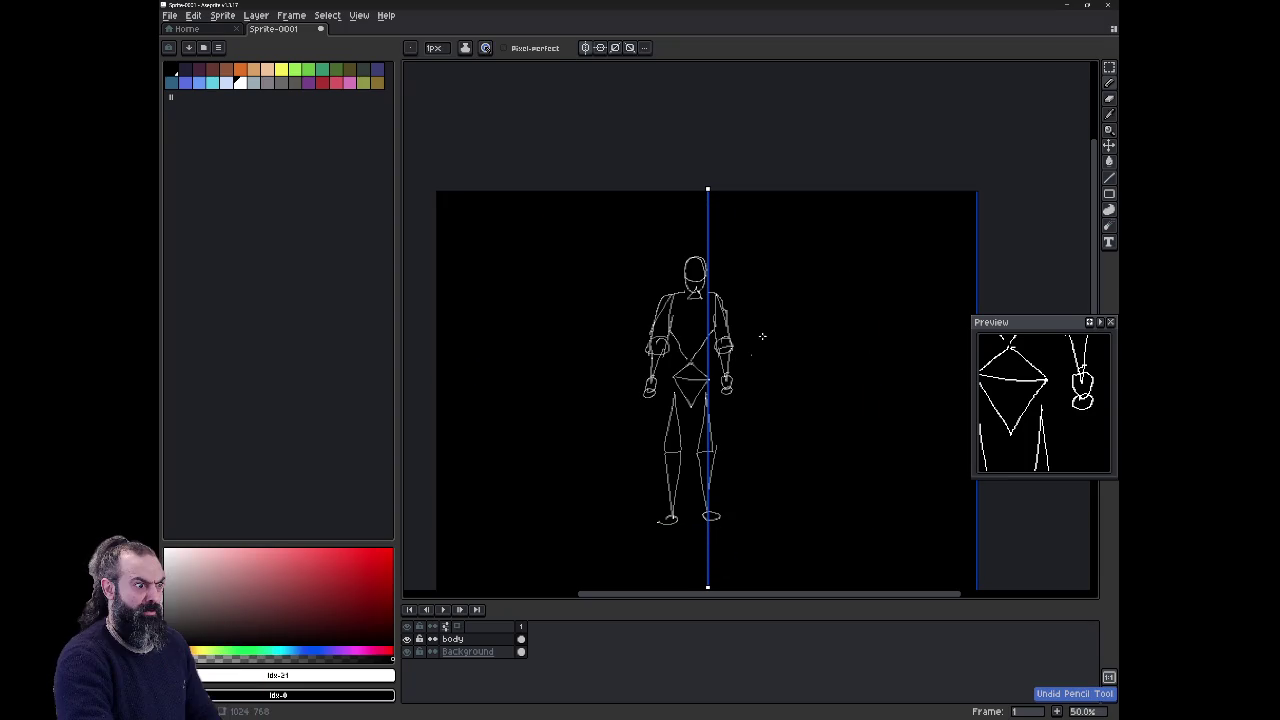
pyautogui.scroll(2, 763, 331)
pyautogui.scroll(2, 751, 354)
pyautogui.scroll(2, 749, 380)
pyautogui.press('e')
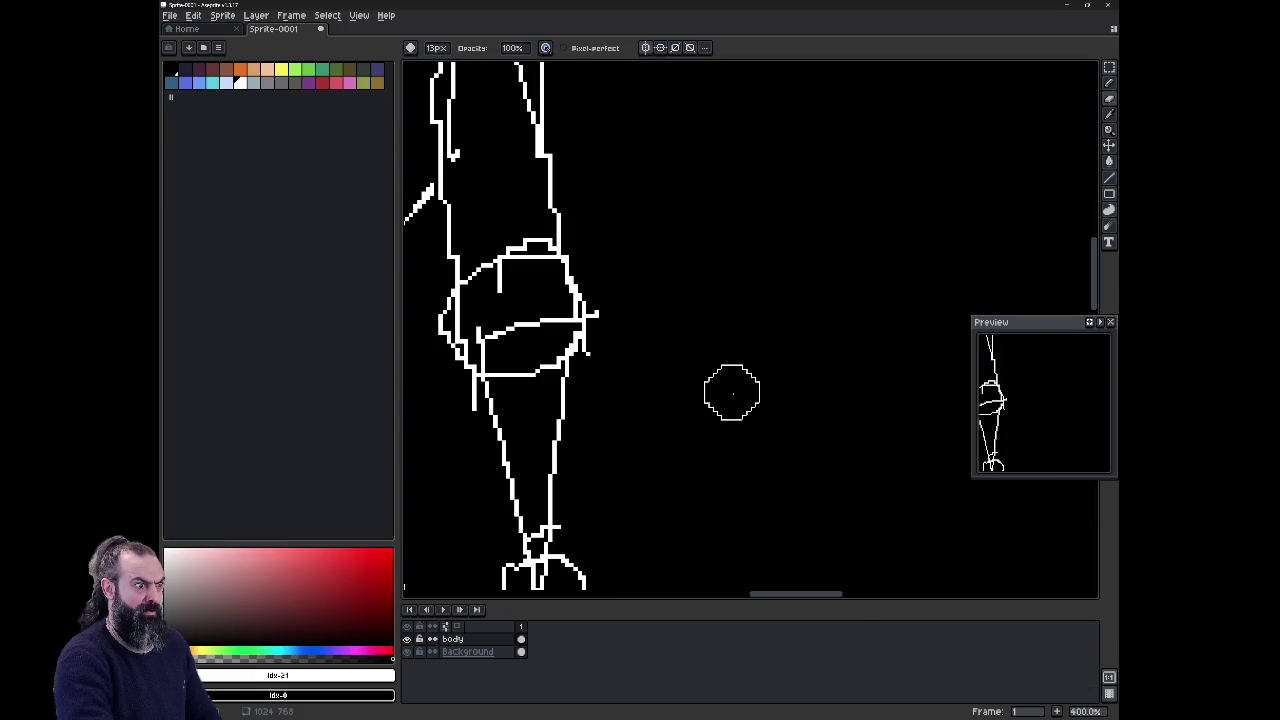
pyautogui.scroll(-7, 732, 400)
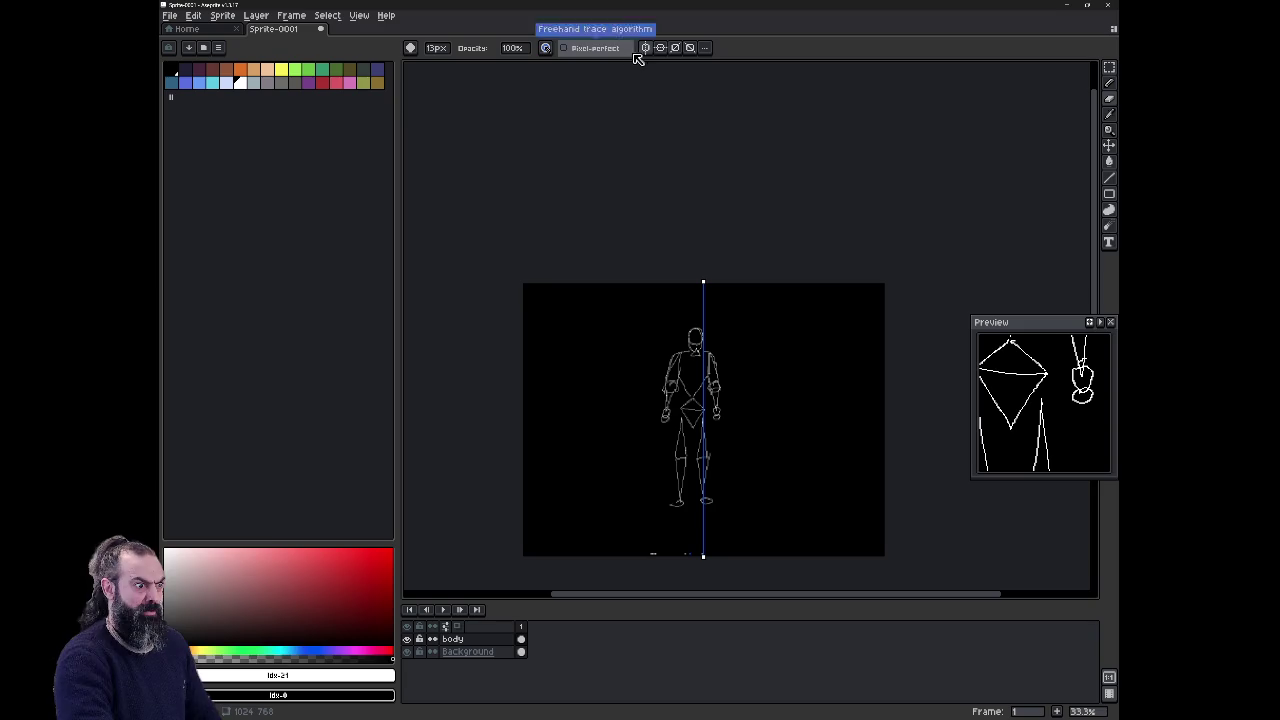
# Step: Drag the symmetry axis left and undo a mirrored test stroke
pyautogui.click(714, 49)
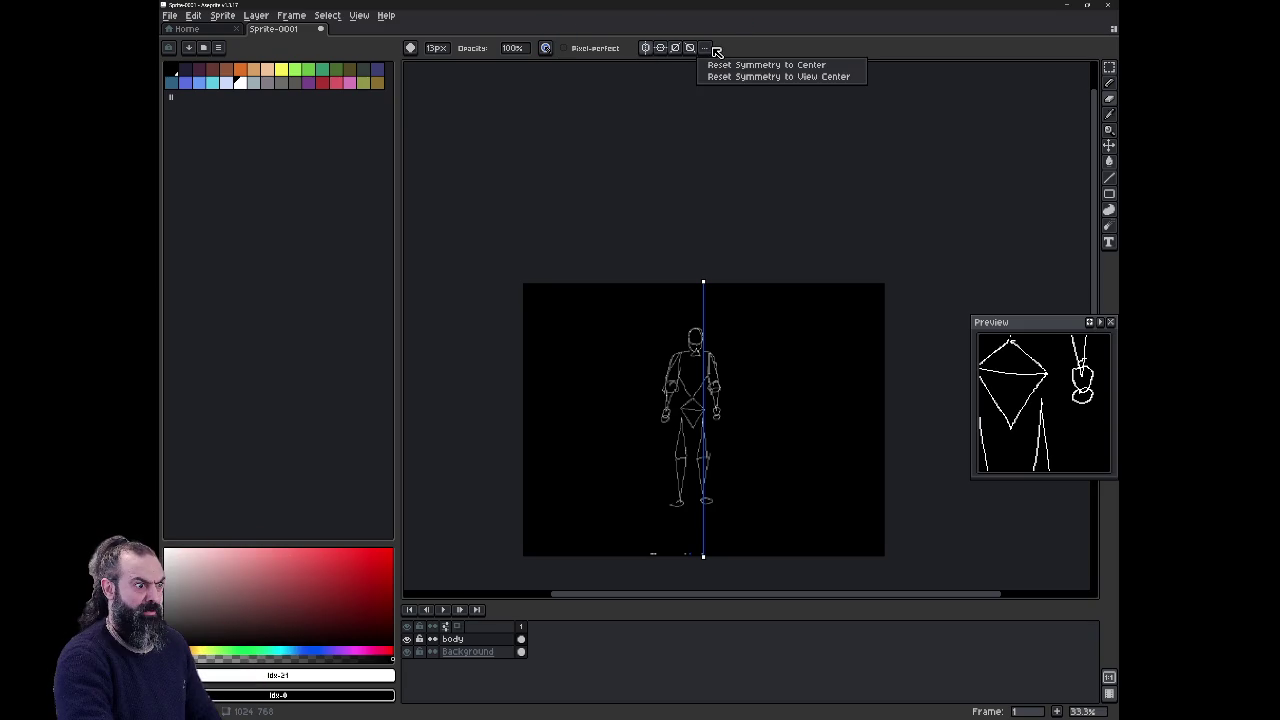
pyautogui.click(716, 51)
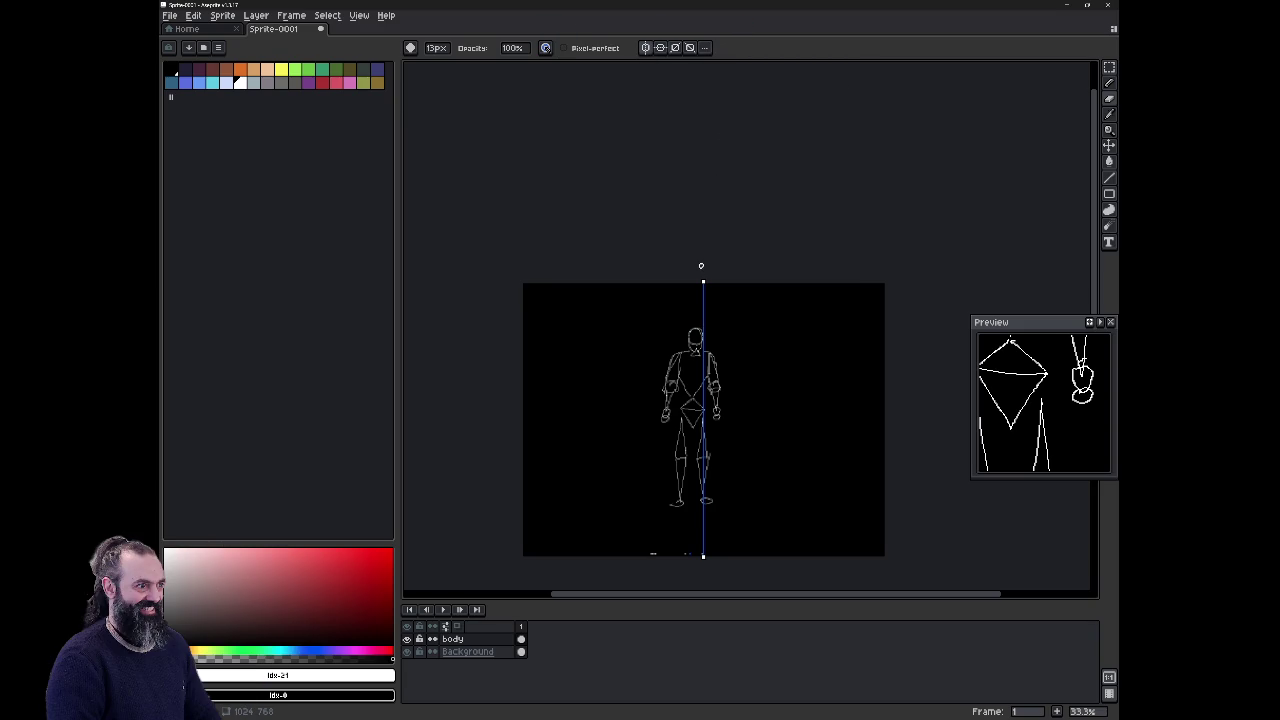
pyautogui.moveTo(703, 283)
pyautogui.mouseDown()
pyautogui.moveTo(554, 283)
pyautogui.moveTo(569, 283)
pyautogui.mouseUp()
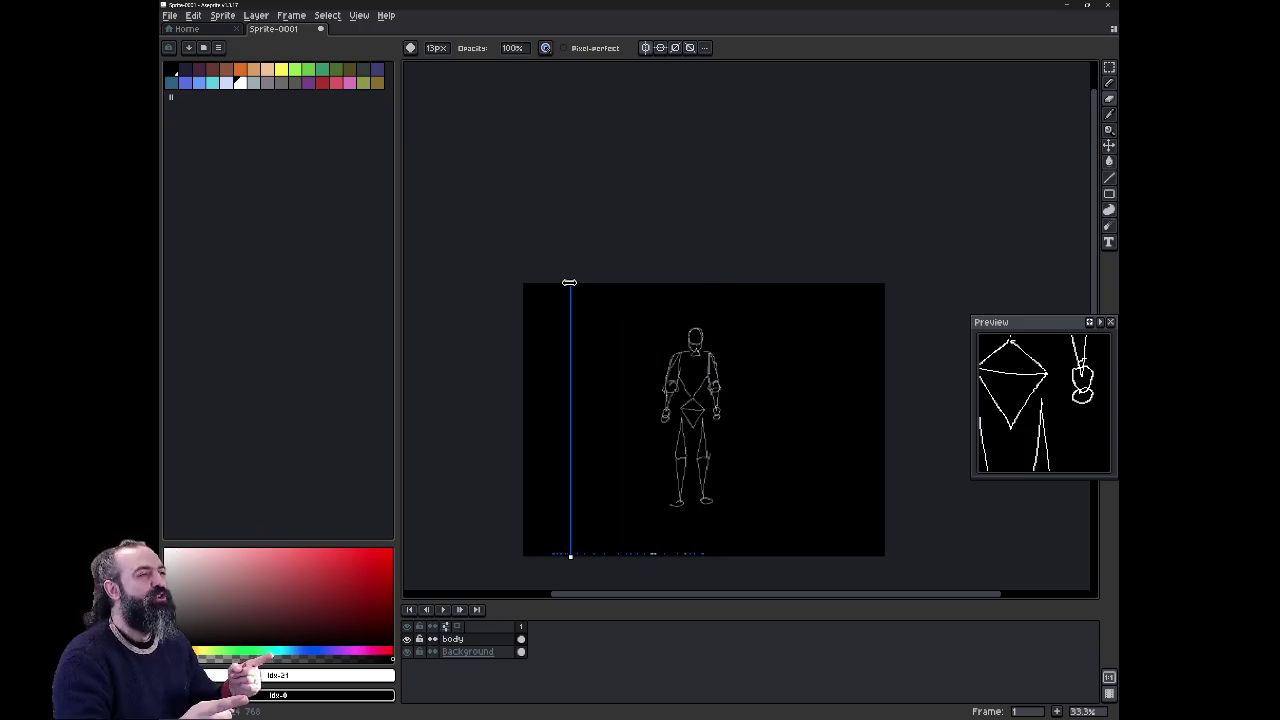
pyautogui.press('b')
pyautogui.moveTo(549, 390); pyautogui.dragTo(549, 445)
pyautogui.hotkey('ctrl', 'z')
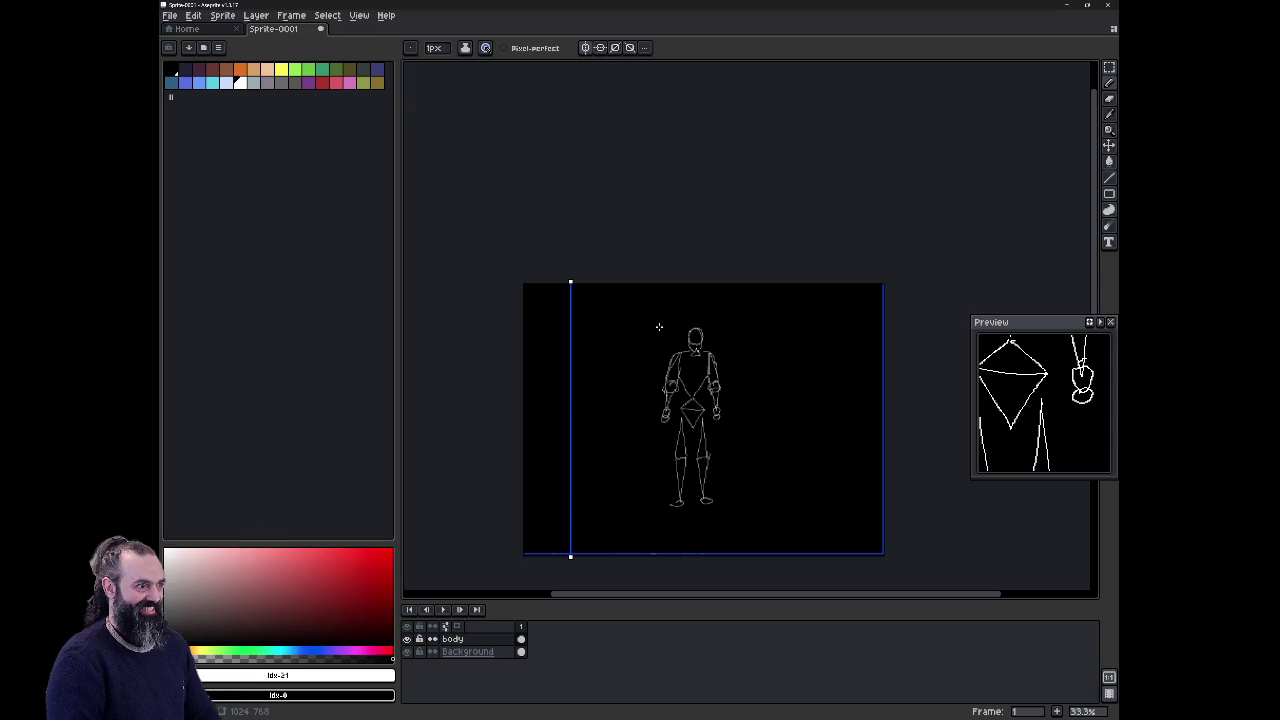
pyautogui.press('e')
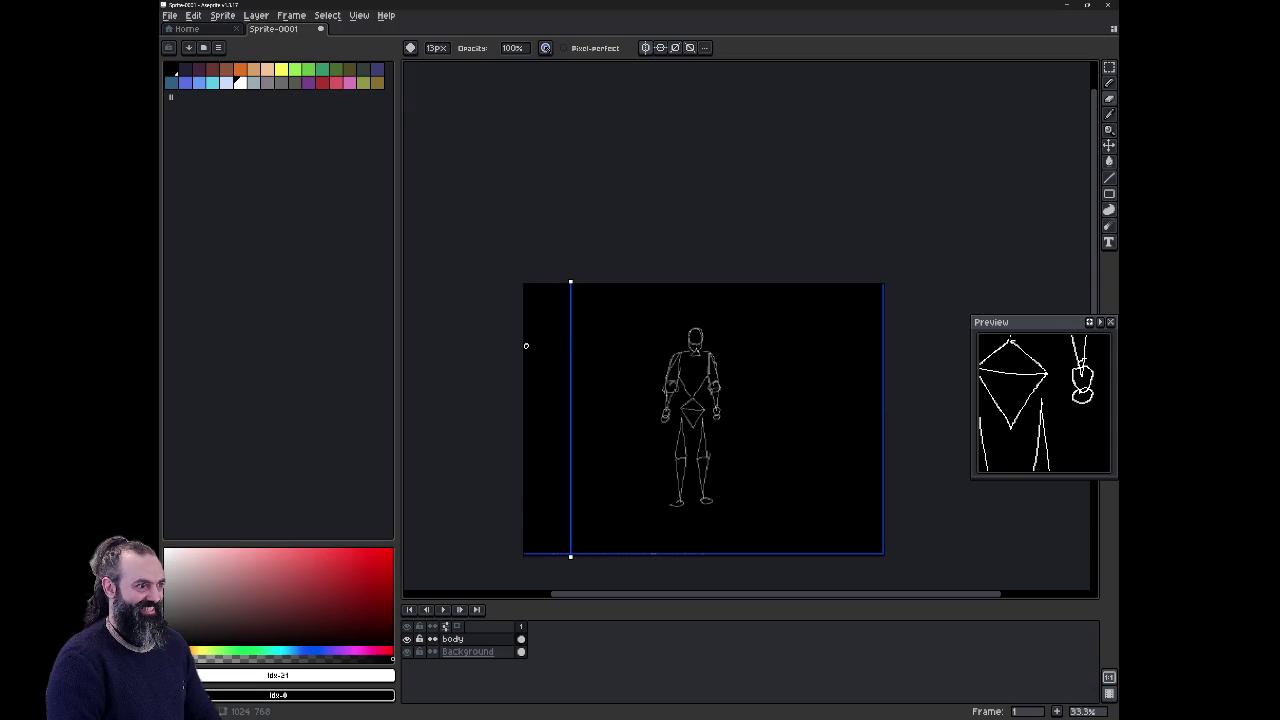
# Step: Reset symmetry to the canvas centre, use a 26px eraser, and erase the head and shoulders
pyautogui.click(645, 49)
pyautogui.click(706, 48)
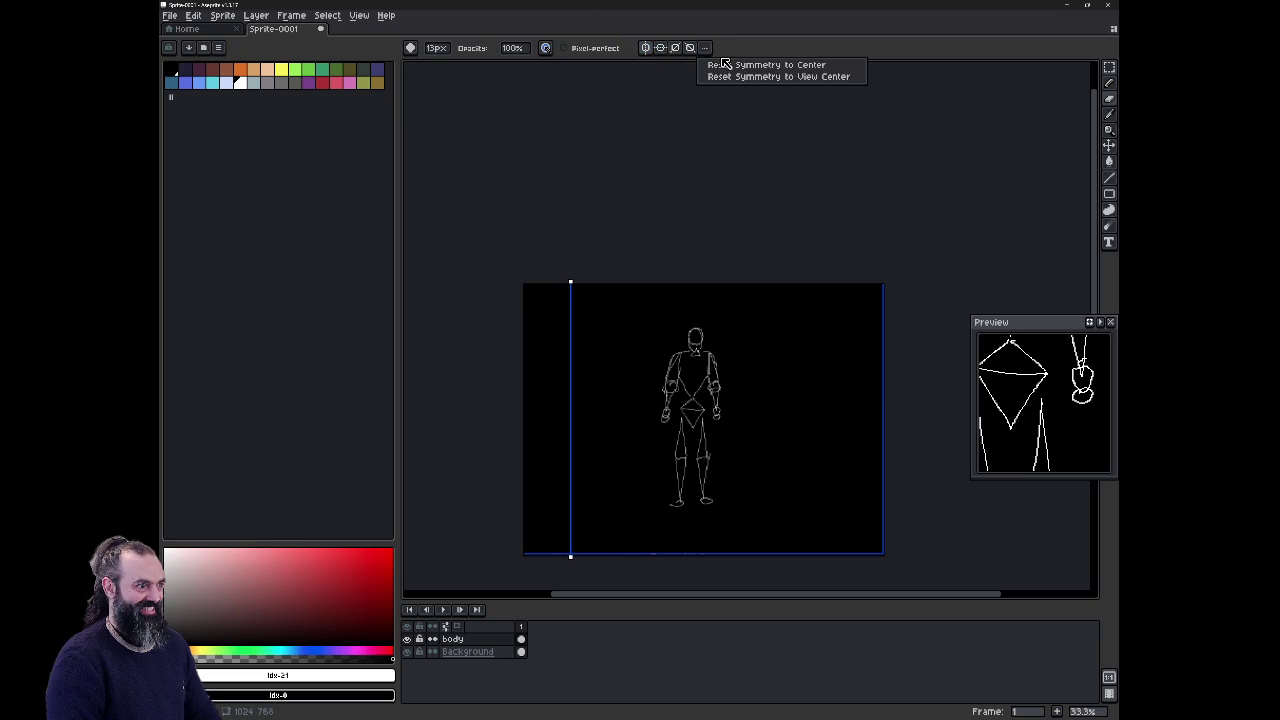
pyautogui.click(725, 64)
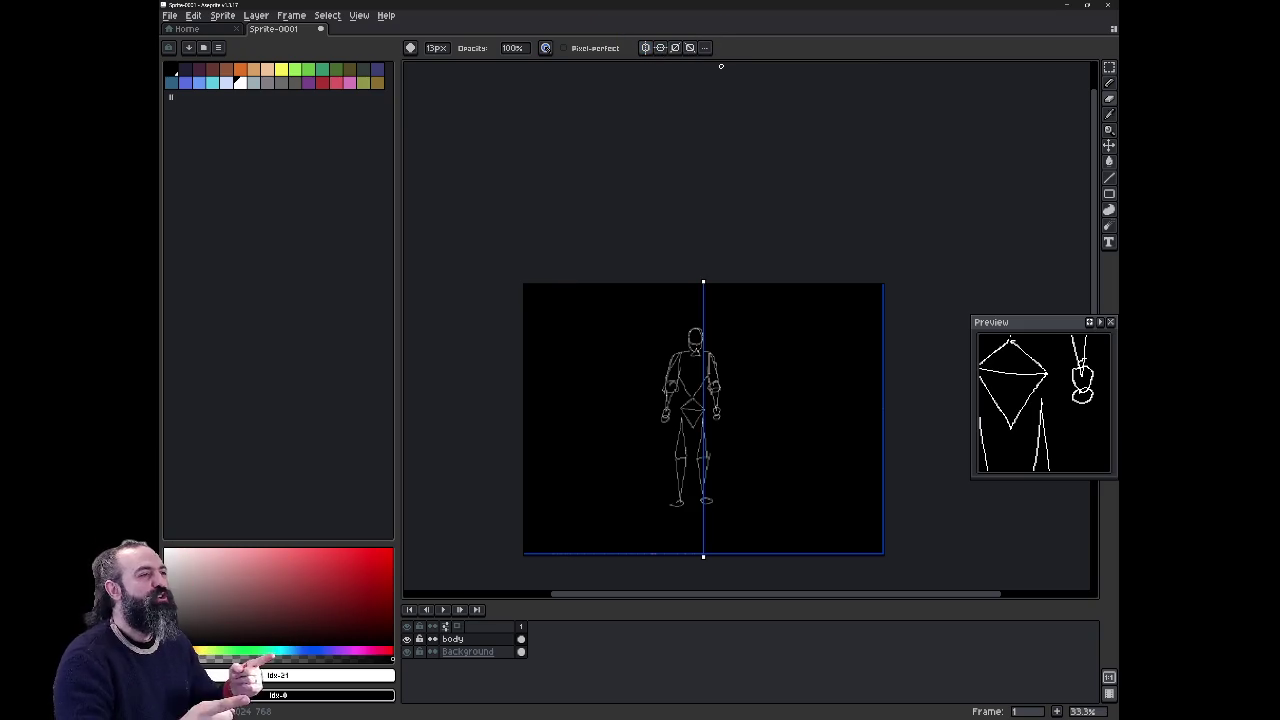
pyautogui.scroll(1, 722, 412)
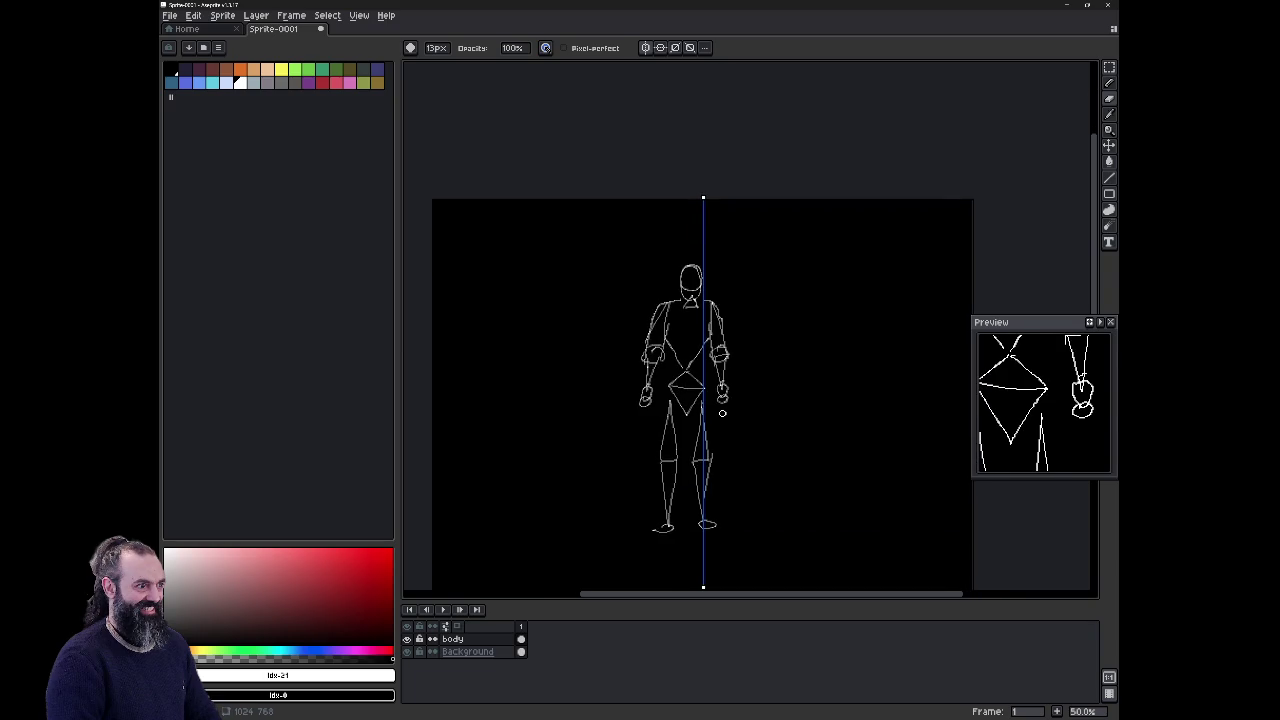
pyautogui.scroll(2, 722, 412)
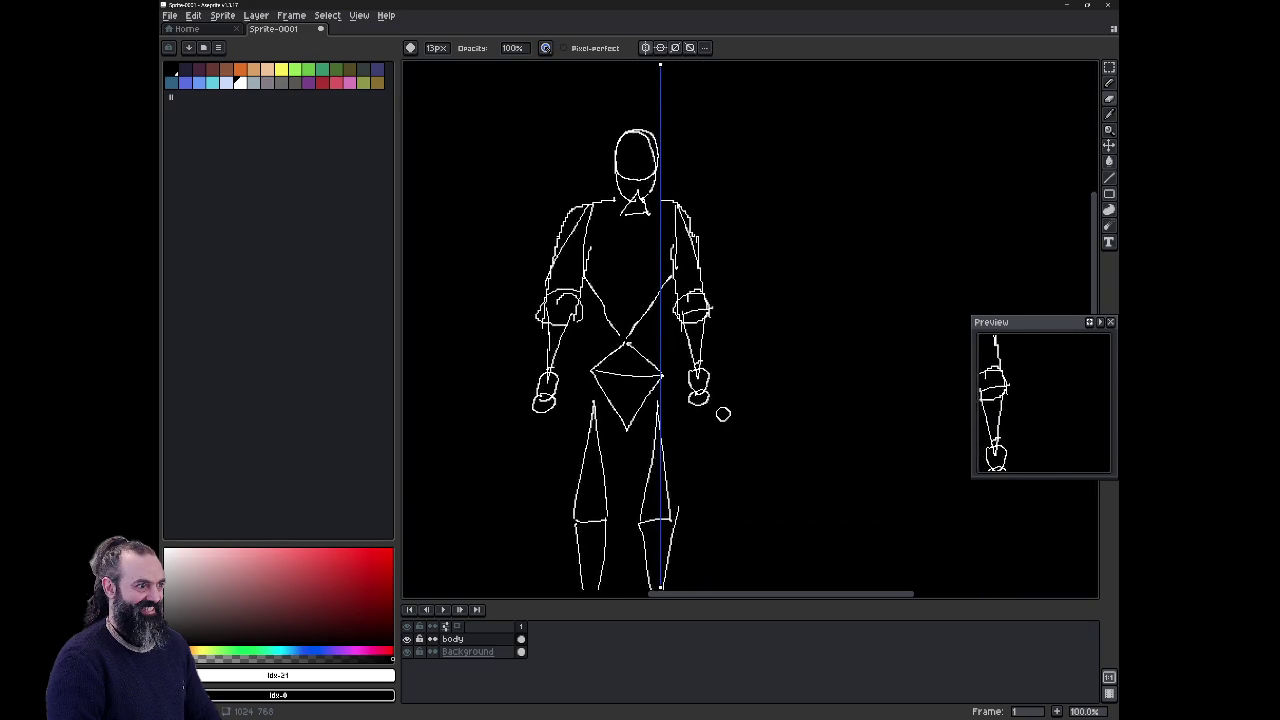
pyautogui.scroll(-1, 723, 414)
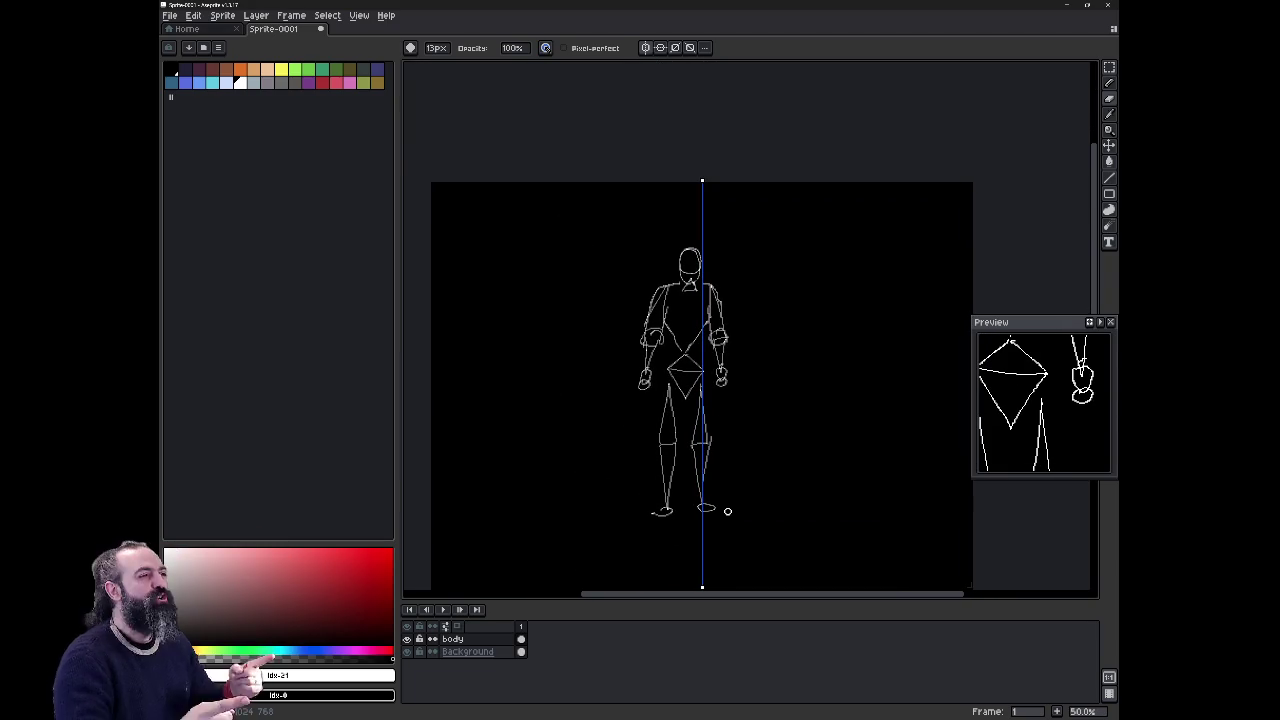
pyautogui.press('ctrl')
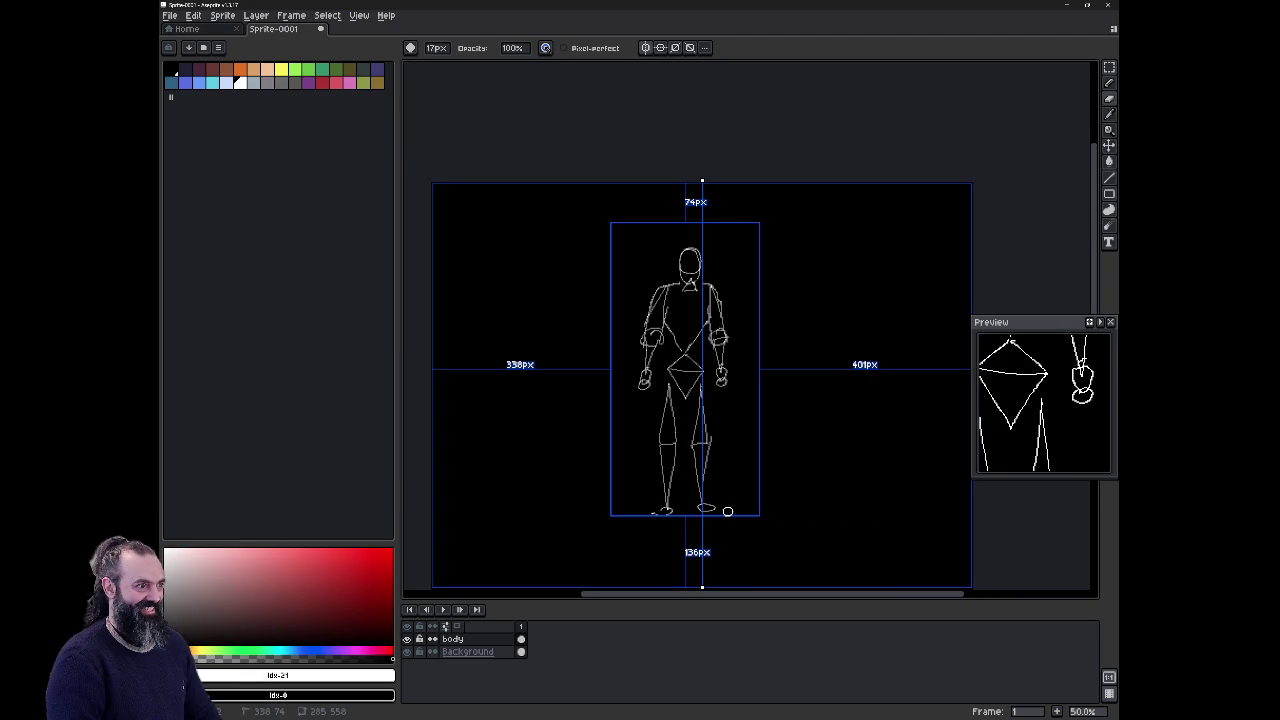
pyautogui.scroll(4, 727, 511)
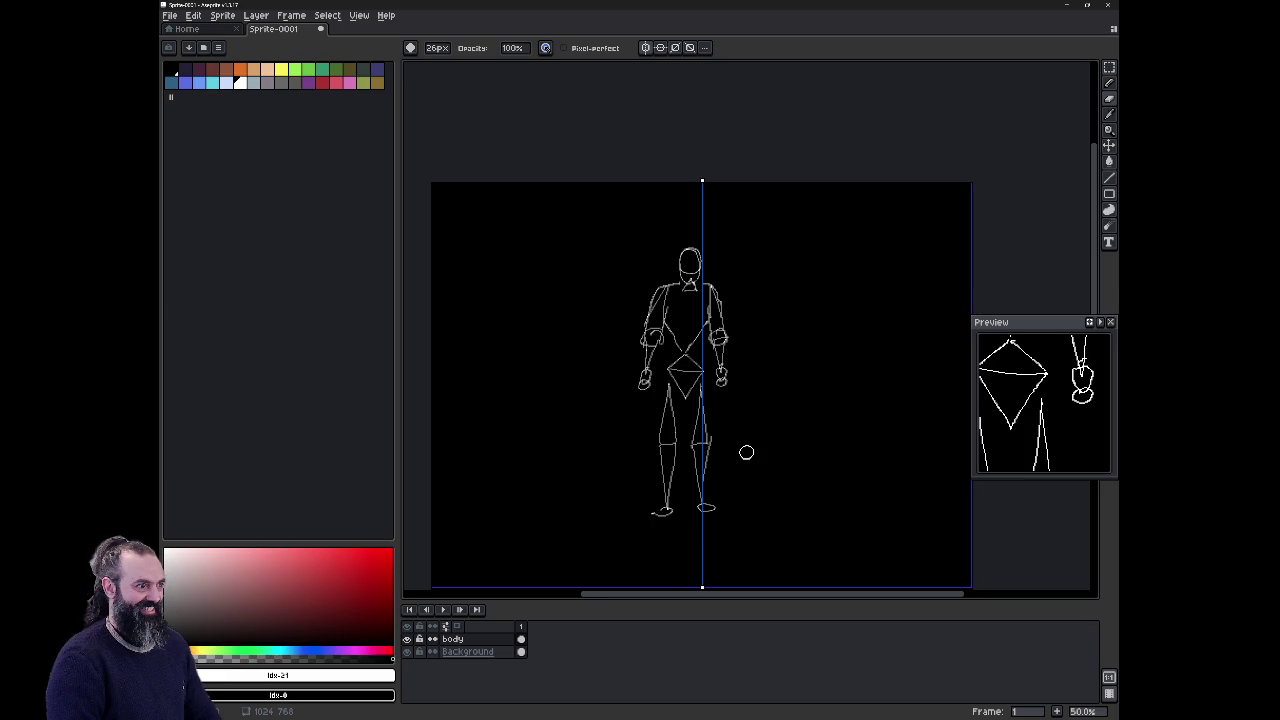
pyautogui.moveTo(688, 258); pyautogui.dragTo(634, 372)
# Step: Erase the rest of the figure until the canvas is black, then return to the pencil
pyautogui.moveTo(720, 332)
pyautogui.mouseDown()
pyautogui.moveTo(671, 427)
pyautogui.moveTo(714, 420)
pyautogui.moveTo(689, 497)
pyautogui.moveTo(700, 474)
pyautogui.moveTo(660, 483)
pyautogui.moveTo(674, 523)
pyautogui.mouseUp()
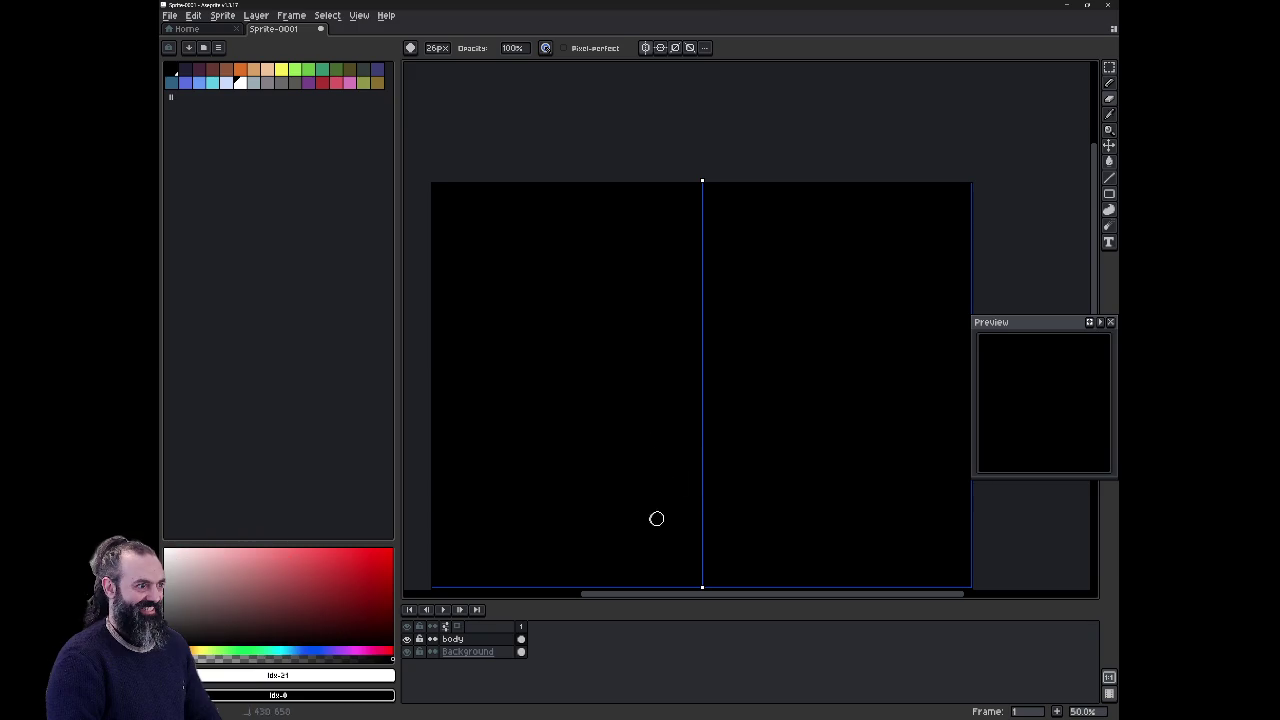
pyautogui.press('b')
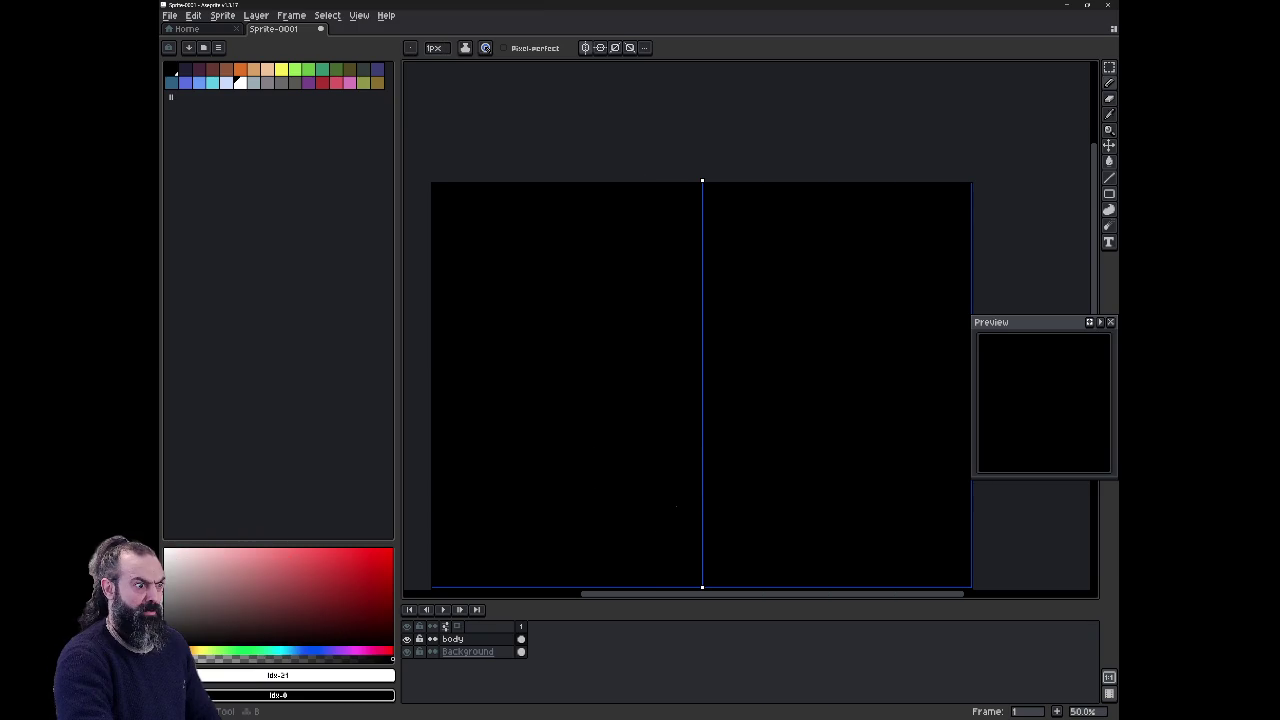
pyautogui.scroll(2, 690, 506)
pyautogui.scroll(-1, 705, 506)
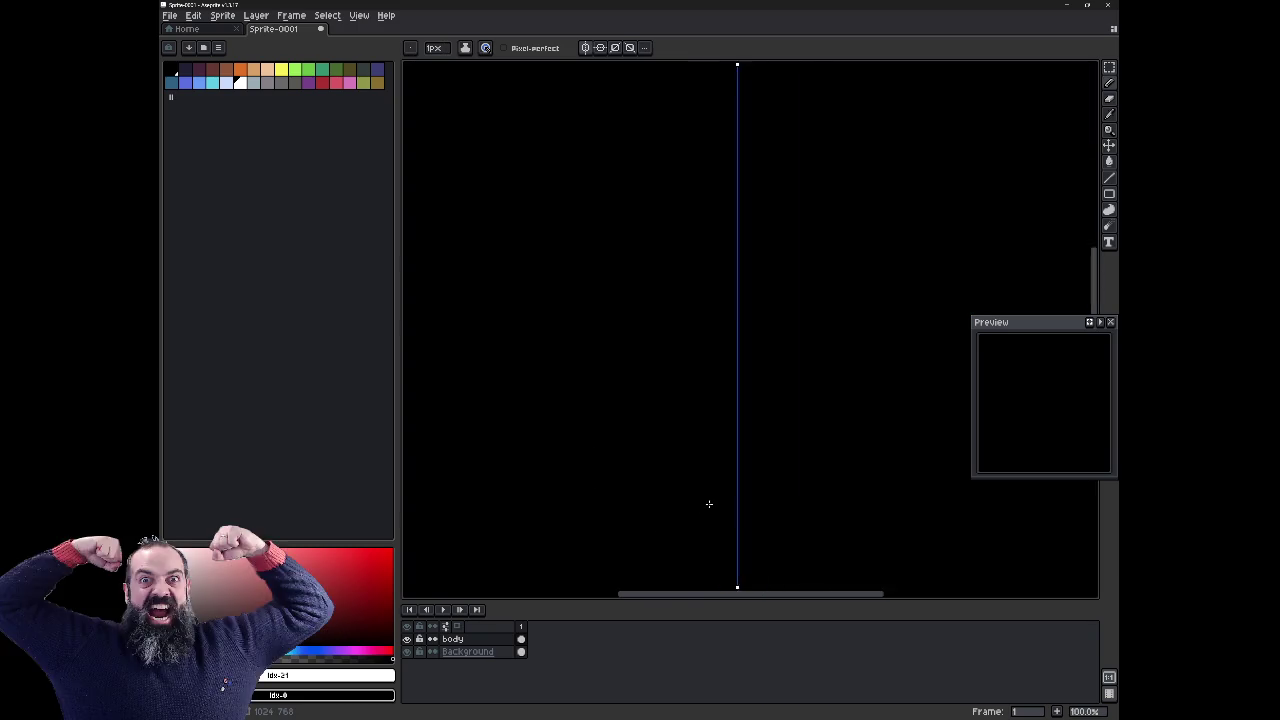
# Step: Draw the mirrored teardrop head with short neck lines, undoing the unwanted box shape beneath
pyautogui.scroll(-1, 705, 507)
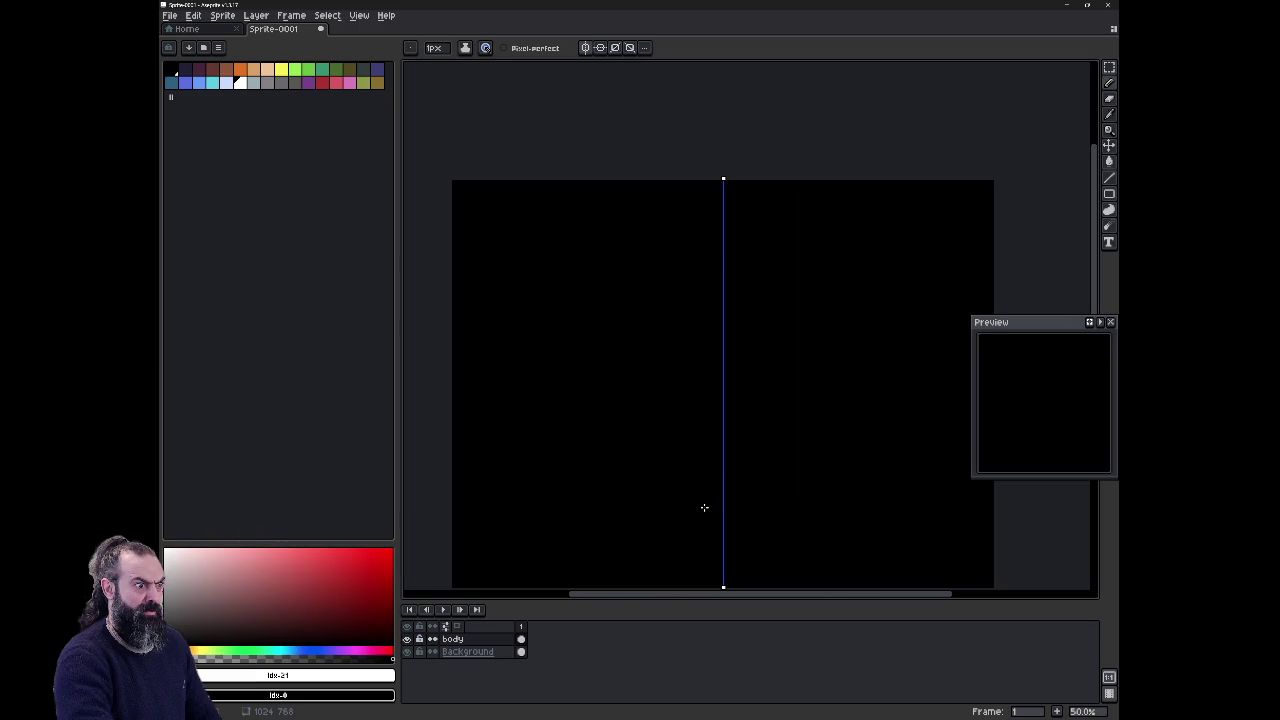
pyautogui.moveTo(716, 282); pyautogui.dragTo(723, 290)
pyautogui.moveTo(716, 298); pyautogui.dragTo(734, 289)
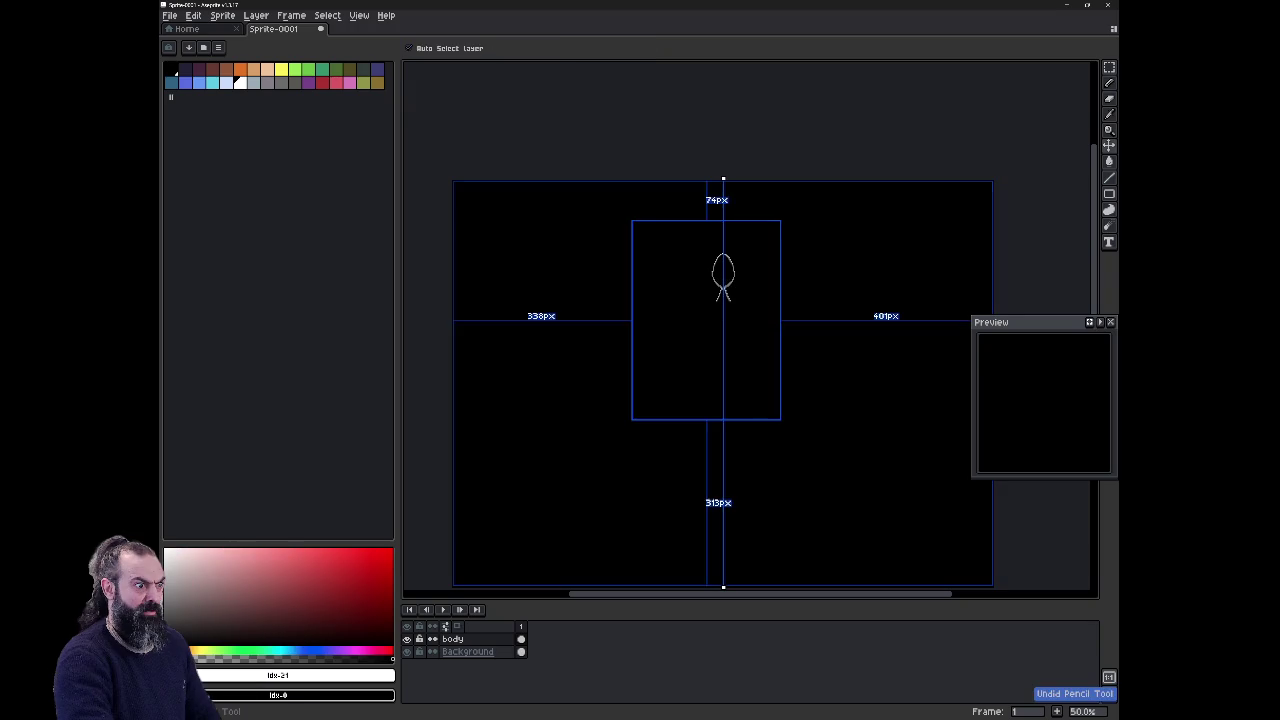
pyautogui.hotkey('ctrl', 'z')
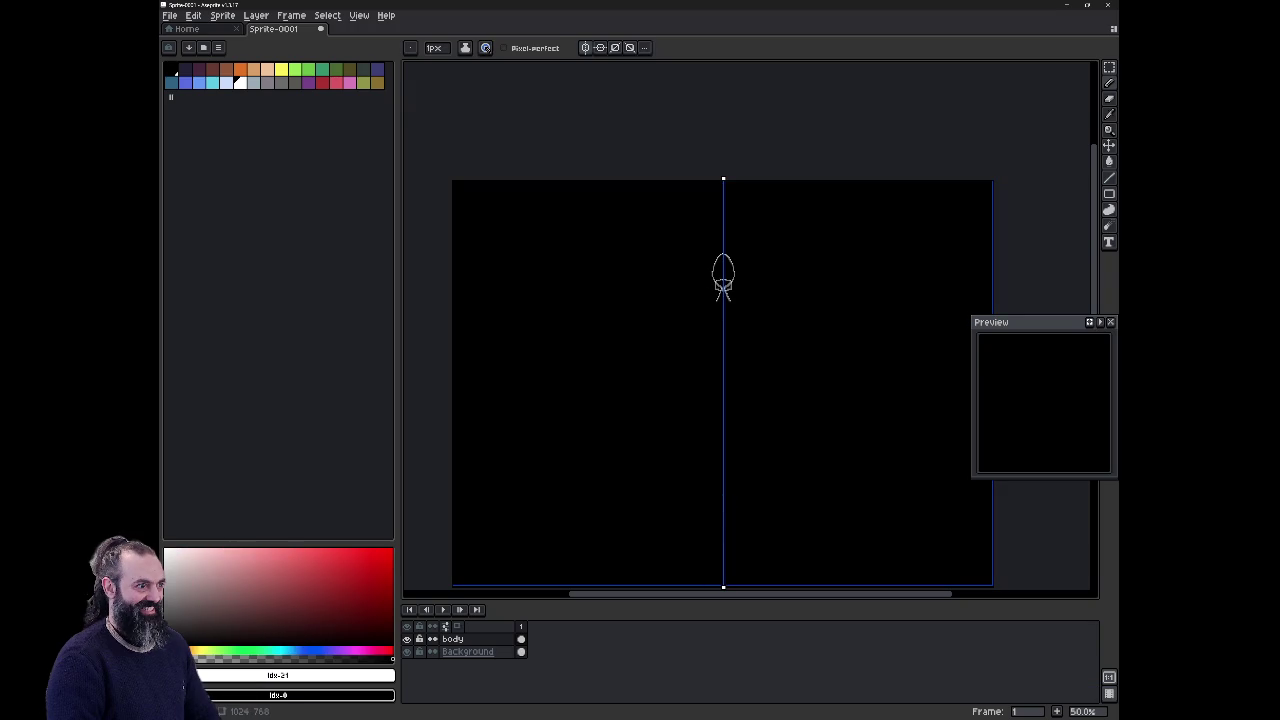
pyautogui.scroll(2, 753, 301)
pyautogui.hotkey('ctrl', 'z')
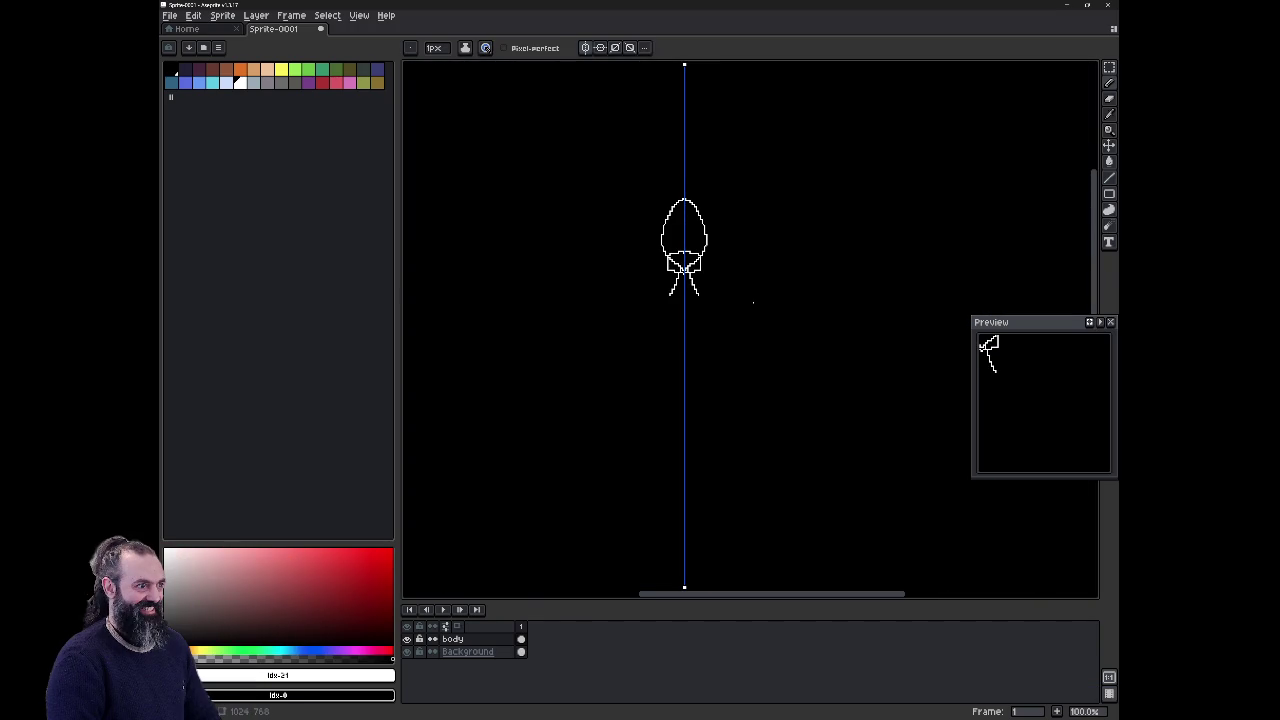
pyautogui.hotkey('ctrl', 'z')
# Step: Redraw the upper head as a wider, rounded mirrored outline, discarding a trial erase
pyautogui.moveTo(663, 200); pyautogui.dragTo(702, 222)
pyautogui.press('e')
pyautogui.hotkey('ctrl', 'z')
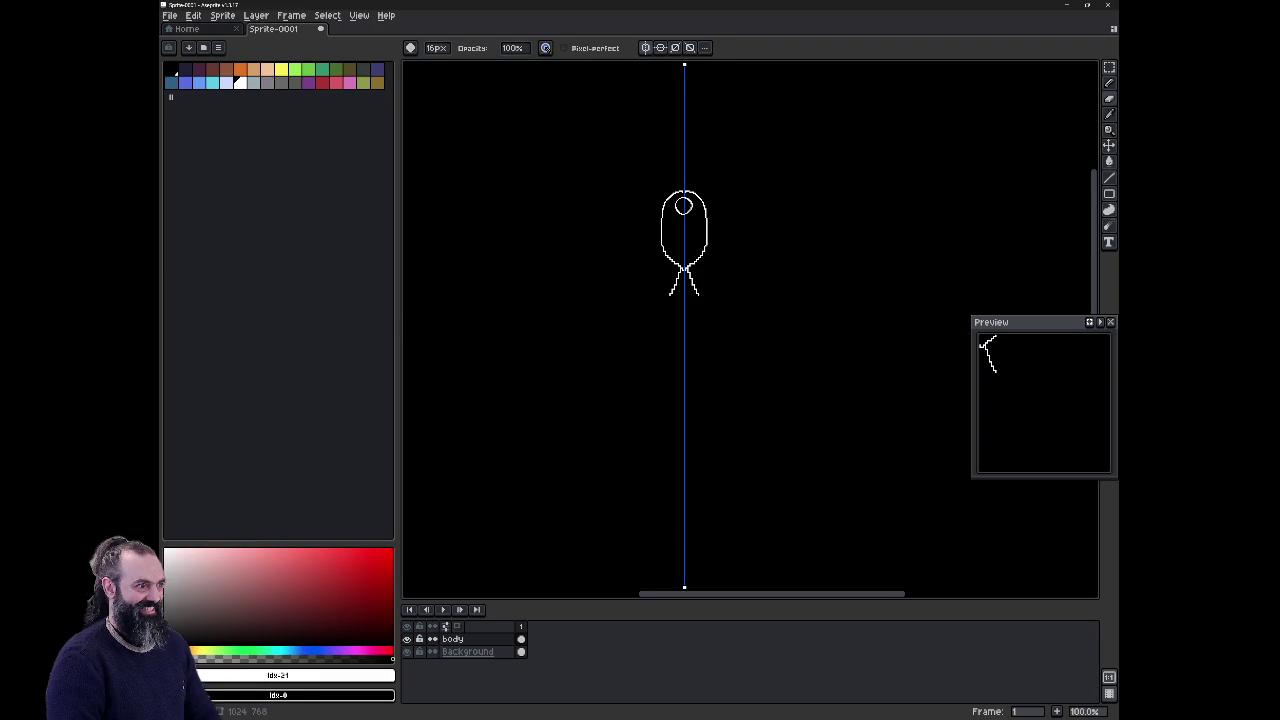
pyautogui.press('b')
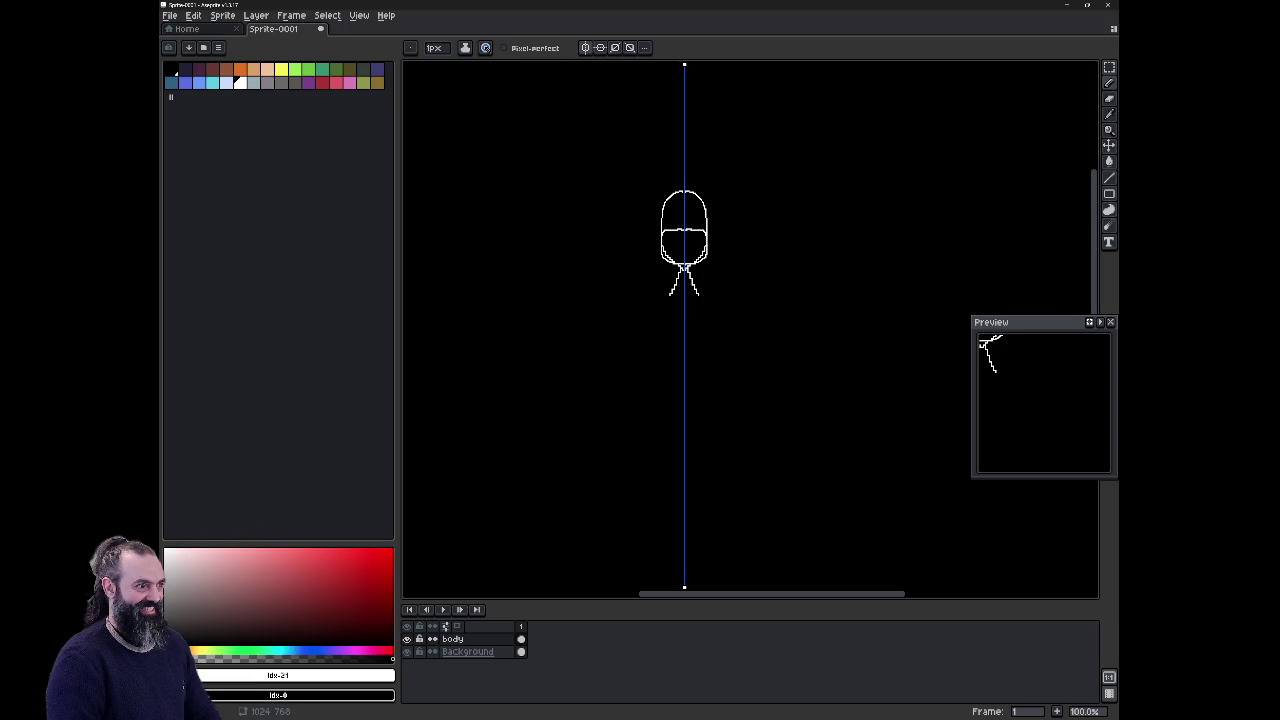
# Step: Draw mirrored angled shoulders, an inverted-triangle torso and both arm outlines, then move the Preview aside
pyautogui.moveTo(631, 286)
pyautogui.mouseDown()
pyautogui.moveTo(666, 282)
pyautogui.moveTo(683, 399)
pyautogui.mouseUp()
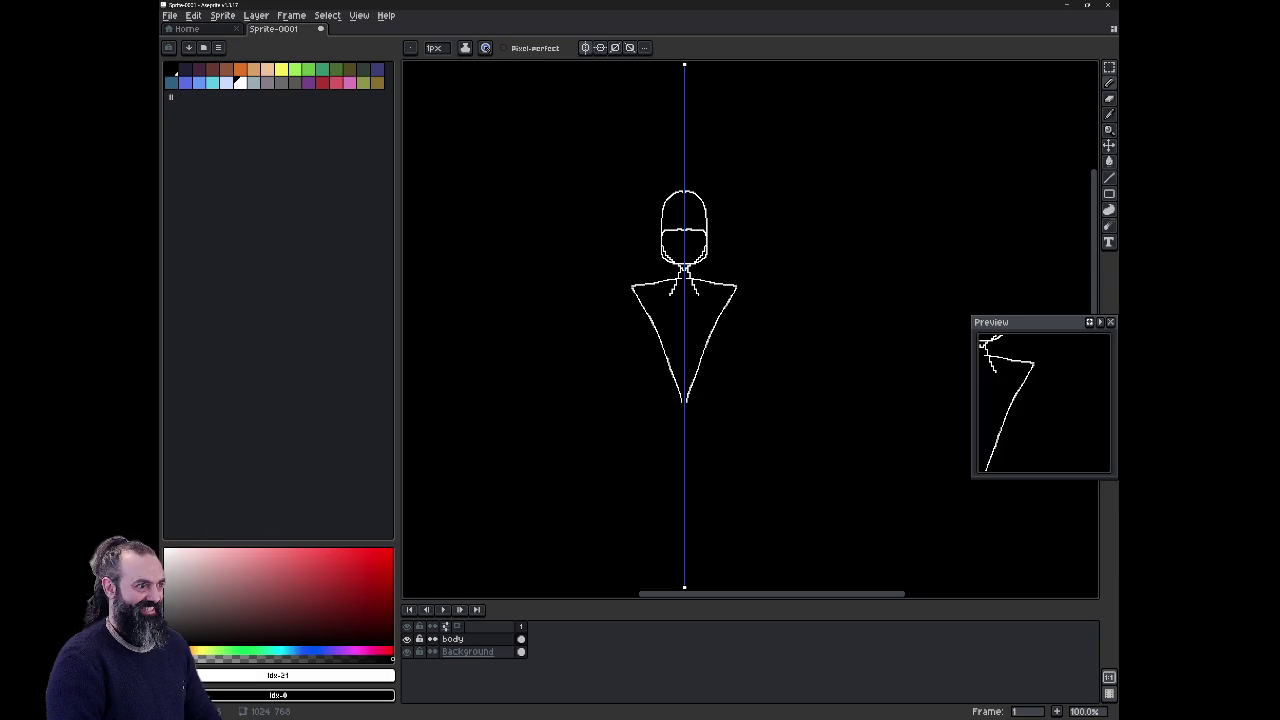
pyautogui.moveTo(650, 286)
pyautogui.mouseDown()
pyautogui.moveTo(619, 300)
pyautogui.moveTo(627, 327)
pyautogui.moveTo(641, 318)
pyautogui.mouseUp()
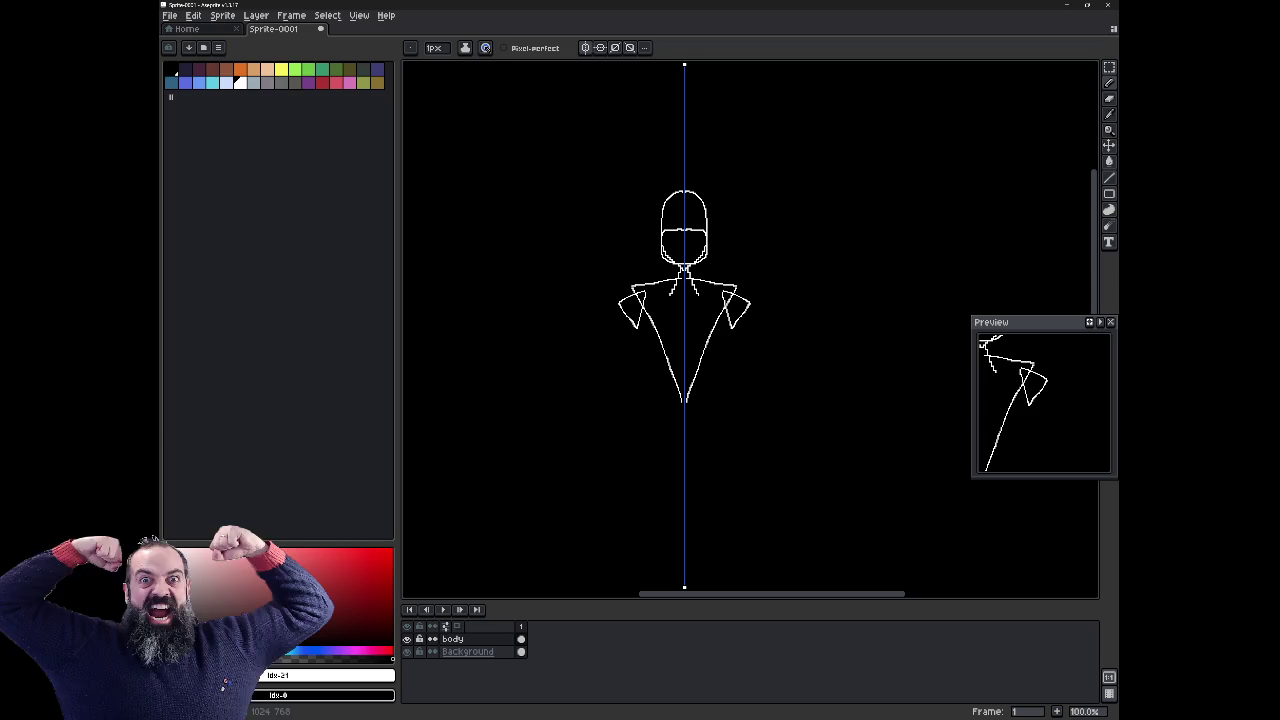
pyautogui.moveTo(615, 337); pyautogui.dragTo(597, 395)
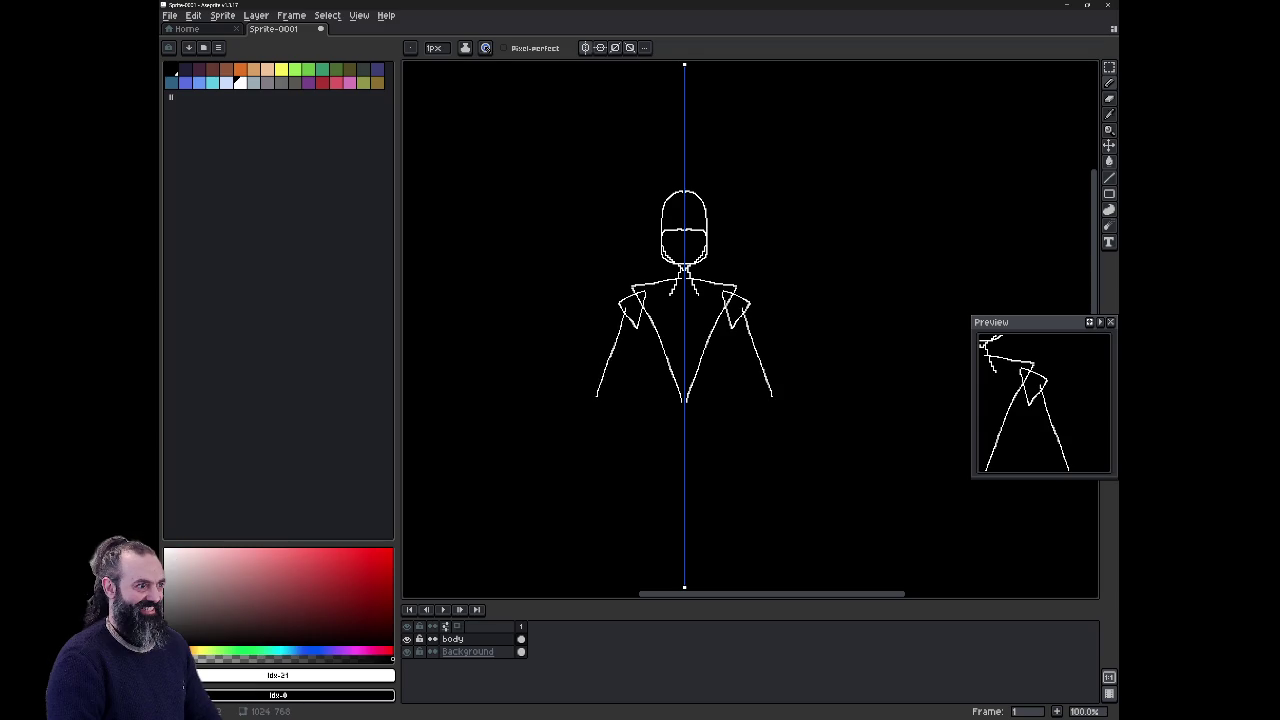
pyautogui.moveTo(627, 310)
pyautogui.mouseDown()
pyautogui.moveTo(619, 404)
pyautogui.moveTo(594, 397)
pyautogui.mouseUp()
pyautogui.moveTo(1030, 322); pyautogui.dragTo(951, 253)
# Step: Centre the figure in the Preview window, make it taller and move it upward
pyautogui.scroll(-2, 1020, 300)
pyautogui.scroll(-2, 1037, 306)
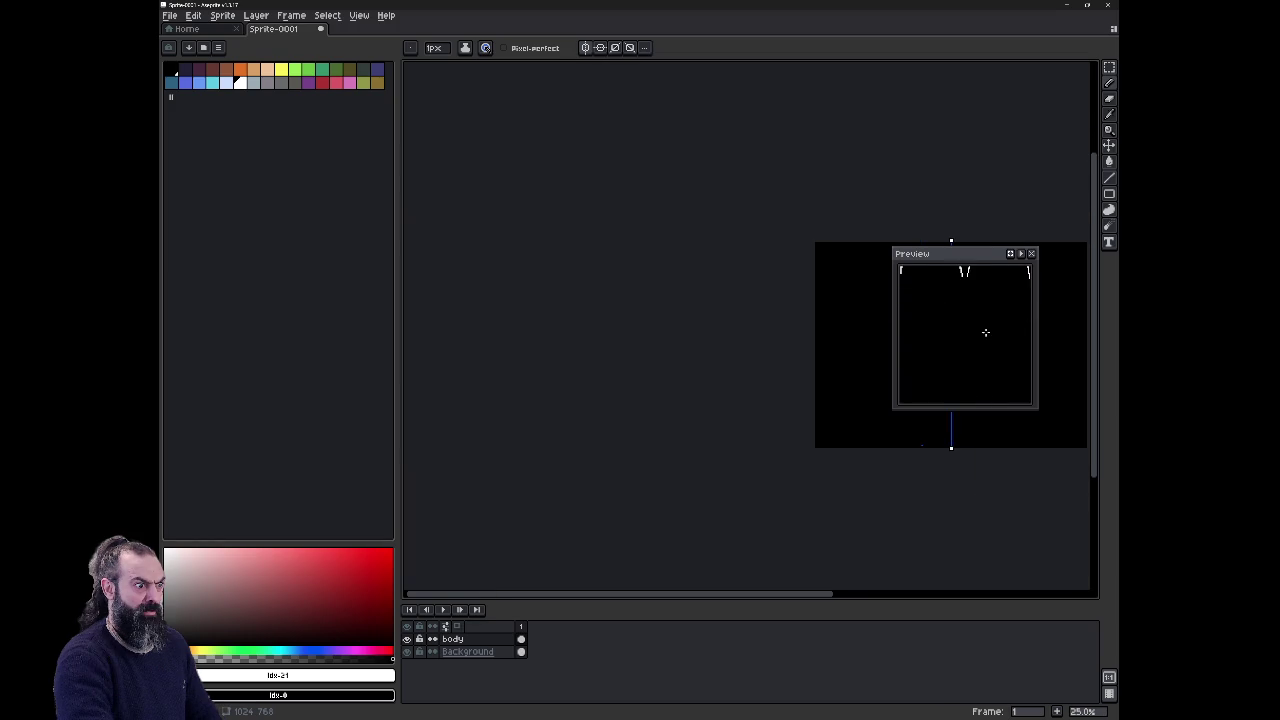
pyautogui.scroll(4, 853, 370)
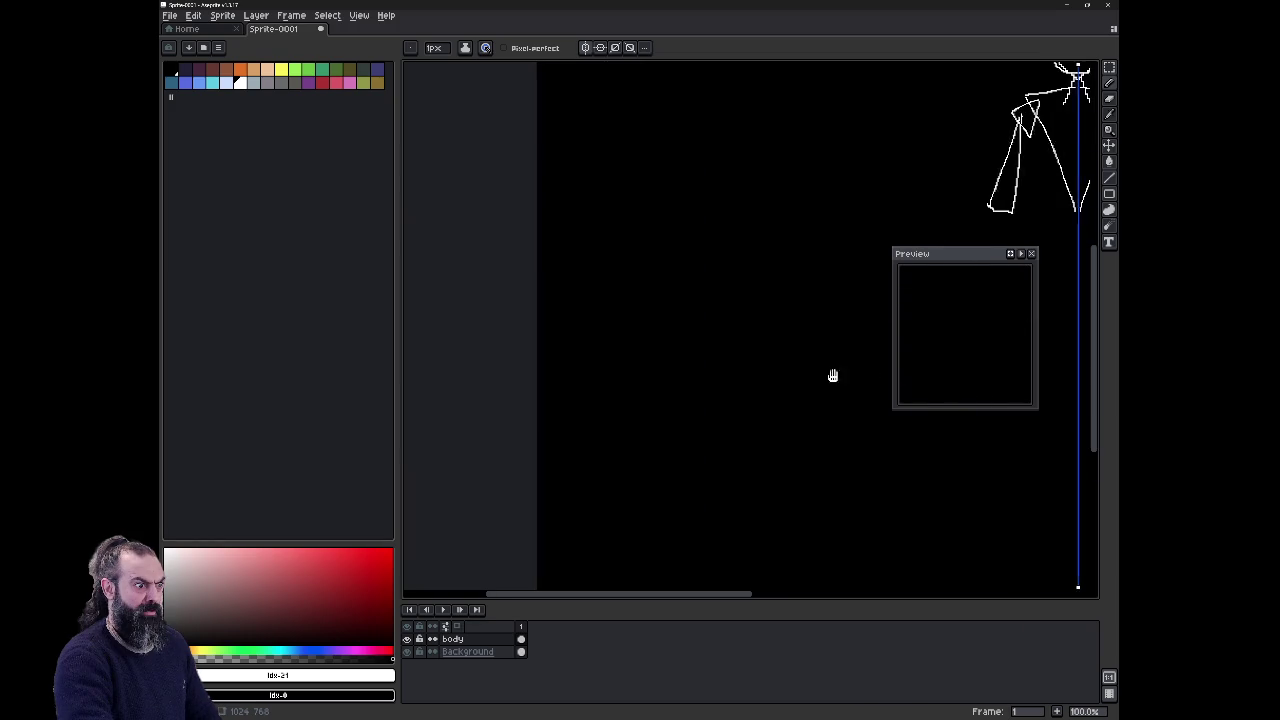
pyautogui.scroll(-2, 977, 322)
pyautogui.moveTo(968, 323); pyautogui.dragTo(1012, 318)
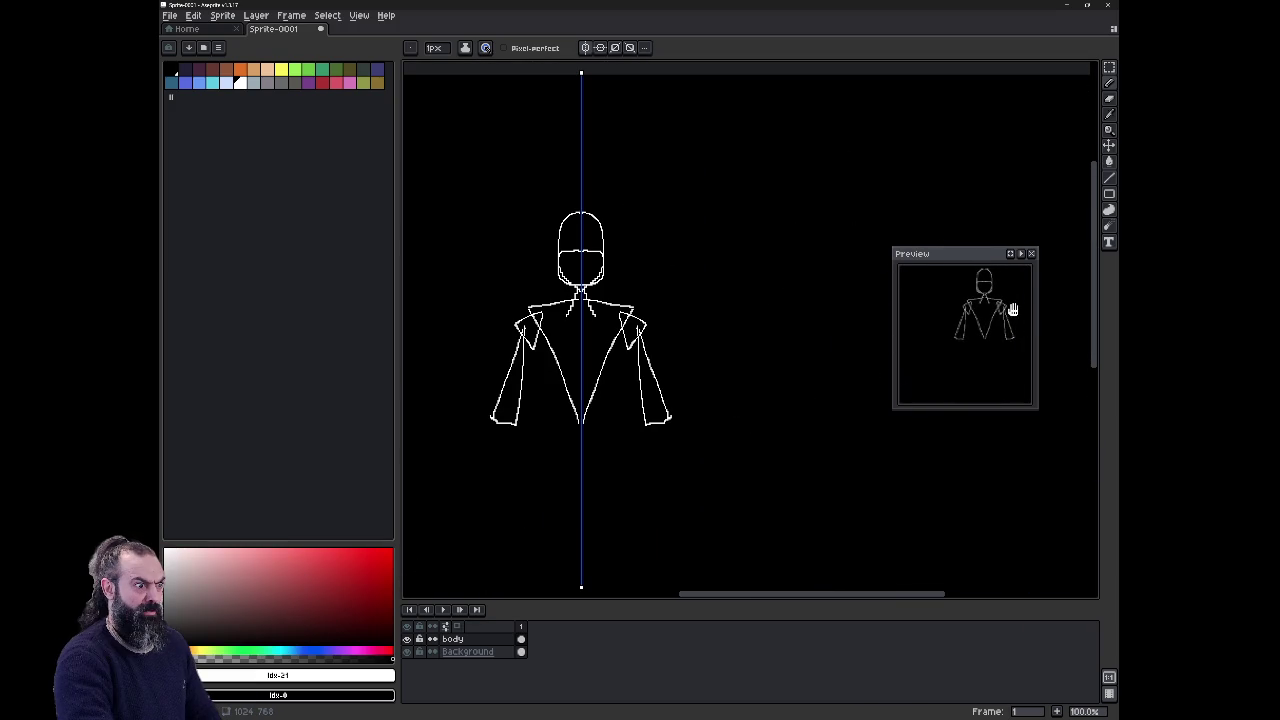
pyautogui.moveTo(1018, 408); pyautogui.dragTo(1018, 548)
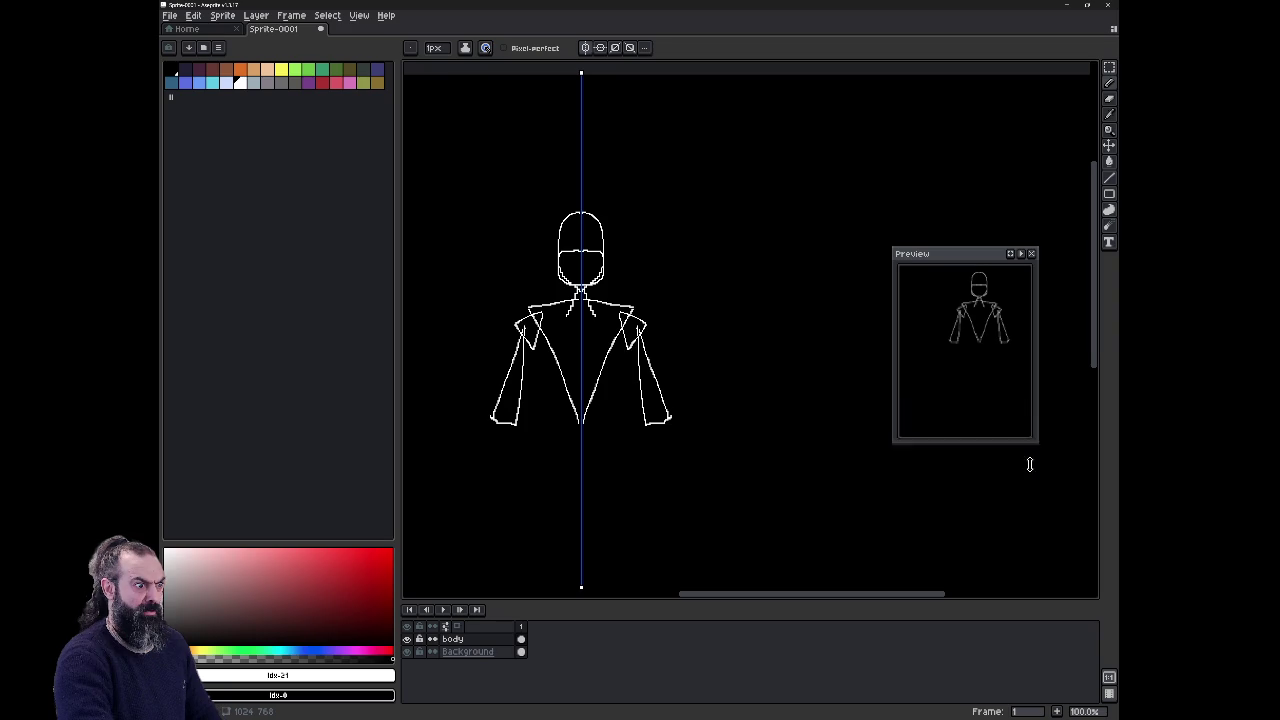
pyautogui.moveTo(975, 259); pyautogui.dragTo(1008, 122)
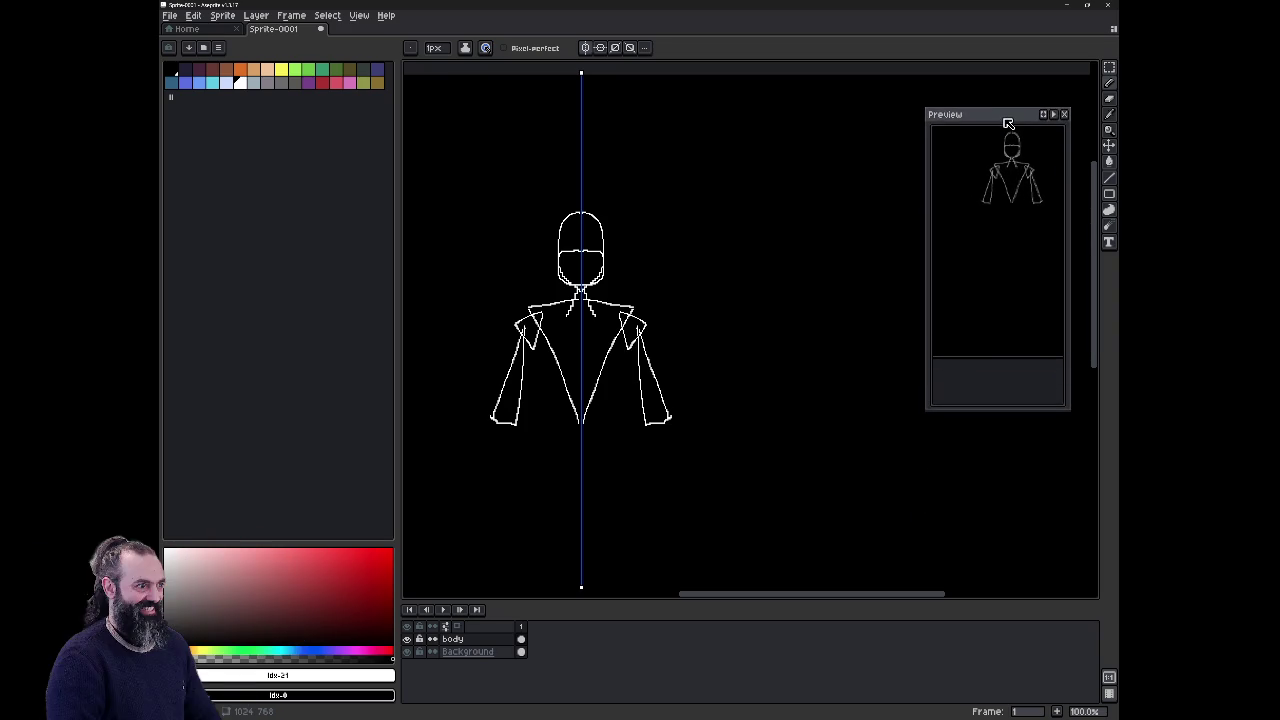
# Step: Refine the mirrored elbows, forearms and blocky hands, undoing one trial extension
pyautogui.moveTo(500, 413); pyautogui.dragTo(502, 412)
pyautogui.moveTo(496, 428); pyautogui.dragTo(510, 490)
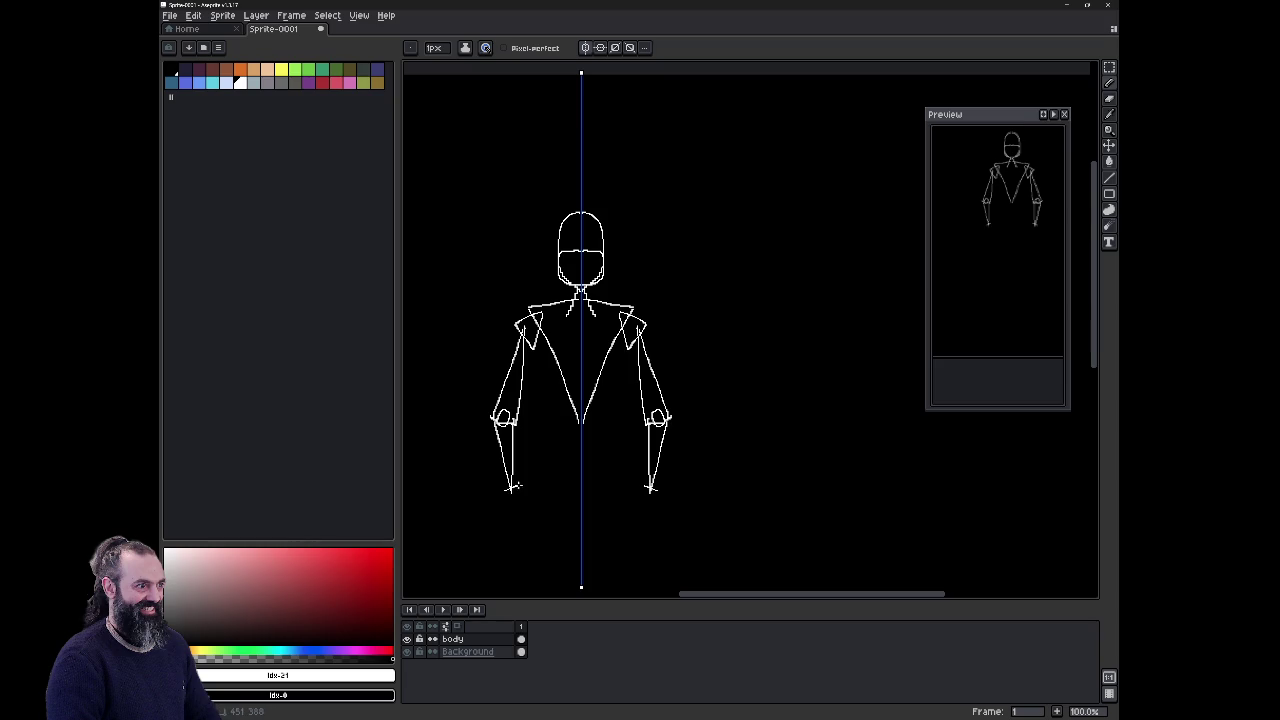
pyautogui.moveTo(512, 490); pyautogui.dragTo(514, 507)
pyautogui.hotkey('ctrl', 'z')
pyautogui.moveTo(521, 507); pyautogui.dragTo(500, 503)
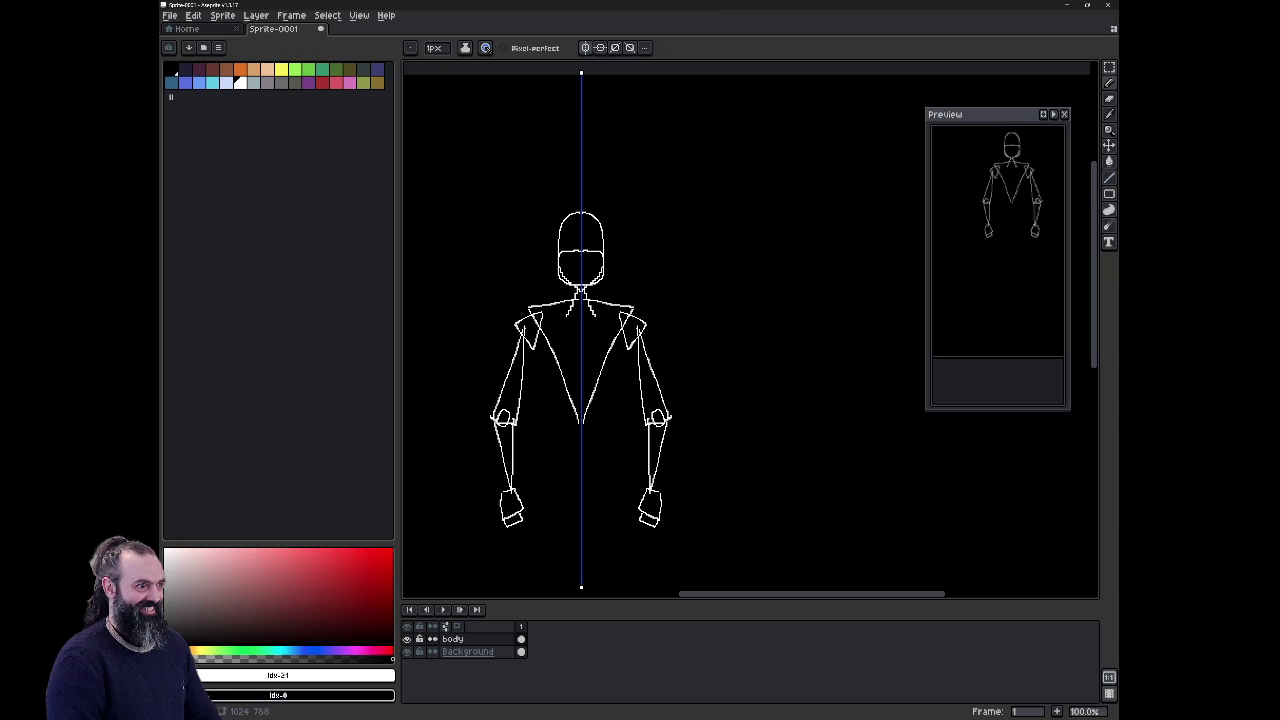
pyautogui.moveTo(530, 508); pyautogui.dragTo(522, 500)
# Step: Extend the torso V down to a point and draw the mirrored diamond pelvis
pyautogui.moveTo(574, 418); pyautogui.dragTo(581, 436)
pyautogui.moveTo(581, 446)
pyautogui.mouseDown()
pyautogui.moveTo(536, 468)
pyautogui.moveTo(581, 537)
pyautogui.mouseUp()
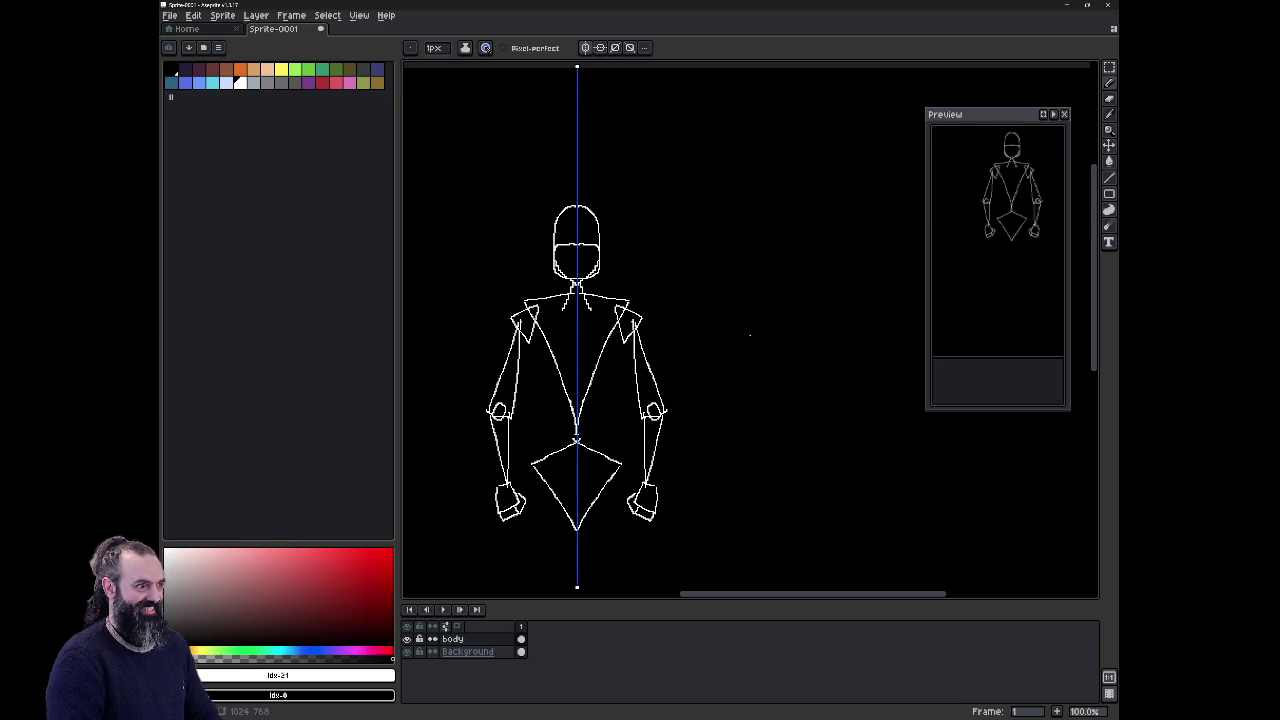
pyautogui.moveTo(749, 334); pyautogui.dragTo(816, 263)
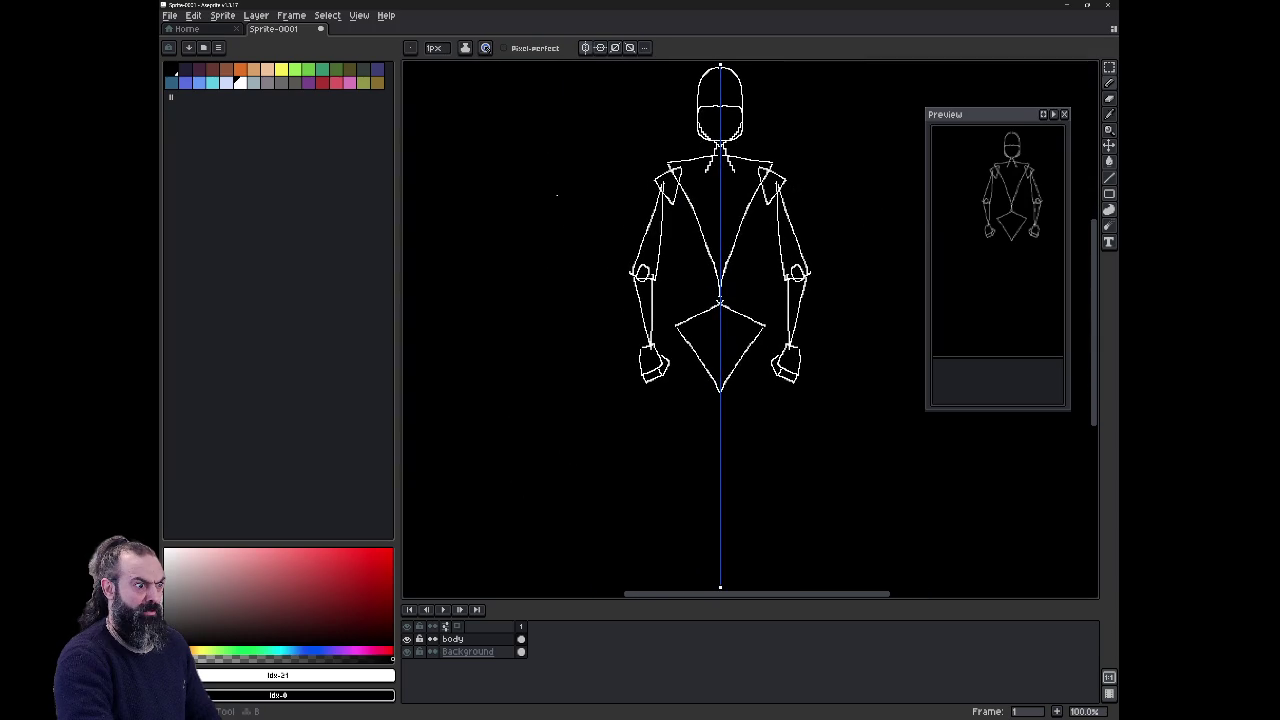
# Step: Draw mirrored thigh lines down from the hips ending in round knees
pyautogui.press('e')
pyautogui.press('b')
pyautogui.moveTo(686, 366); pyautogui.dragTo(656, 492)
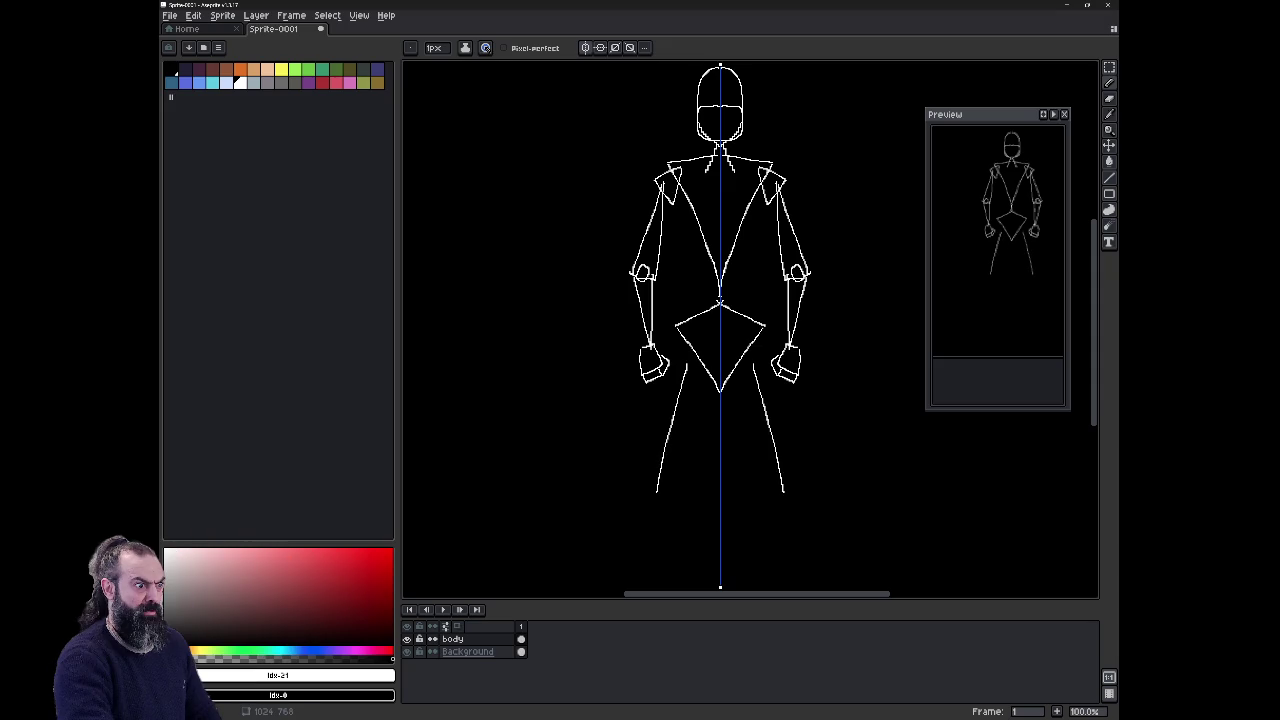
pyautogui.moveTo(656, 492); pyautogui.dragTo(694, 364)
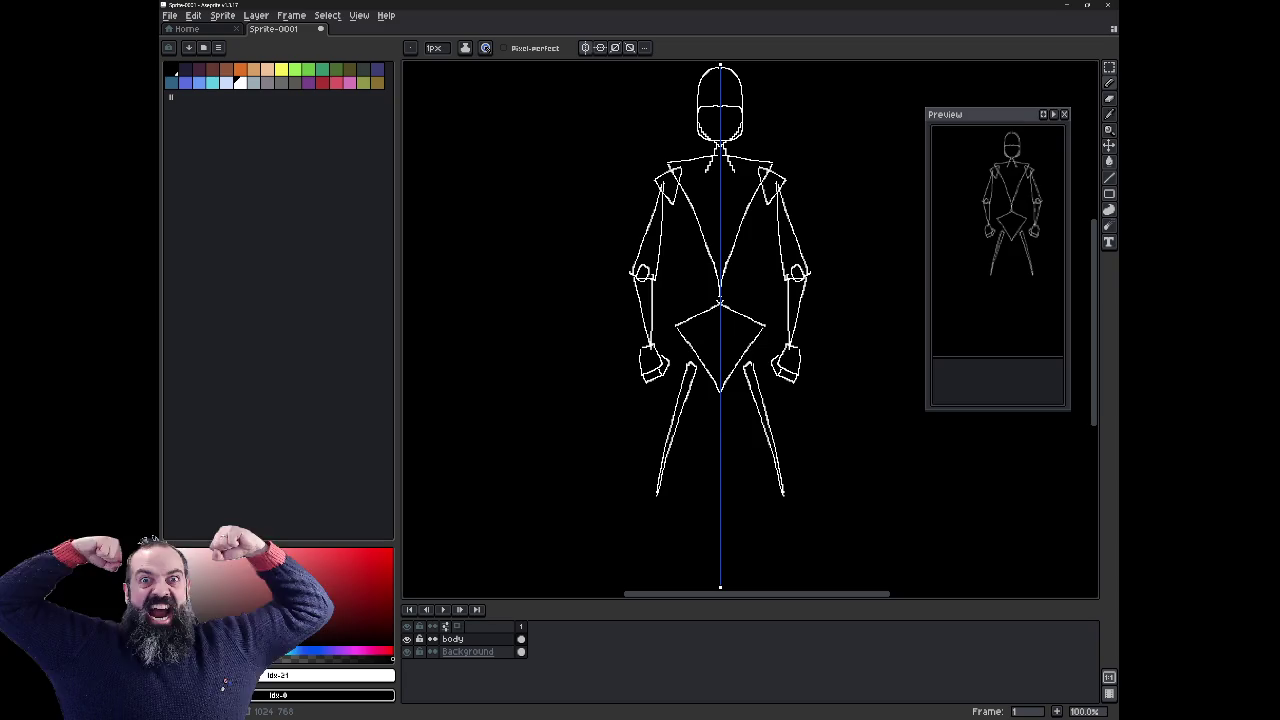
pyautogui.moveTo(656, 488)
pyautogui.mouseDown()
pyautogui.moveTo(659, 505)
pyautogui.moveTo(656, 488)
pyautogui.mouseUp()
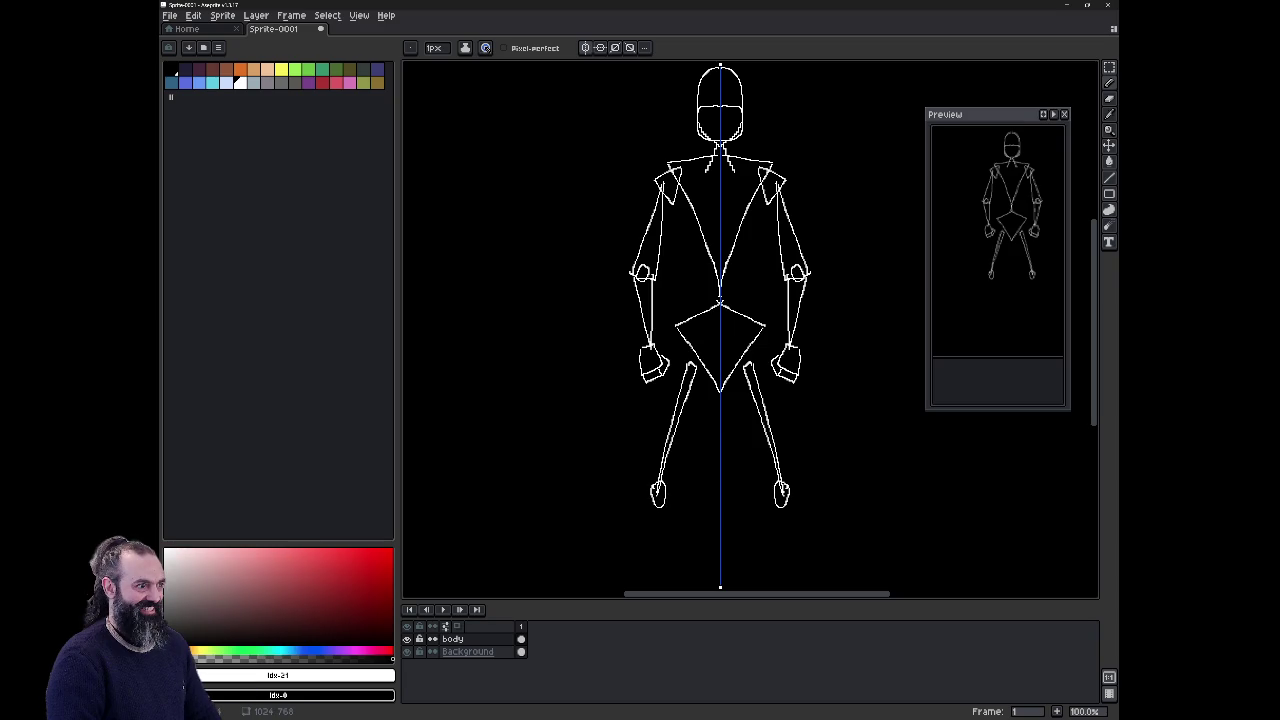
# Step: Add mirrored calves, ankles and outward-pointing toes below the knees, redrawing the toes once
pyautogui.scroll(-2, 838, 435)
pyautogui.scroll(-2, 838, 435)
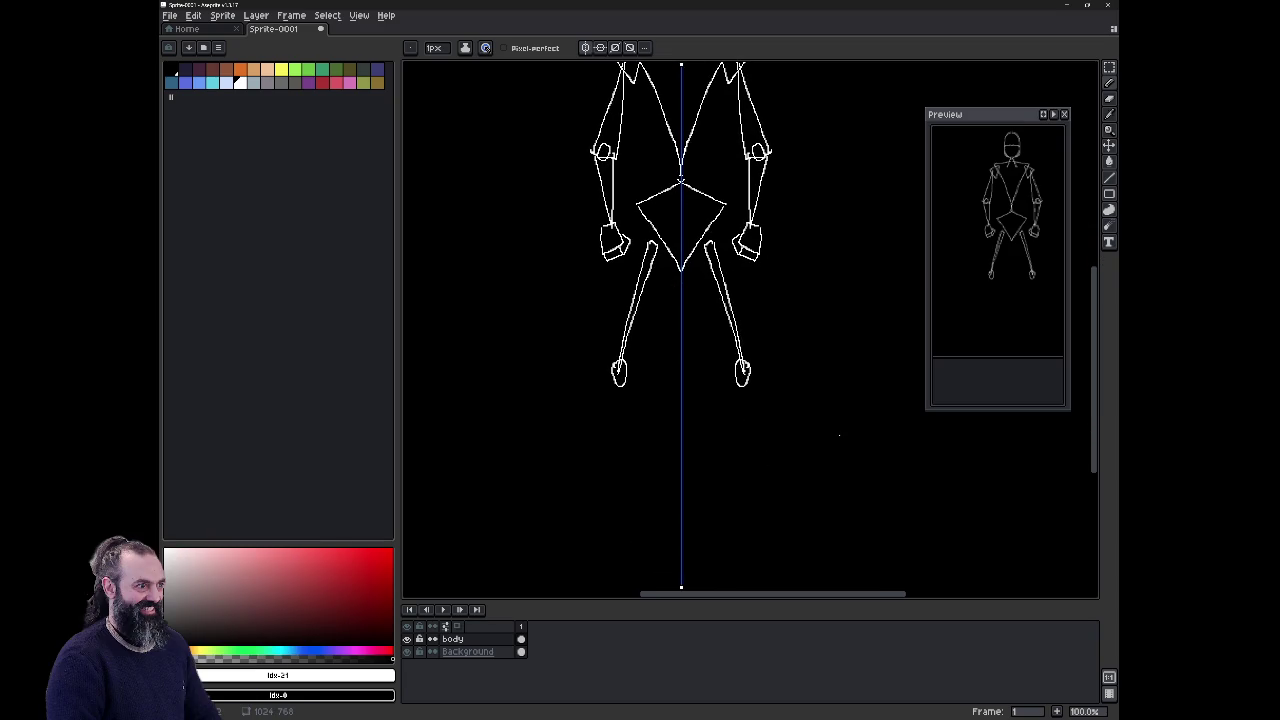
pyautogui.moveTo(618, 378); pyautogui.dragTo(622, 514)
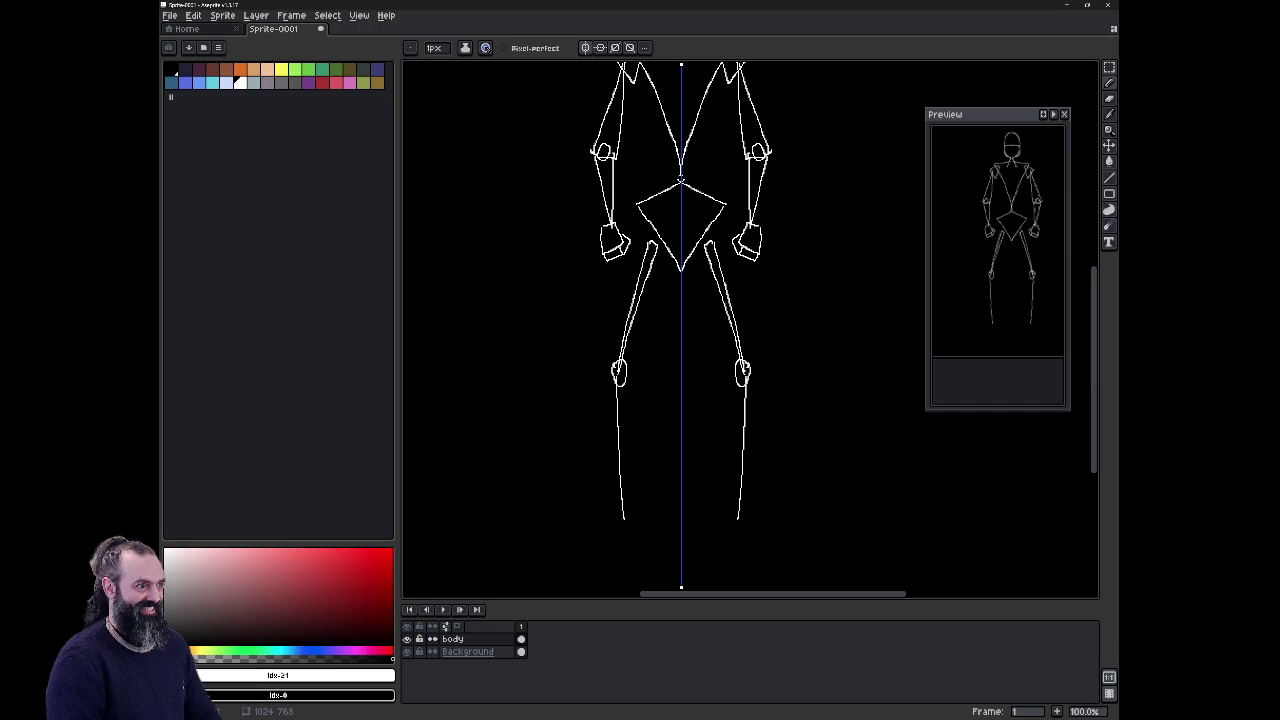
pyautogui.moveTo(620, 380); pyautogui.dragTo(629, 519)
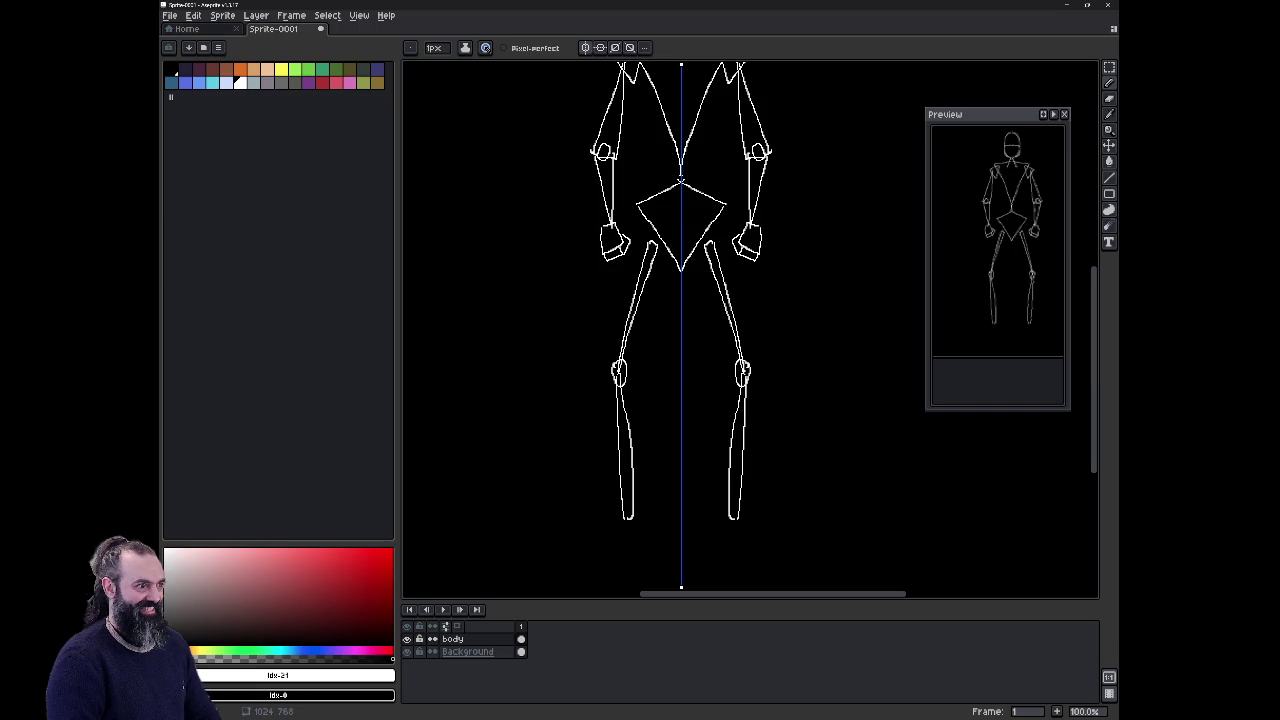
pyautogui.moveTo(622, 500)
pyautogui.mouseDown()
pyautogui.moveTo(632, 518)
pyautogui.moveTo(577, 531)
pyautogui.mouseUp()
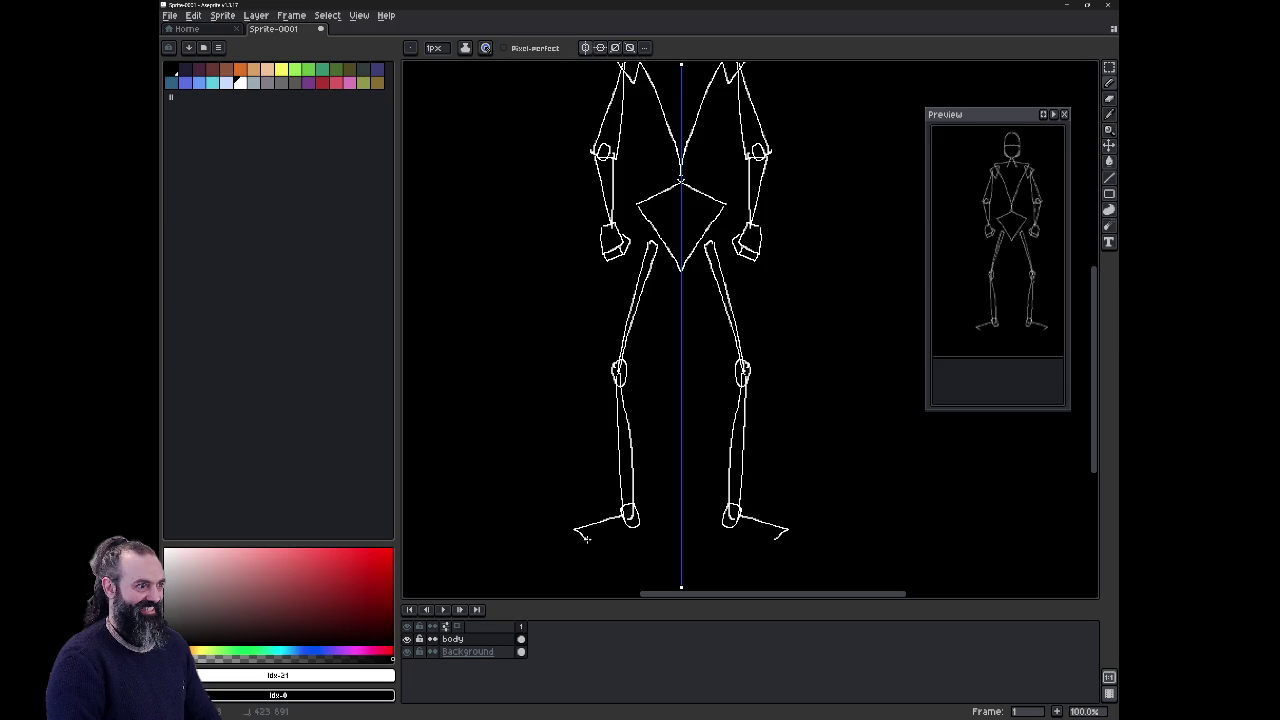
pyautogui.hotkey('ctrl', 'z')
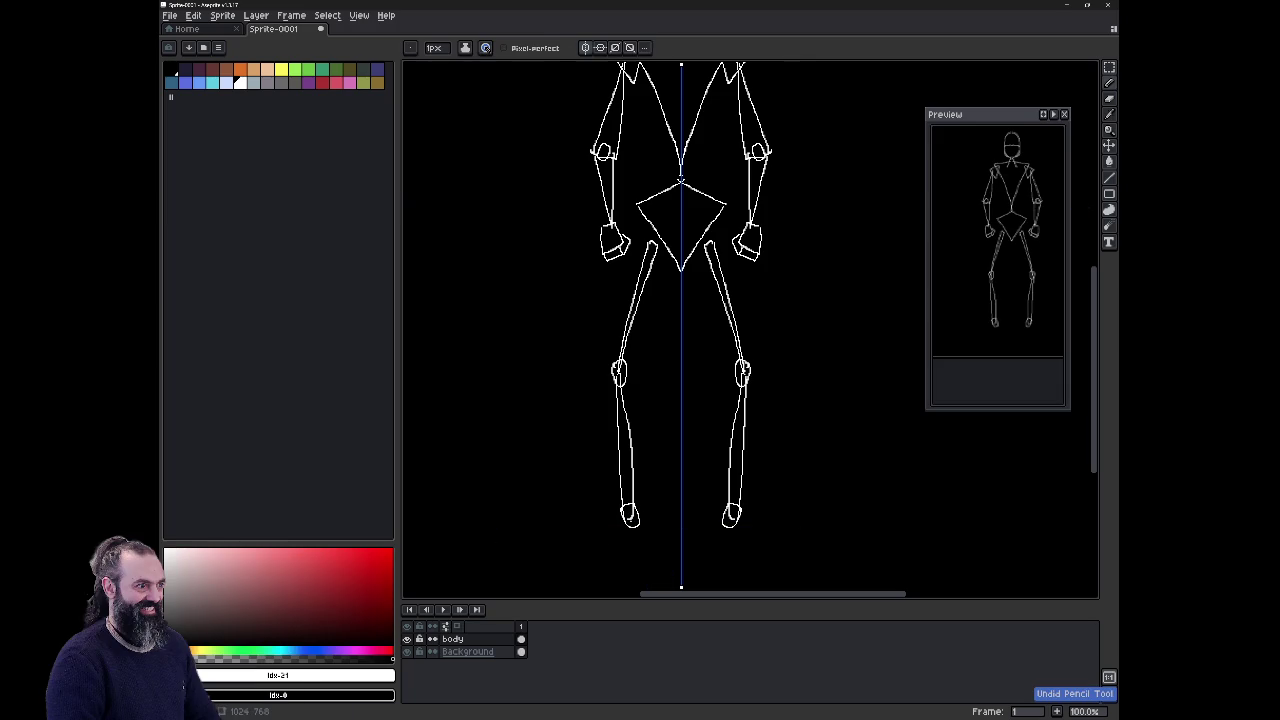
pyautogui.moveTo(613, 518)
pyautogui.mouseDown()
pyautogui.moveTo(578, 528)
pyautogui.moveTo(629, 525)
pyautogui.mouseUp()
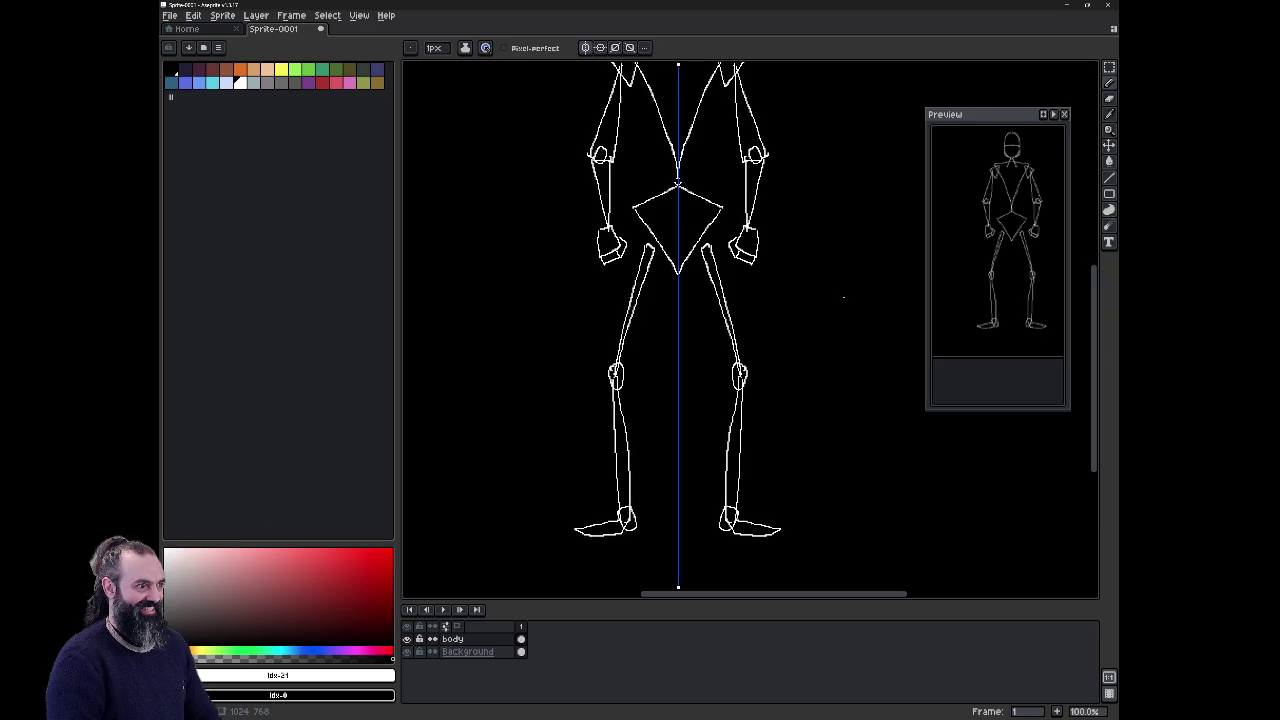
pyautogui.scroll(-2, 843, 295)
# Step: Zoom in on the feet and erase the long toes from both
pyautogui.scroll(2, 843, 297)
pyautogui.scroll(-1, 843, 297)
pyautogui.scroll(1, 761, 343)
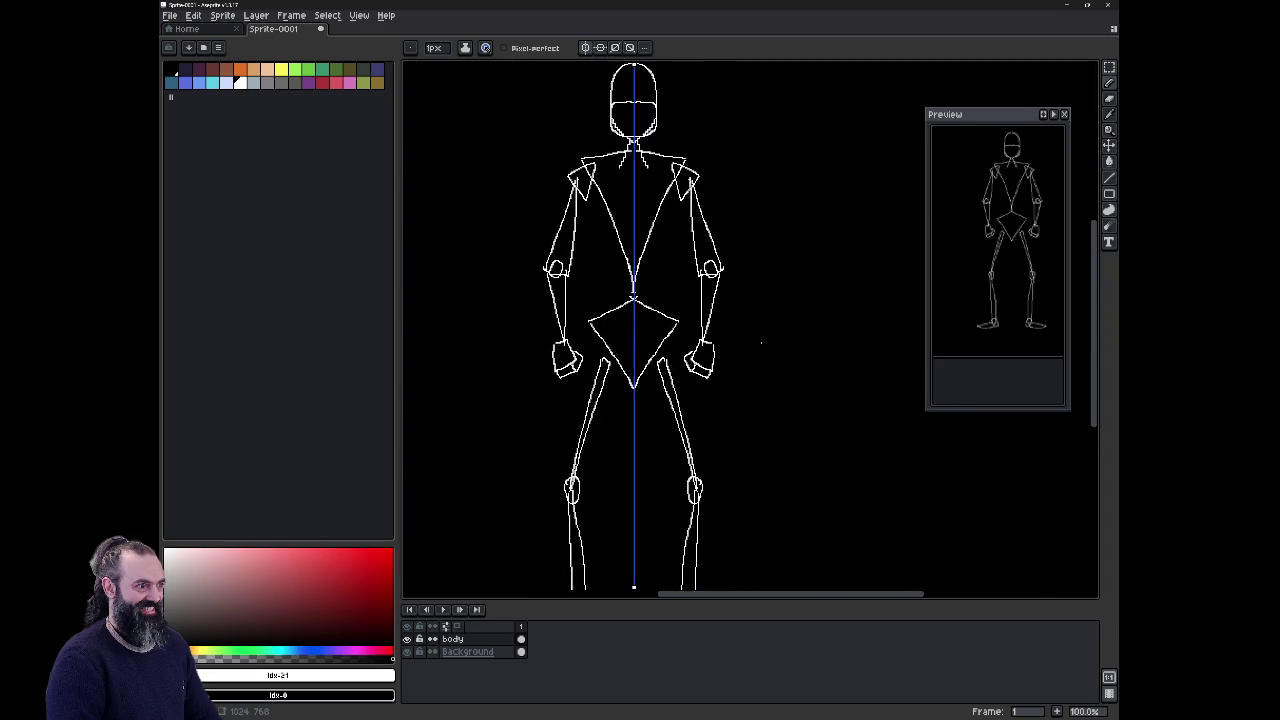
pyautogui.scroll(-1, 761, 343)
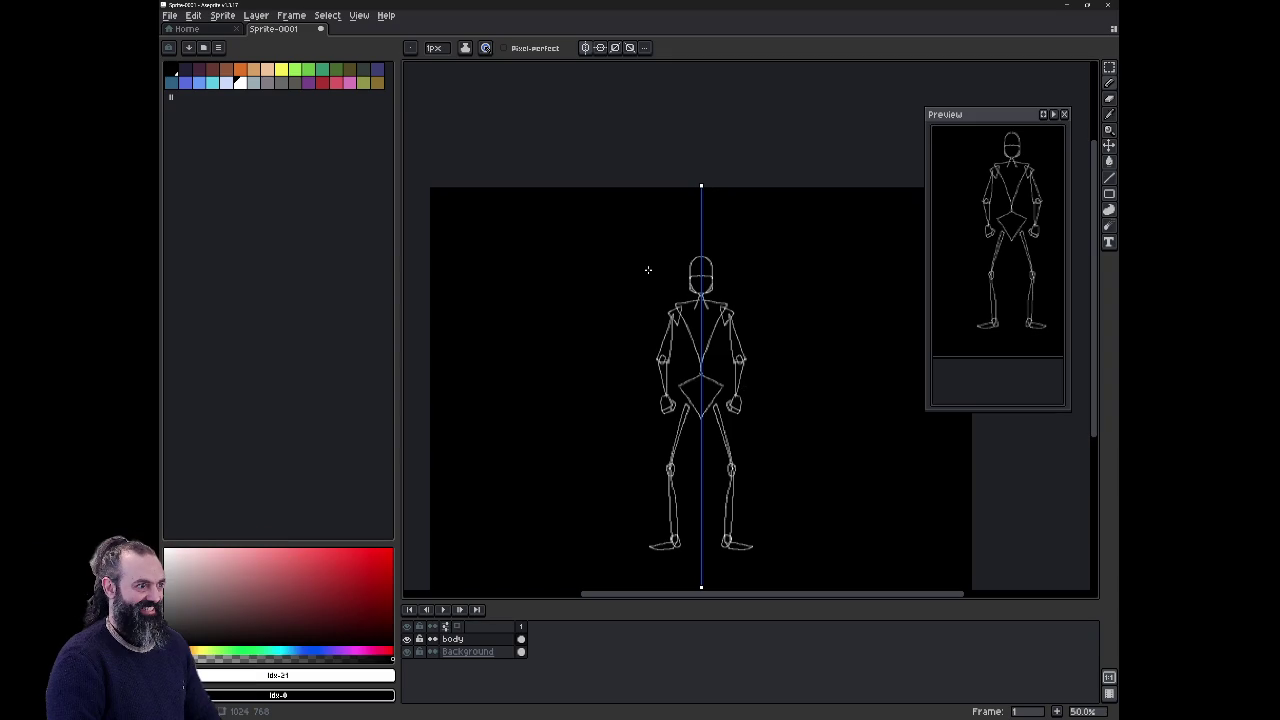
pyautogui.scroll(2, 694, 531)
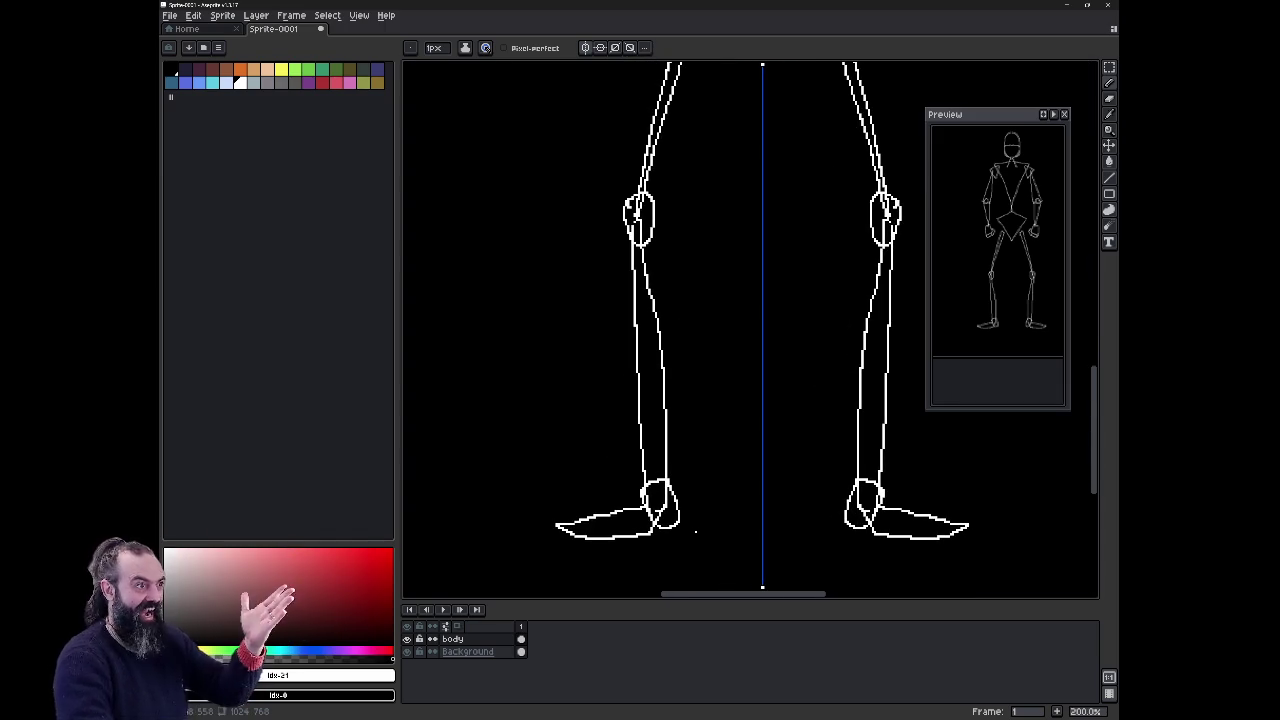
pyautogui.press('e')
pyautogui.moveTo(558, 524); pyautogui.dragTo(634, 523)
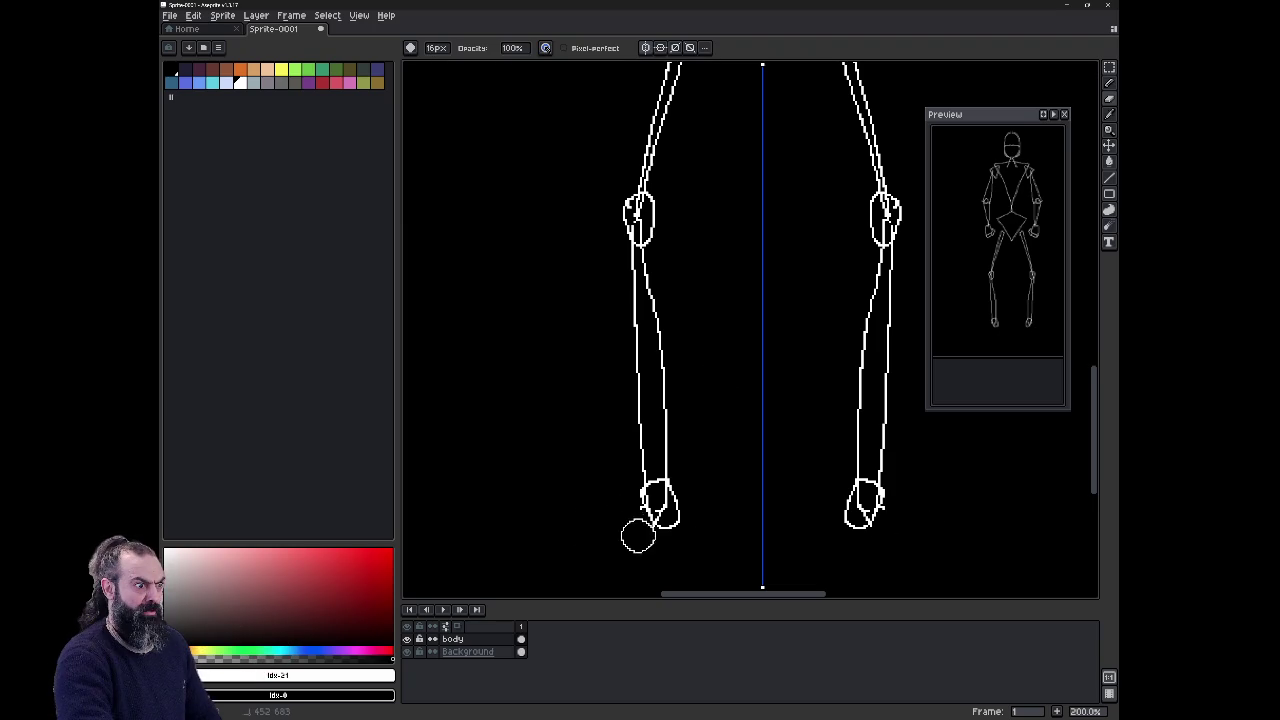
# Step: Redraw both feet as short compact shapes with short mirrored sole strokes
pyautogui.press('b')
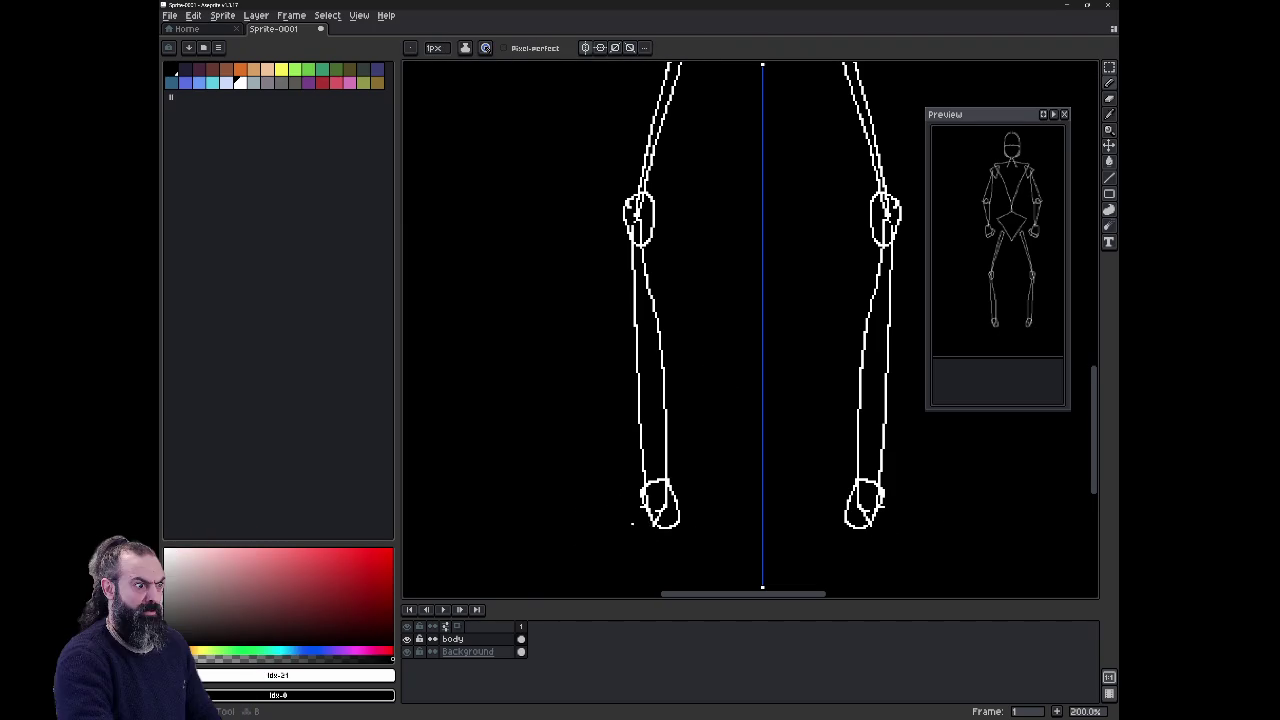
pyautogui.moveTo(645, 497)
pyautogui.mouseDown()
pyautogui.moveTo(584, 520)
pyautogui.moveTo(674, 528)
pyautogui.mouseUp()
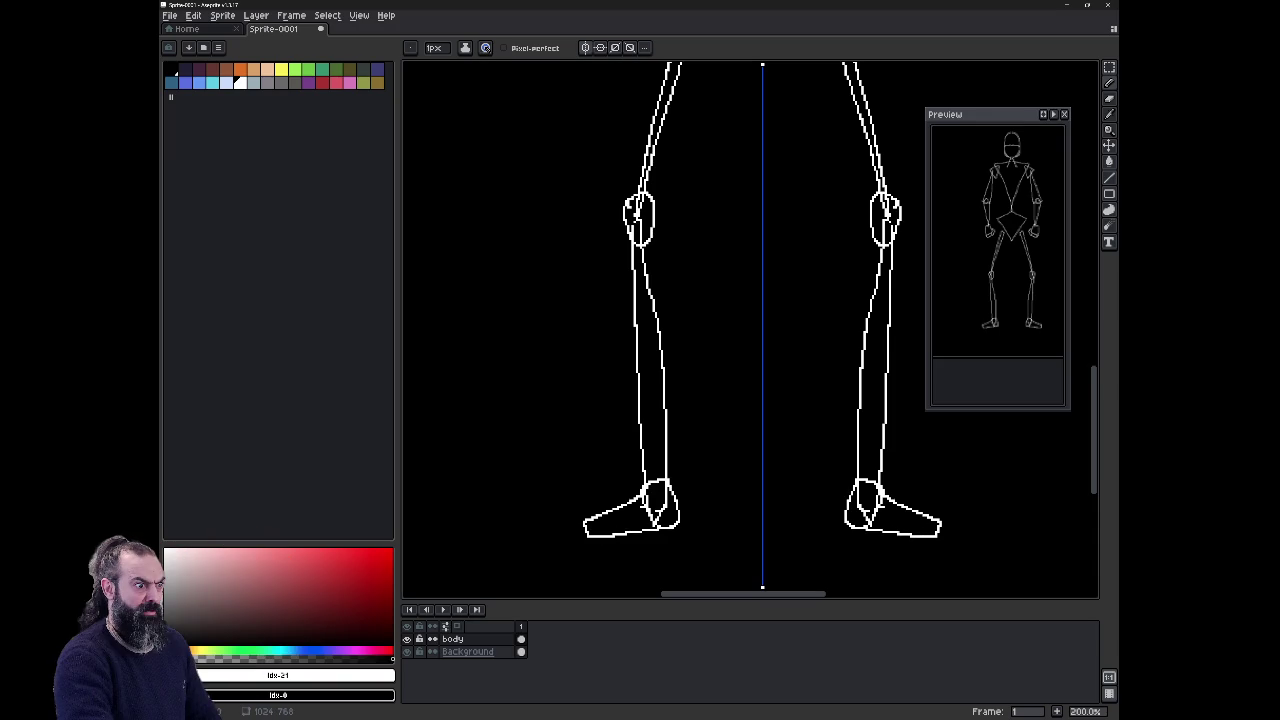
pyautogui.scroll(-2, 778, 521)
pyautogui.scroll(1, 778, 521)
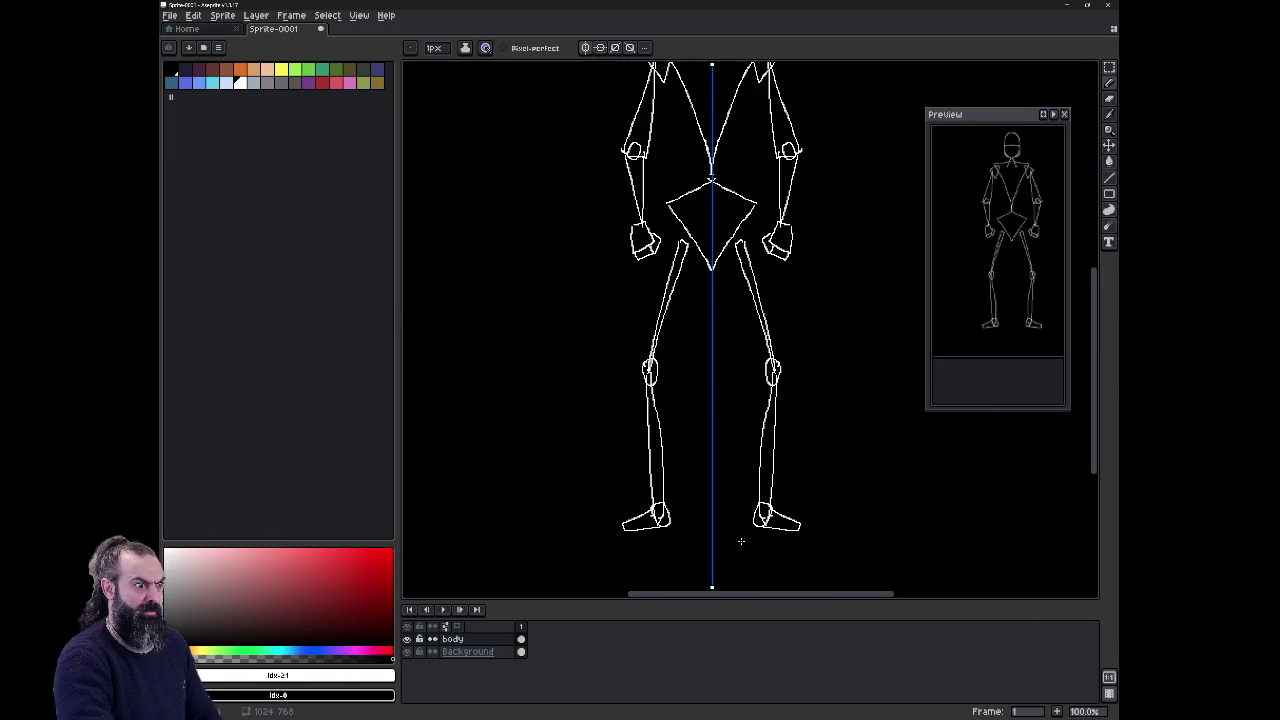
pyautogui.hotkey('ctrl', 'z')
pyautogui.press('b')
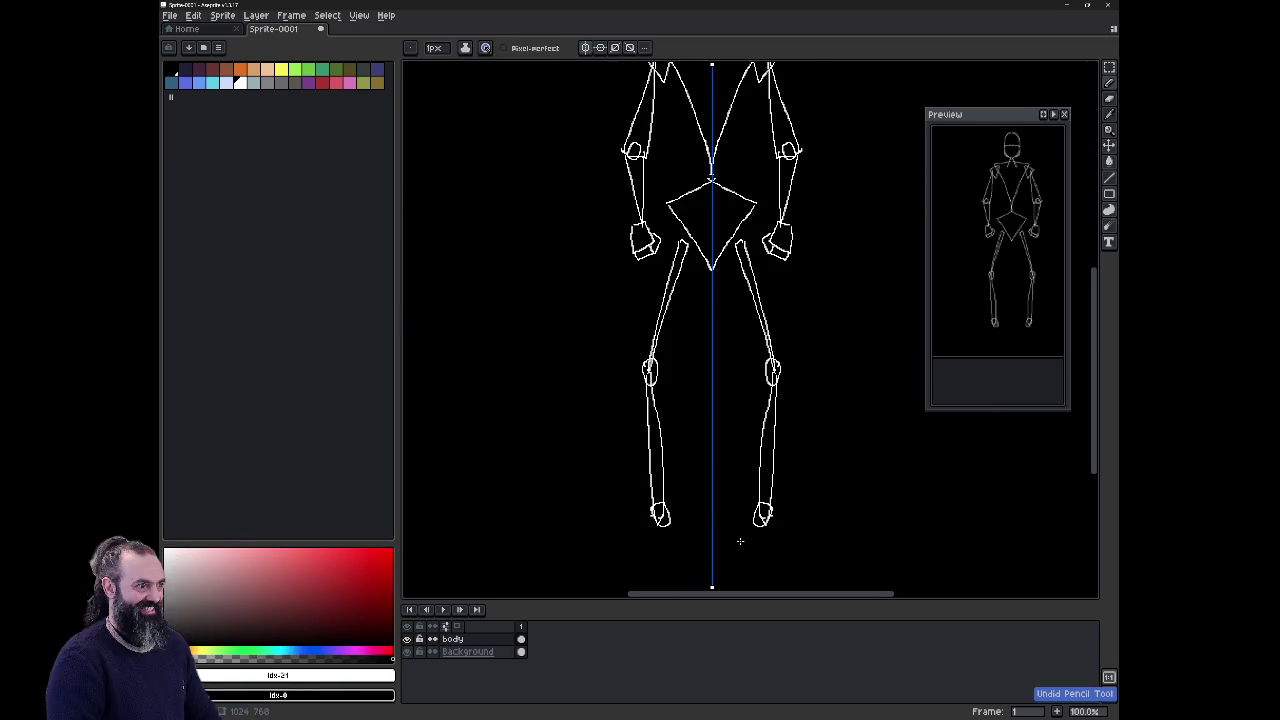
pyautogui.moveTo(652, 514)
pyautogui.mouseDown()
pyautogui.moveTo(634, 540)
pyautogui.moveTo(668, 526)
pyautogui.mouseUp()
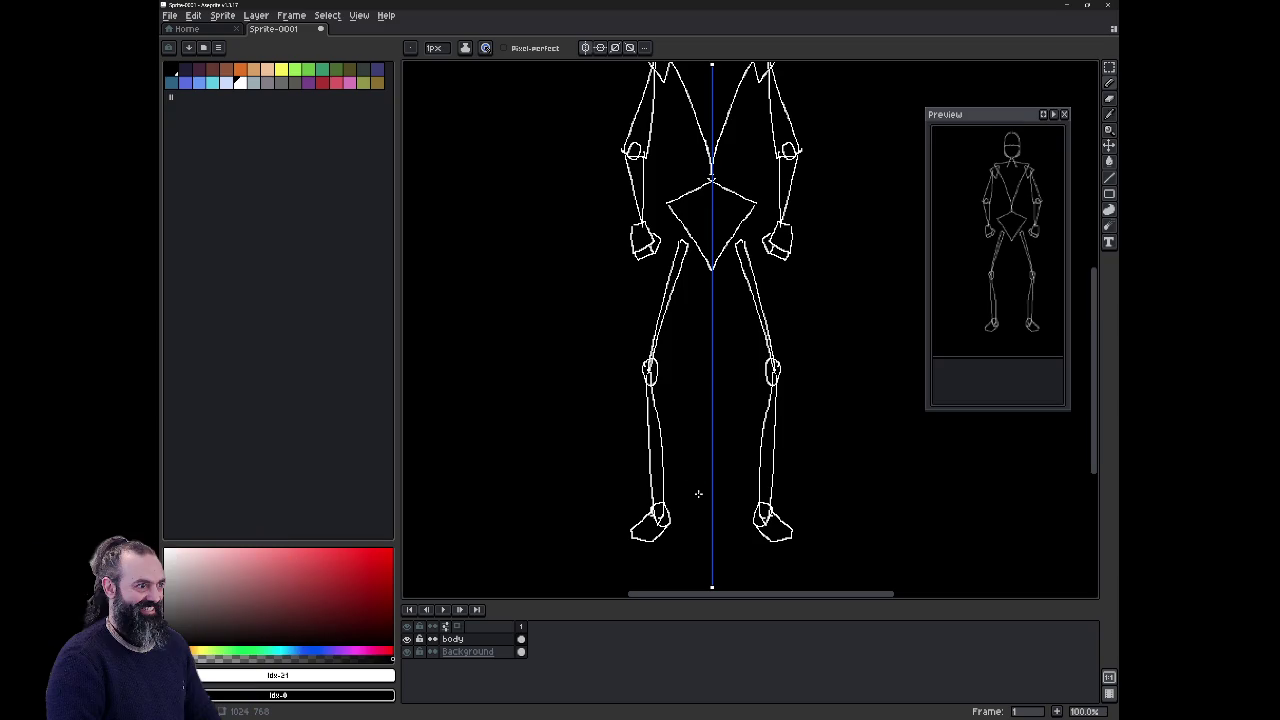
# Step: Erase the old leg lines, knees and leftover leg fragments on both sides
pyautogui.press('e')
pyautogui.click(659, 308)
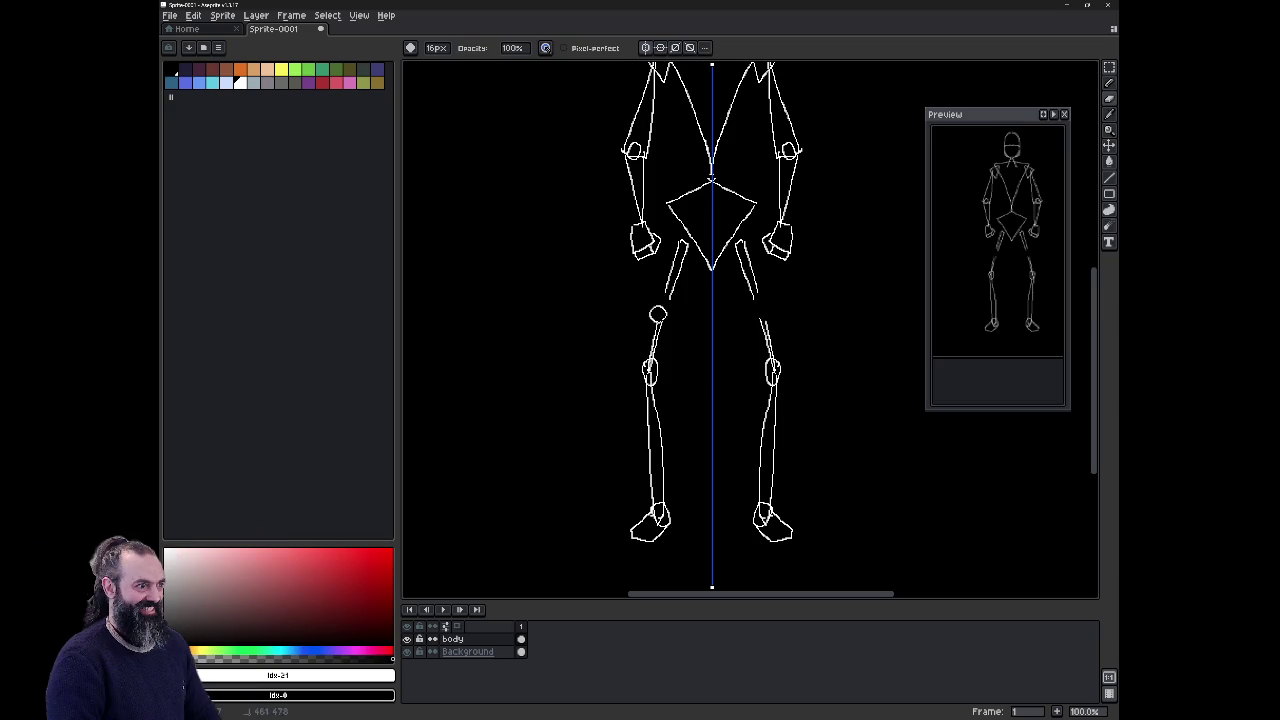
pyautogui.moveTo(659, 308); pyautogui.dragTo(655, 412)
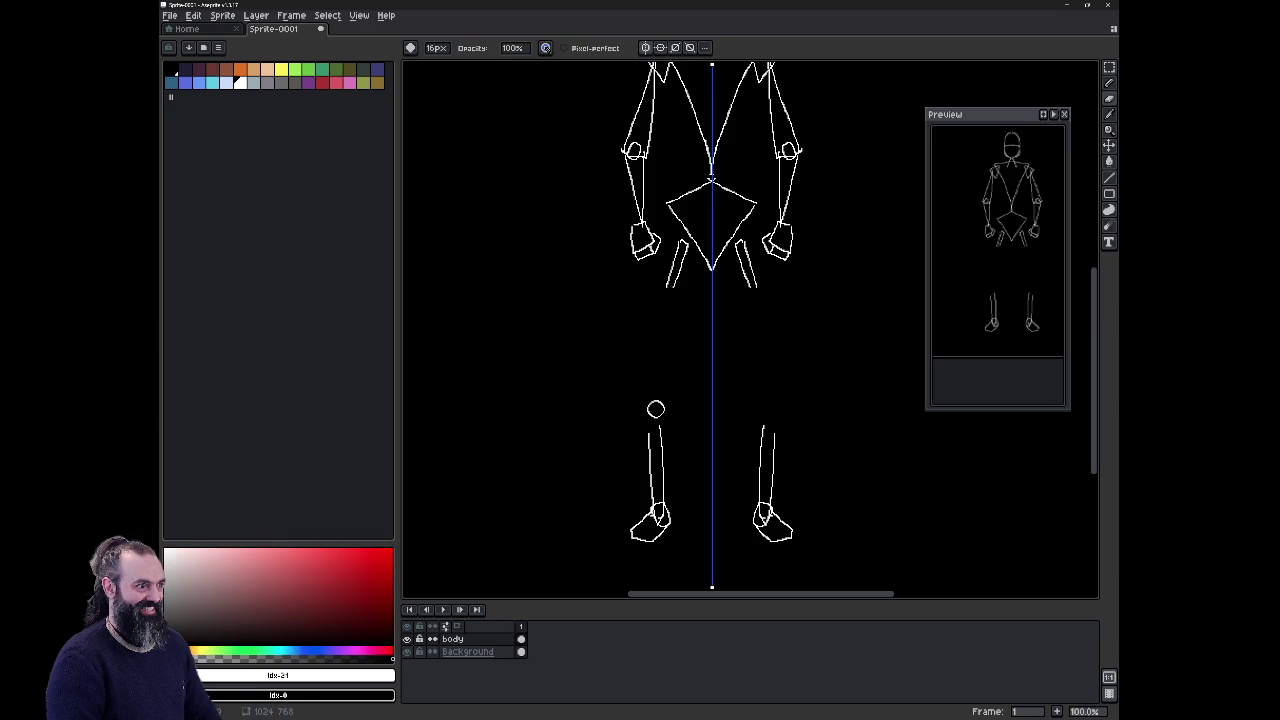
pyautogui.moveTo(666, 283); pyautogui.dragTo(681, 248)
pyautogui.moveTo(654, 434); pyautogui.dragTo(655, 488)
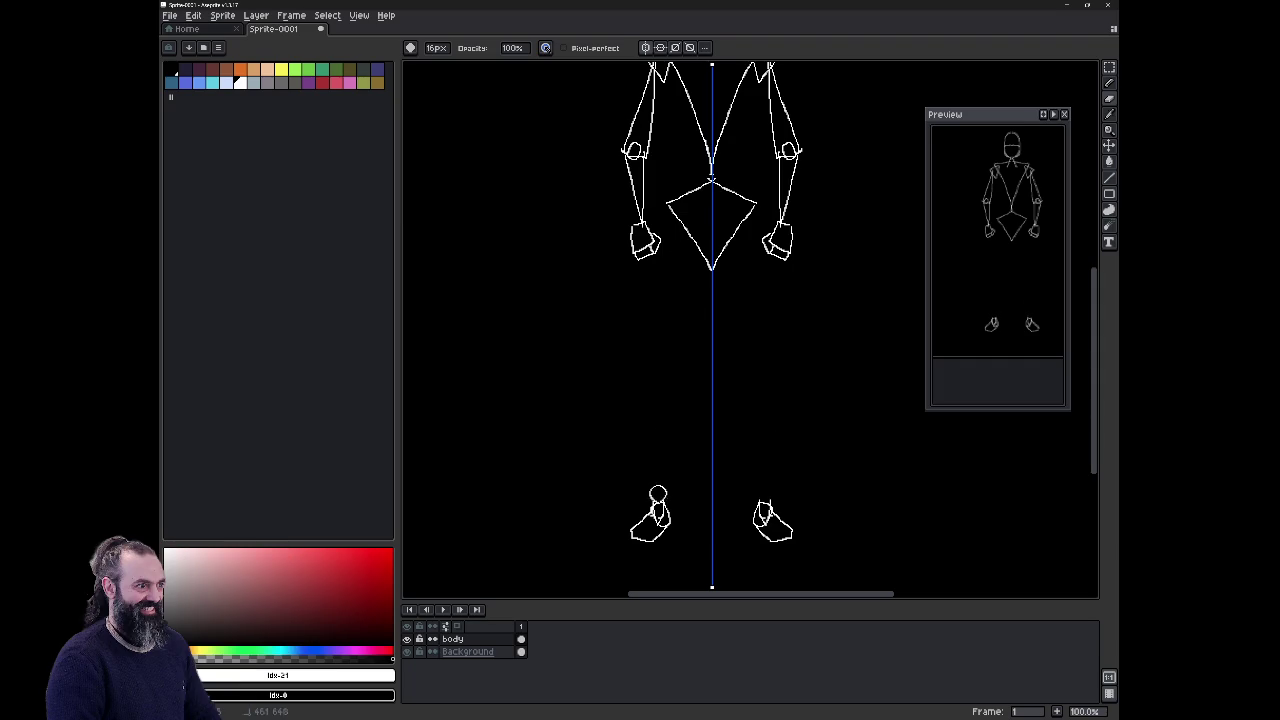
# Step: Draw new mirrored thighs from the pelvis and straight shins from knees to feet
pyautogui.press('b')
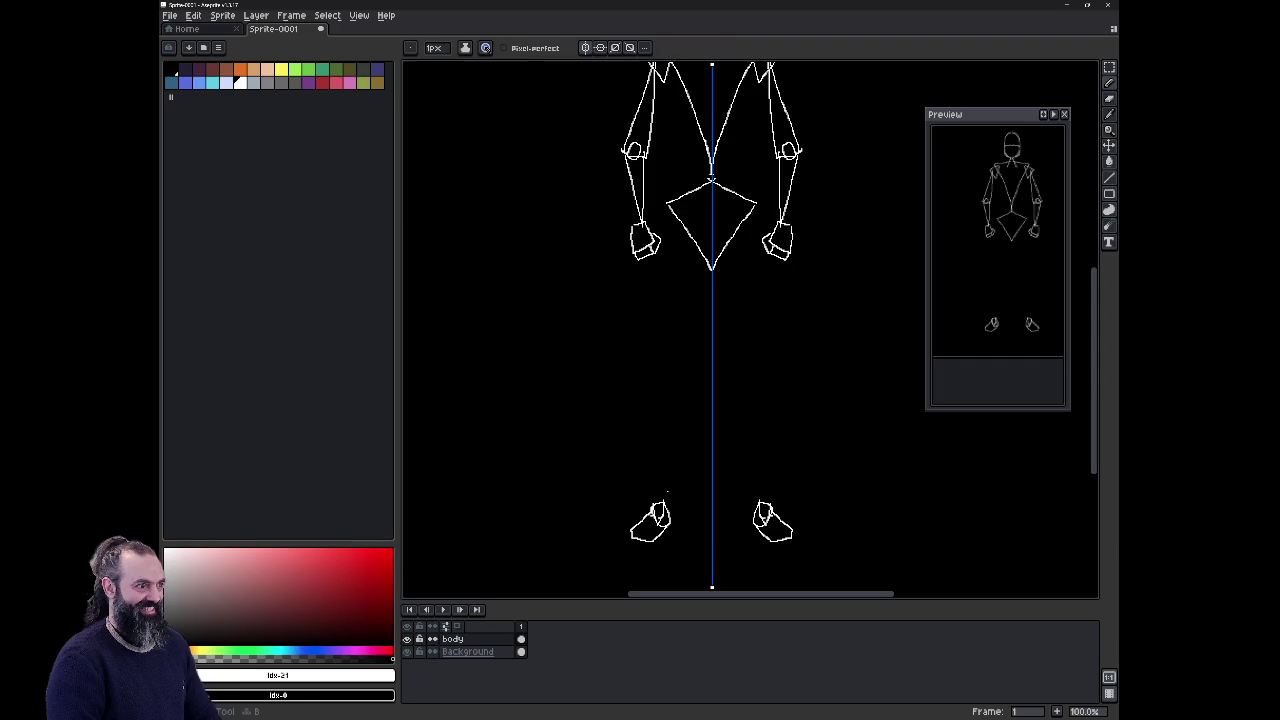
pyautogui.moveTo(690, 228)
pyautogui.mouseDown()
pyautogui.moveTo(659, 362)
pyautogui.moveTo(711, 245)
pyautogui.mouseUp()
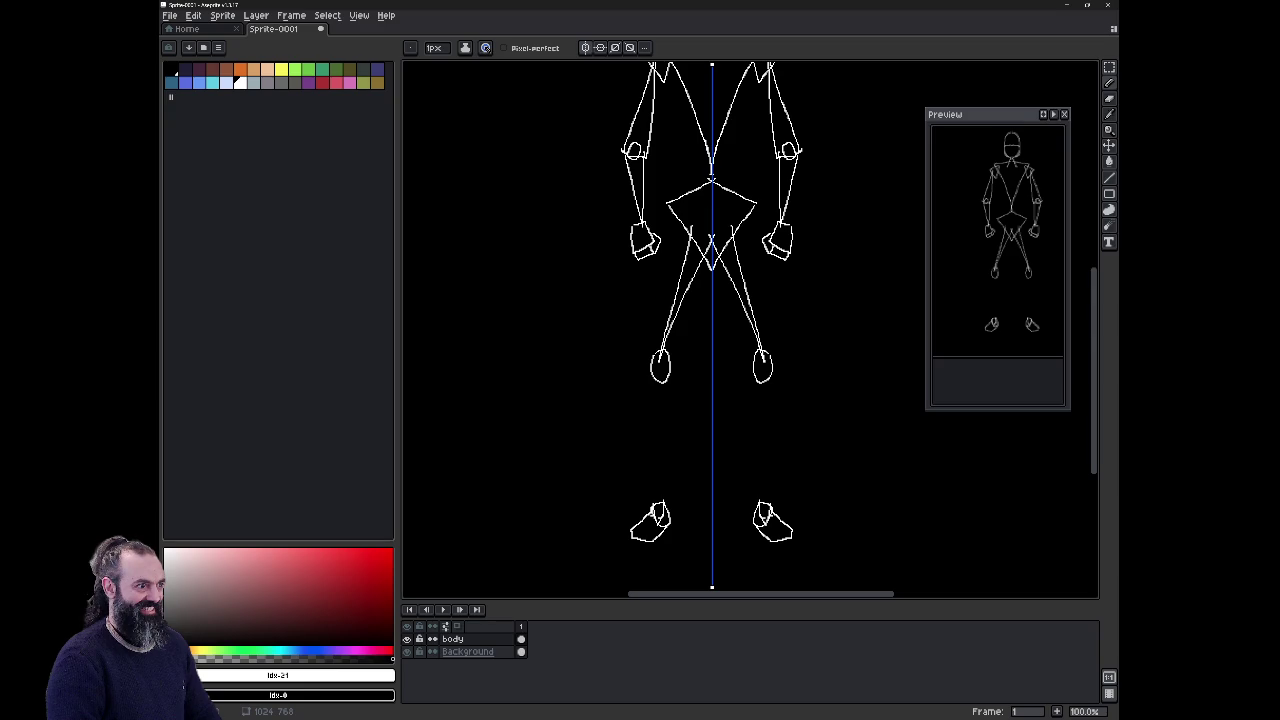
pyautogui.moveTo(659, 378)
pyautogui.mouseDown()
pyautogui.moveTo(660, 505)
pyautogui.moveTo(664, 392)
pyautogui.mouseUp()
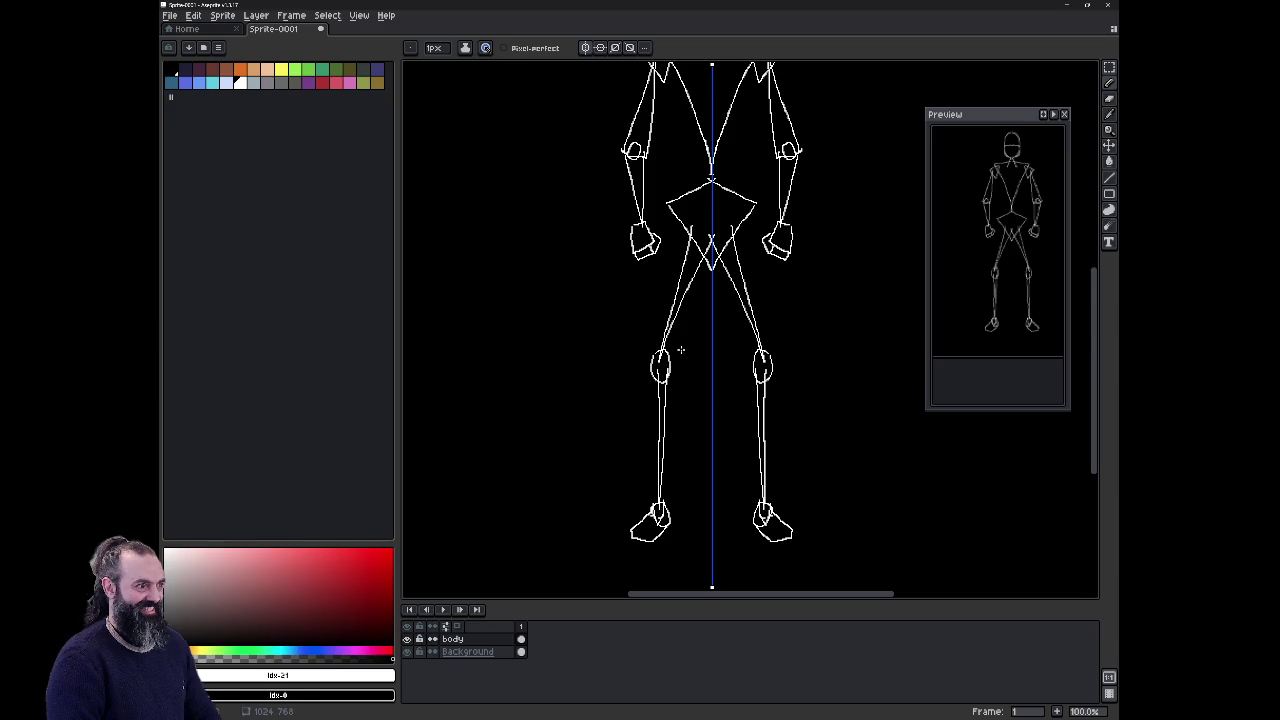
pyautogui.scroll(-1, 680, 350)
# Step: Zoom to 400% on the head and switch to the Eraser for its horizontal line
pyautogui.scroll(1, 680, 350)
pyautogui.moveTo(677, 349)
pyautogui.mouseDown()
pyautogui.moveTo(620, 437)
pyautogui.moveTo(611, 504)
pyautogui.moveTo(700, 500)
pyautogui.mouseUp()
pyautogui.scroll(3, 733, 190)
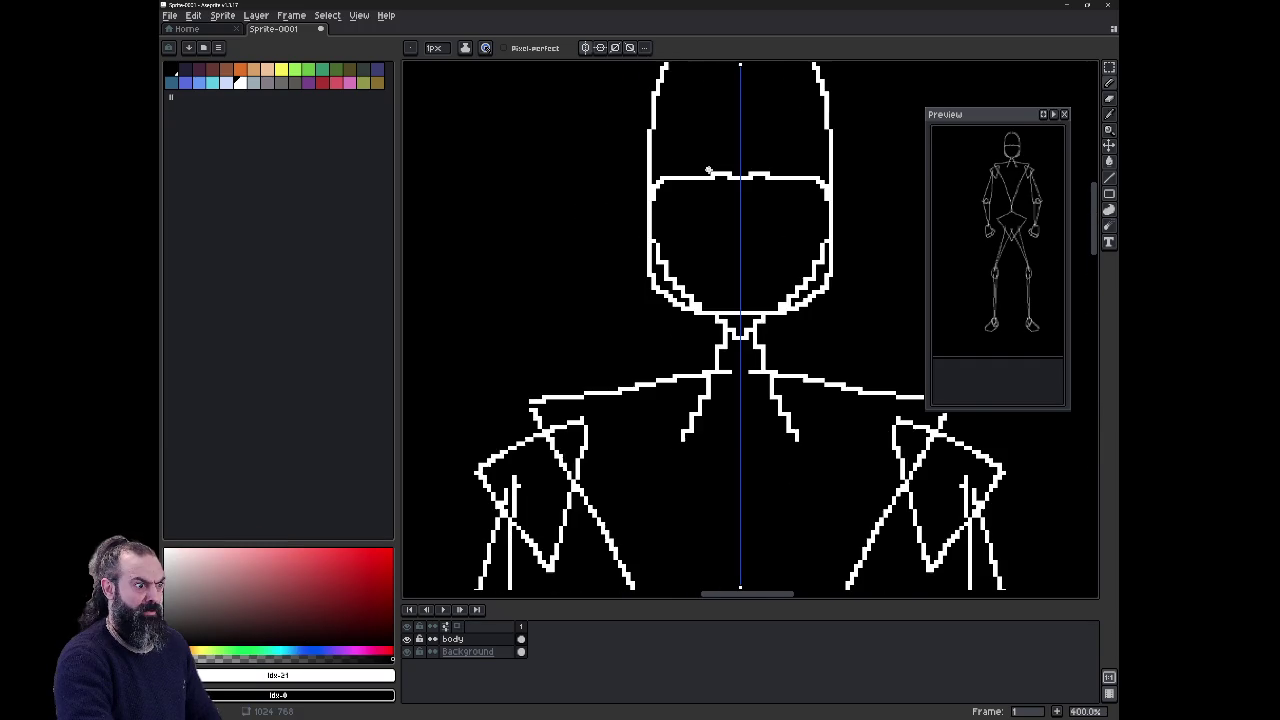
pyautogui.moveTo(733, 190)
pyautogui.mouseDown()
pyautogui.moveTo(674, 349)
pyautogui.moveTo(652, 344)
pyautogui.mouseUp()
pyautogui.press('e')
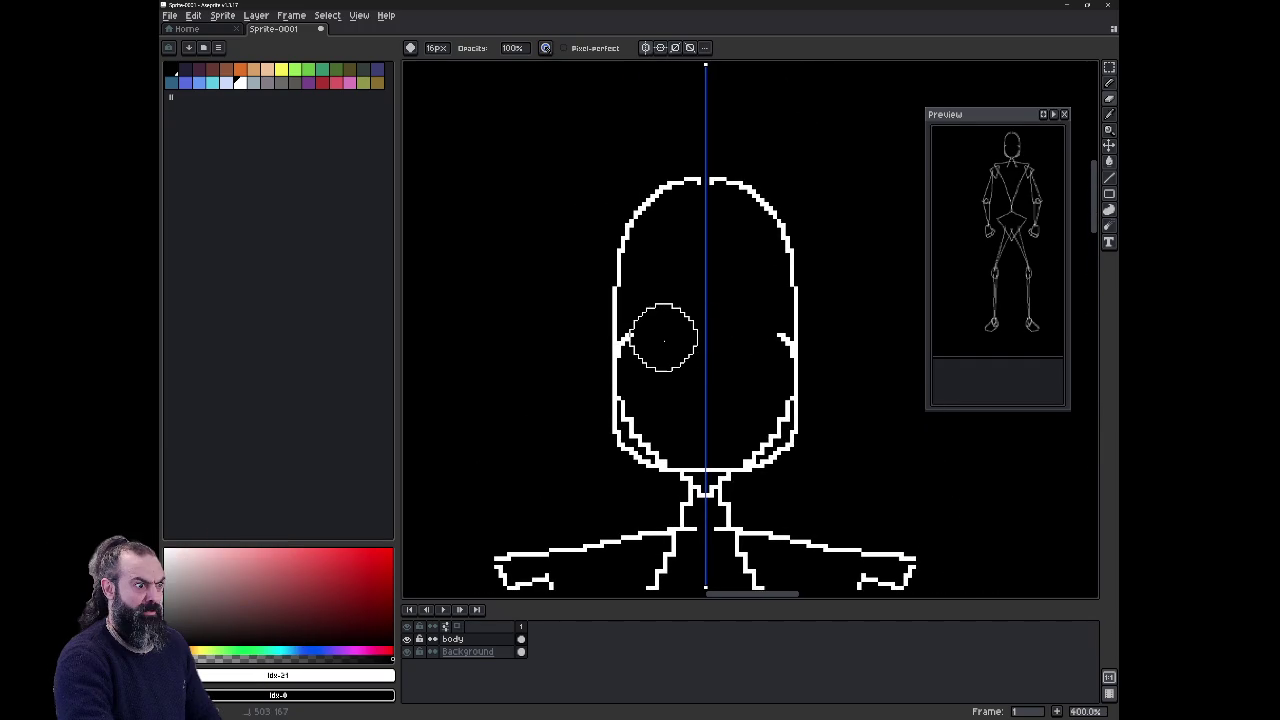
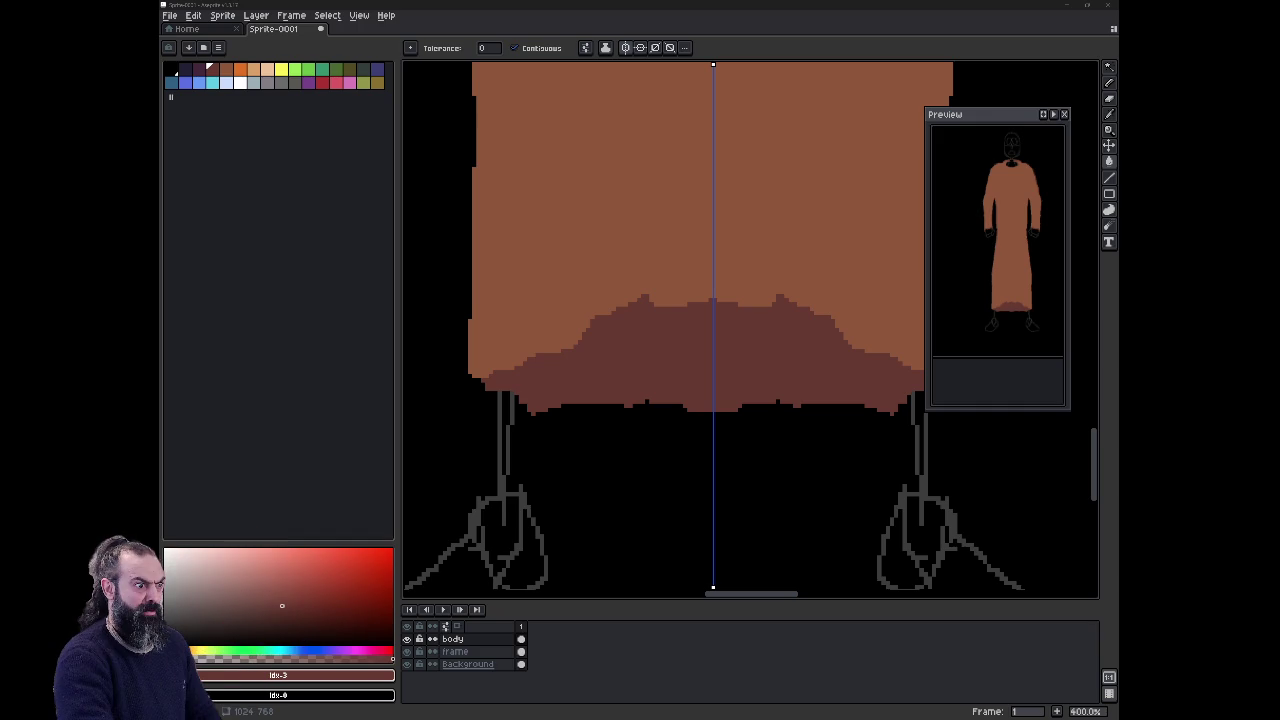
# Step: View the whole robed figure at 200% zoom with the Pencil tool ready
pyautogui.press('1')
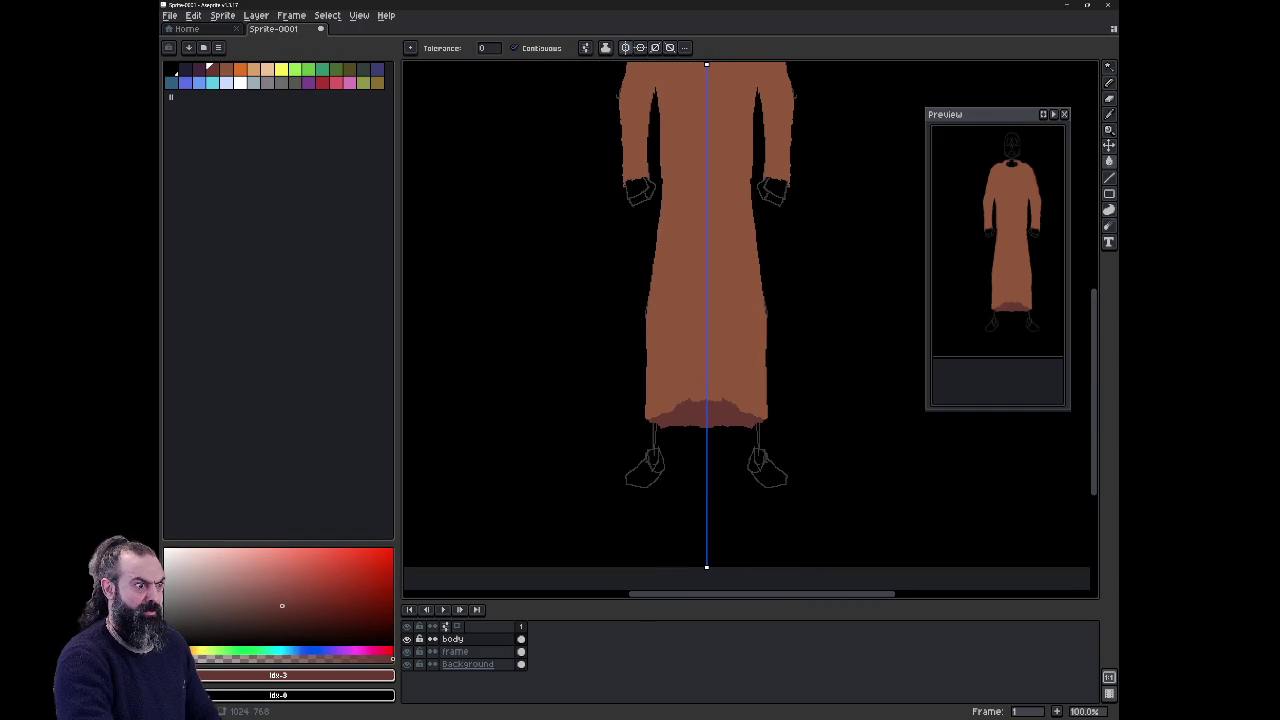
pyautogui.scroll(-1, 729, 304)
pyautogui.scroll(1, 729, 304)
pyautogui.scroll(2, 729, 304)
pyautogui.scroll(1, 729, 304)
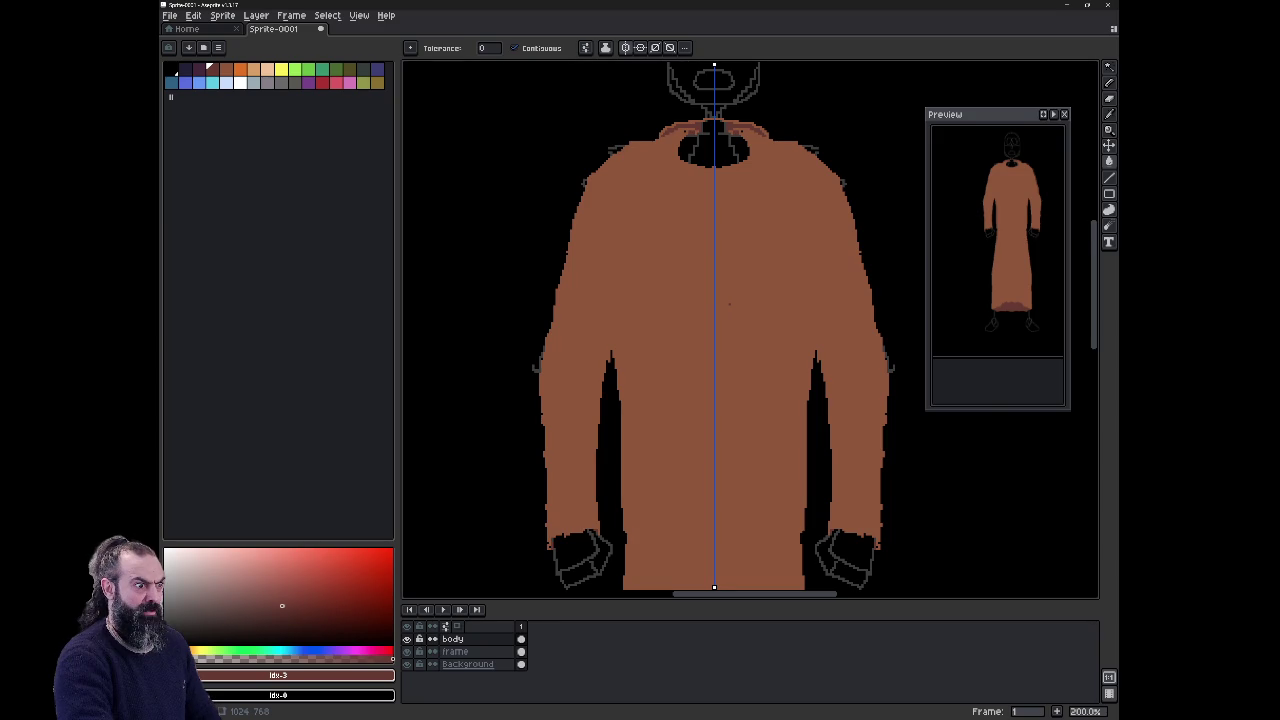
pyautogui.press('b')
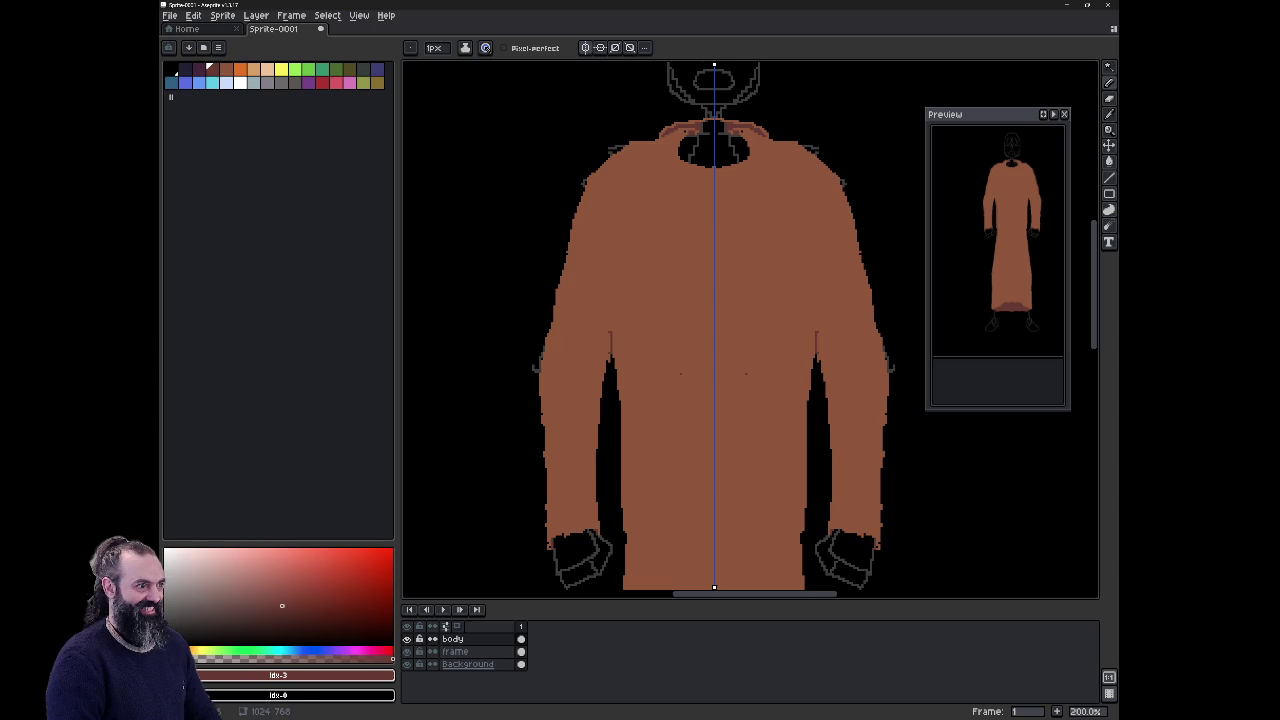
# Step: Draw mirrored darker fold strokes near both sleeve armpits, undoing attempts until satisfied
pyautogui.moveTo(613, 318); pyautogui.dragTo(632, 243)
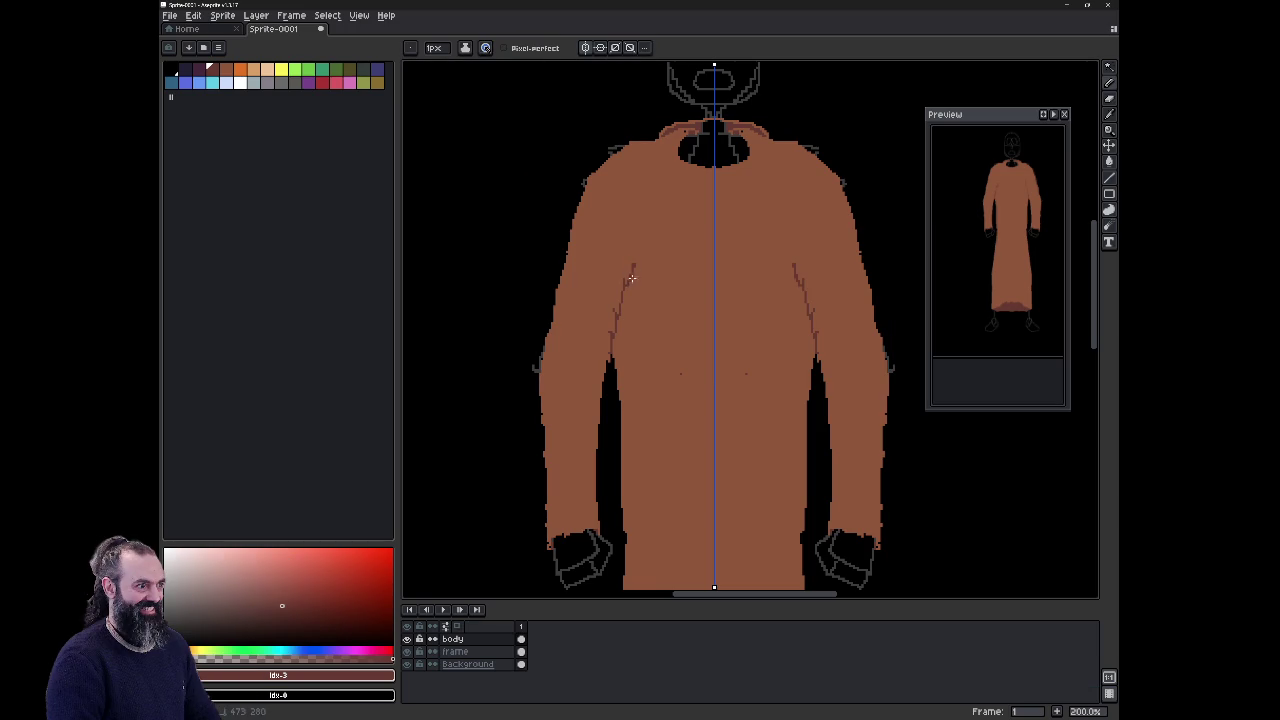
pyautogui.moveTo(632, 278); pyautogui.dragTo(627, 257)
pyautogui.hotkey('ctrl', 'z')
pyautogui.moveTo(636, 268); pyautogui.dragTo(664, 258)
pyautogui.hotkey('ctrl', 'z')
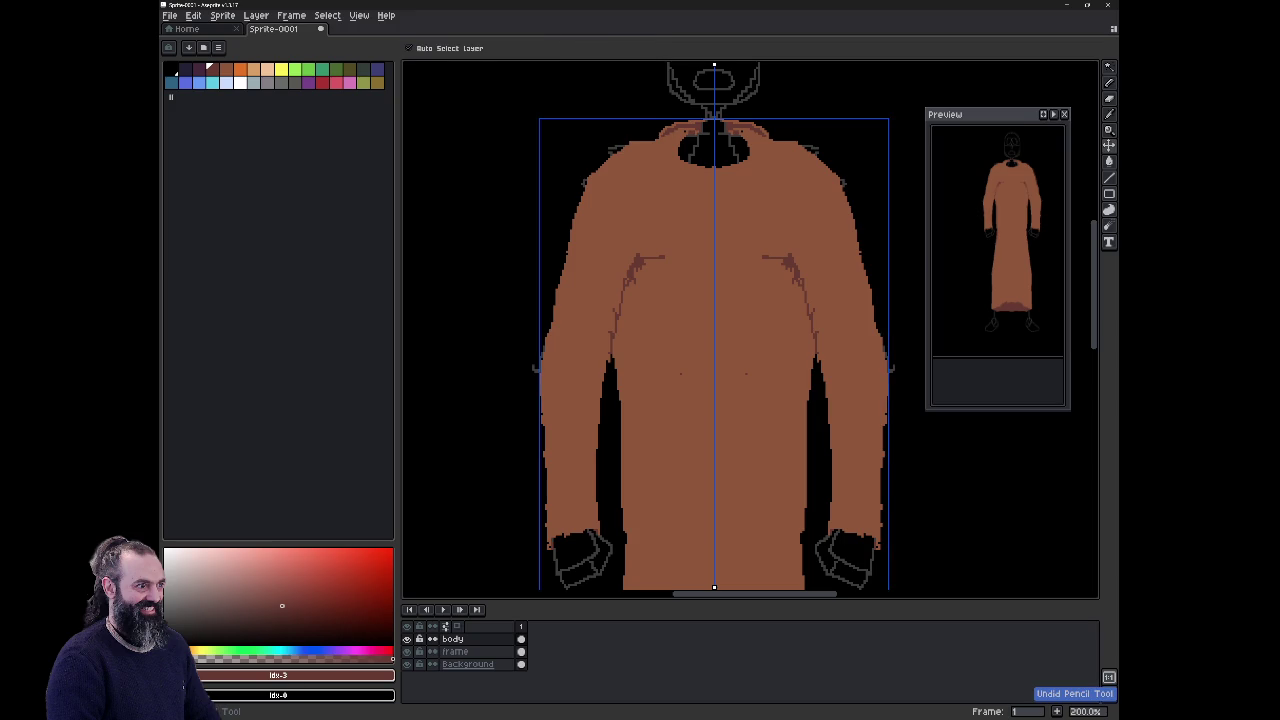
pyautogui.hotkey('ctrl', 'z')
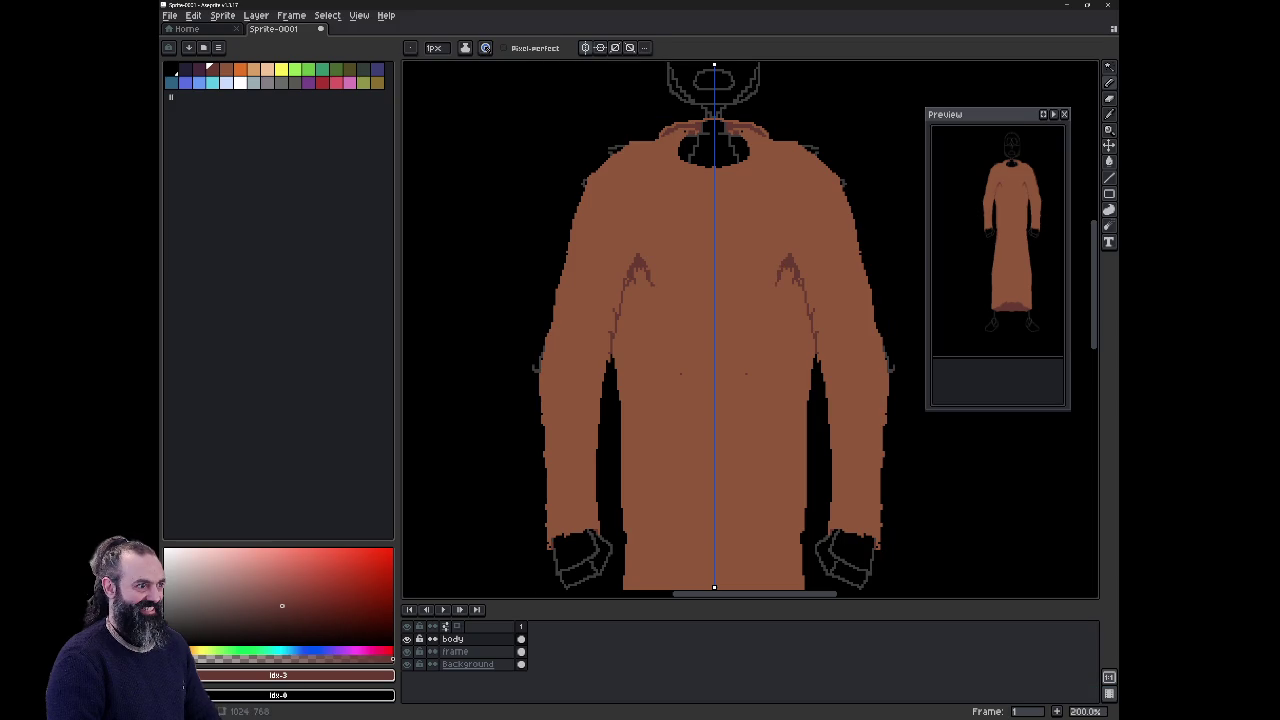
pyautogui.hotkey('ctrl', 'z')
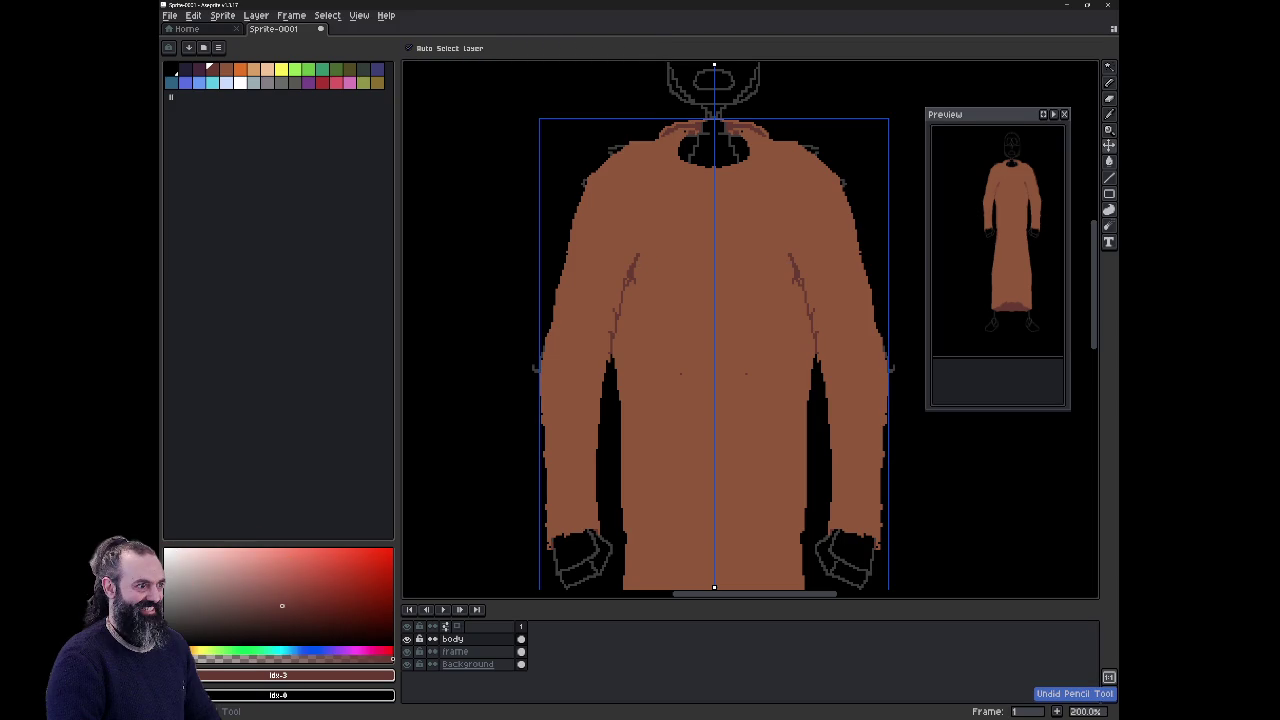
pyautogui.hotkey('ctrl', 'z')
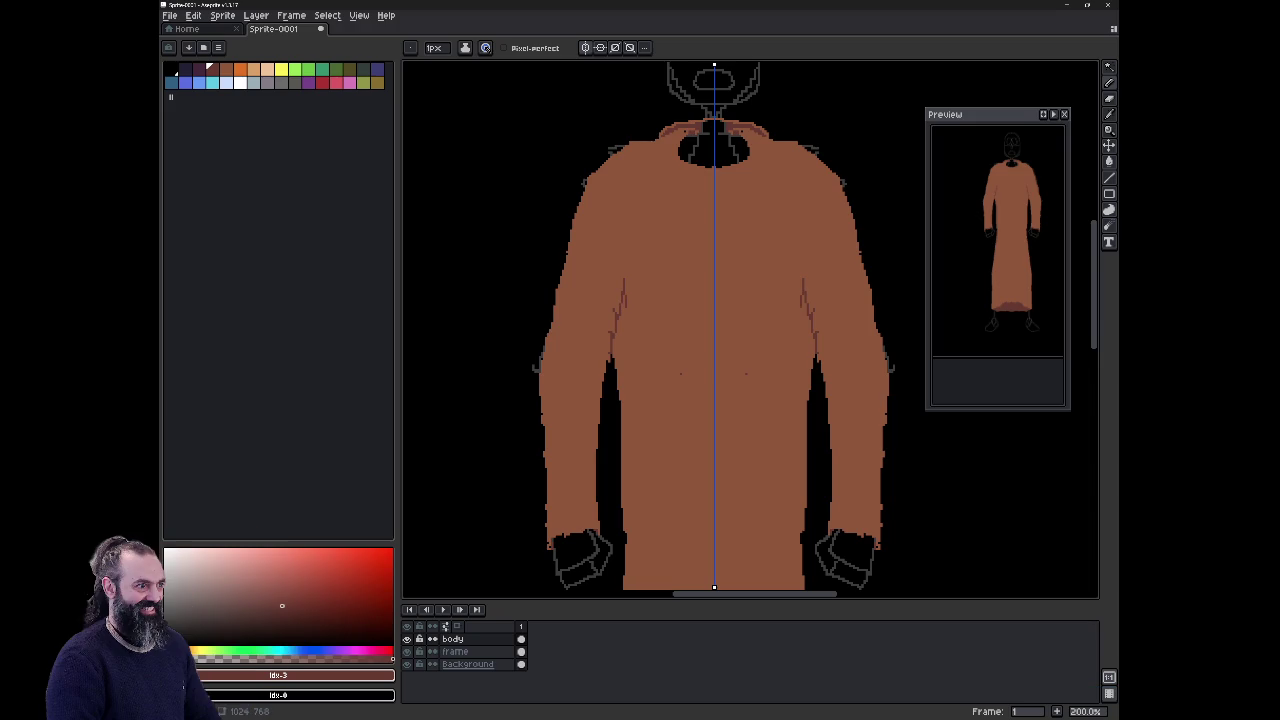
pyautogui.moveTo(623, 308); pyautogui.dragTo(620, 353)
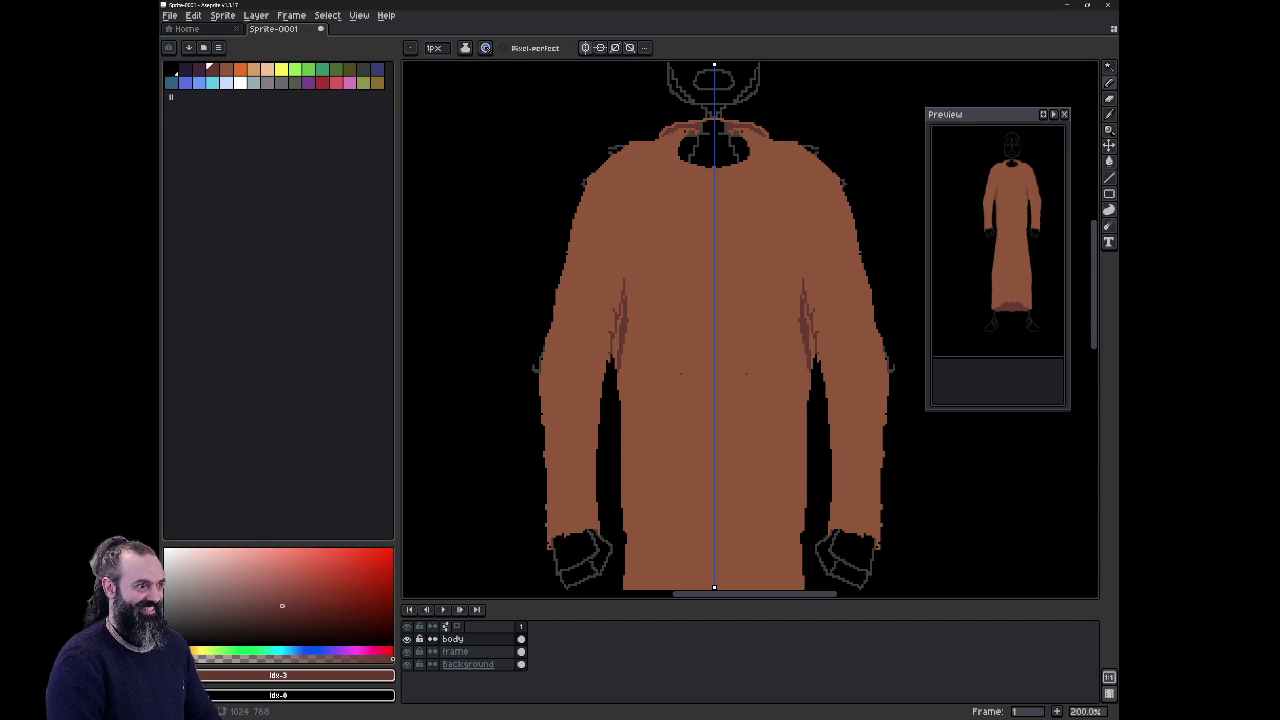
pyautogui.hotkey('ctrl', 'z')
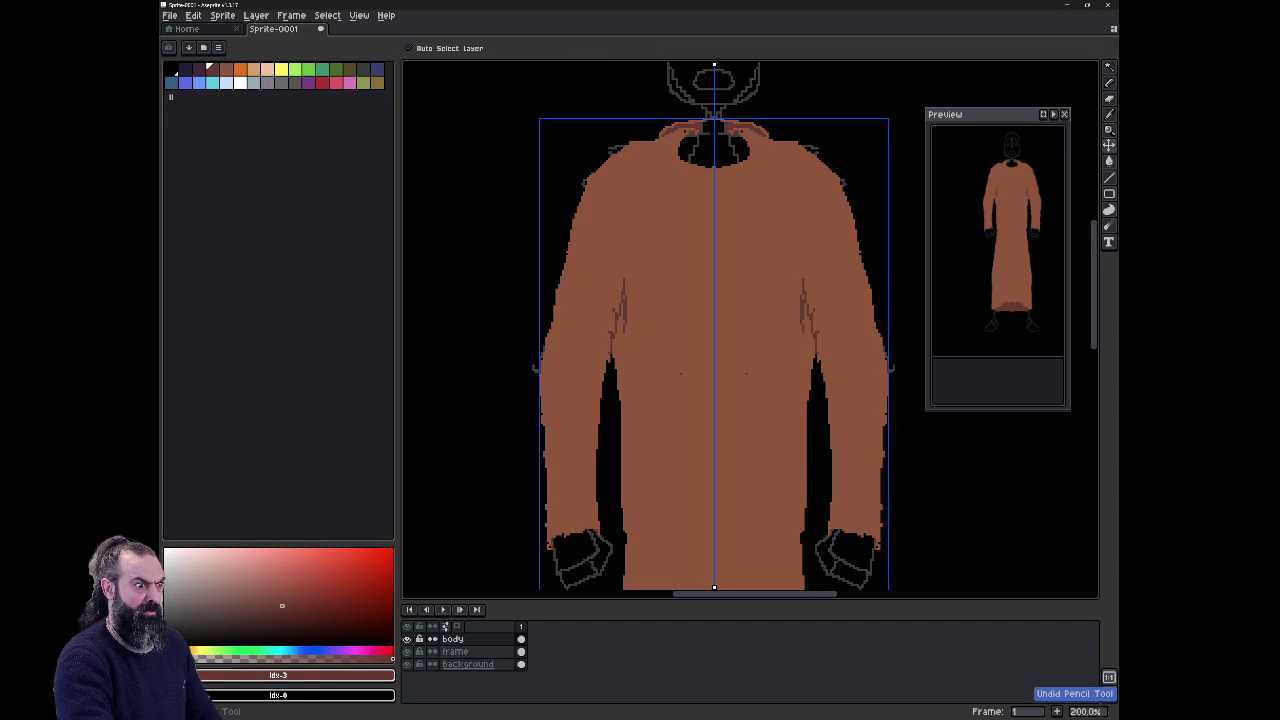
pyautogui.press('b')
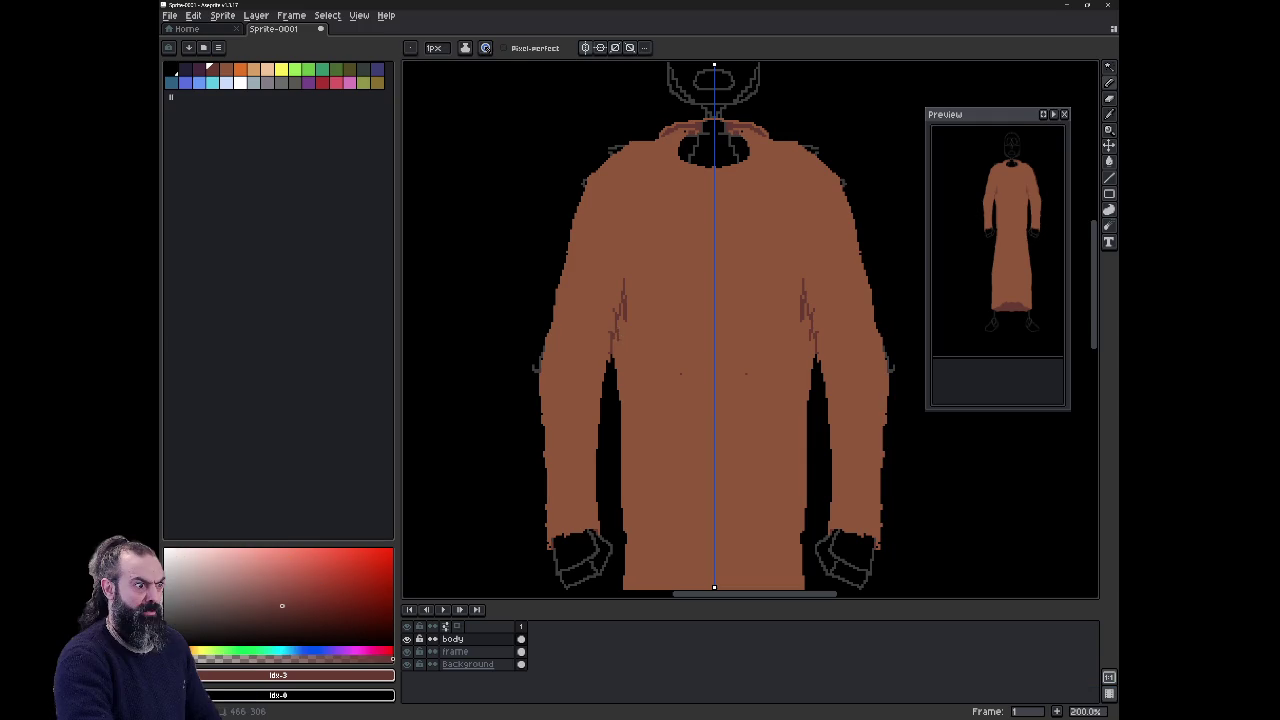
pyautogui.hotkey('ctrl', 'z')
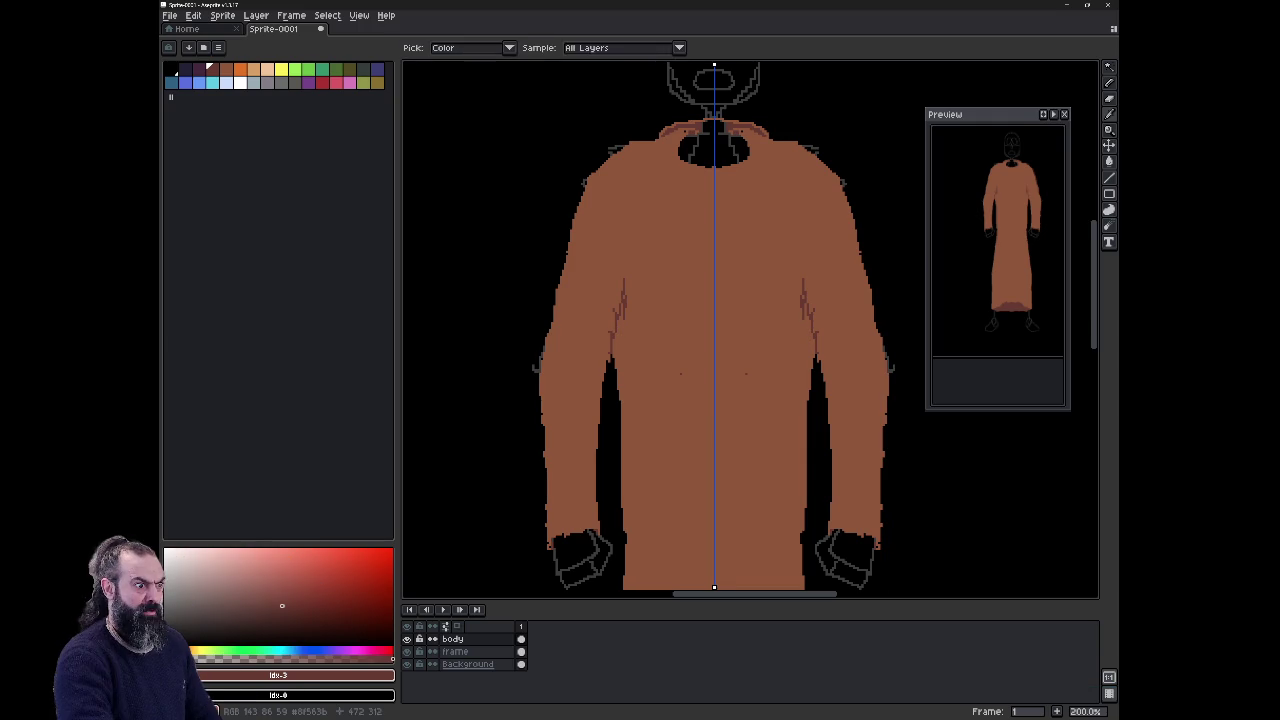
# Step: Eyedrop the robe brown #8f563b and paint over the dark creases on both sleeves
pyautogui.keyDown('alt'); pyautogui.click(609, 336); pyautogui.keyUp('alt')
pyautogui.moveTo(613, 330); pyautogui.dragTo(625, 300)
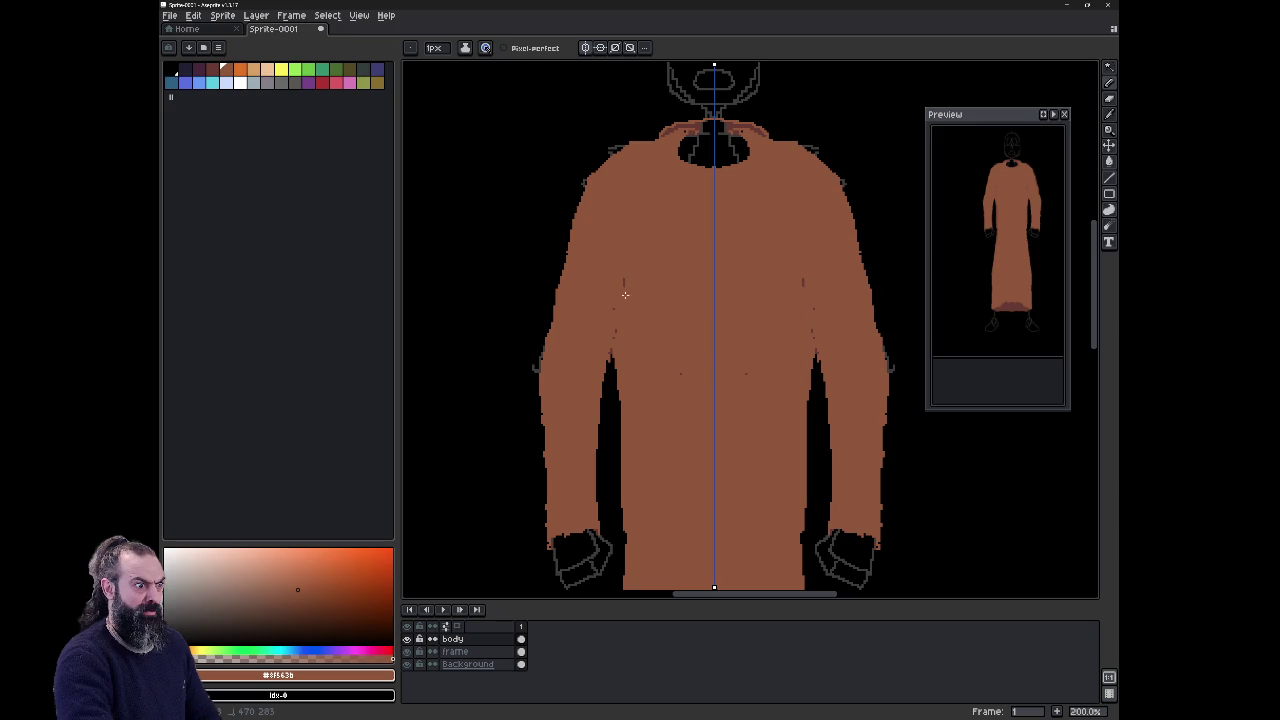
pyautogui.moveTo(624, 282); pyautogui.dragTo(619, 300)
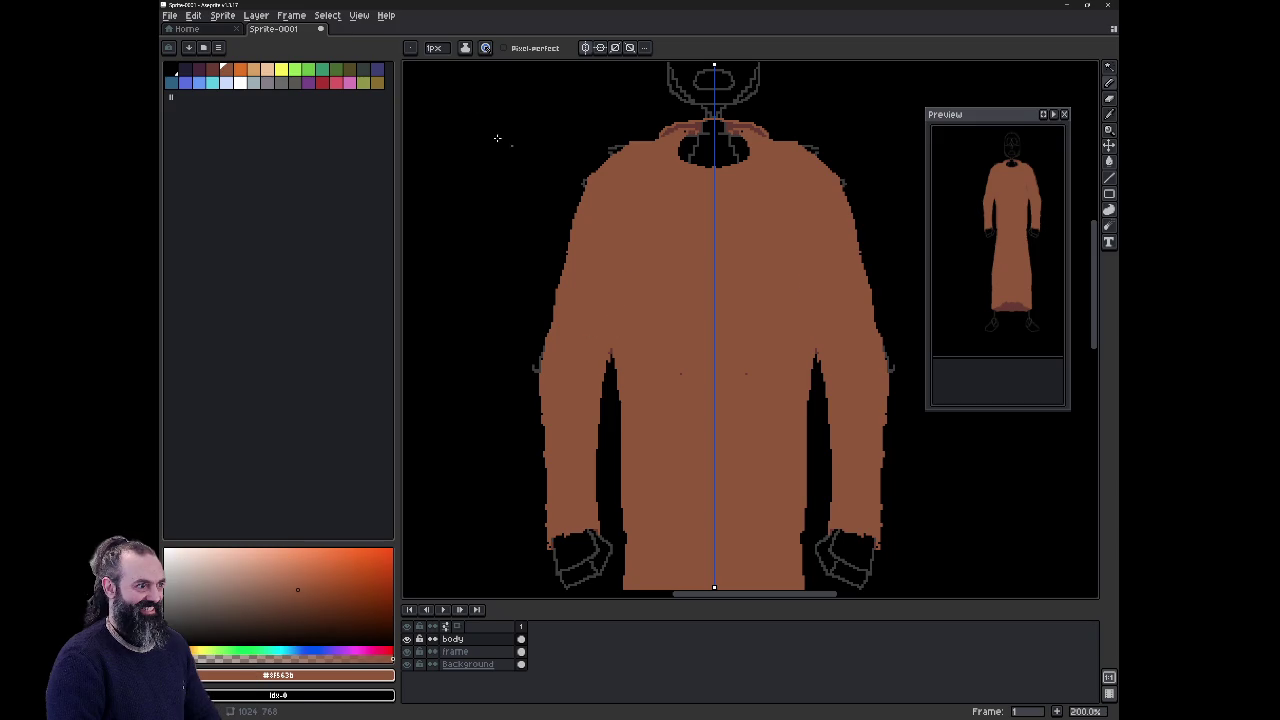
# Step: Choose the dark brown palette swatch and swap the foreground and background colours
pyautogui.click(214, 70)
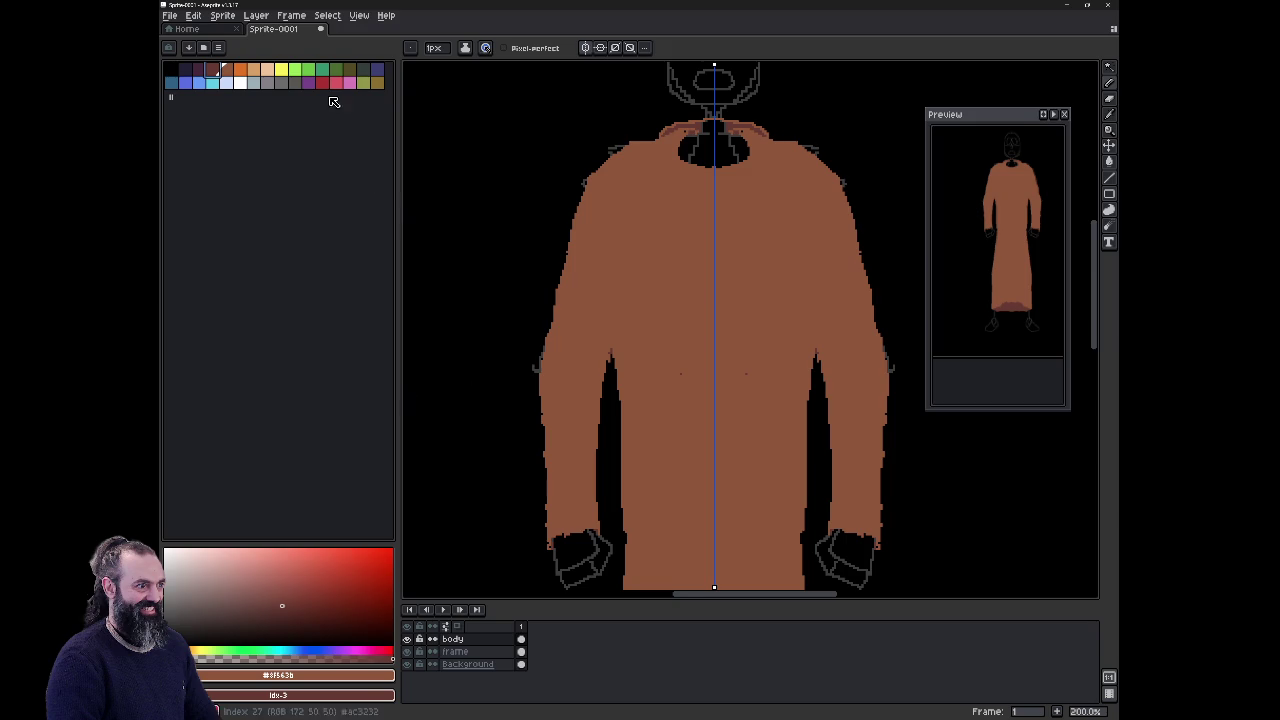
pyautogui.click(222, 15)
pyautogui.click(222, 15)
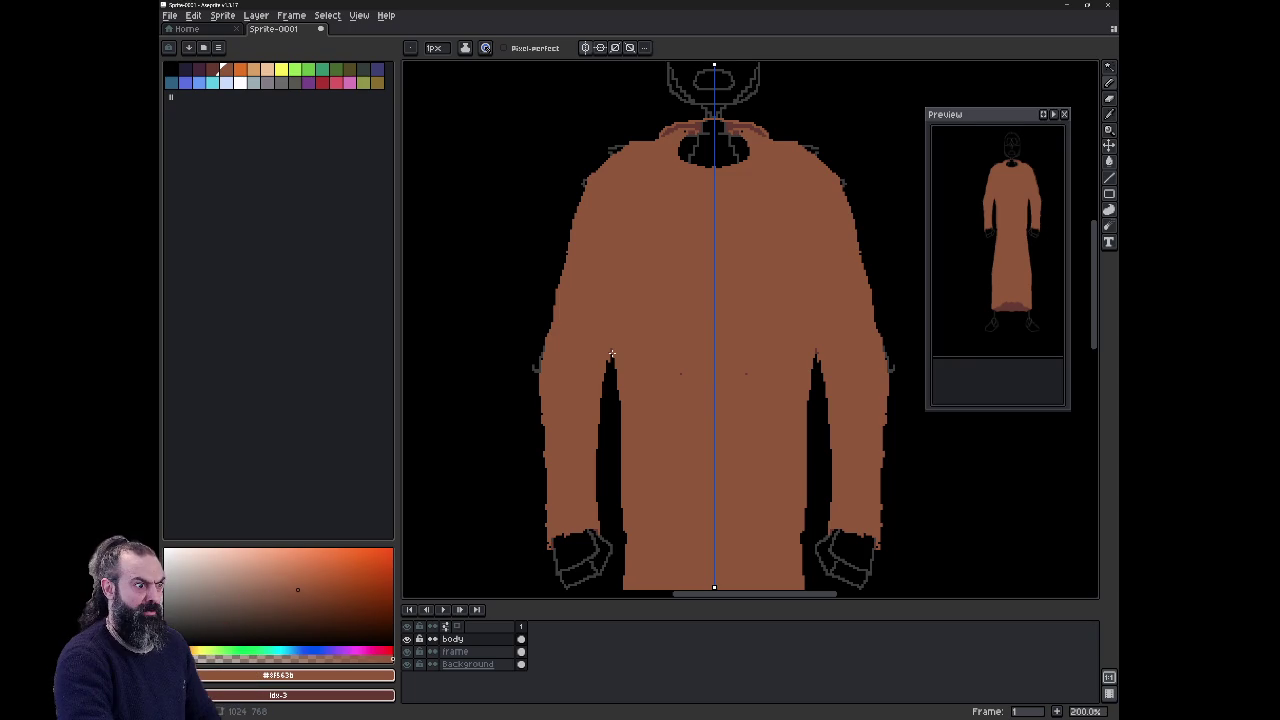
pyautogui.press('b')
pyautogui.press('x')
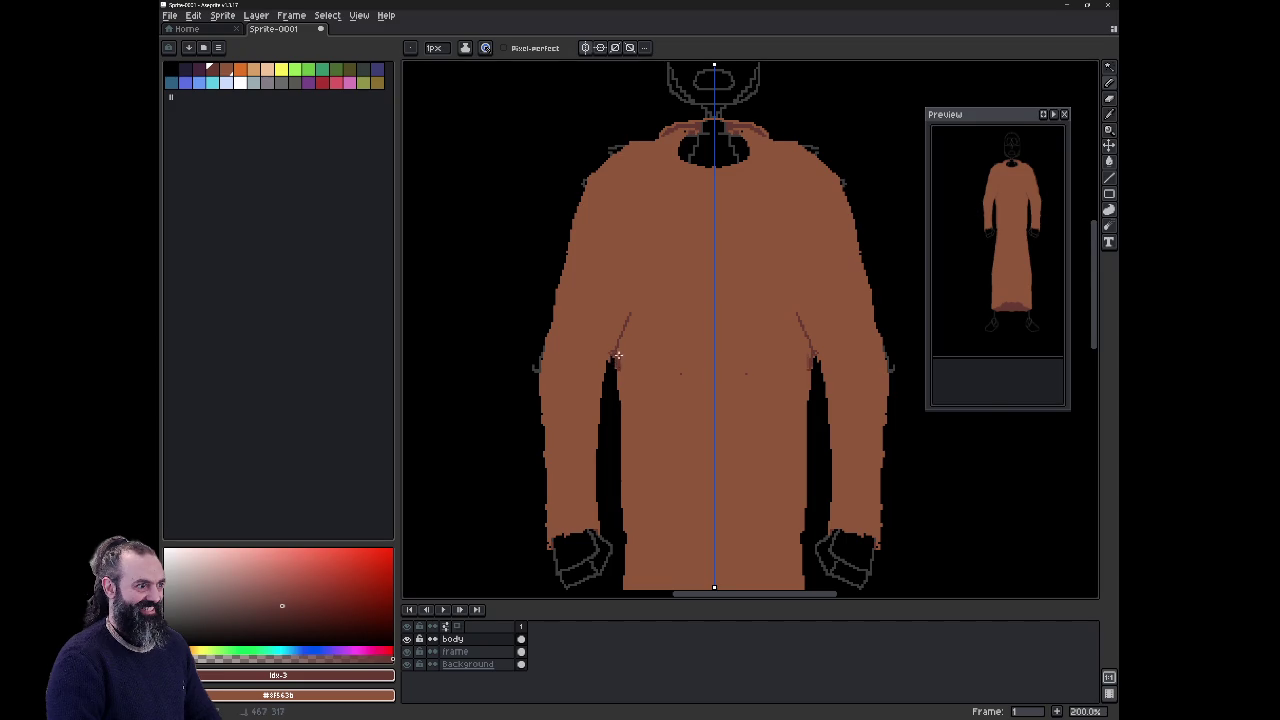
# Step: Extend the black gaps under both arms up into the armpits with a 2px brush
pyautogui.press('e')
pyautogui.moveTo(620, 350); pyautogui.dragTo(616, 368)
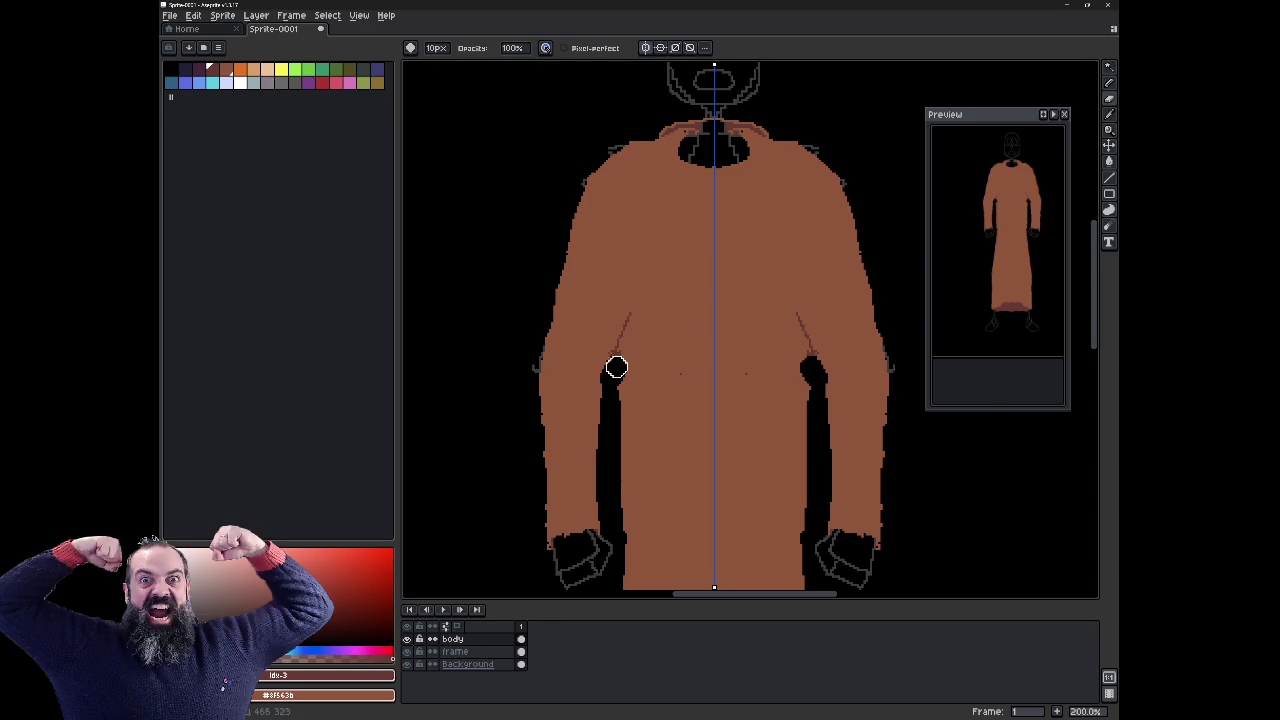
pyautogui.hotkey('ctrl', 'z')
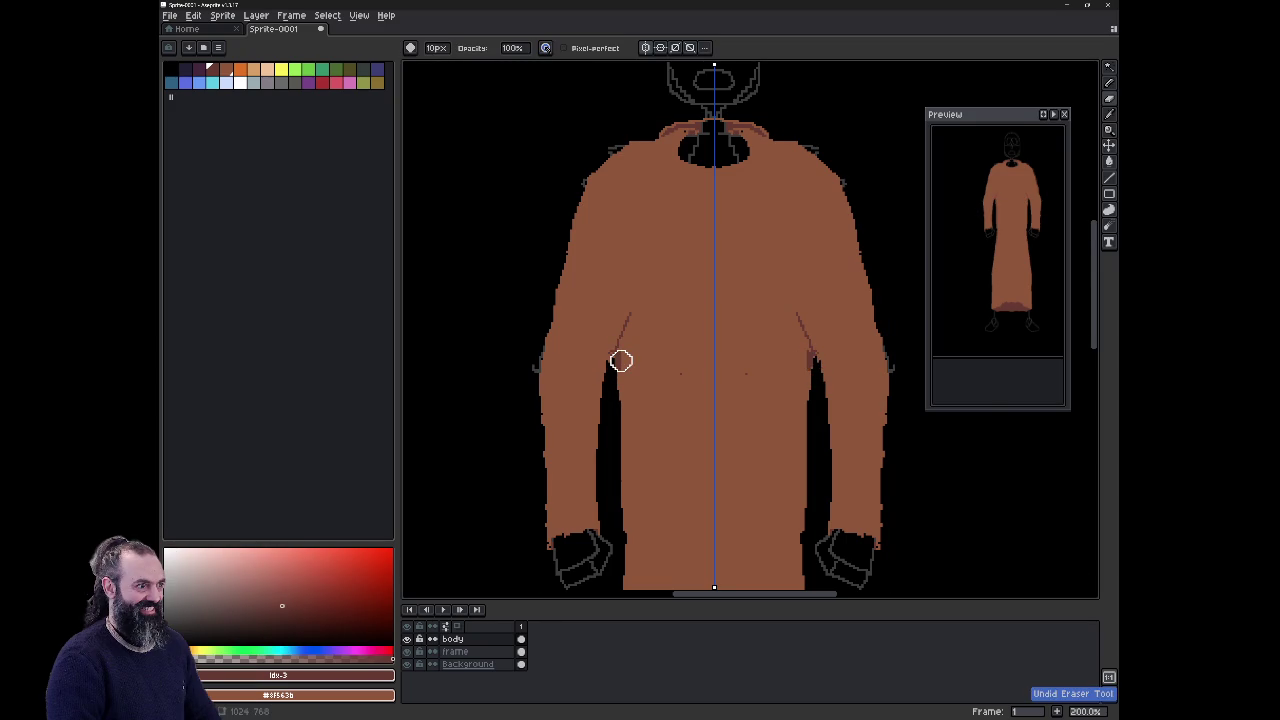
pyautogui.press('b')
pyautogui.scroll(2, 587, 362)
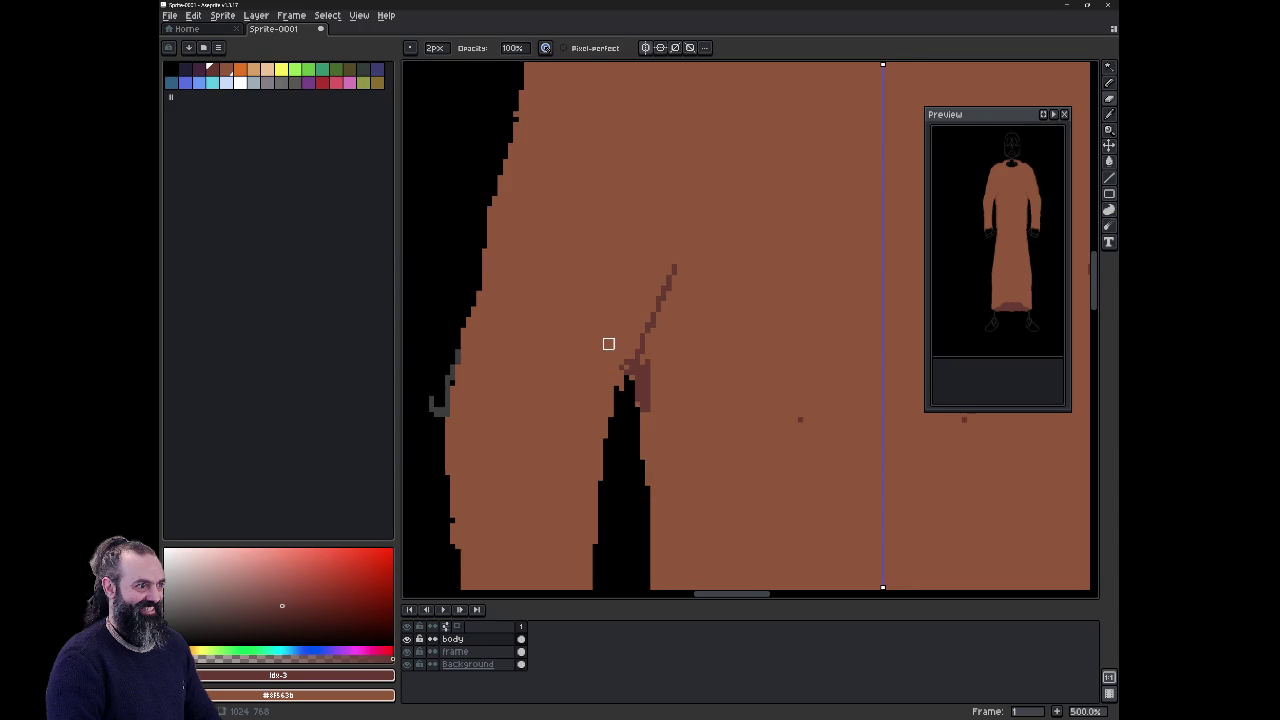
pyautogui.scroll(2, 606, 340)
pyautogui.scroll(1, 637, 534)
pyautogui.moveTo(627, 398); pyautogui.dragTo(626, 449)
pyautogui.moveTo(634, 362)
pyautogui.mouseDown()
pyautogui.moveTo(634, 437)
pyautogui.moveTo(634, 354)
pyautogui.moveTo(643, 402)
pyautogui.moveTo(651, 380)
pyautogui.moveTo(634, 511)
pyautogui.mouseUp()
# Step: Clean stray black pixels, add a dark crease above each armpit, and restore robe brown
pyautogui.press('e')
pyautogui.moveTo(615, 360)
pyautogui.mouseDown()
pyautogui.moveTo(615, 374)
pyautogui.moveTo(605, 344)
pyautogui.moveTo(605, 384)
pyautogui.mouseUp()
pyautogui.moveTo(647, 320)
pyautogui.mouseDown()
pyautogui.moveTo(630, 346)
pyautogui.moveTo(645, 358)
pyautogui.moveTo(626, 357)
pyautogui.moveTo(600, 391)
pyautogui.moveTo(617, 360)
pyautogui.moveTo(617, 380)
pyautogui.mouseUp()
pyautogui.press('b')
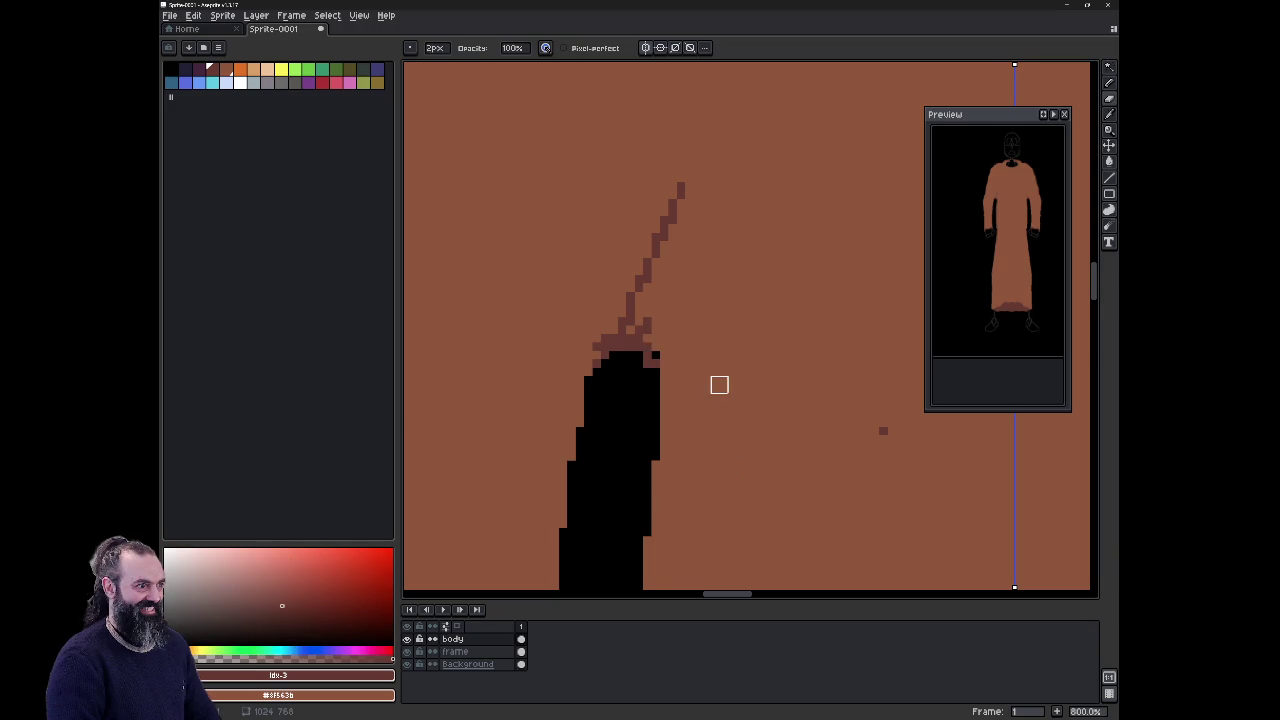
pyautogui.scroll(-2, 768, 229)
pyautogui.press('e')
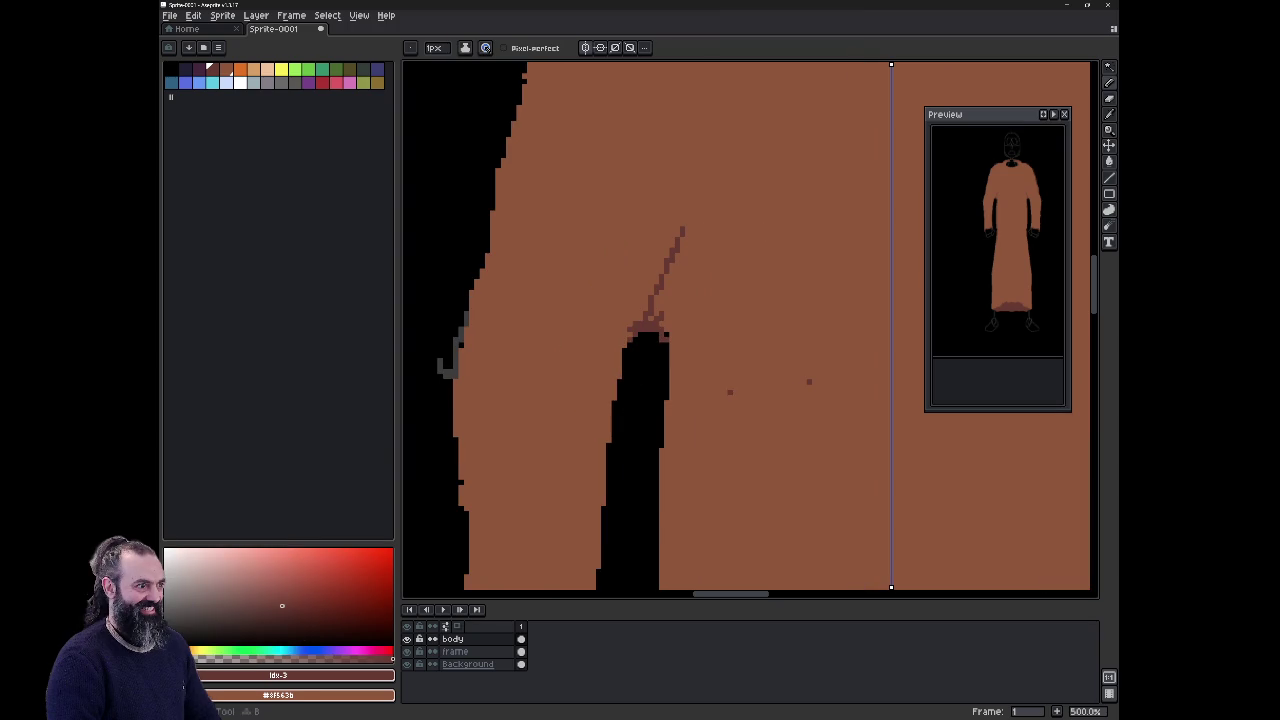
pyautogui.press('x')
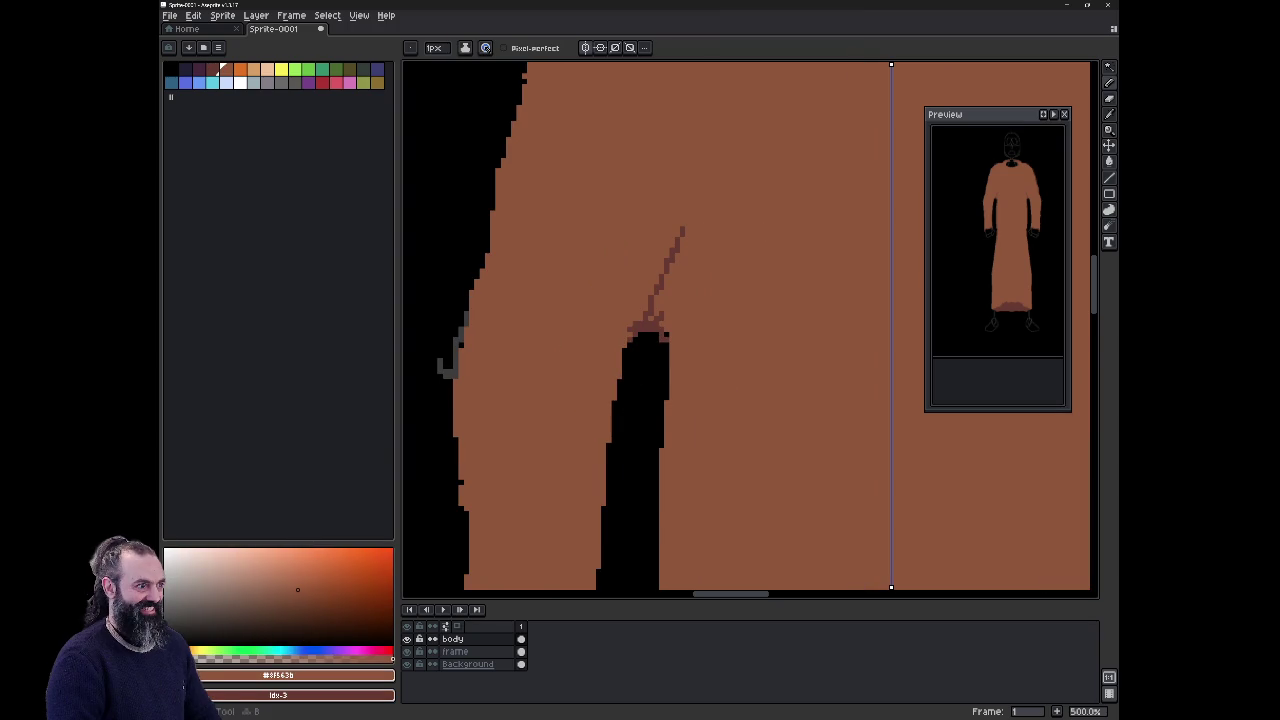
# Step: Zoom in and out to check the mirrored armpit gaps and creases
pyautogui.scroll(-2, 750, 330)
pyautogui.scroll(1, 655, 330)
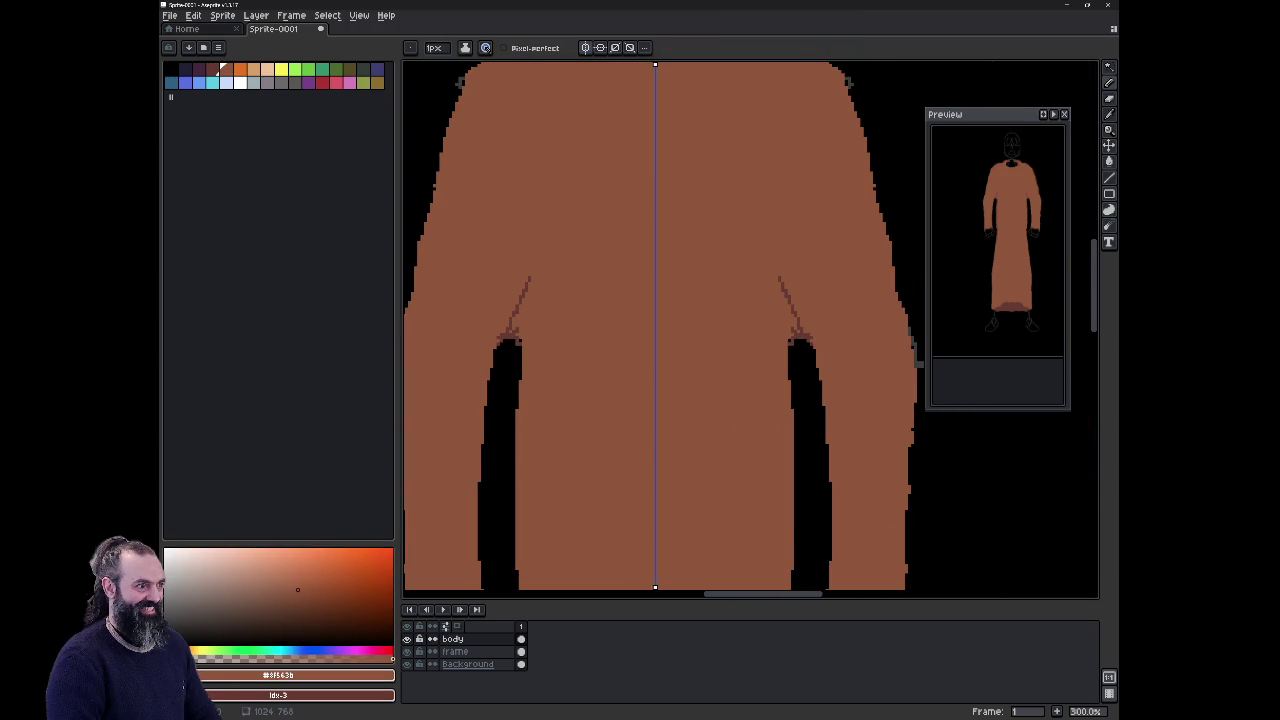
pyautogui.scroll(-1, 775, 330)
pyautogui.scroll(-2, 775, 330)
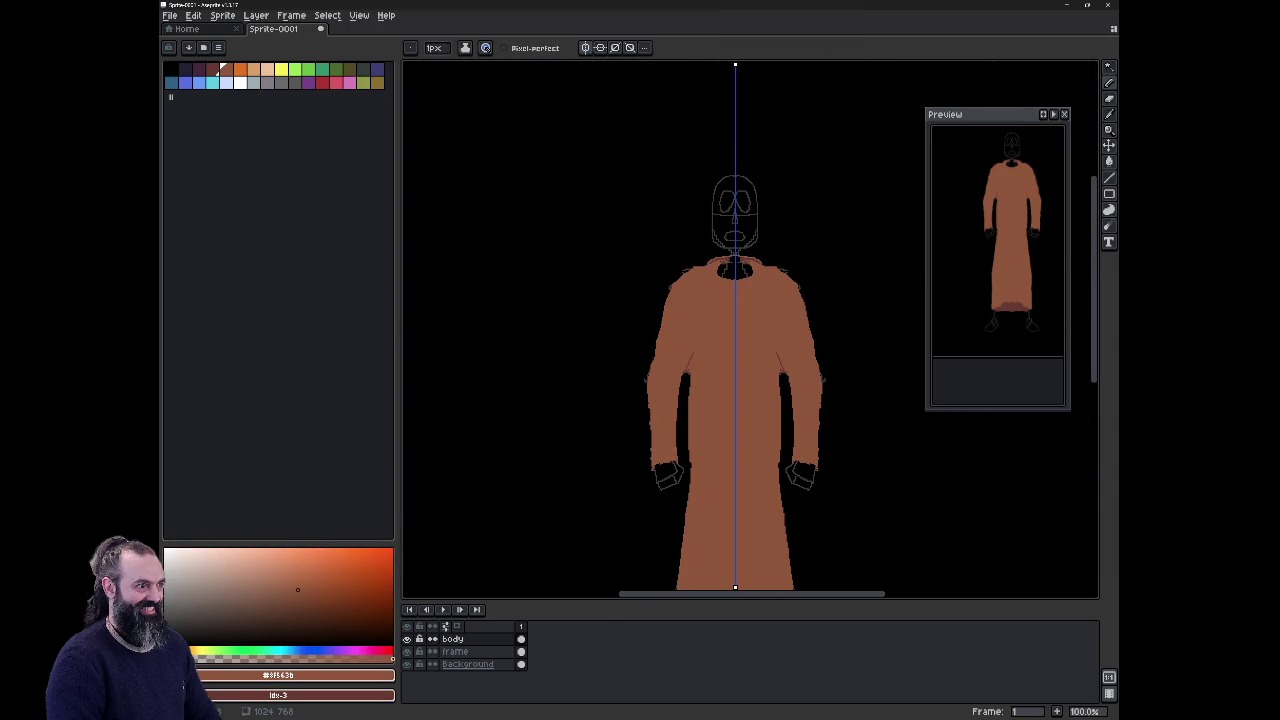
pyautogui.scroll(1, 781, 391)
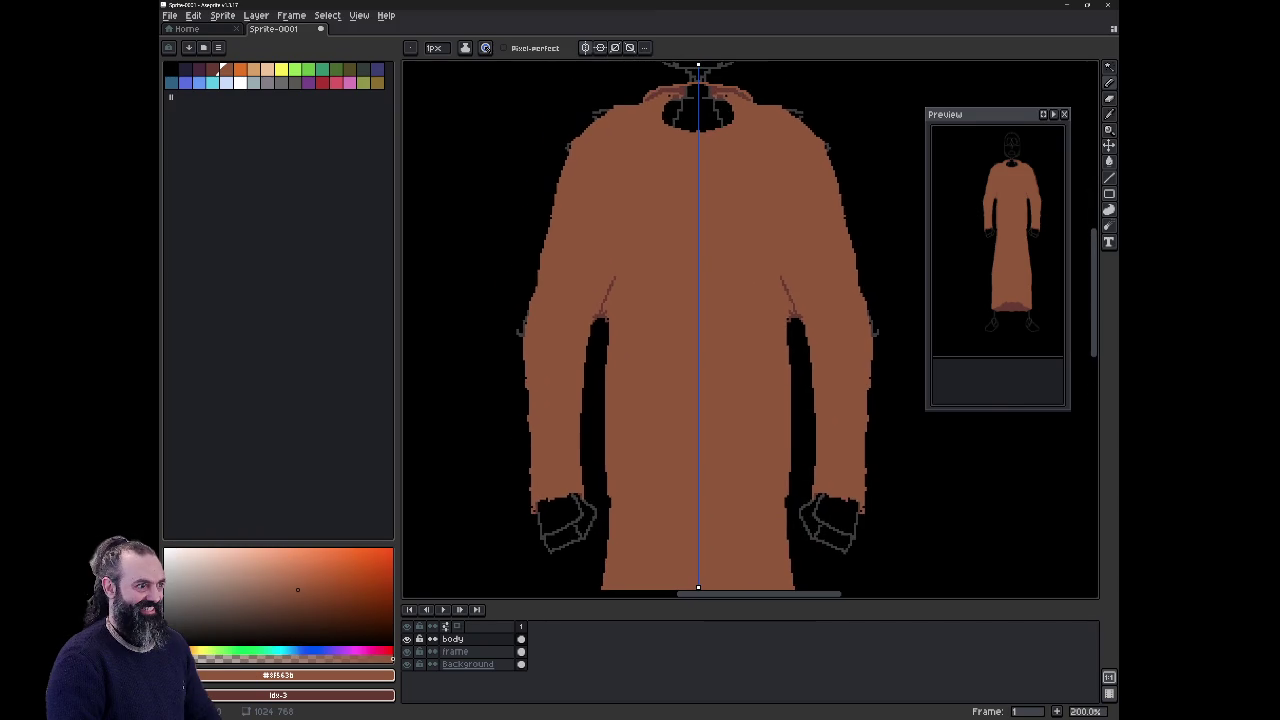
pyautogui.scroll(3, 641, 343)
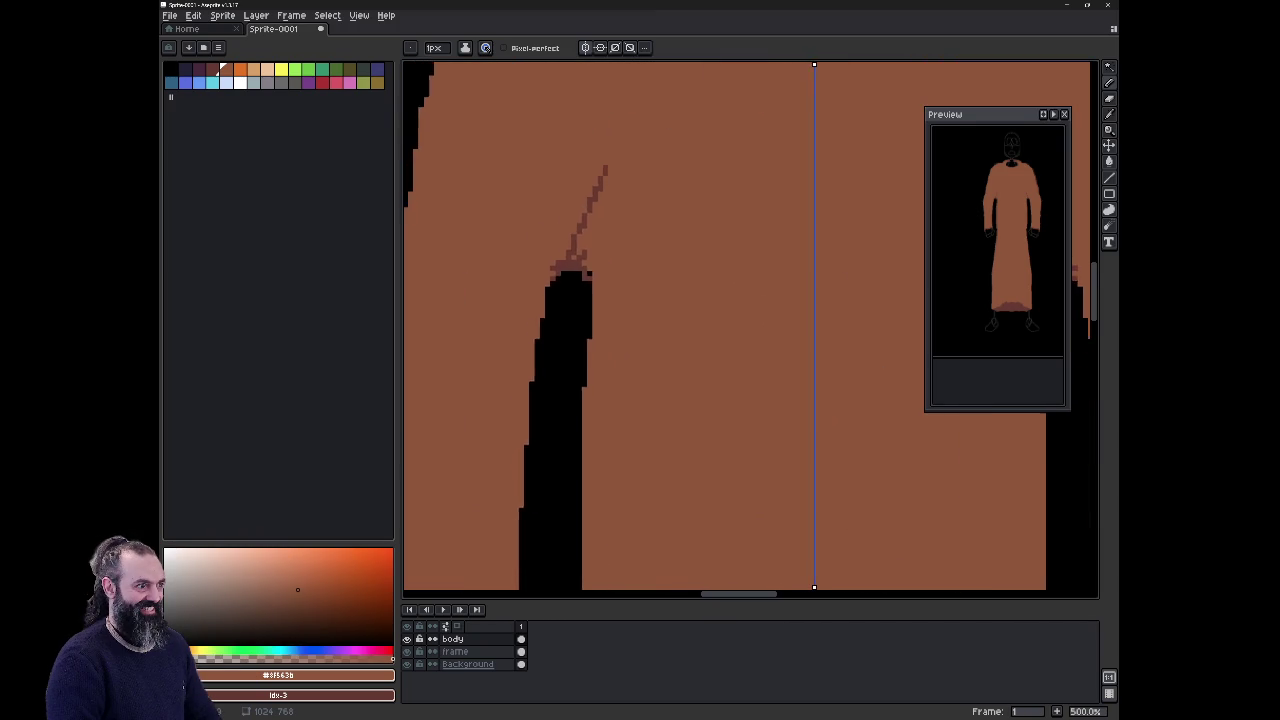
pyautogui.scroll(-4, 727, 330)
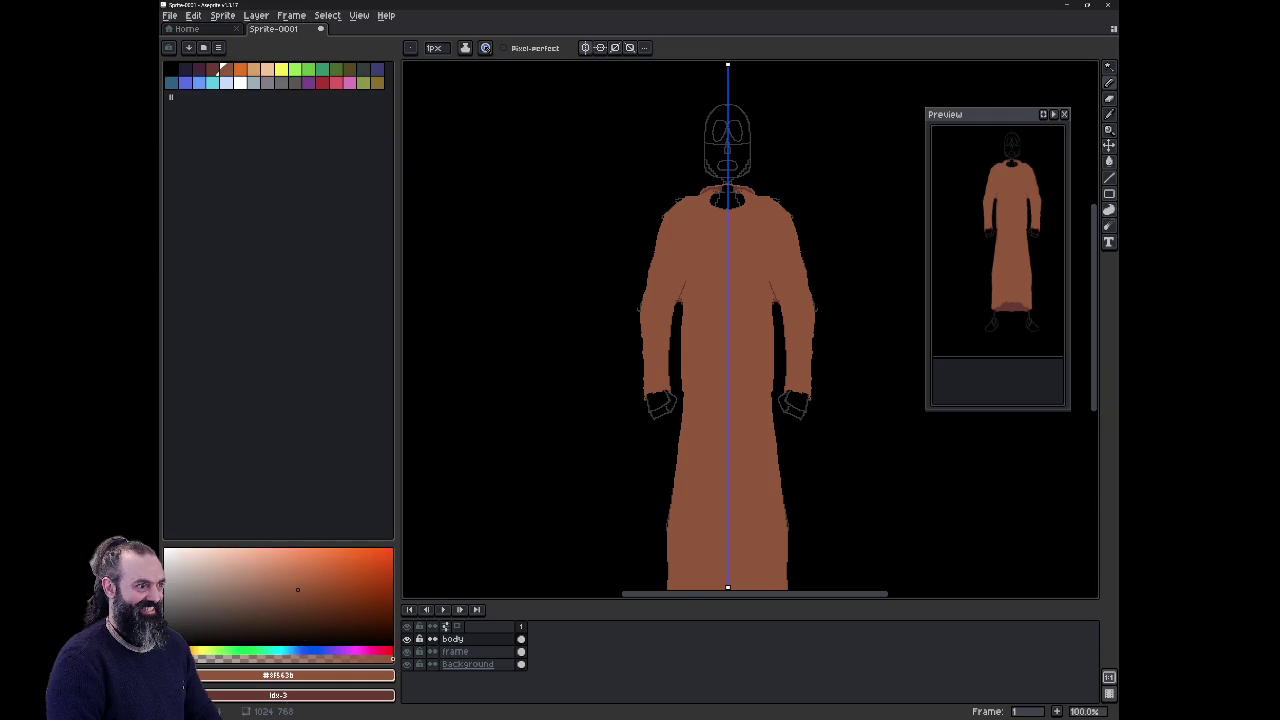
pyautogui.scroll(2, 718, 315)
# Step: Smooth the robe's jagged inner edges beside the legs with 1px robe-brown pixels
pyautogui.press('e')
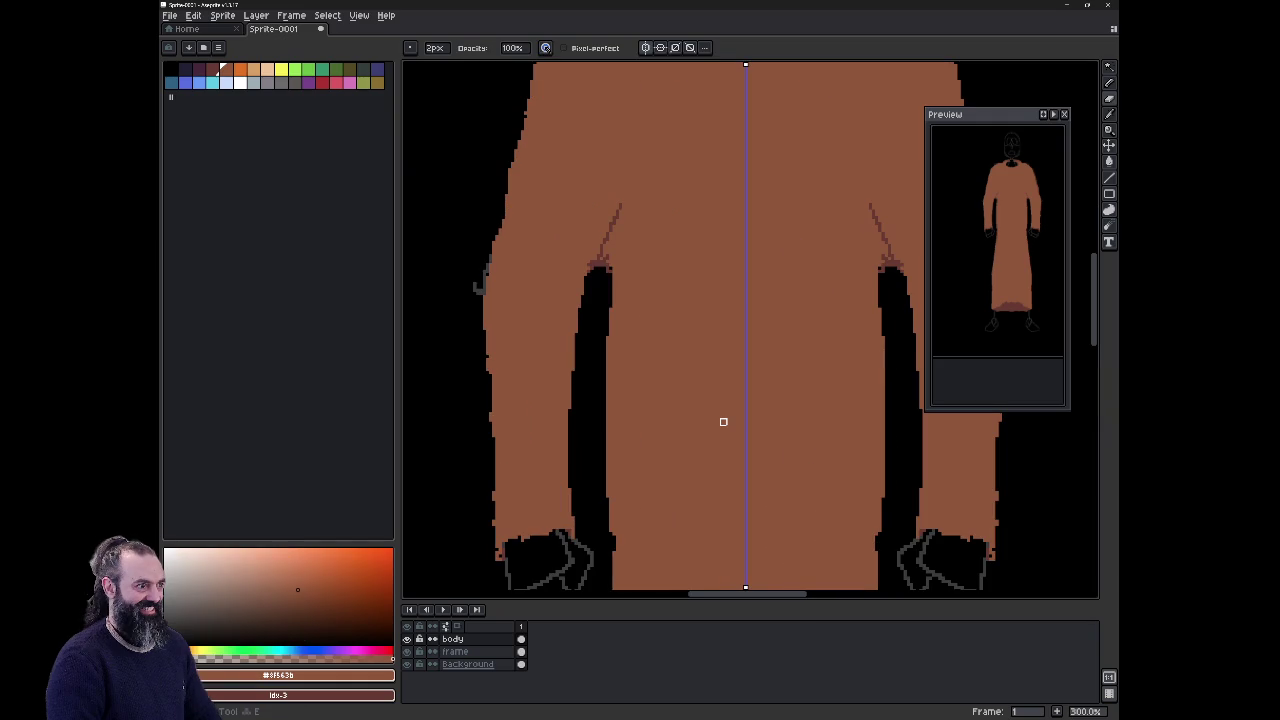
pyautogui.press('+')
pyautogui.press('+')
pyautogui.press('+')
pyautogui.press('+')
pyautogui.press('+')
pyautogui.press('+')
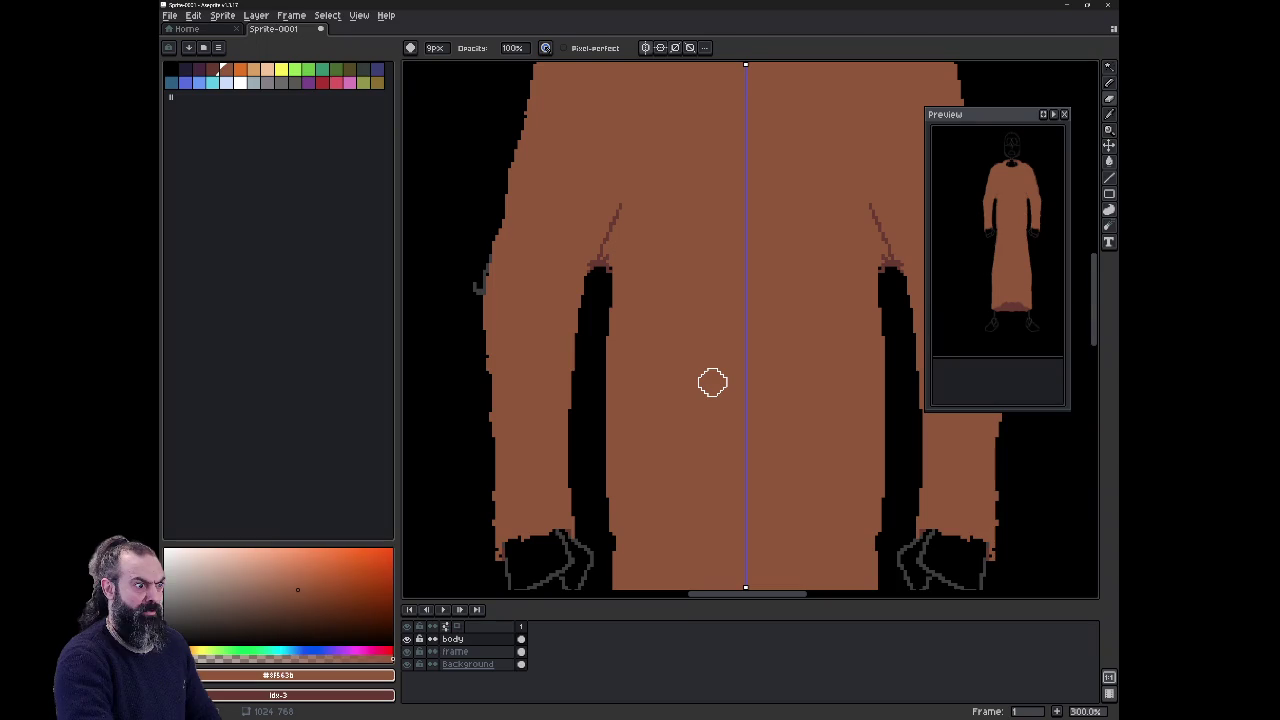
pyautogui.press('b')
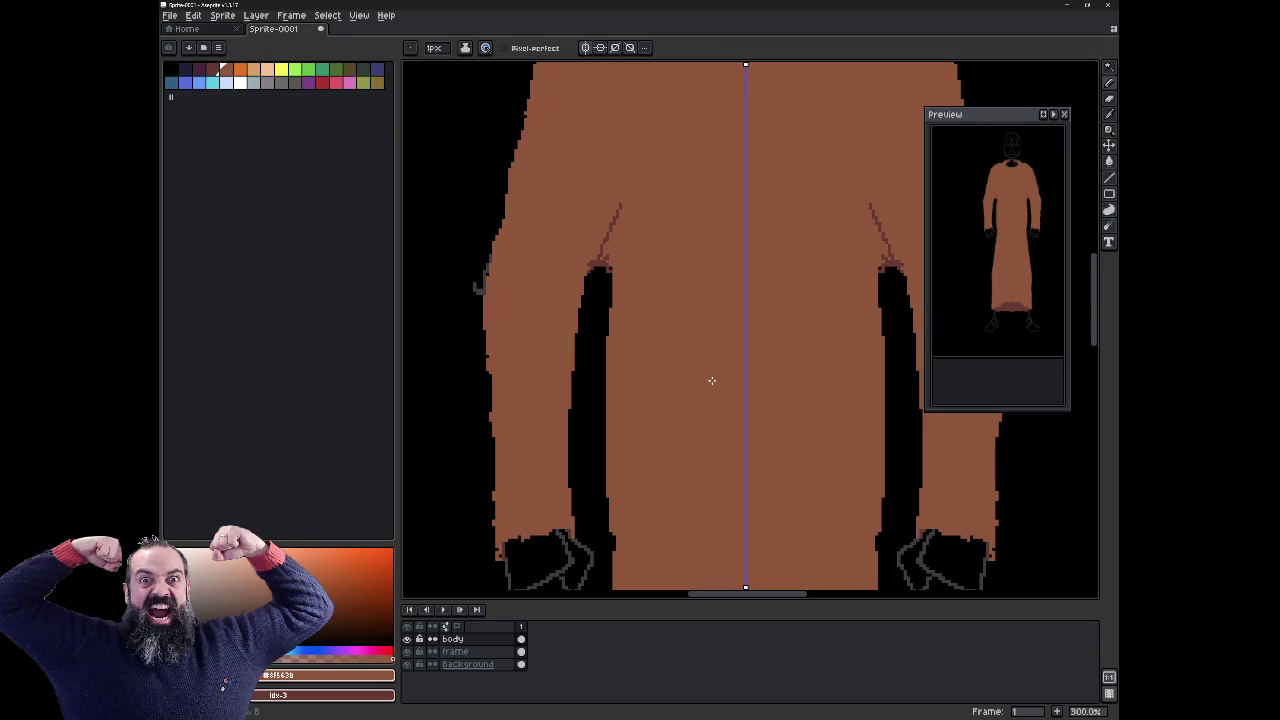
pyautogui.moveTo(569, 466); pyautogui.dragTo(595, 272)
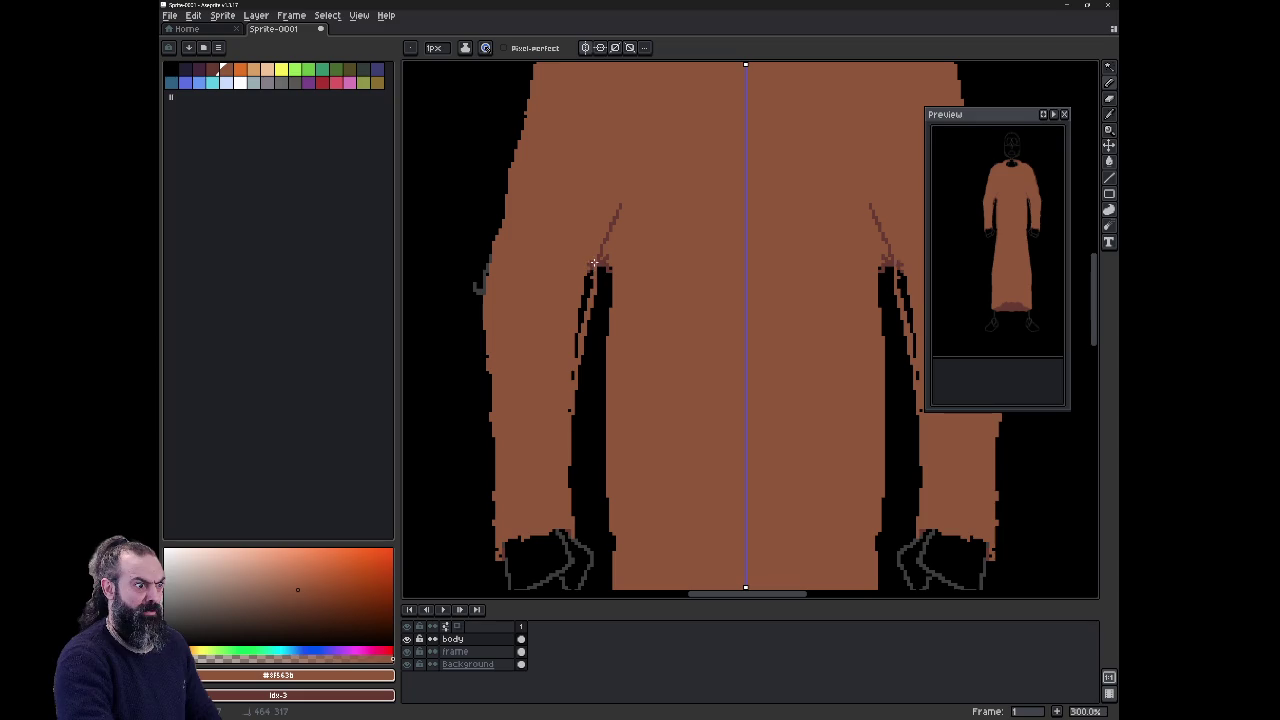
pyautogui.moveTo(591, 264); pyautogui.dragTo(589, 284)
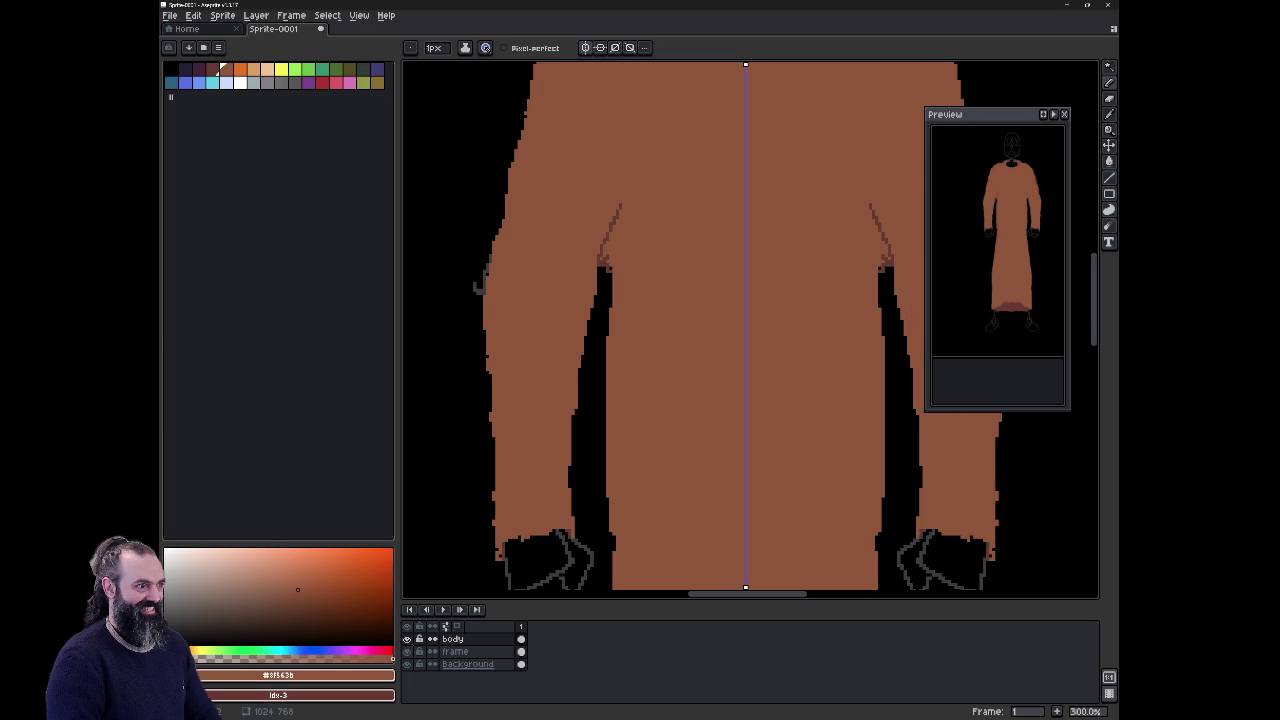
pyautogui.moveTo(605, 256)
pyautogui.mouseDown()
pyautogui.moveTo(600, 270)
pyautogui.moveTo(618, 213)
pyautogui.moveTo(604, 259)
pyautogui.mouseUp()
# Step: Zoom out and pan to bring the hem and feet outlines into view
pyautogui.press('x')
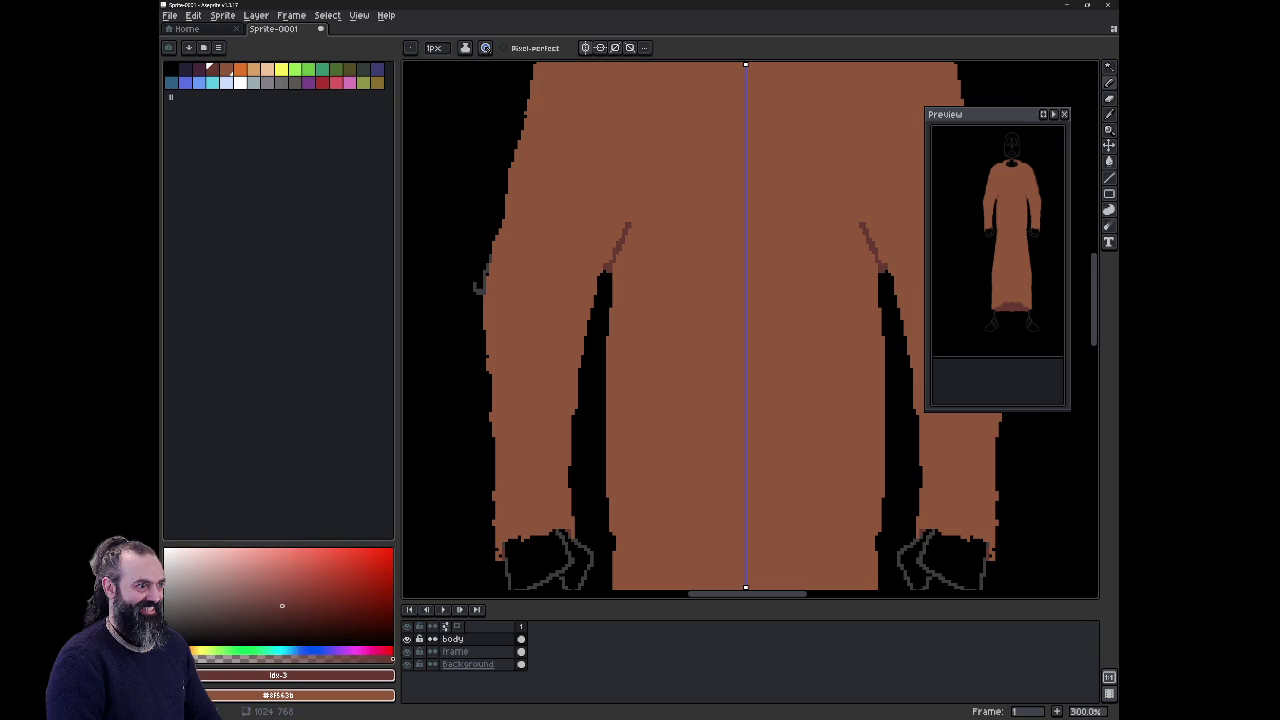
pyautogui.press('x')
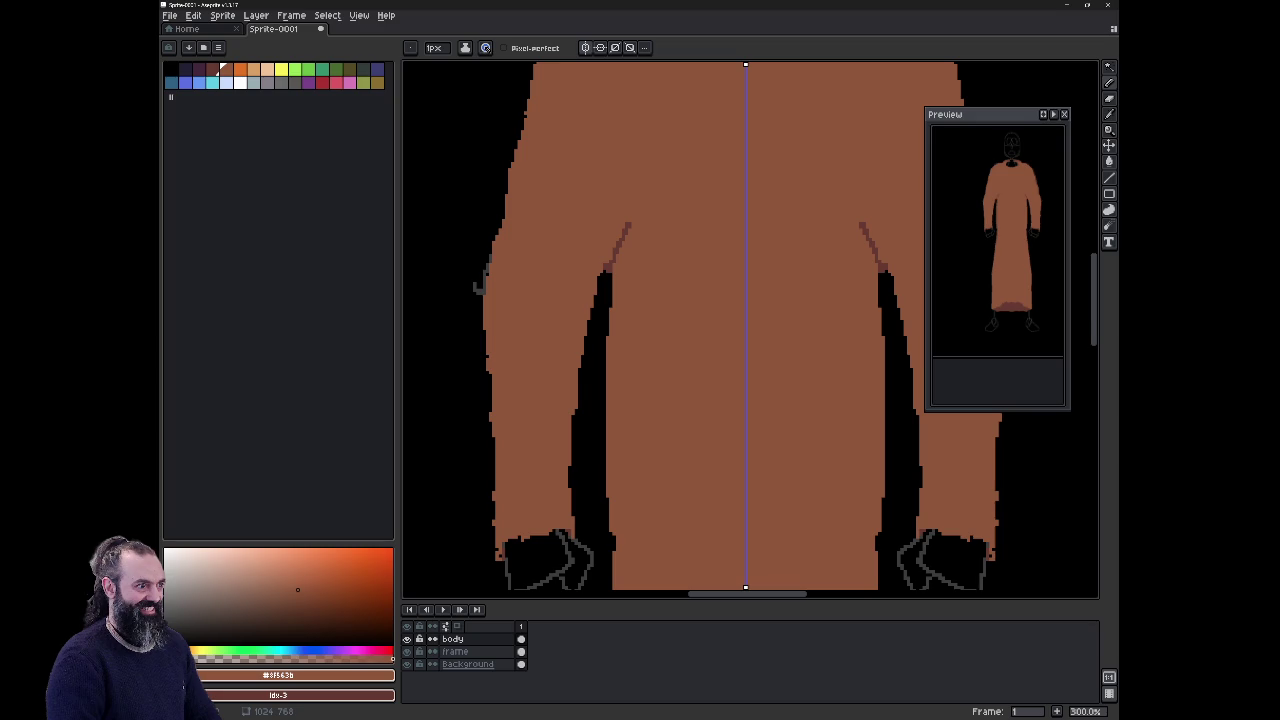
pyautogui.scroll(-1, 750, 330)
pyautogui.scroll(-1, 750, 330)
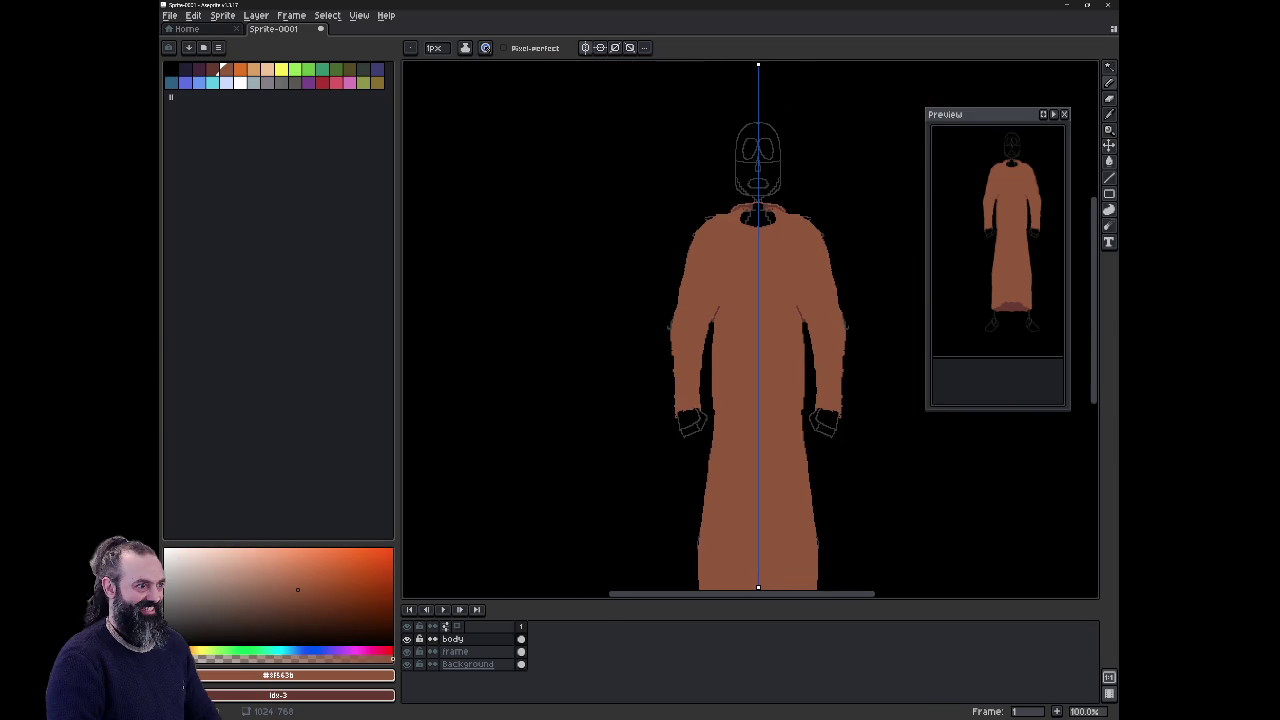
pyautogui.moveTo(760, 400); pyautogui.dragTo(730, 288)
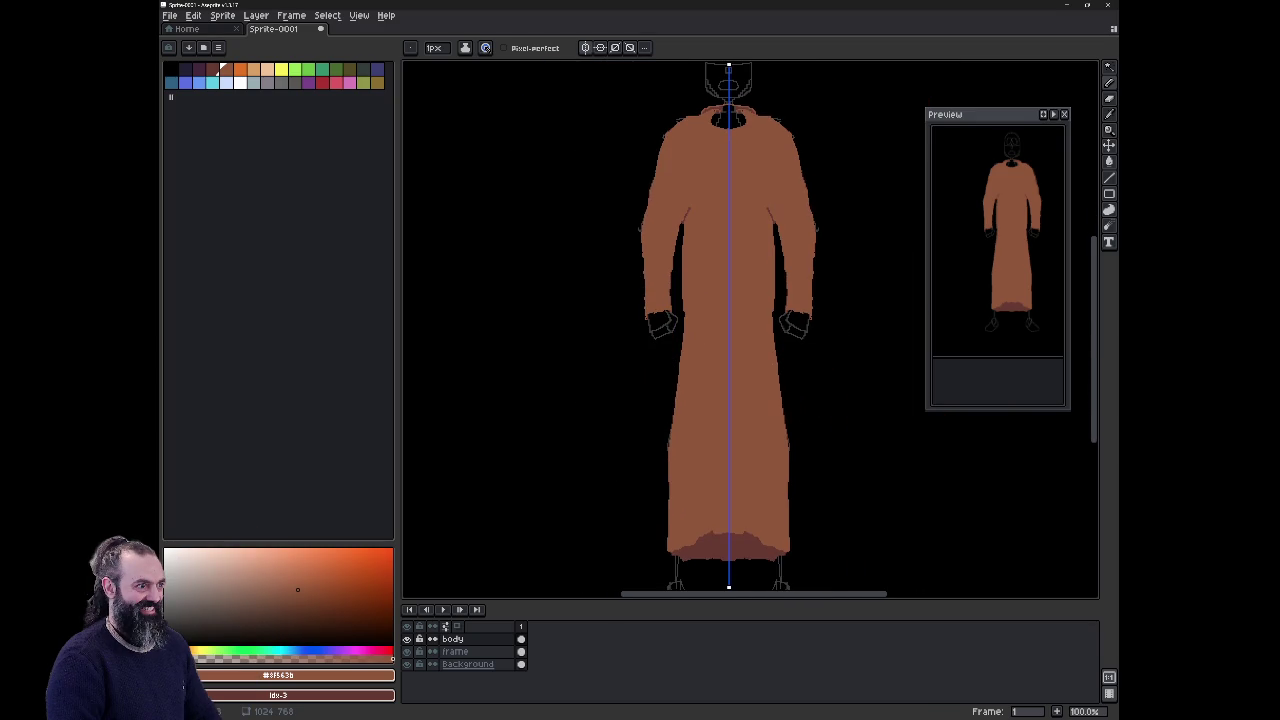
pyautogui.scroll(1, 734, 550)
pyautogui.scroll(-1, 746, 400)
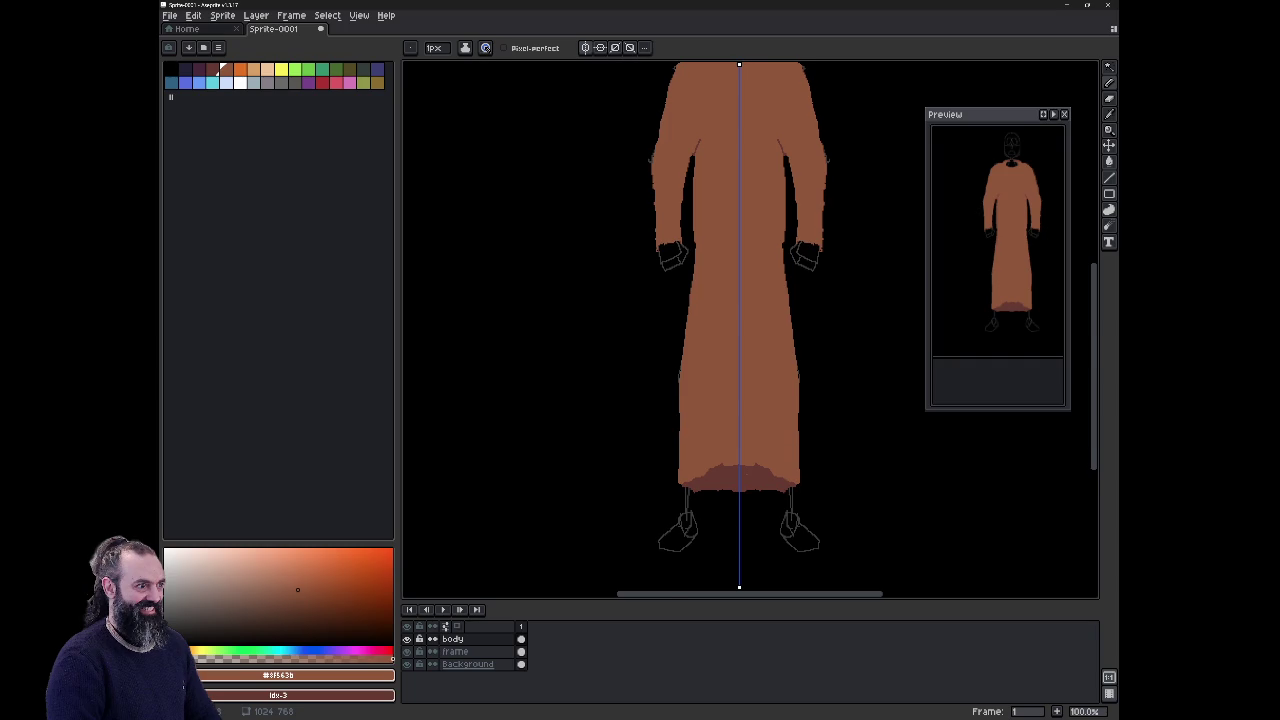
pyautogui.scroll(1, 761, 437)
pyautogui.moveTo(757, 590); pyautogui.dragTo(747, 474)
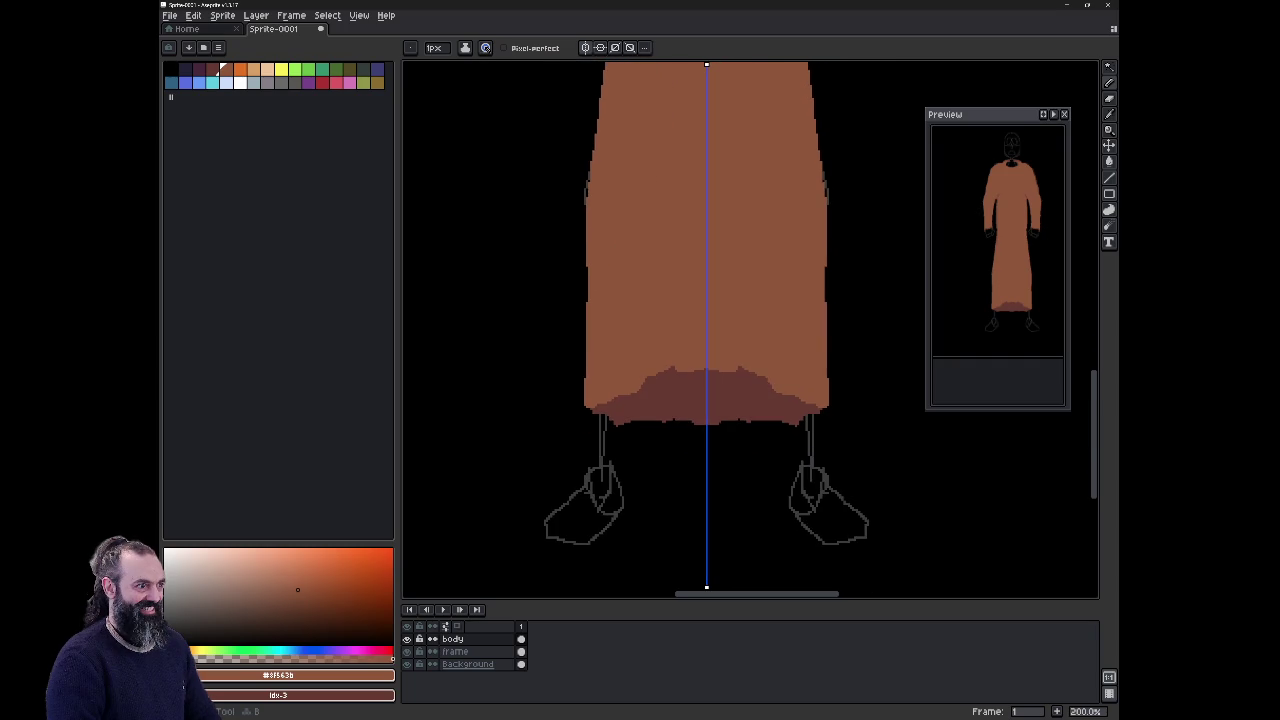
# Step: Pick the skin swatch, rename the body layer to 'robe' and lower its opacity
pyautogui.click(254, 69)
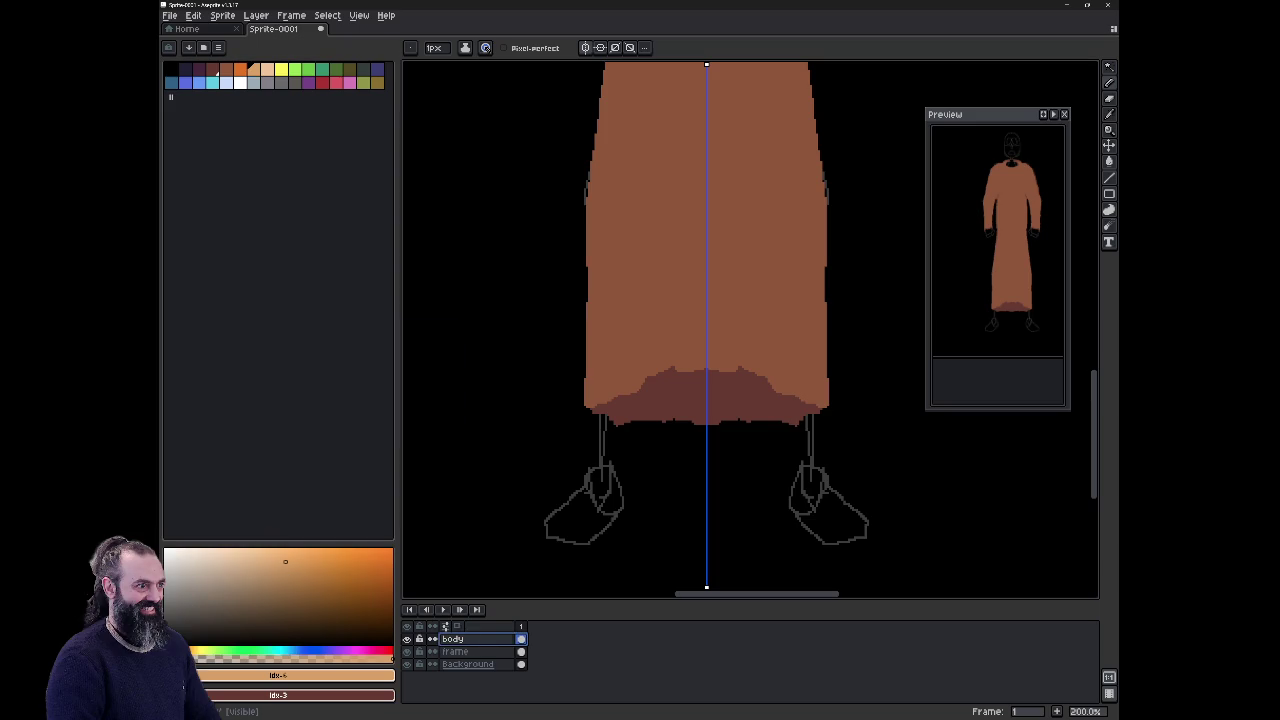
pyautogui.doubleClick(452, 638)
pyautogui.write('robe')
pyautogui.press('Return')
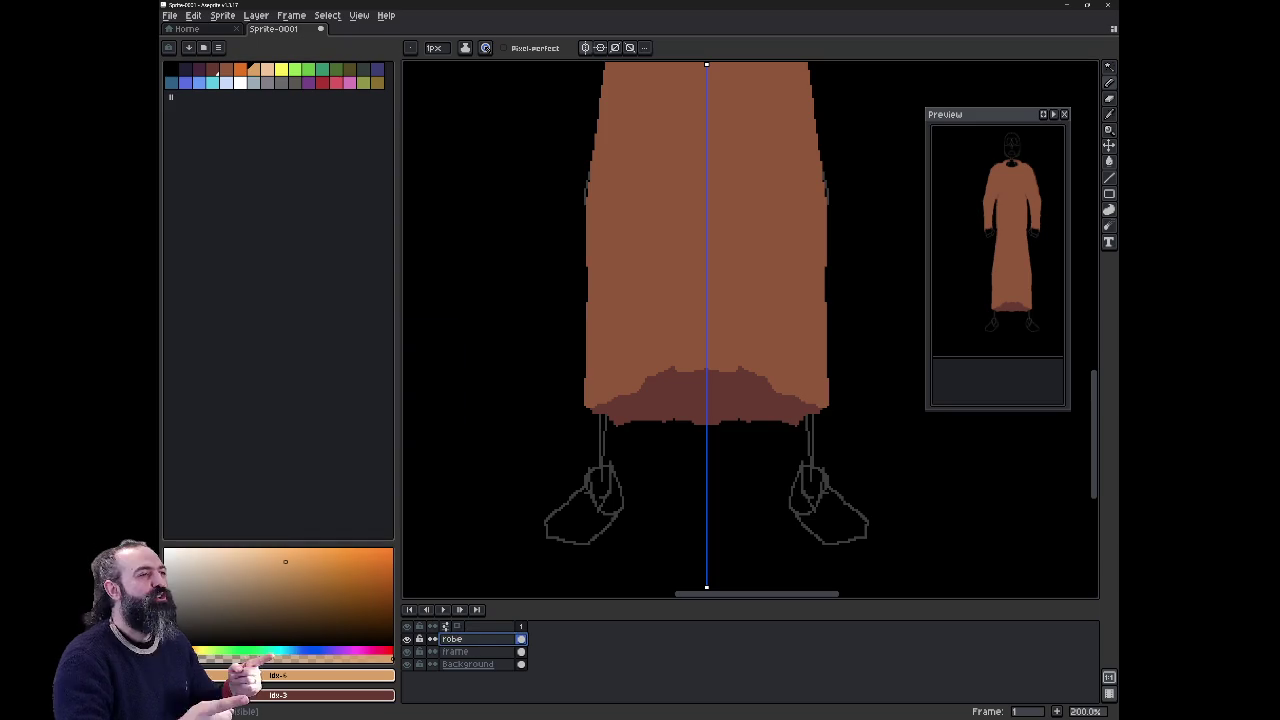
pyautogui.doubleClick(481, 643)
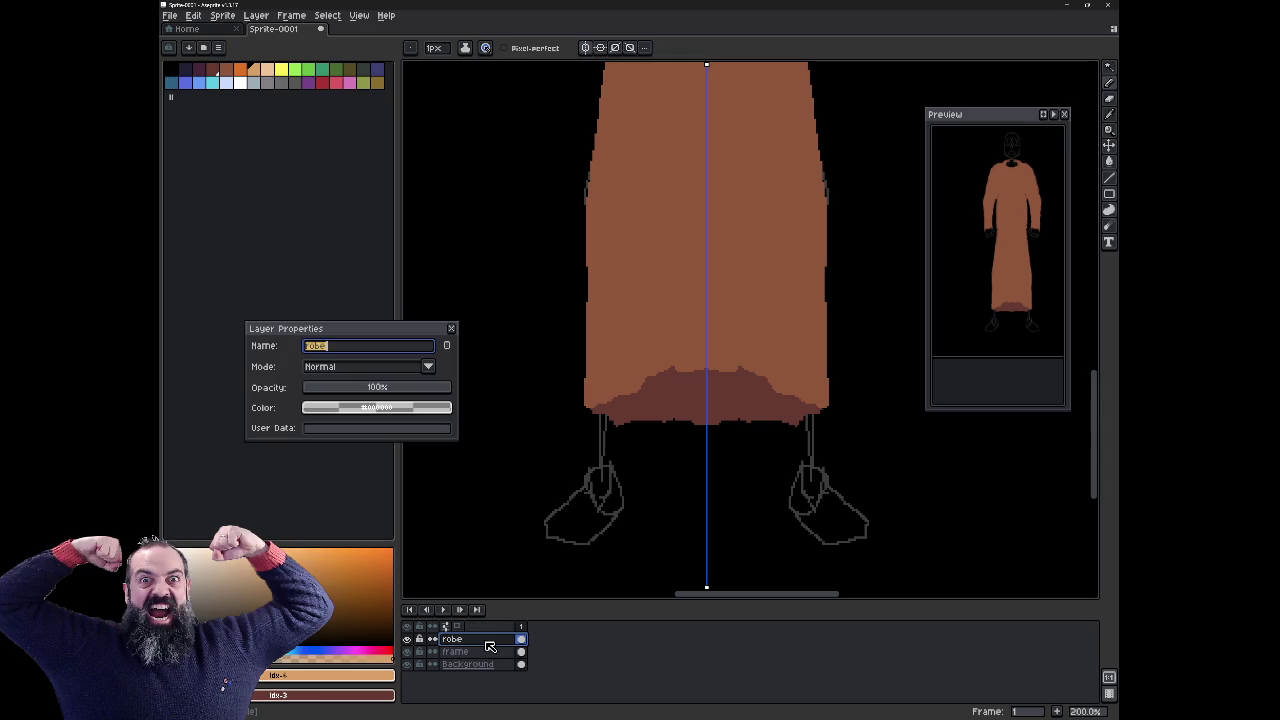
pyautogui.click(357, 389)
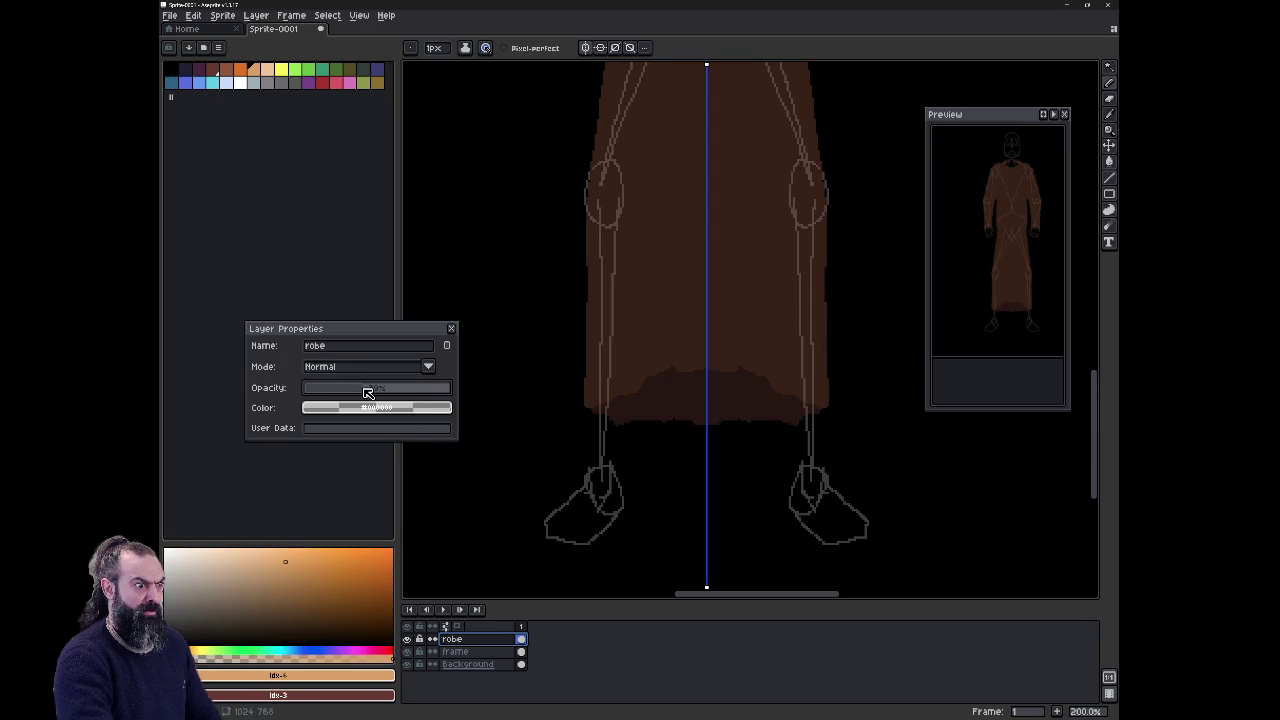
pyautogui.press('Return')
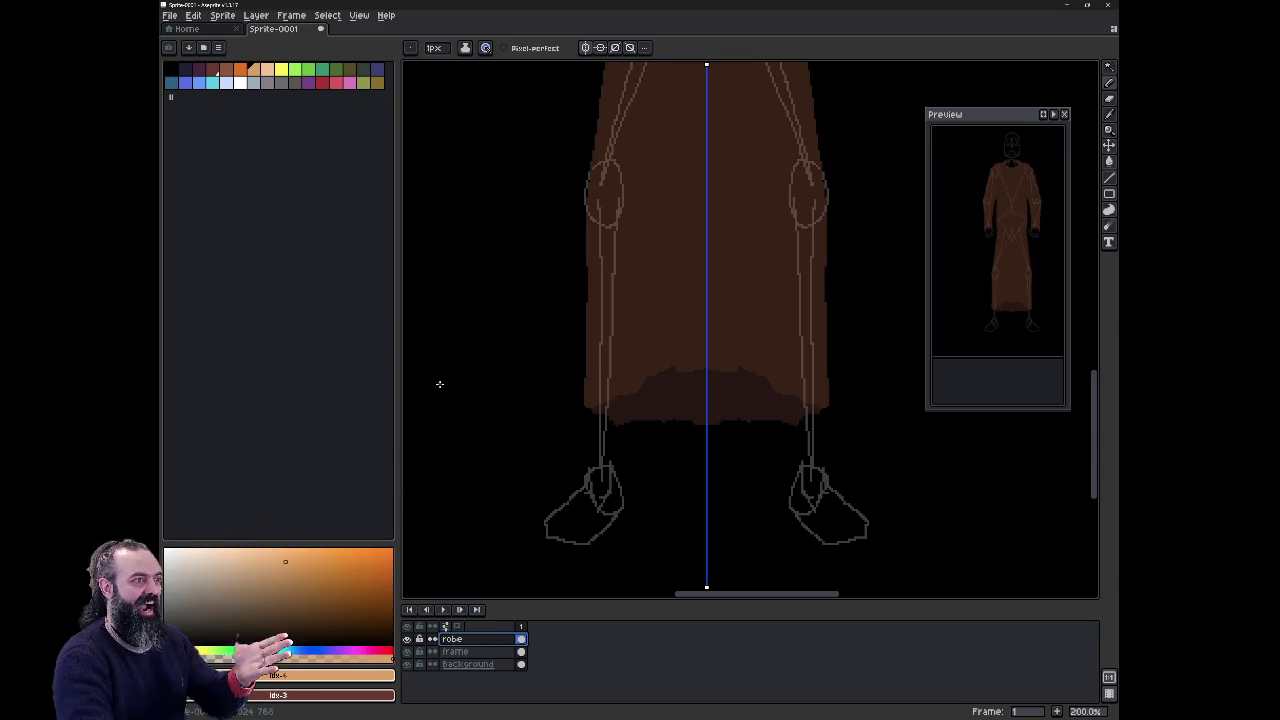
# Step: Create a new layer named 'body'
pyautogui.hotkey('shift', 'n')
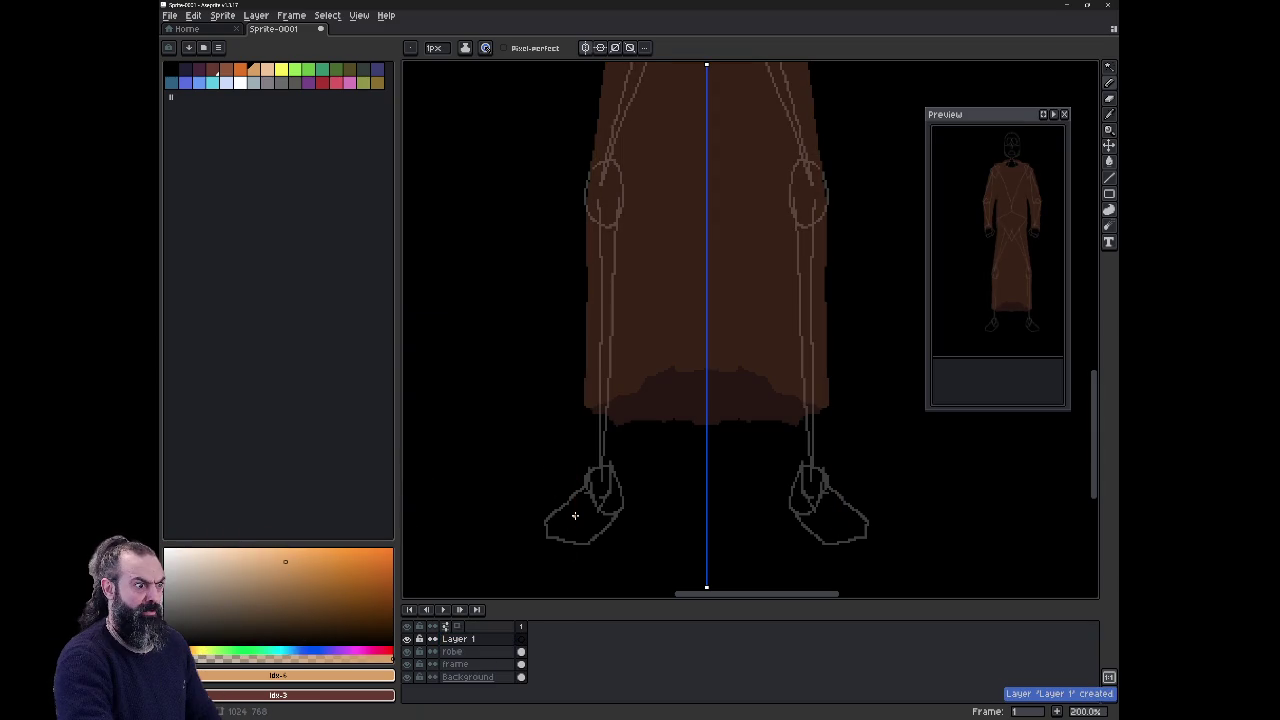
pyautogui.hotkey('shift', 'p')
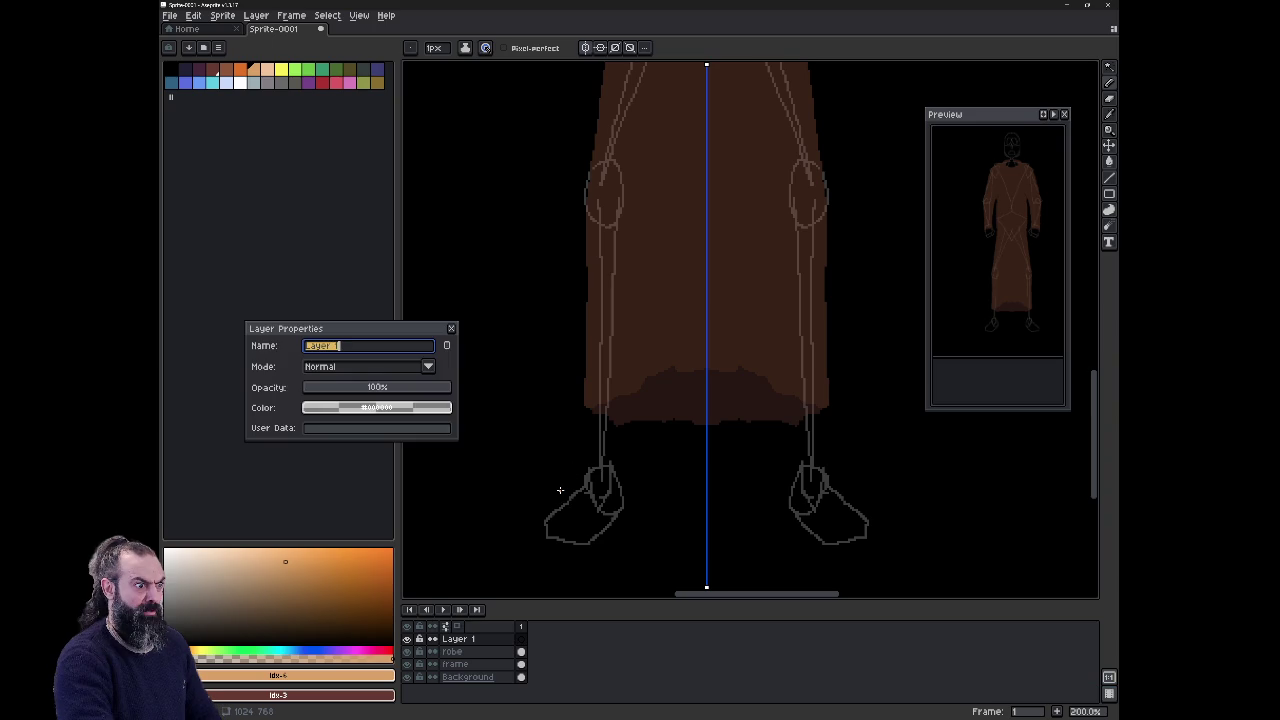
pyautogui.write('body')
pyautogui.press('Return')
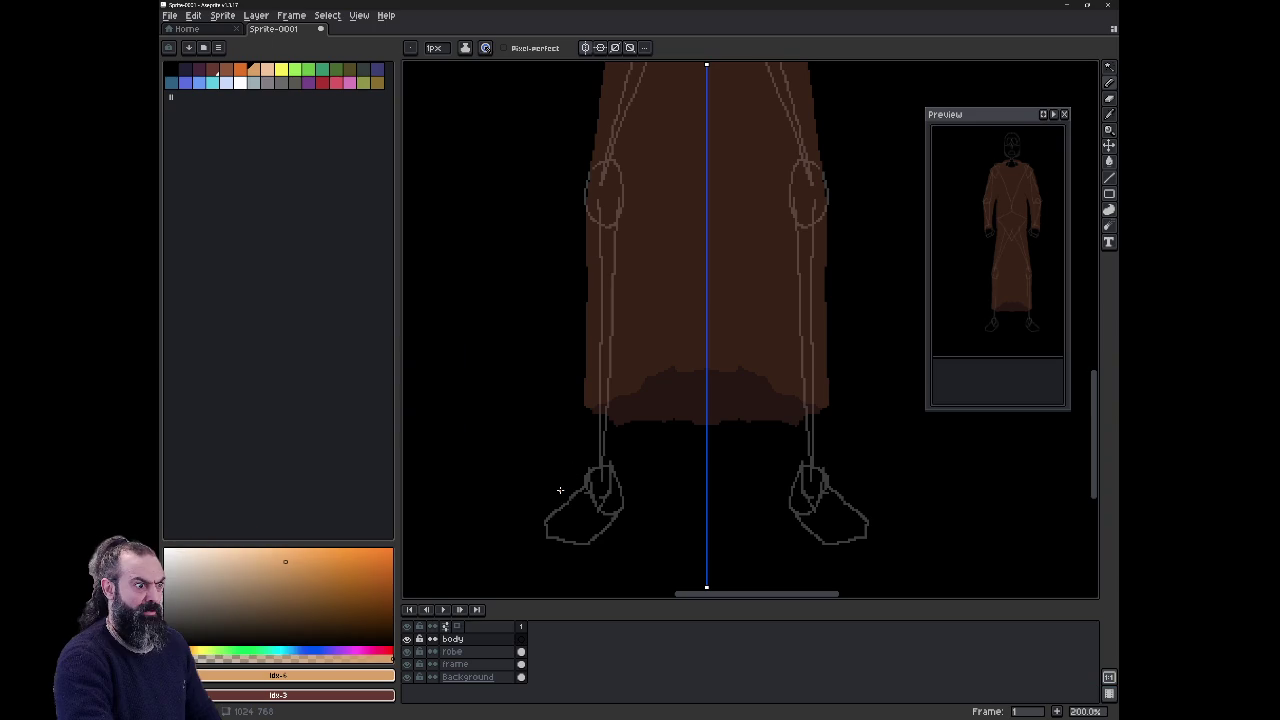
# Step: Outline both lower legs and feet in skin colour below the robe, mirrored
pyautogui.moveTo(600, 408); pyautogui.dragTo(600, 460)
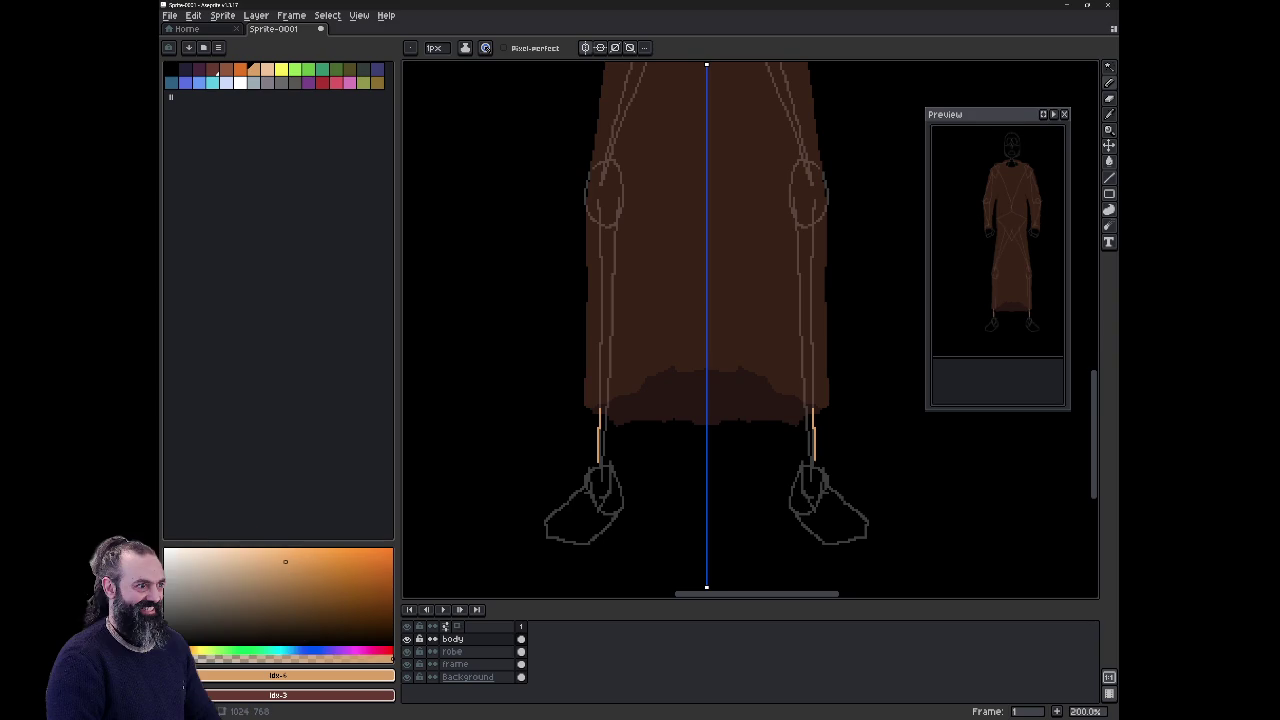
pyautogui.moveTo(639, 435); pyautogui.dragTo(644, 405)
pyautogui.moveTo(633, 492)
pyautogui.mouseDown()
pyautogui.moveTo(570, 538)
pyautogui.moveTo(555, 532)
pyautogui.mouseUp()
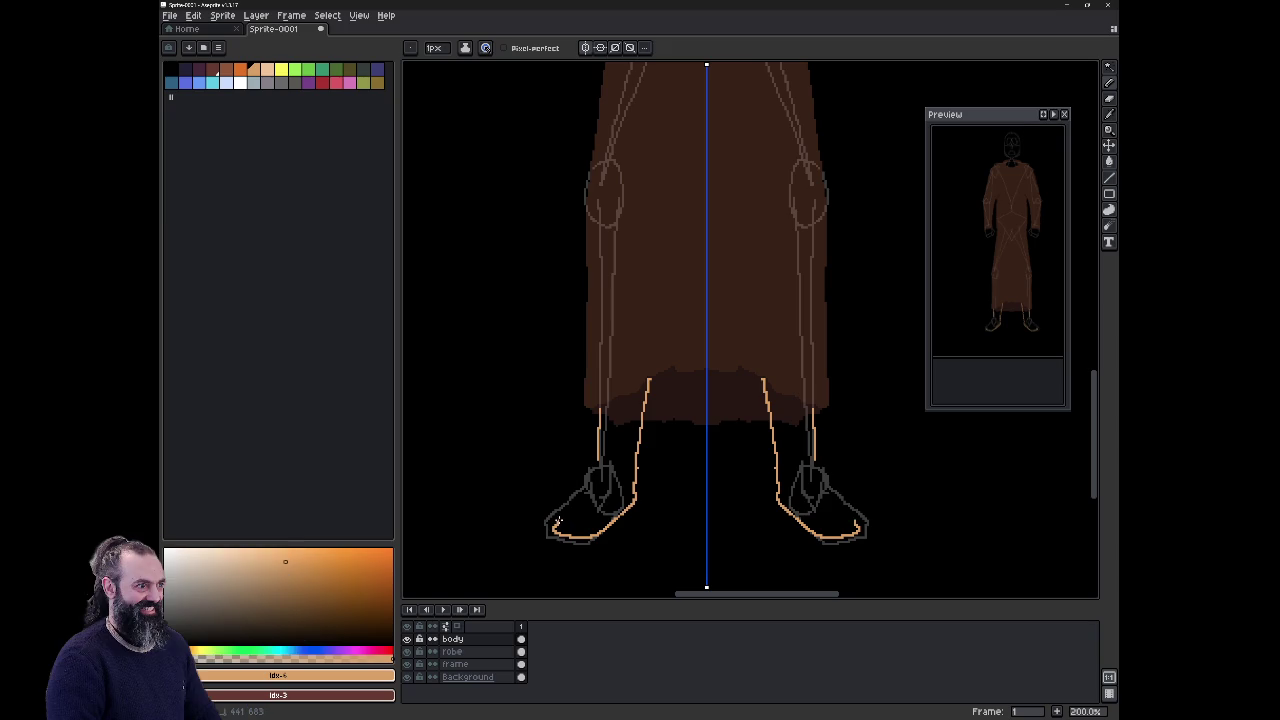
pyautogui.moveTo(565, 512); pyautogui.dragTo(580, 495)
pyautogui.scroll(3, 615, 402)
# Step: Draw a skin-tone line closing the tops of both leg outlines under the robe
pyautogui.scroll(2, 615, 402)
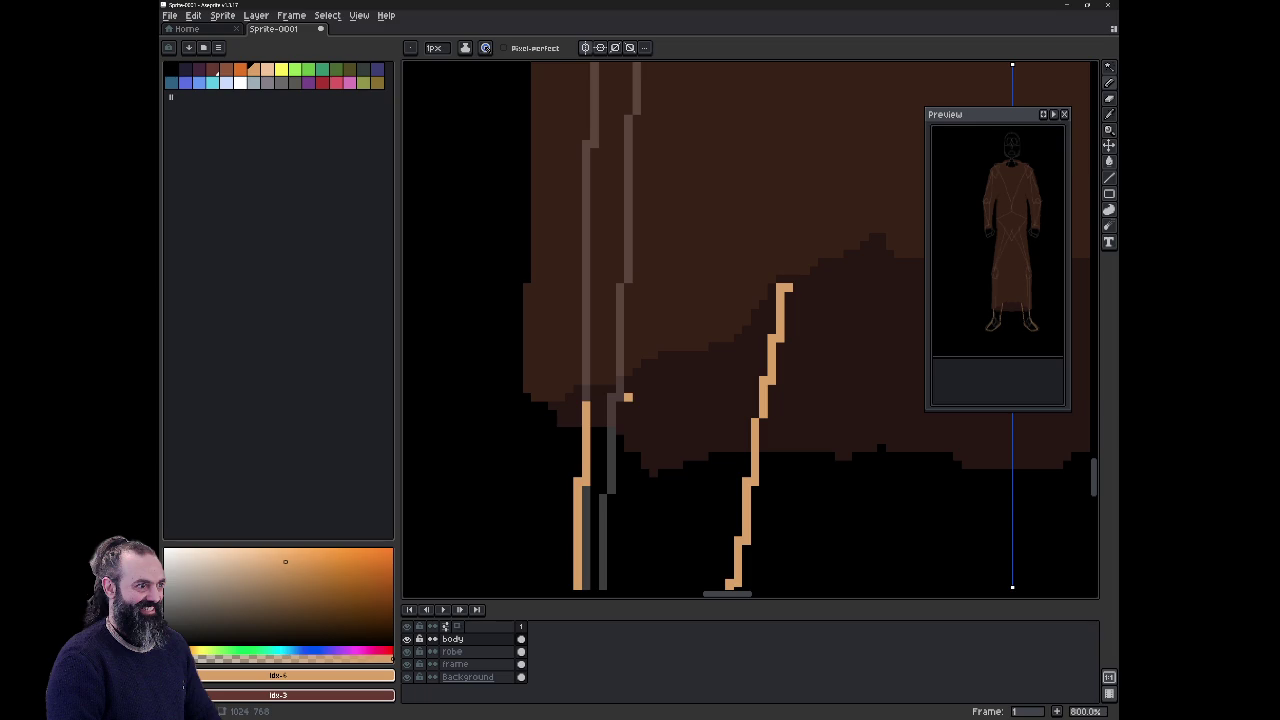
pyautogui.moveTo(617, 397); pyautogui.dragTo(646, 381)
pyautogui.click(662, 372)
pyautogui.moveTo(664, 372); pyautogui.dragTo(706, 362)
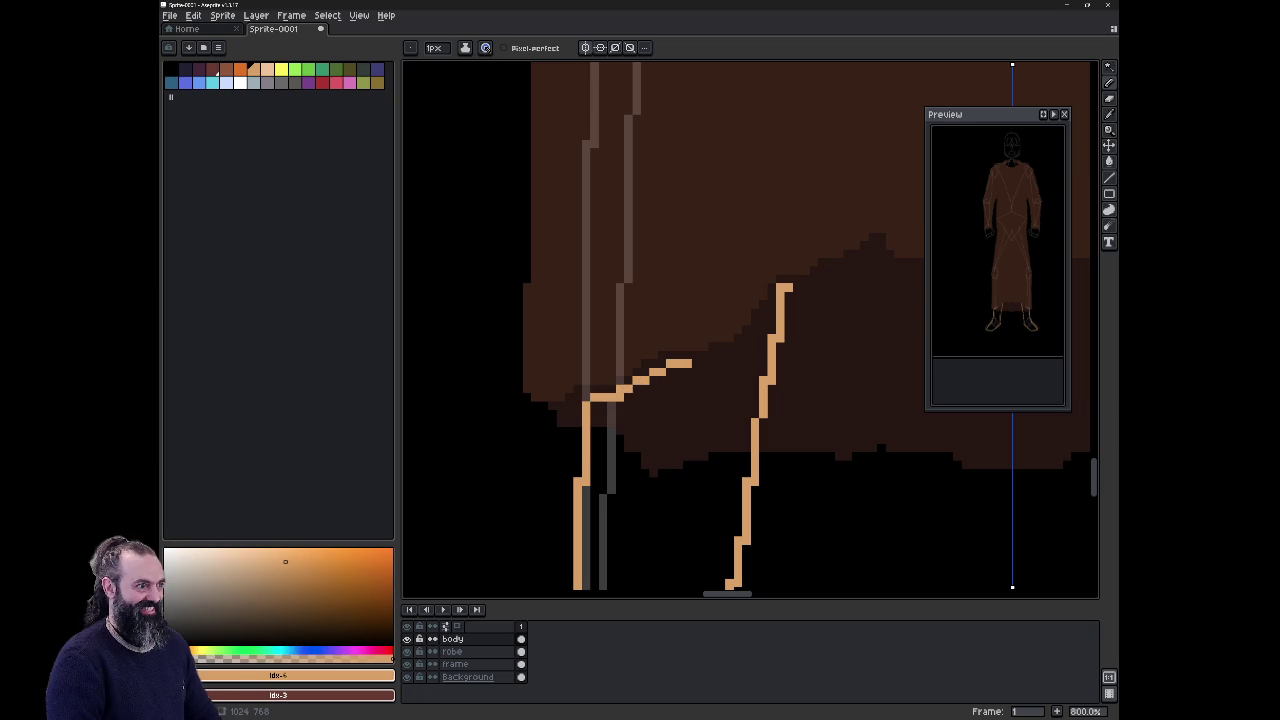
pyautogui.click(712, 355)
pyautogui.moveTo(716, 355); pyautogui.dragTo(732, 355)
pyautogui.hotkey('ctrl', 'z')
pyautogui.hotkey('ctrl', 'z')
pyautogui.hotkey('ctrl', 'z')
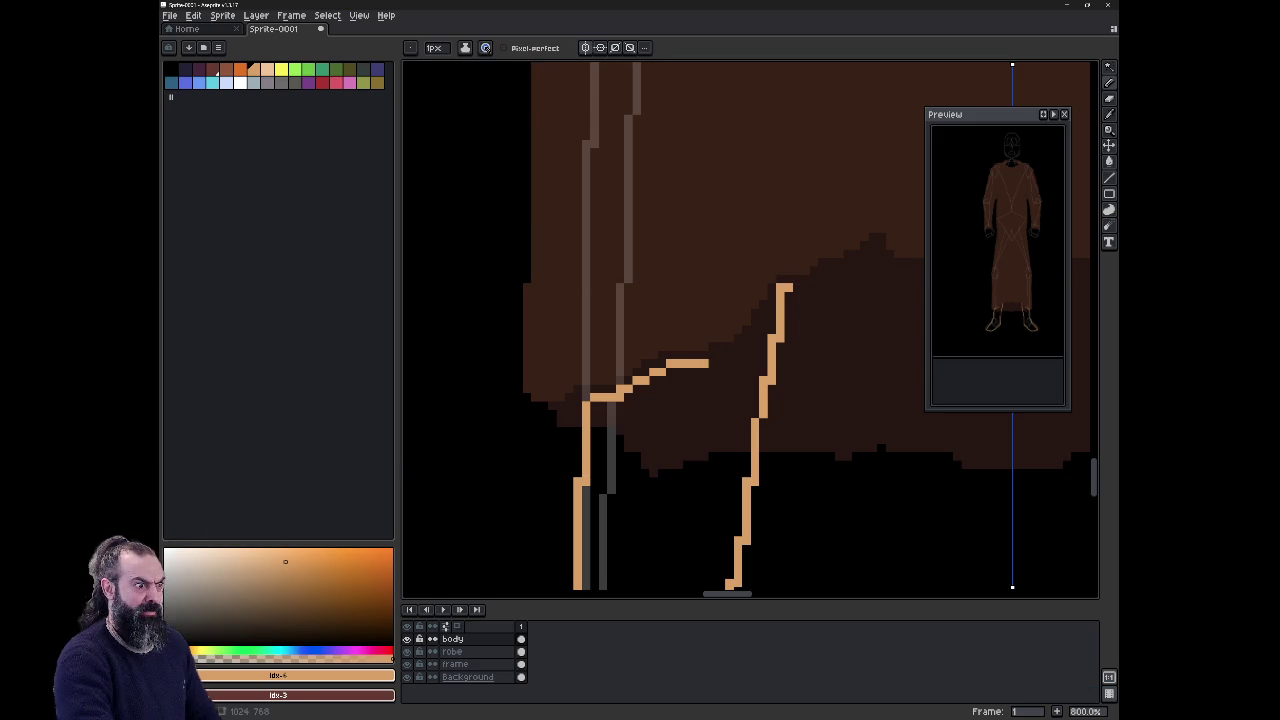
pyautogui.moveTo(715, 360); pyautogui.dragTo(729, 355)
pyautogui.click(746, 347)
pyautogui.click(763, 329)
# Step: Erase stray pixels above the join and zoom back out
pyautogui.press('e')
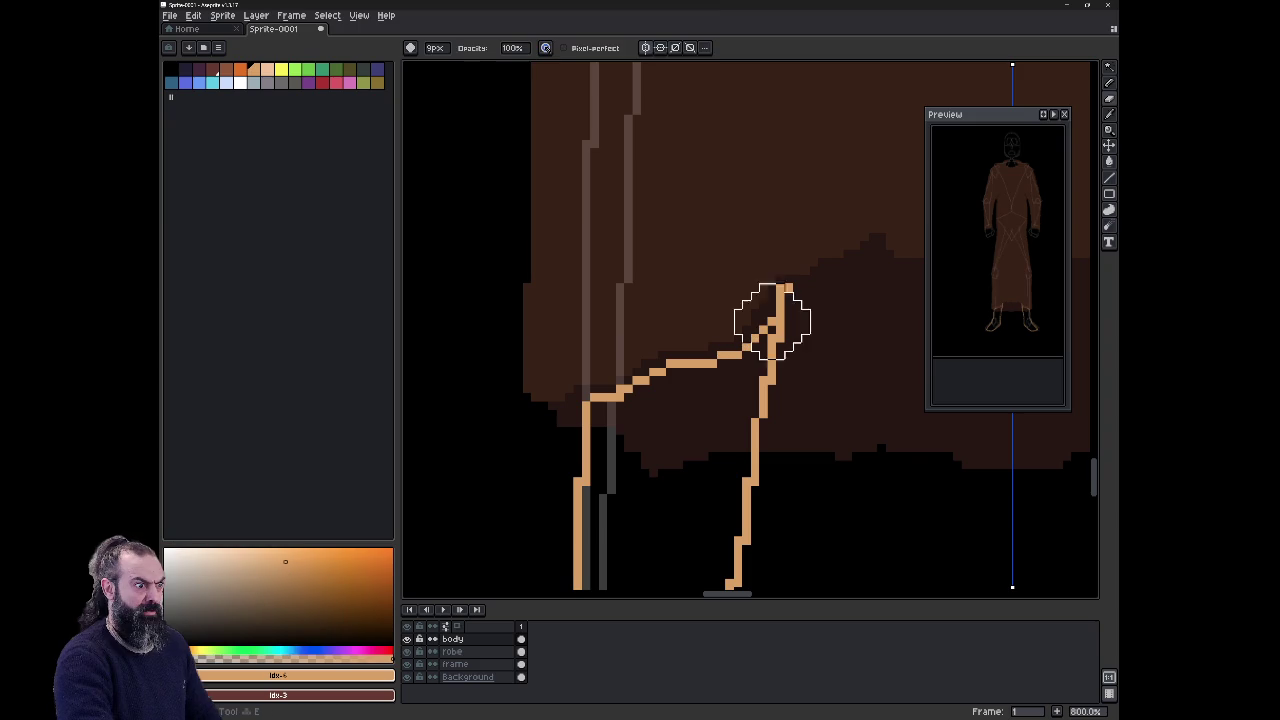
pyautogui.click(789, 288)
pyautogui.hotkey('ctrl', 'z')
pyautogui.press('v')
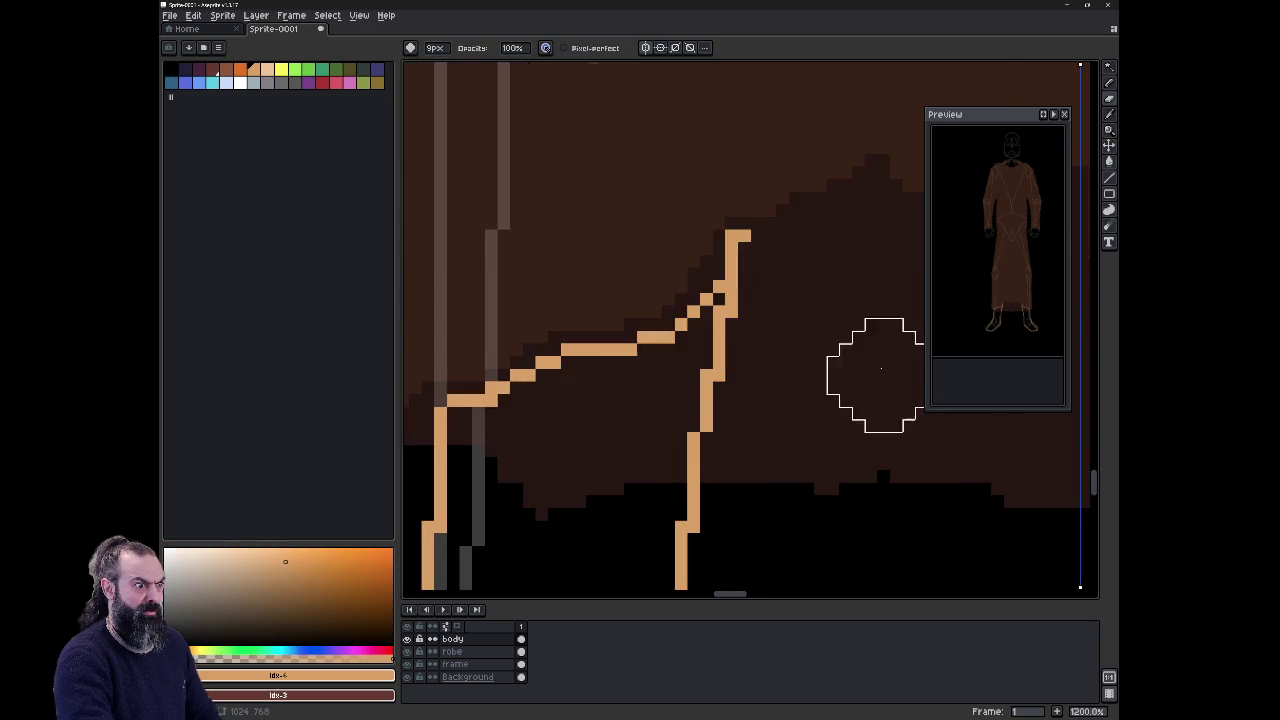
pyautogui.press('b')
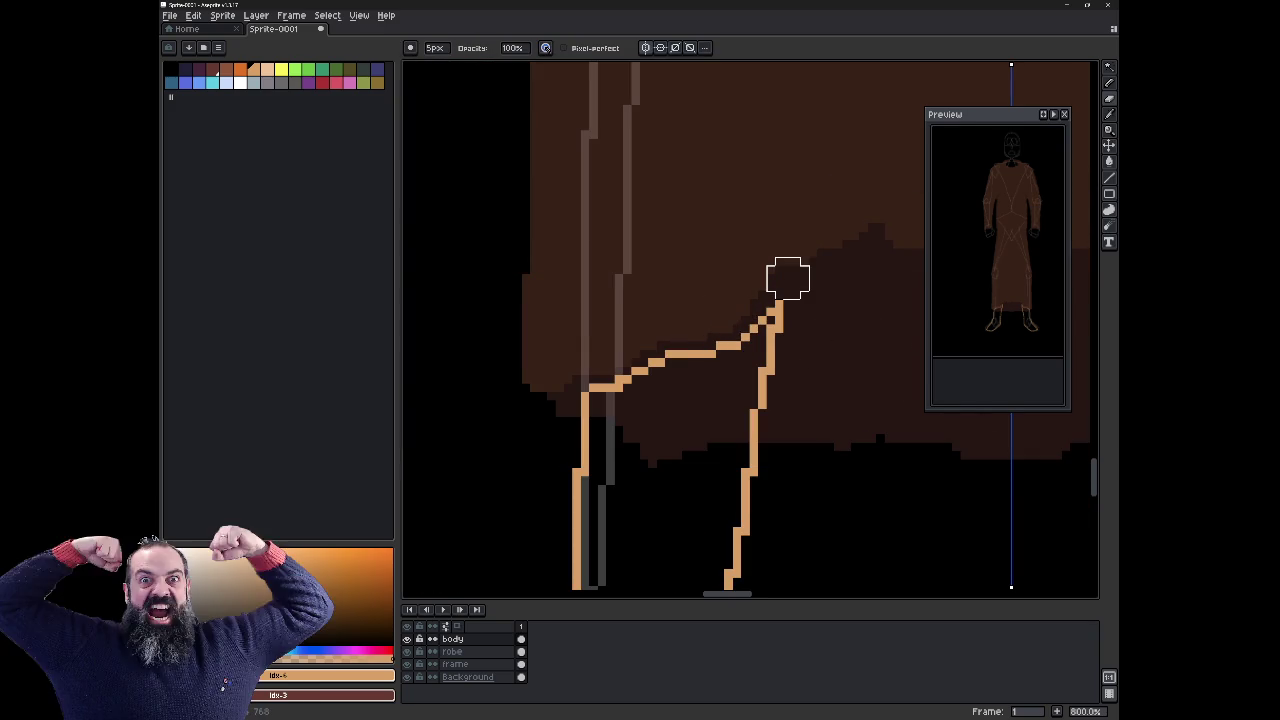
pyautogui.press('b')
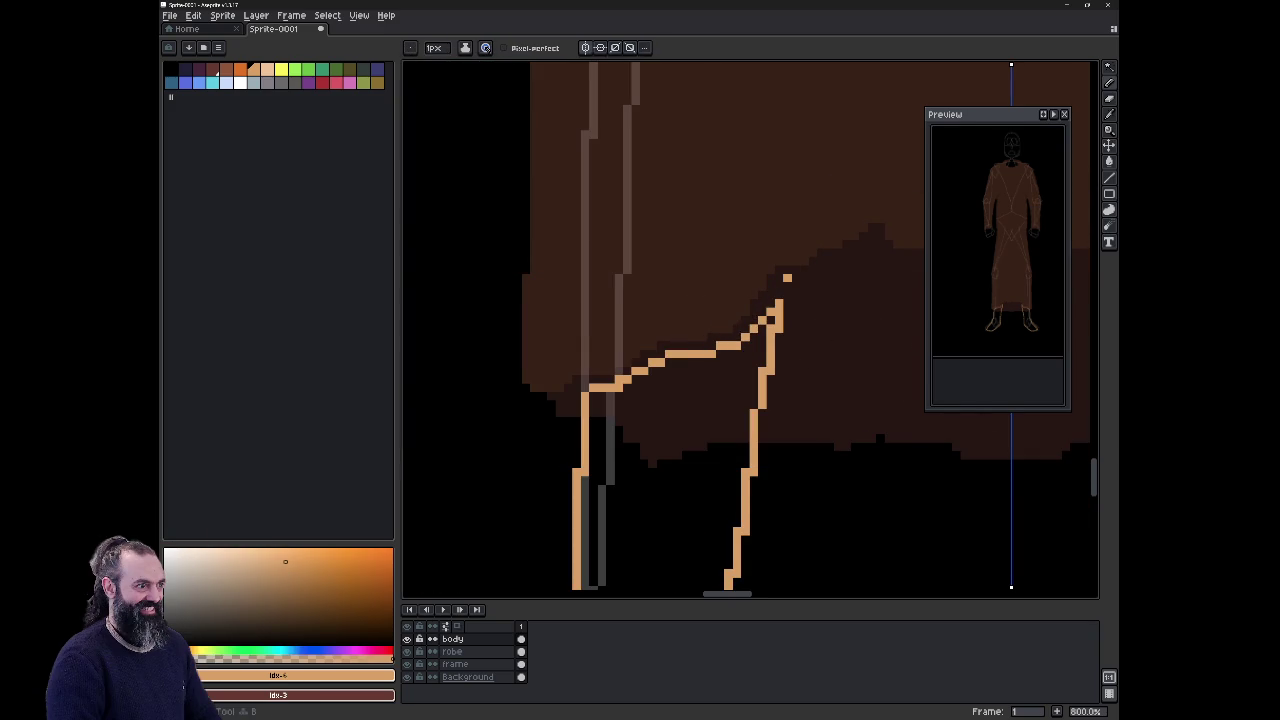
pyautogui.scroll(-1, 763, 390)
pyautogui.scroll(-2, 763, 390)
pyautogui.scroll(-2, 763, 390)
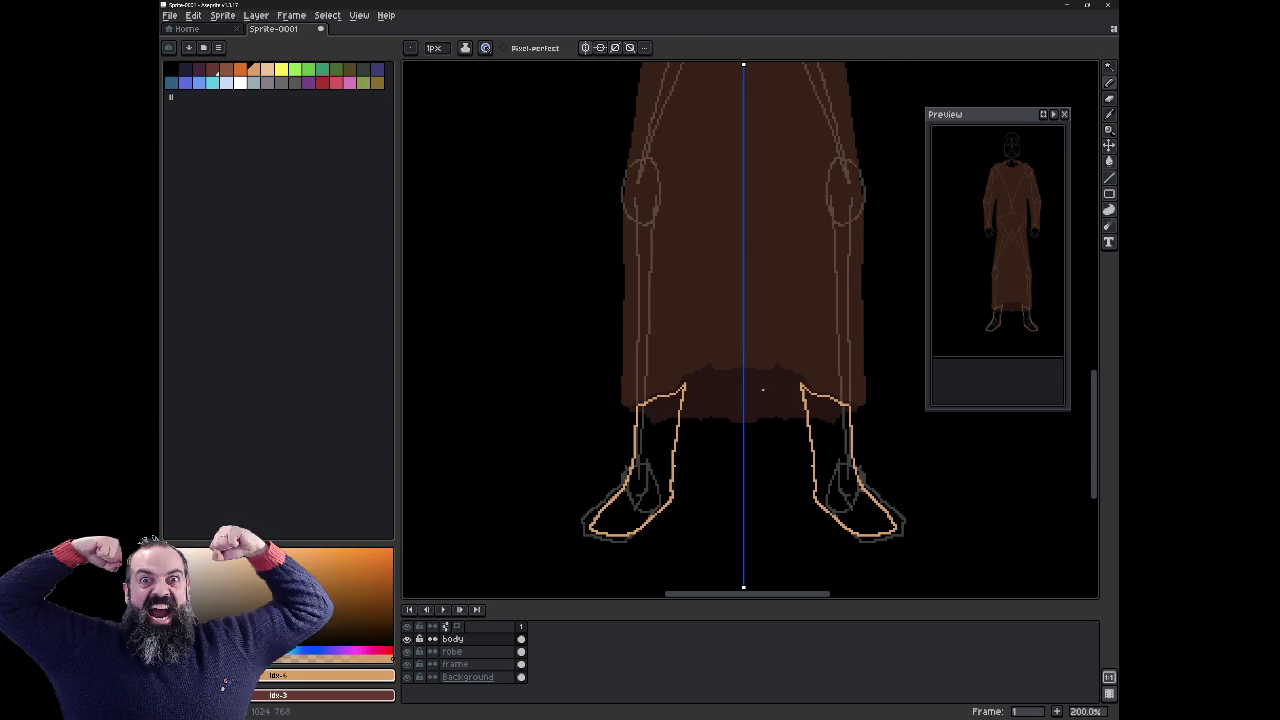
# Step: Fill both legs and feet with skin colour using the Paint Bucket
pyautogui.press('g')
pyautogui.click(645, 470)
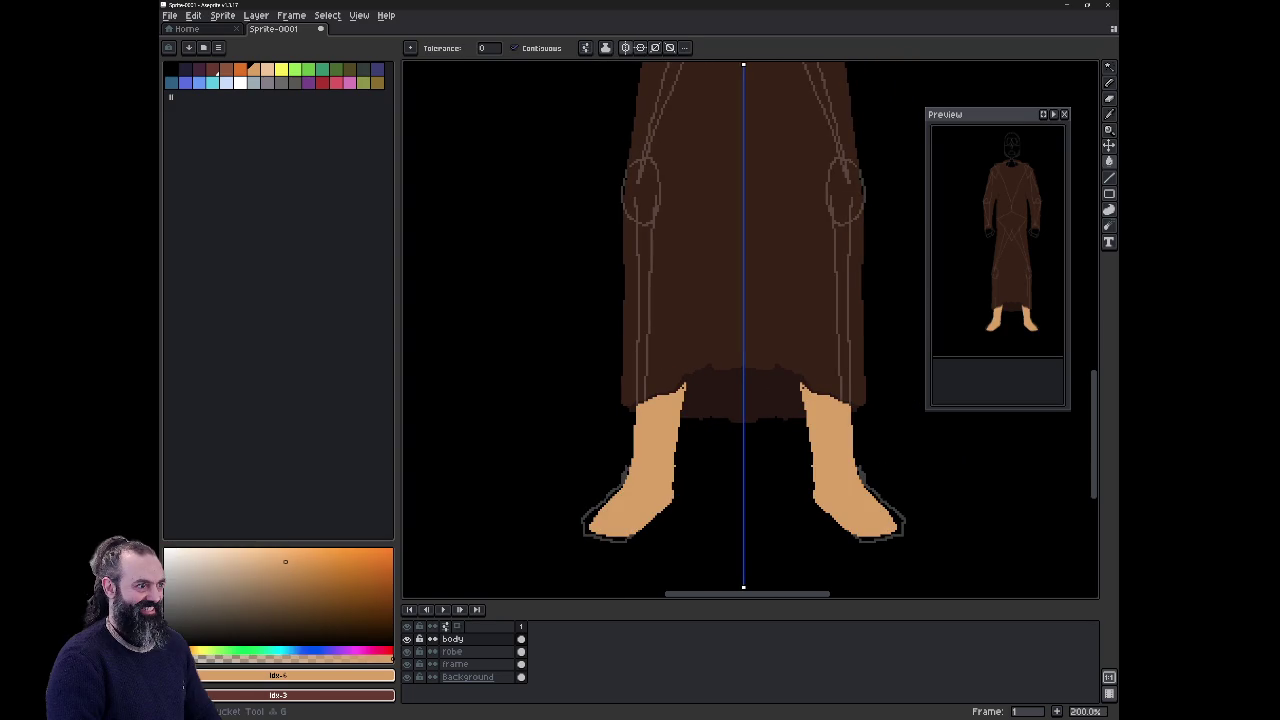
pyautogui.press('b')
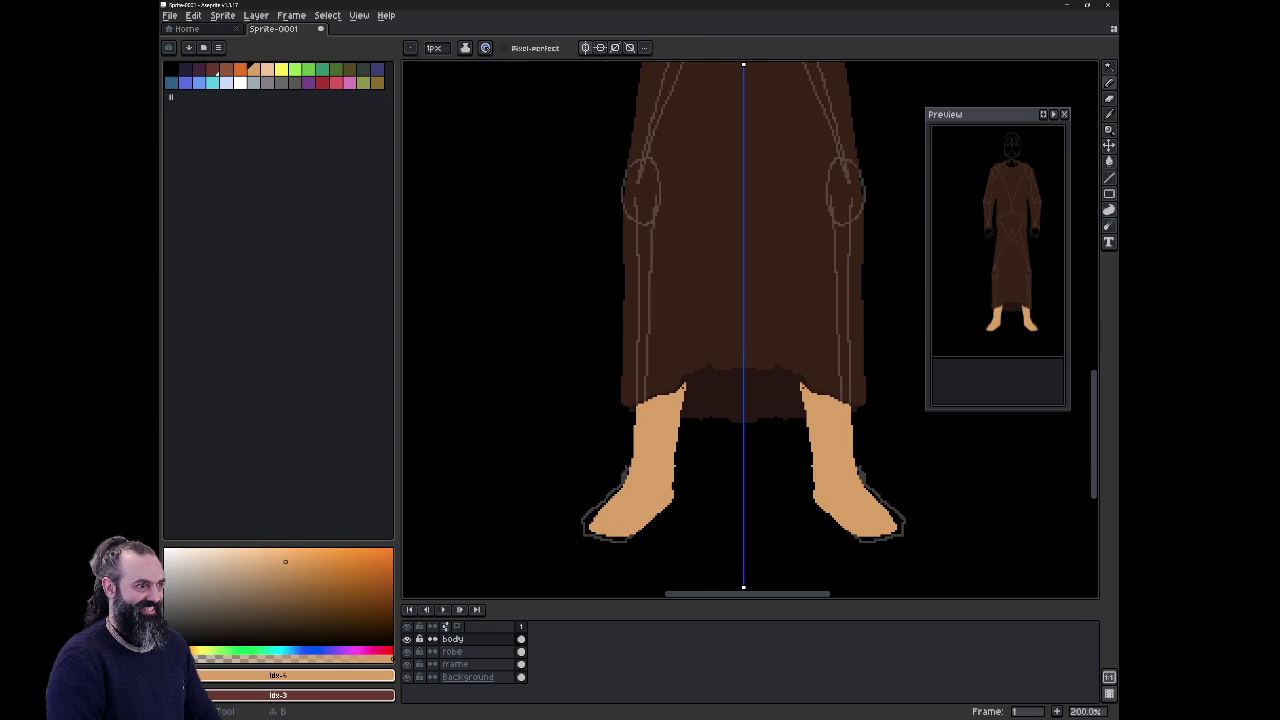
pyautogui.scroll(2, 783, 252)
pyautogui.scroll(2, 783, 252)
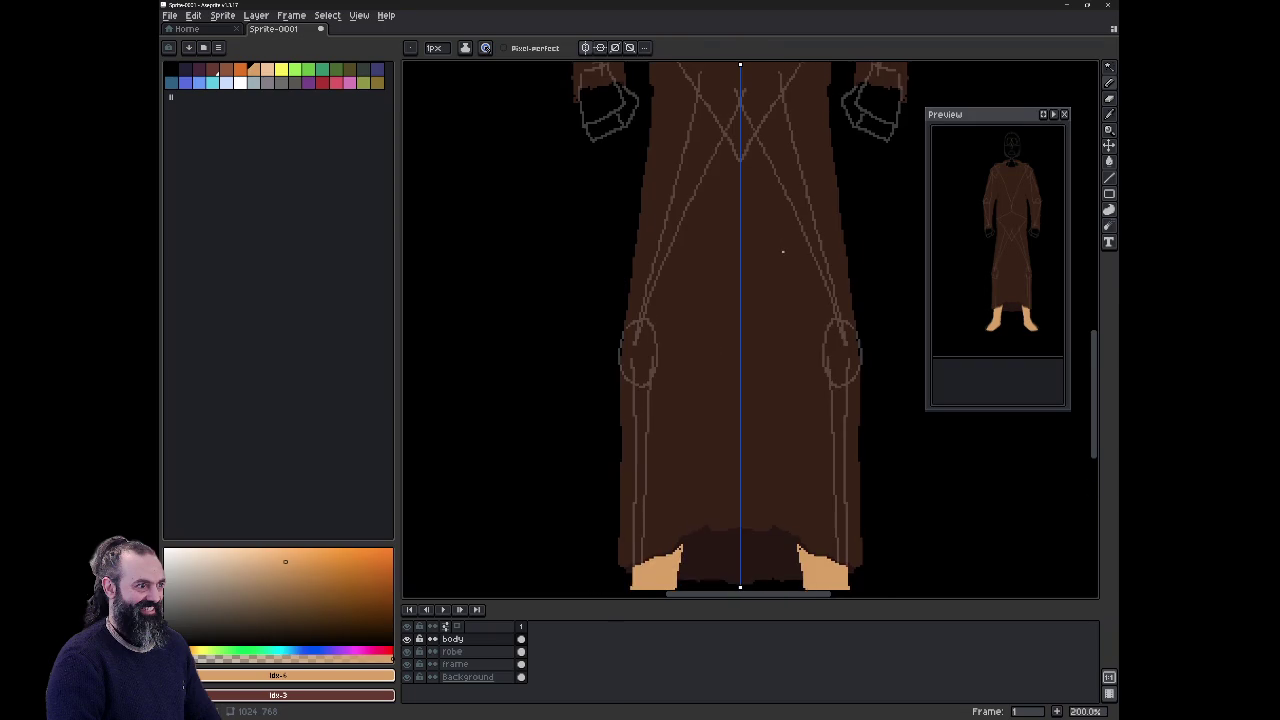
# Step: Select the frame layer and pan around to view the whole robed figure
pyautogui.scroll(-1, 770, 401)
pyautogui.scroll(-2, 770, 401)
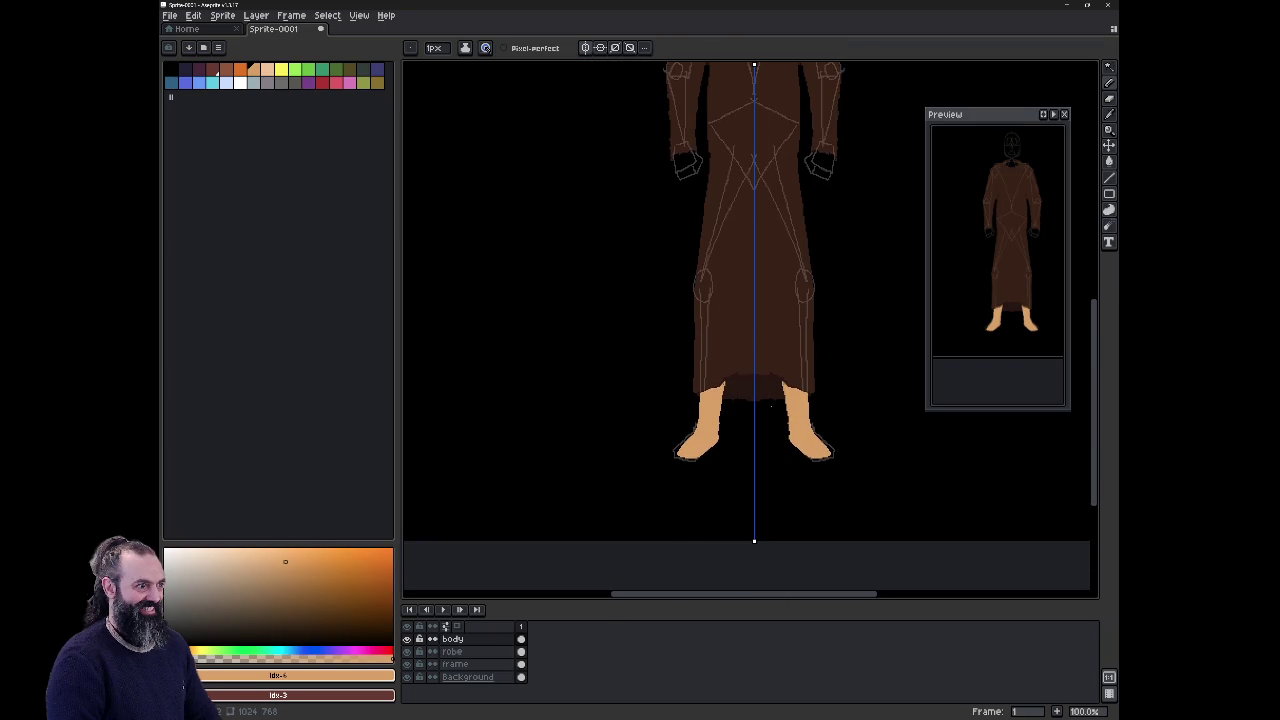
pyautogui.click(519, 666)
pyautogui.moveTo(494, 666); pyautogui.dragTo(490, 641)
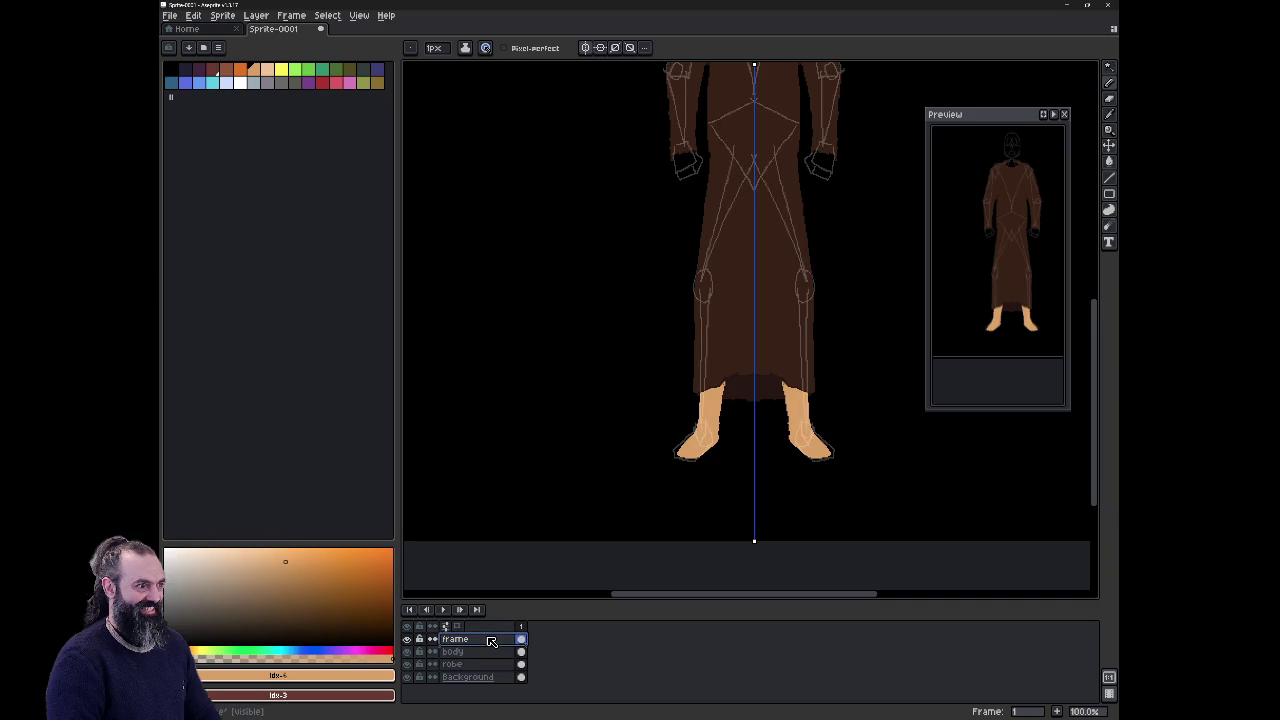
pyautogui.moveTo(674, 374); pyautogui.dragTo(653, 477)
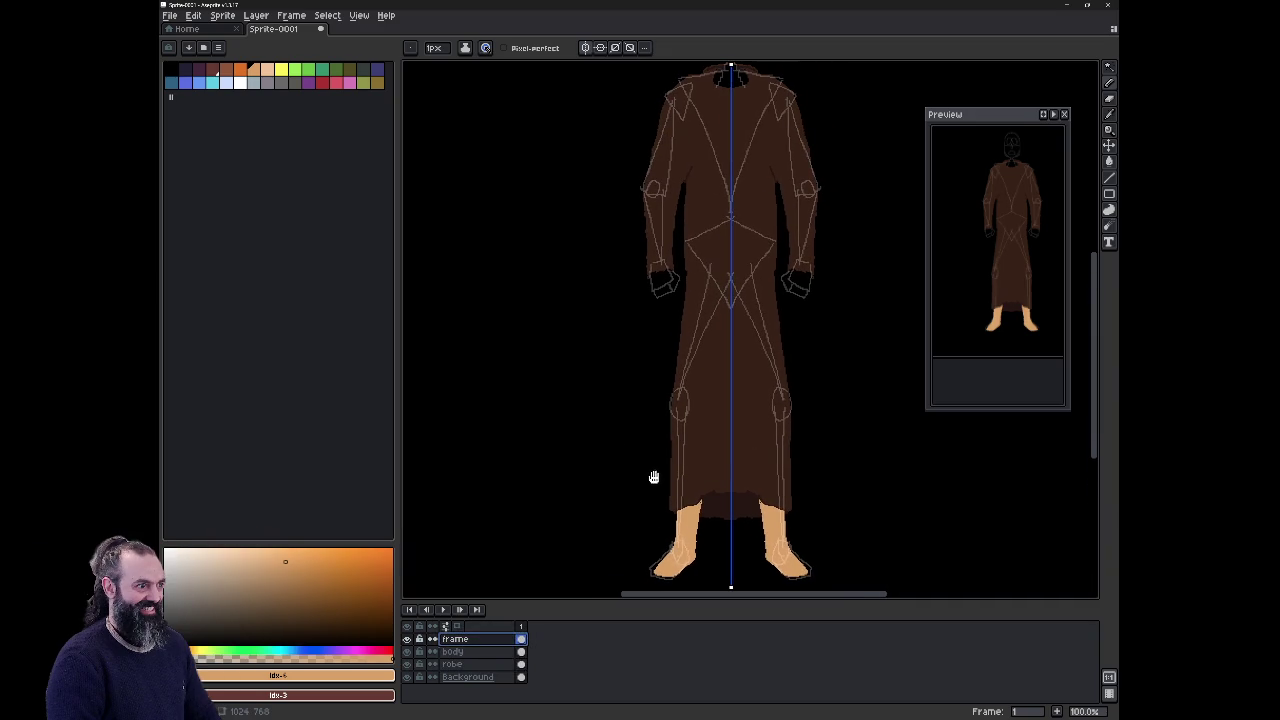
pyautogui.moveTo(711, 366); pyautogui.dragTo(711, 427)
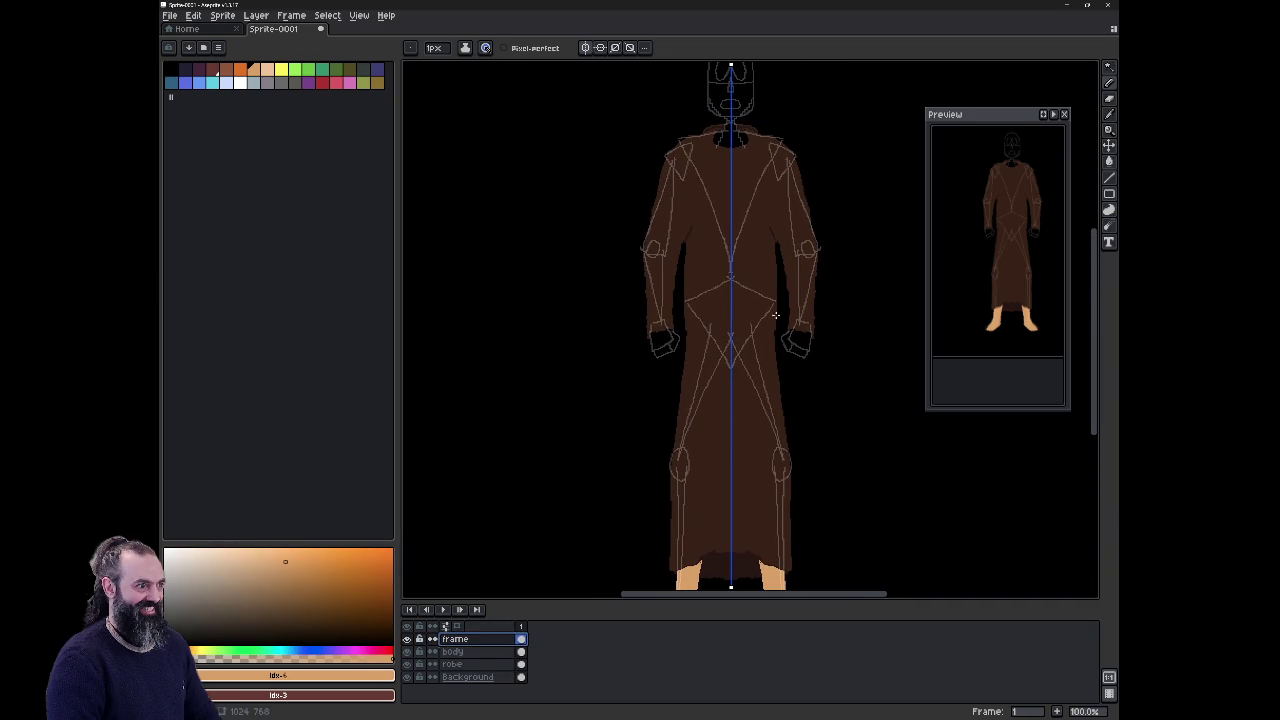
pyautogui.moveTo(578, 402); pyautogui.dragTo(605, 227)
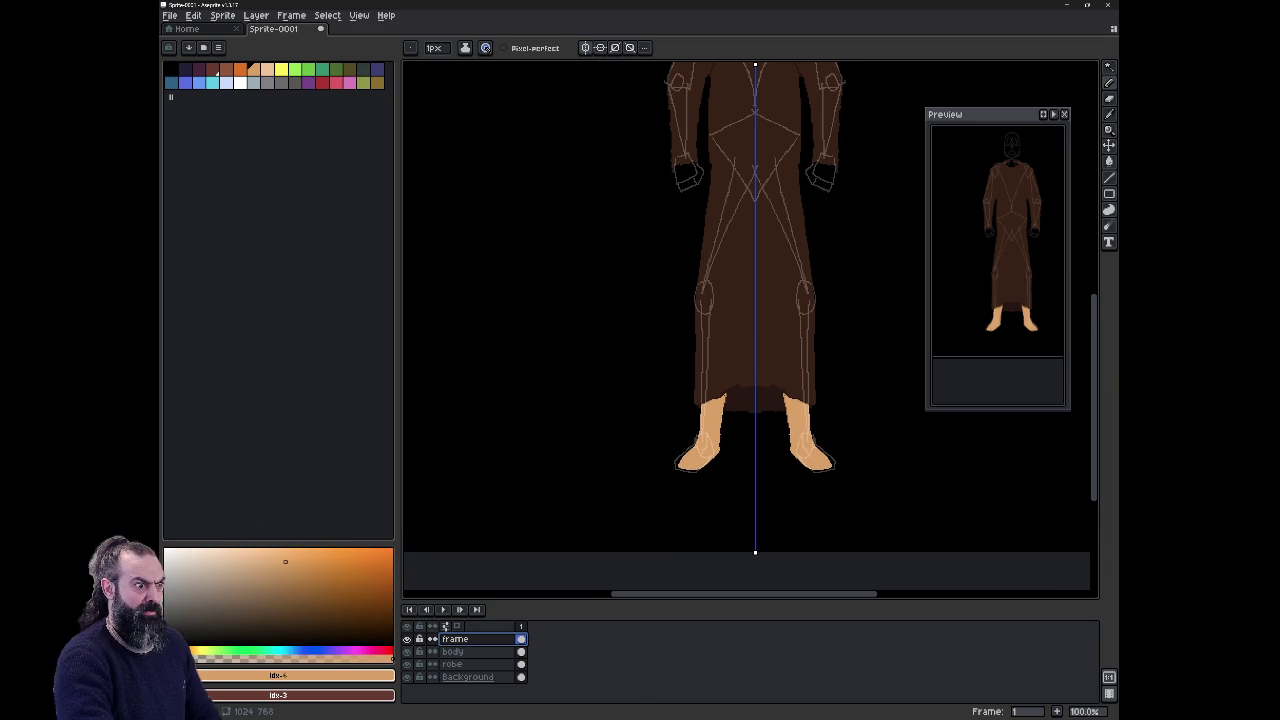
# Step: Zoom from 100% to 500% on the left hand and undo a stray stroke
pyautogui.scroll(2, 750, 330)
pyautogui.scroll(1, 750, 330)
pyautogui.scroll(1, 750, 330)
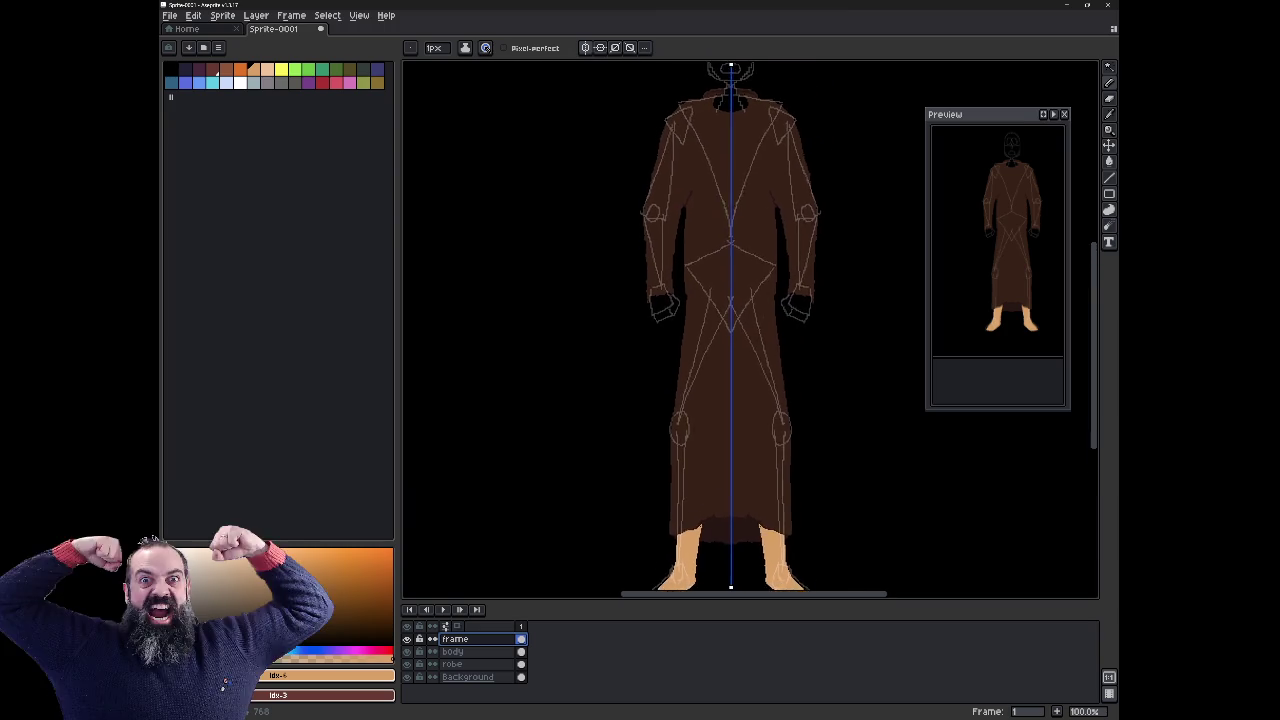
pyautogui.scroll(1, 750, 330)
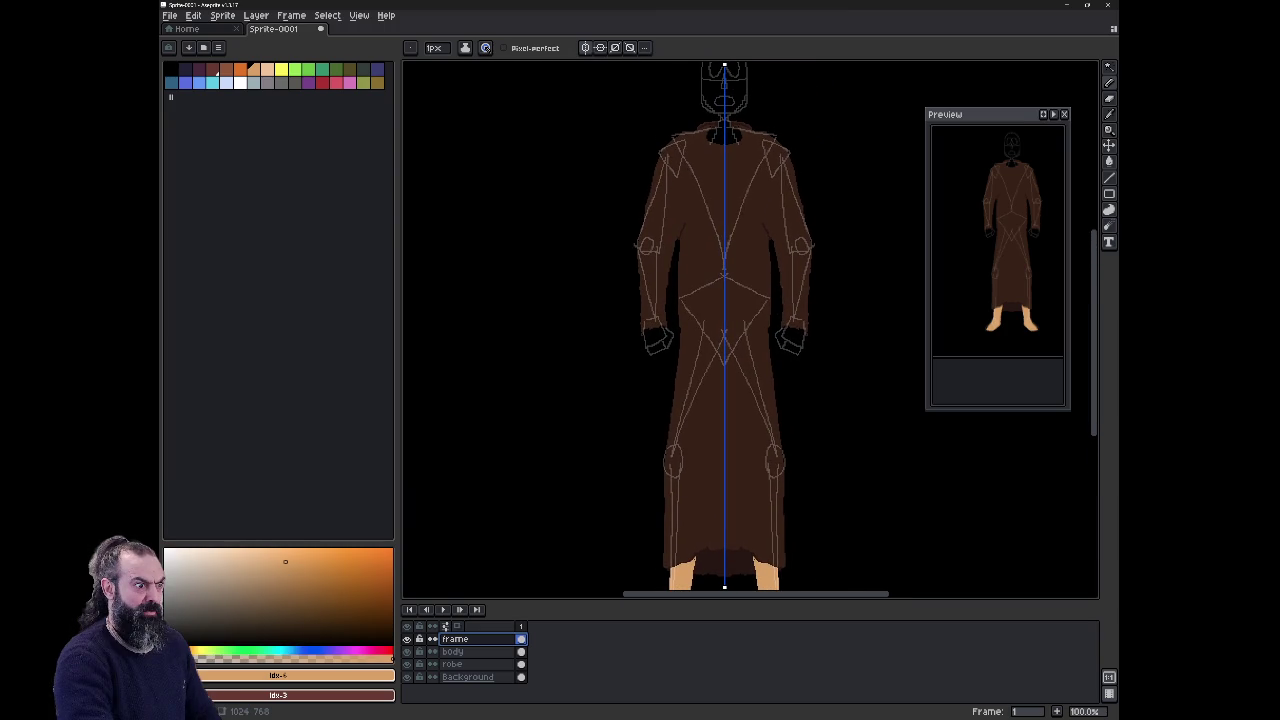
pyautogui.scroll(1, 609, 335)
pyautogui.scroll(1, 725, 330)
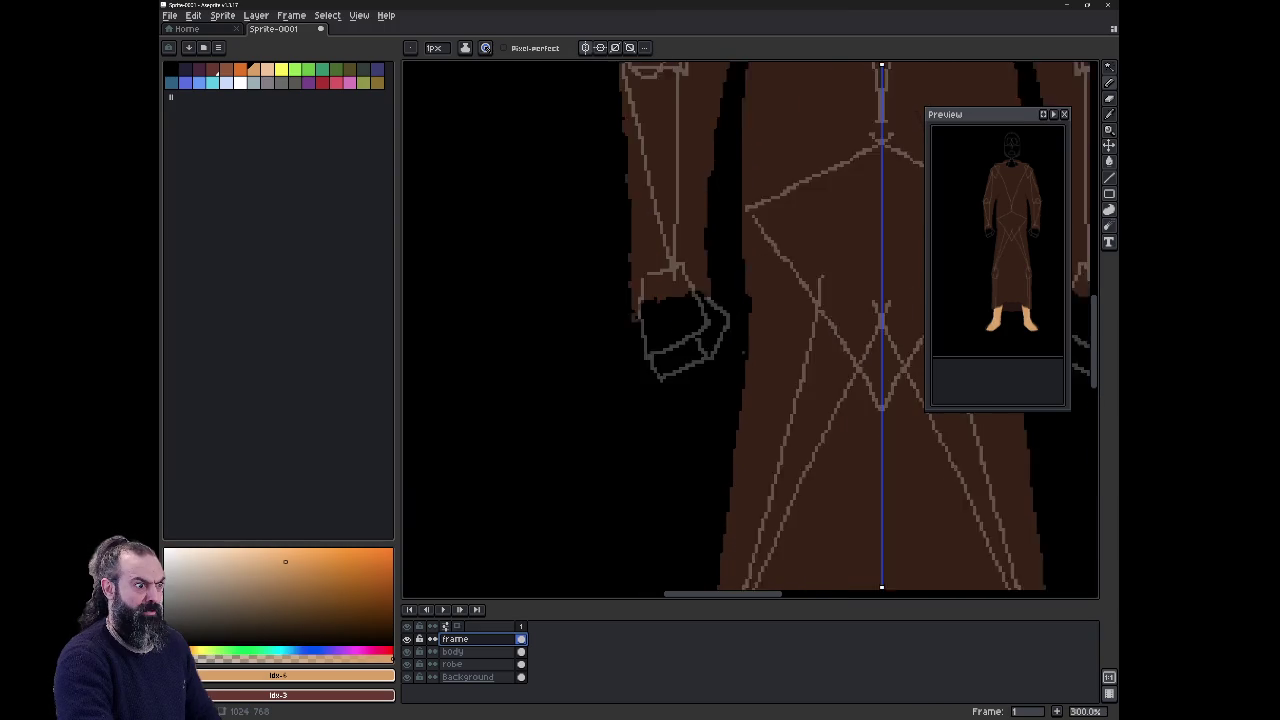
pyautogui.scroll(1, 725, 330)
pyautogui.scroll(1, 725, 330)
pyautogui.hscroll(-1, 750, 330)
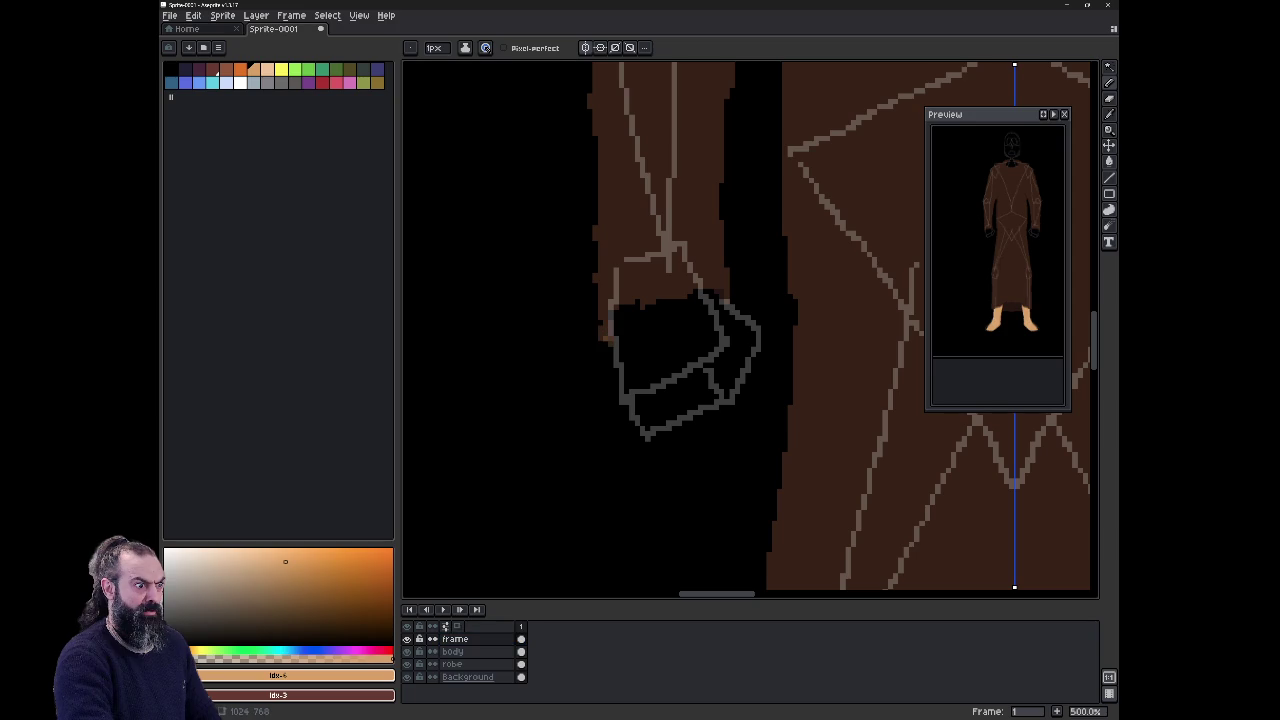
pyautogui.hotkey('ctrl', 'z')
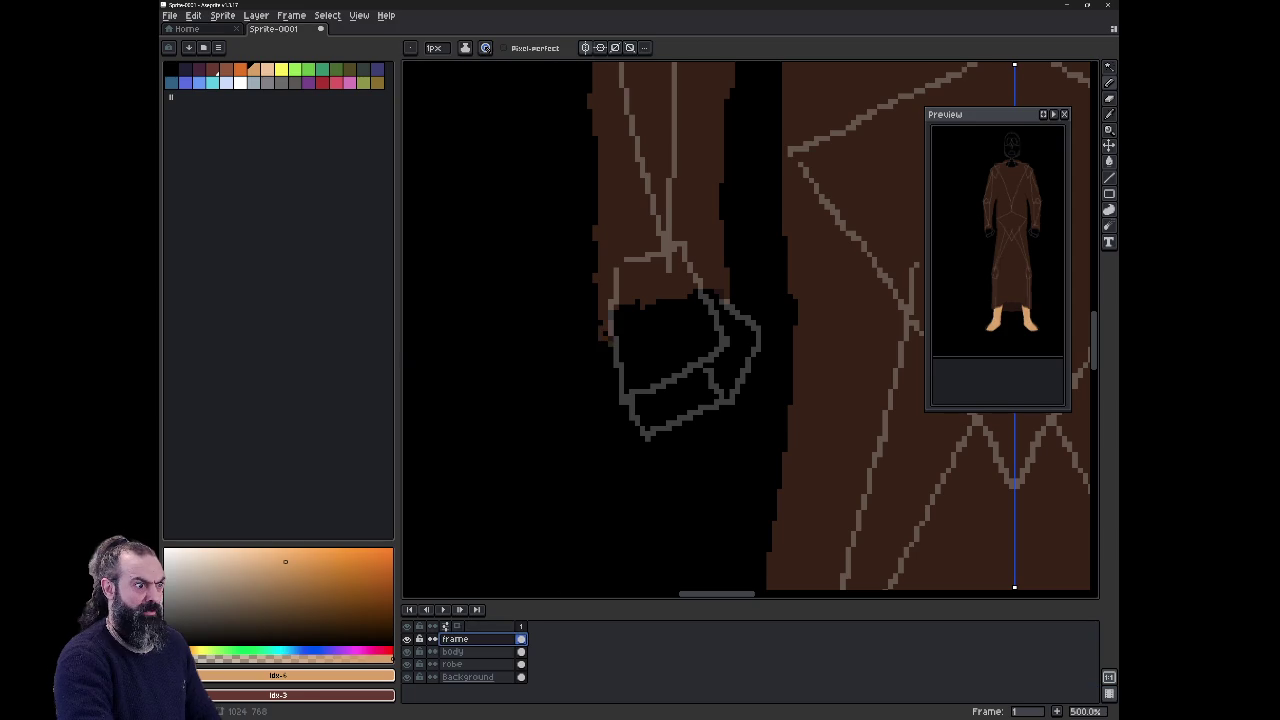
# Step: On the body layer, draw the skin outline down the hand's left edge
pyautogui.hotkey('alt', 'Down')
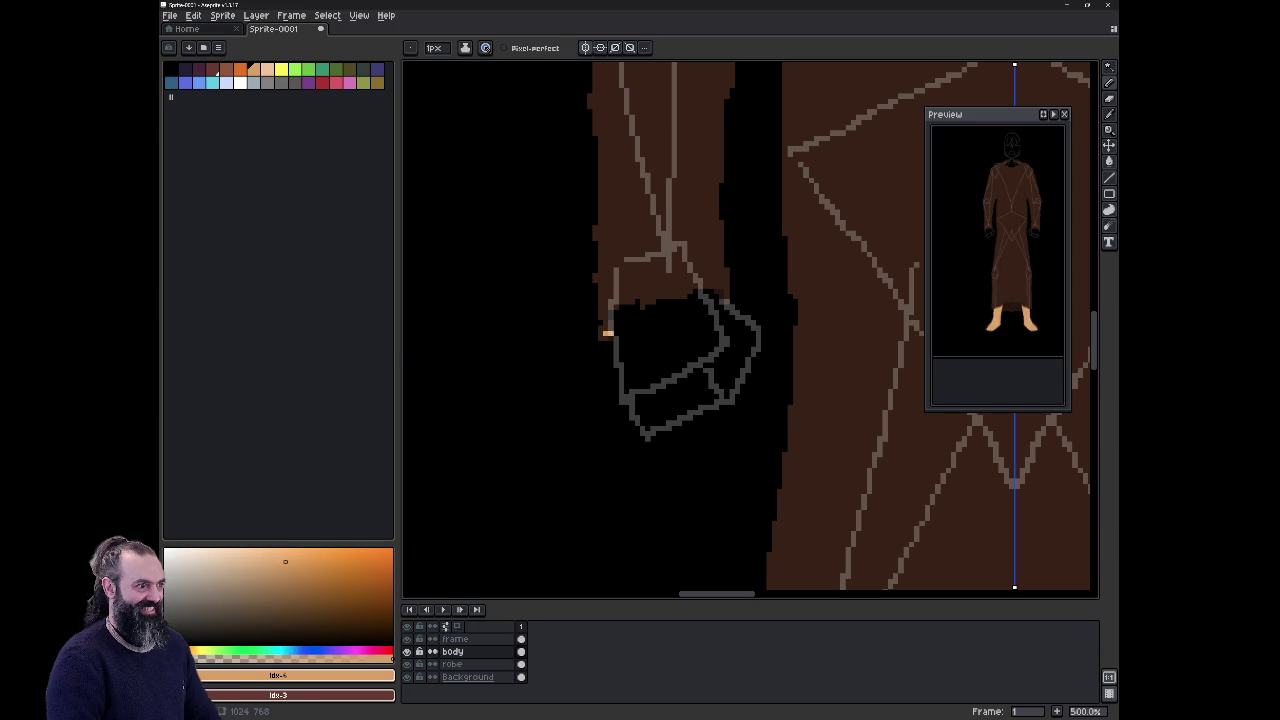
pyautogui.moveTo(609, 333); pyautogui.dragTo(632, 418)
pyautogui.hotkey('ctrl', 'z')
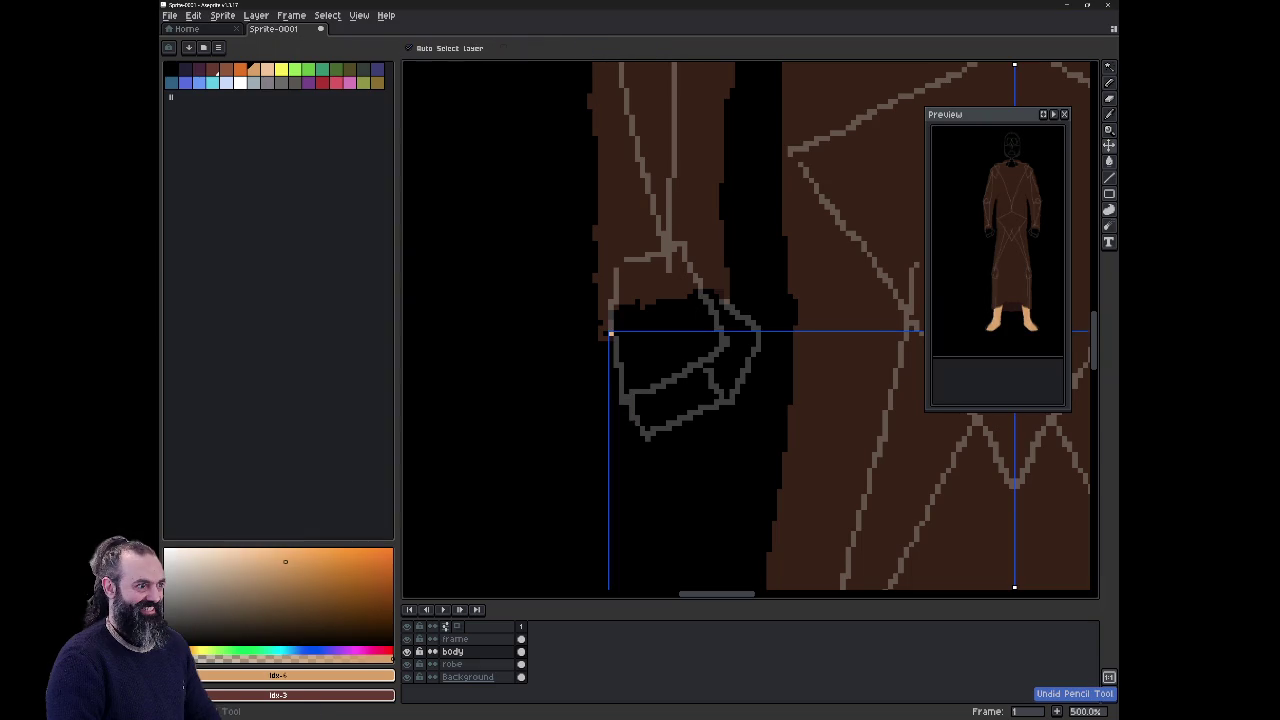
pyautogui.moveTo(617, 372)
pyautogui.mouseDown()
pyautogui.moveTo(642, 426)
pyautogui.moveTo(718, 403)
pyautogui.moveTo(741, 350)
pyautogui.moveTo(720, 297)
pyautogui.mouseUp()
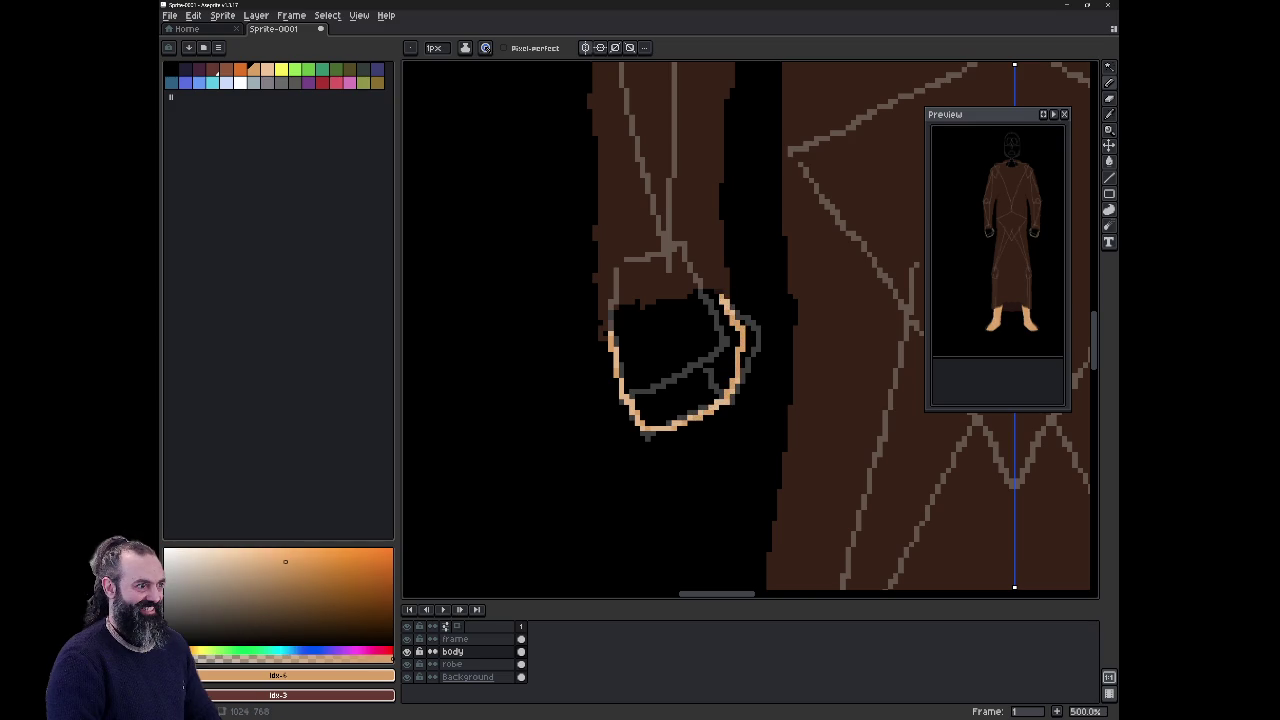
pyautogui.scroll(4, 581, 290)
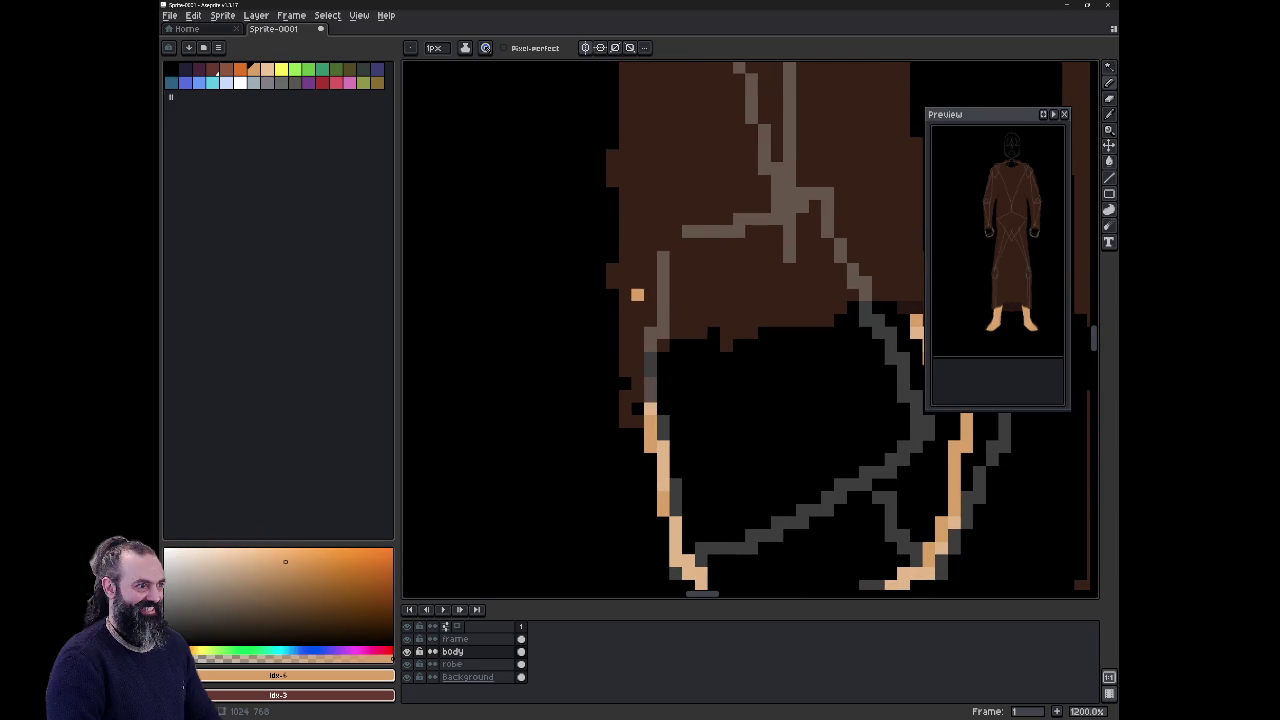
# Step: Trace the hand's top outline in skin tone up to the sleeve, closing it
pyautogui.click(663, 371)
pyautogui.click(675, 359)
pyautogui.moveTo(689, 346); pyautogui.dragTo(820, 335)
pyautogui.click(803, 333)
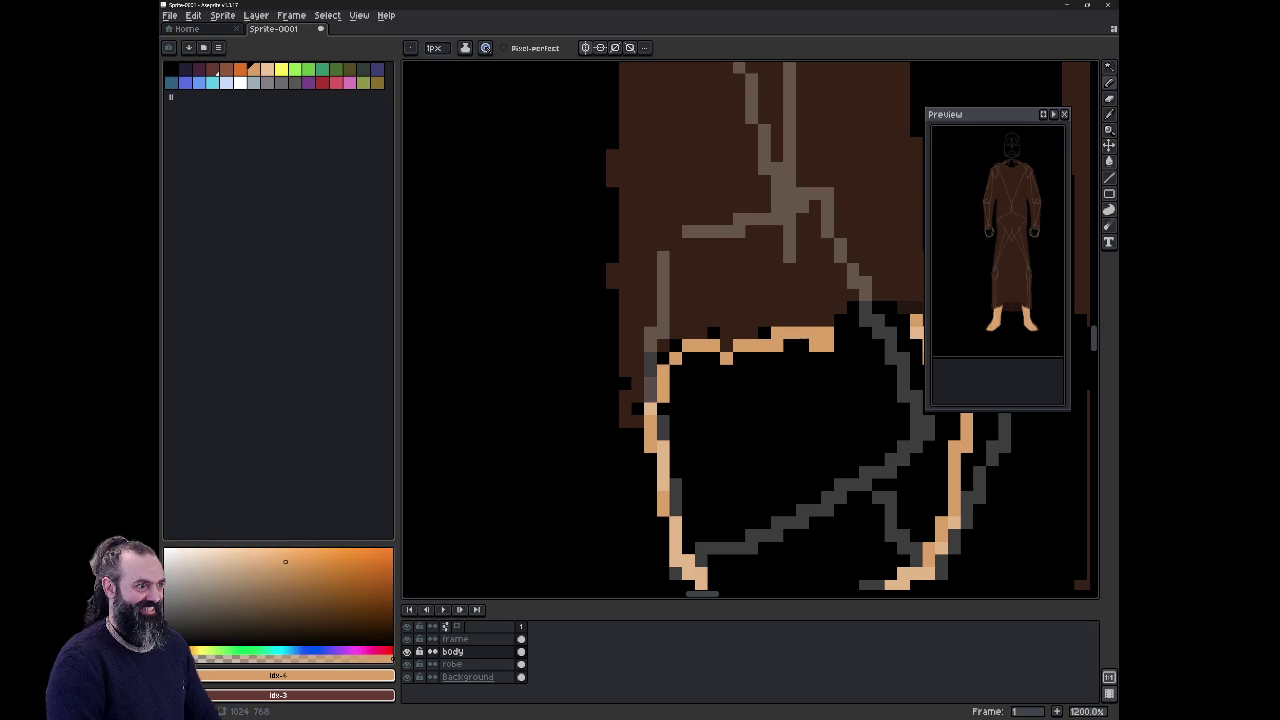
pyautogui.click(862, 320)
pyautogui.click(885, 320)
pyautogui.click(903, 332)
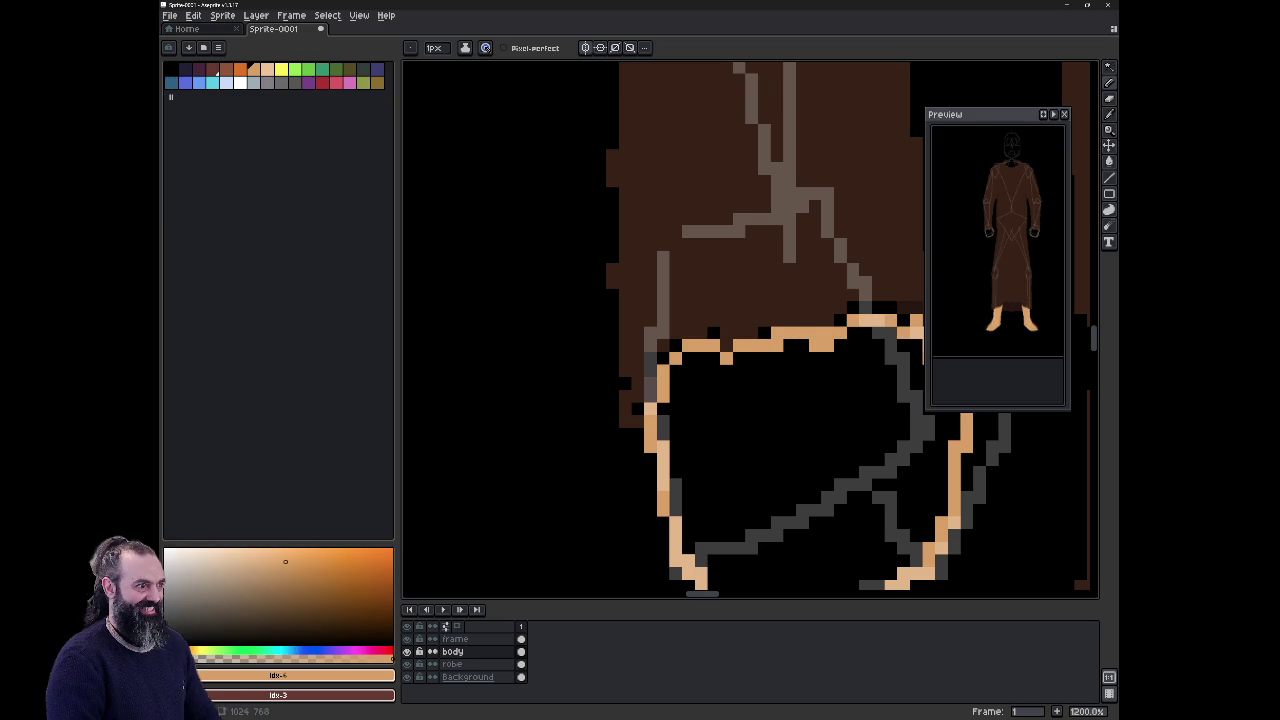
# Step: Fill the hand interior with peach skin colour using the Paint Bucket
pyautogui.press('g')
pyautogui.click(800, 420)
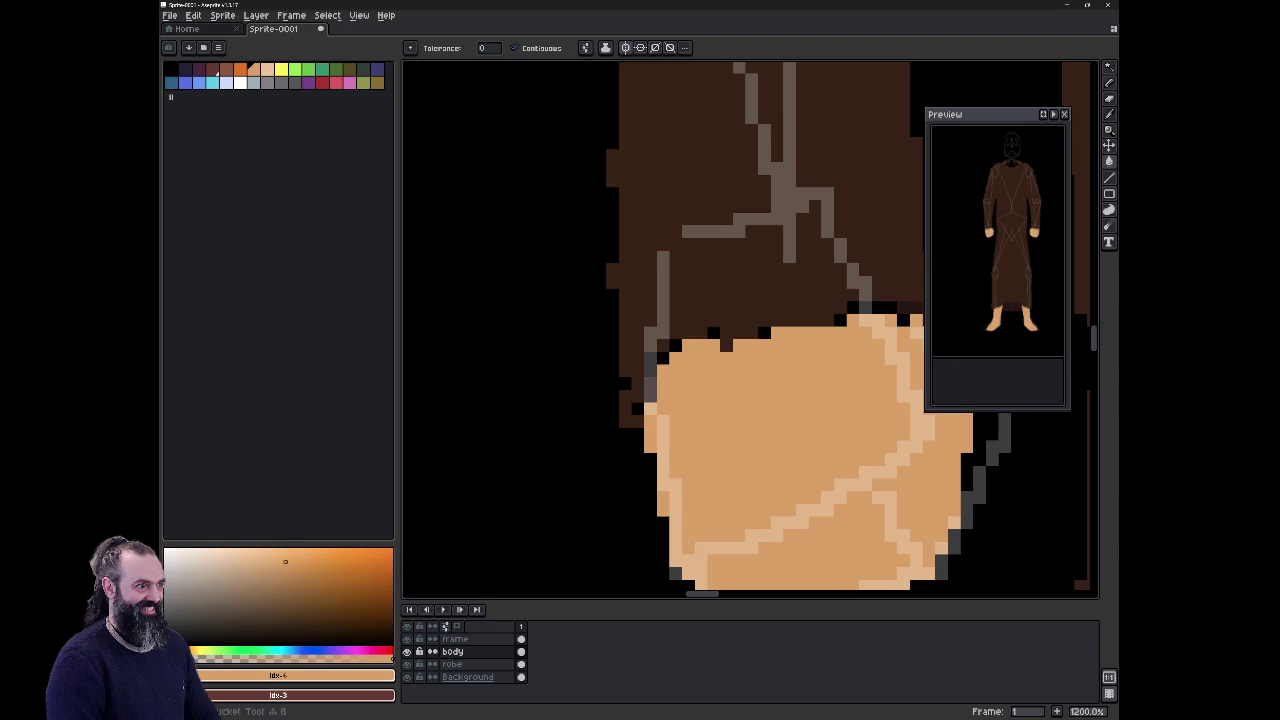
pyautogui.scroll(-2, 835, 356)
pyautogui.scroll(-2, 700, 475)
pyautogui.scroll(-1, 705, 480)
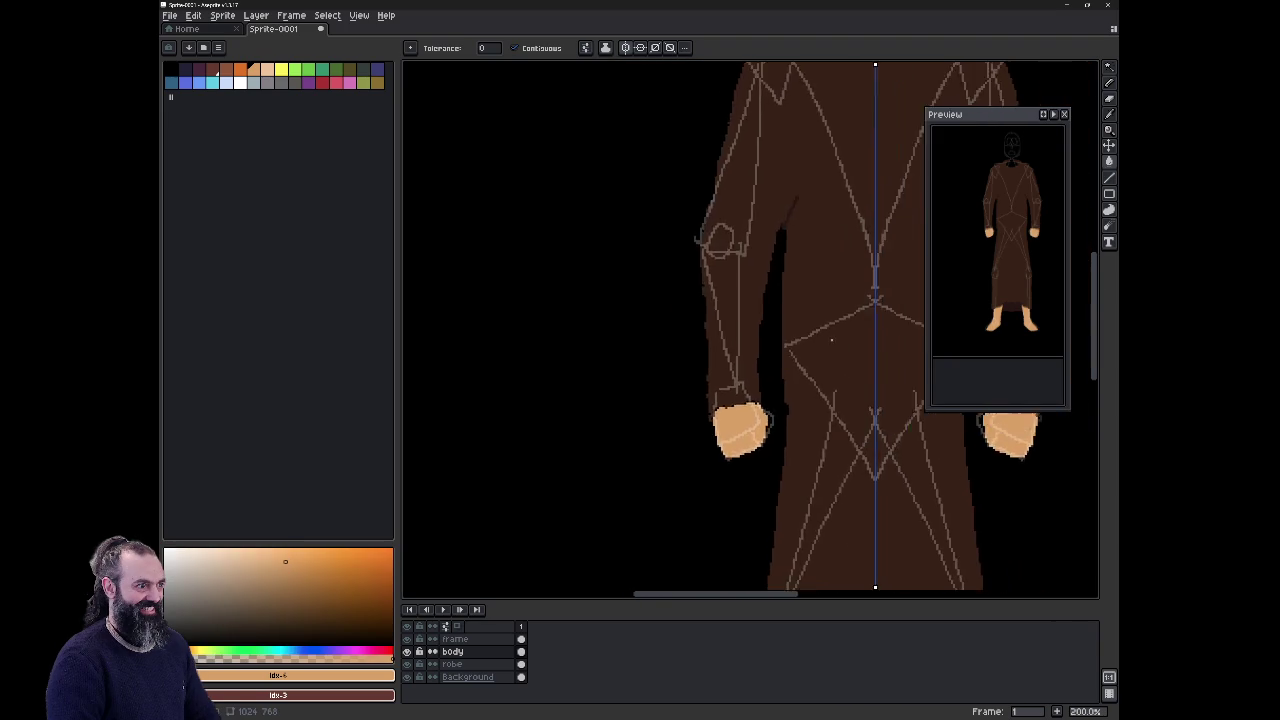
# Step: Zoom out and pan across the whole robed figure, legs included, to review it
pyautogui.scroll(-1, 717, 488)
pyautogui.scroll(-1, 717, 488)
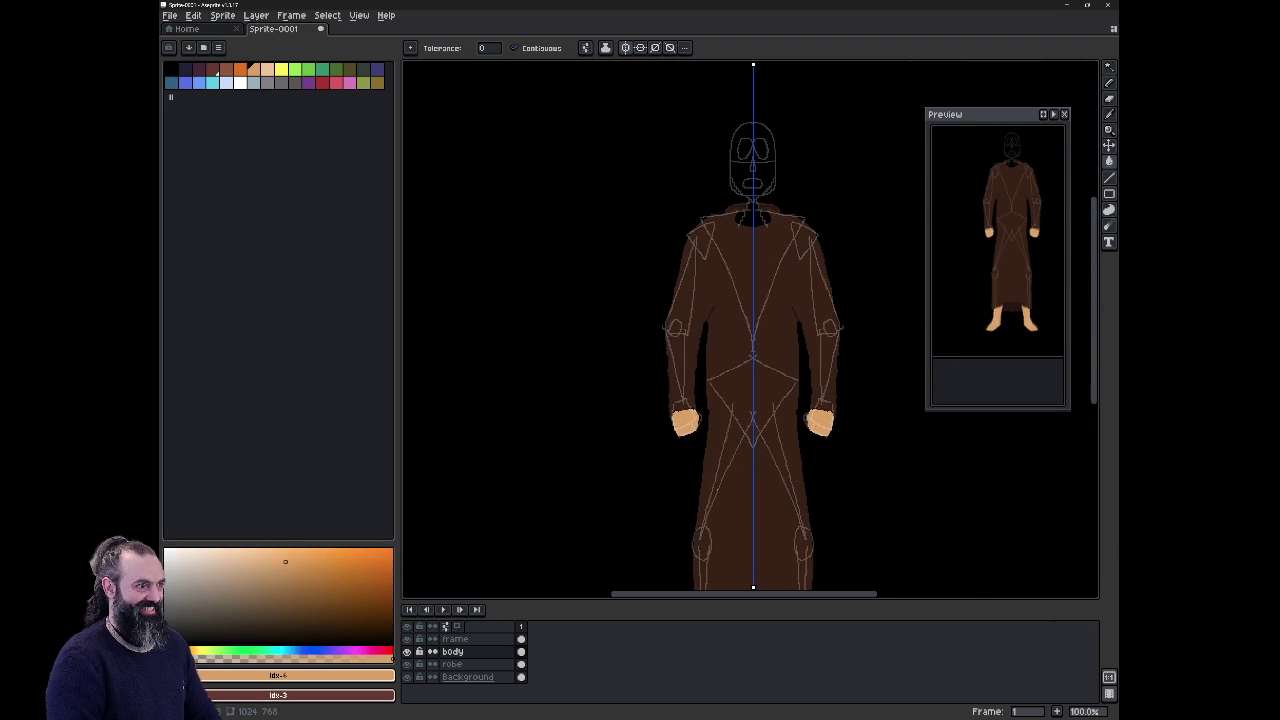
pyautogui.scroll(-1, 838, 408)
pyautogui.moveTo(838, 408); pyautogui.dragTo(829, 410)
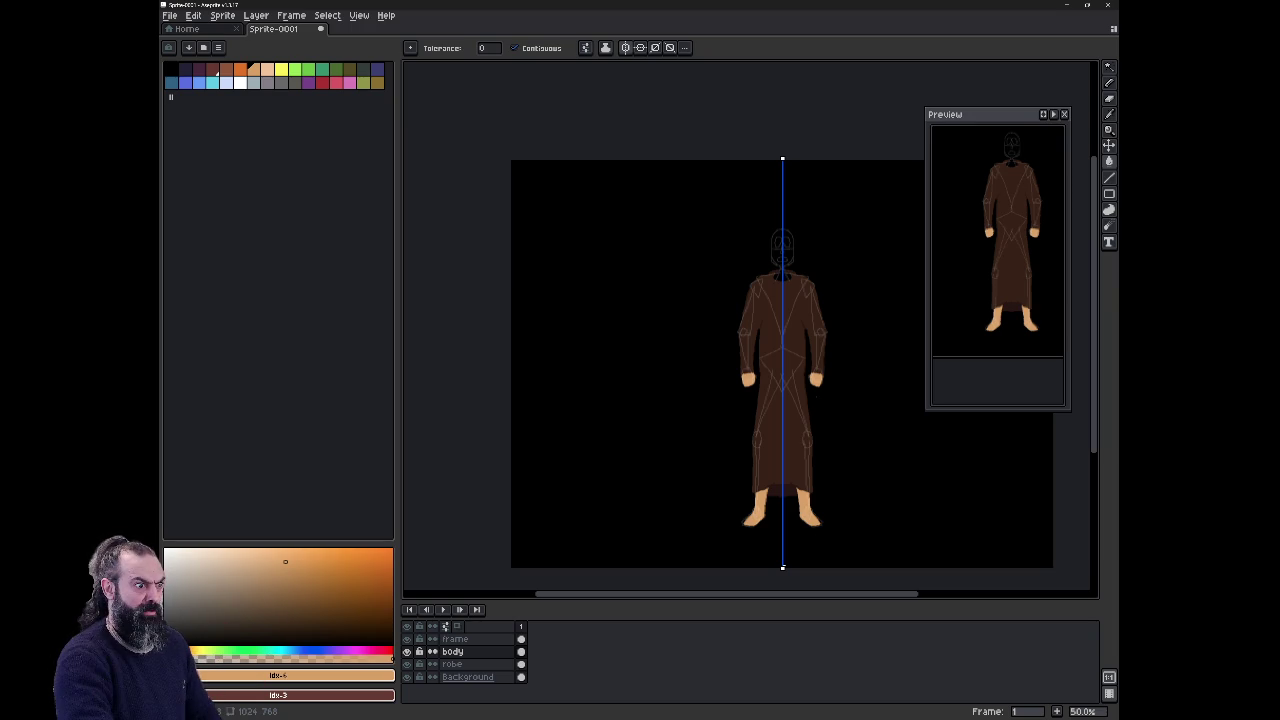
pyautogui.scroll(1, 815, 271)
pyautogui.scroll(1, 815, 271)
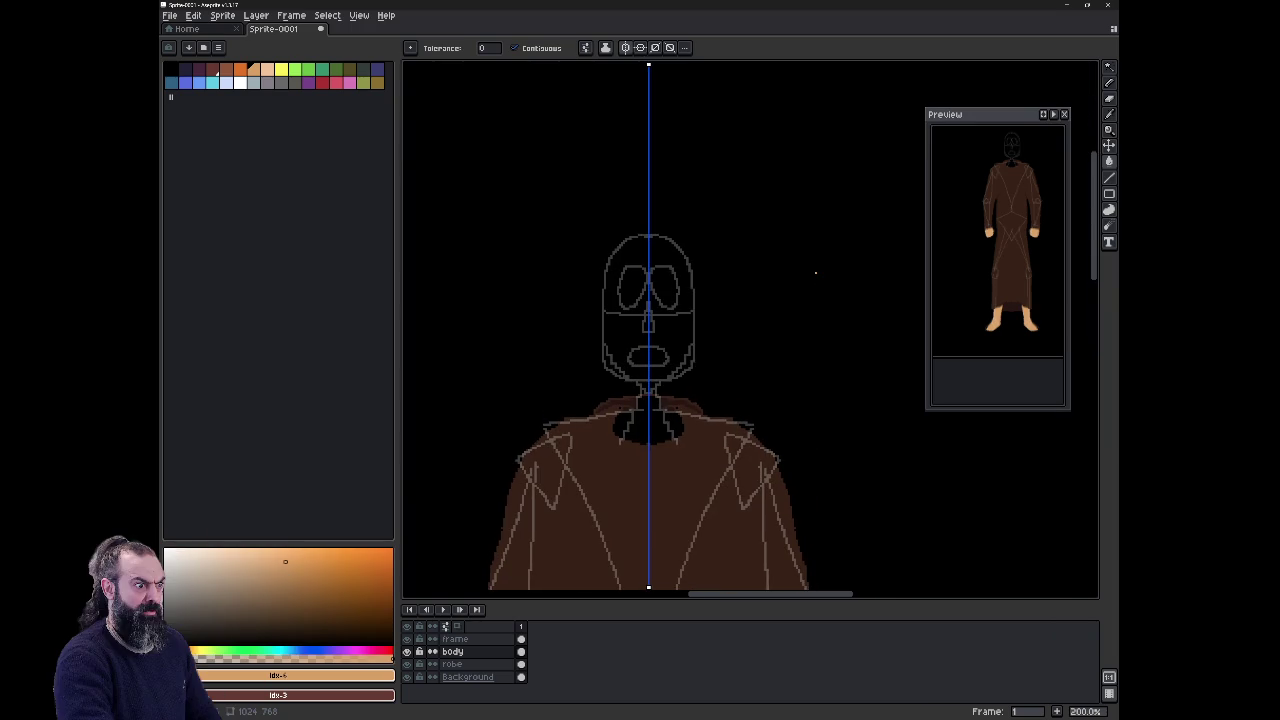
pyautogui.scroll(1, 718, 526)
pyautogui.scroll(-1, 786, 306)
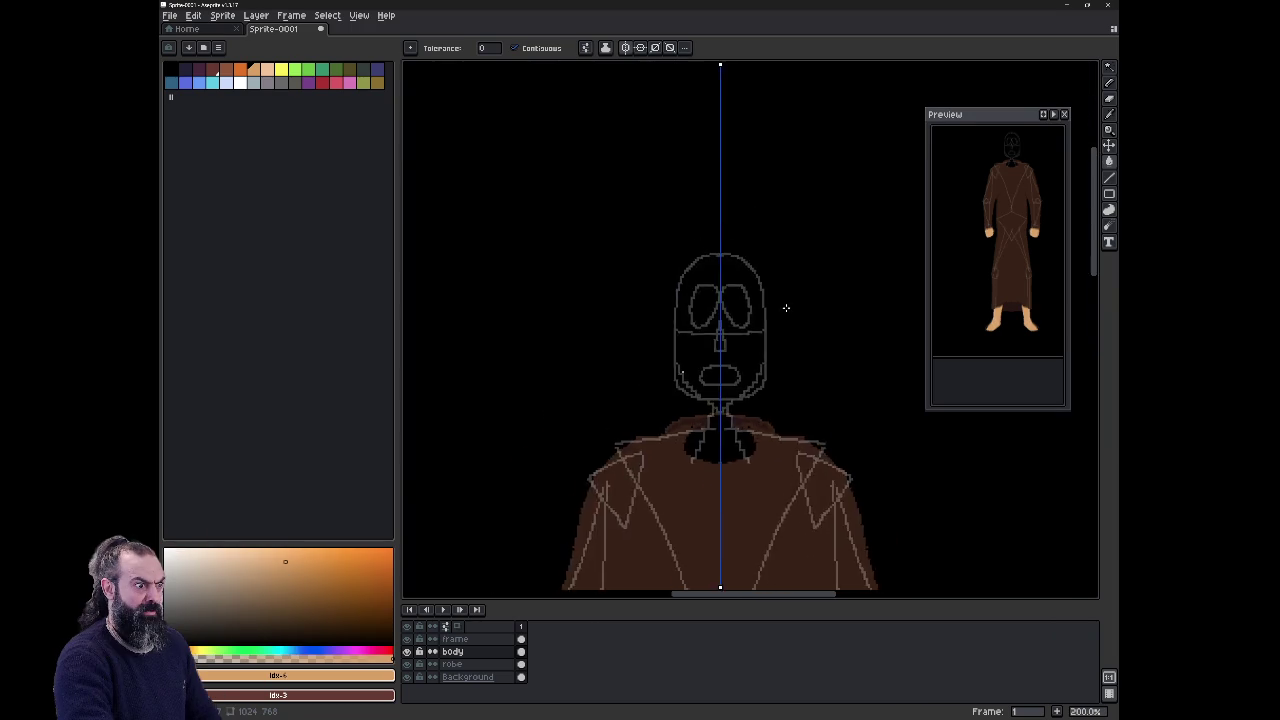
pyautogui.scroll(-1, 780, 337)
pyautogui.moveTo(780, 337); pyautogui.dragTo(775, 251)
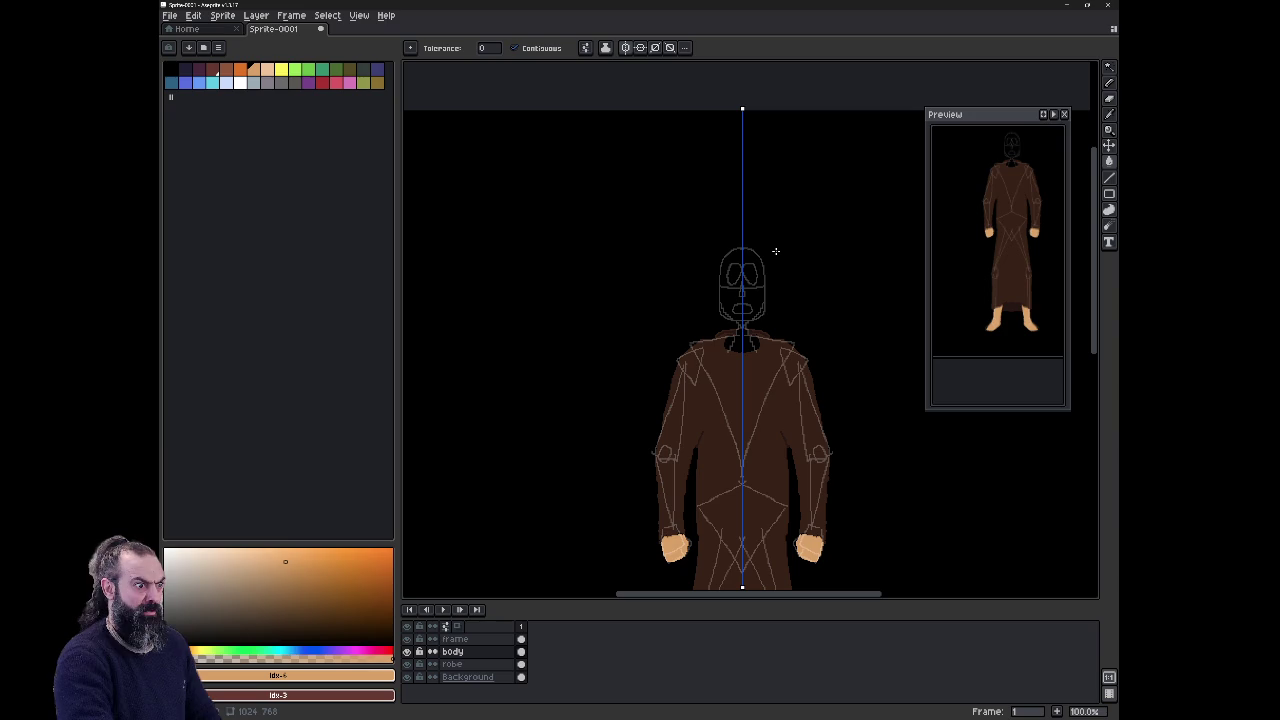
pyautogui.moveTo(539, 461)
pyautogui.mouseDown()
pyautogui.moveTo(526, 319)
pyautogui.moveTo(543, 280)
pyautogui.moveTo(513, 225)
pyautogui.mouseUp()
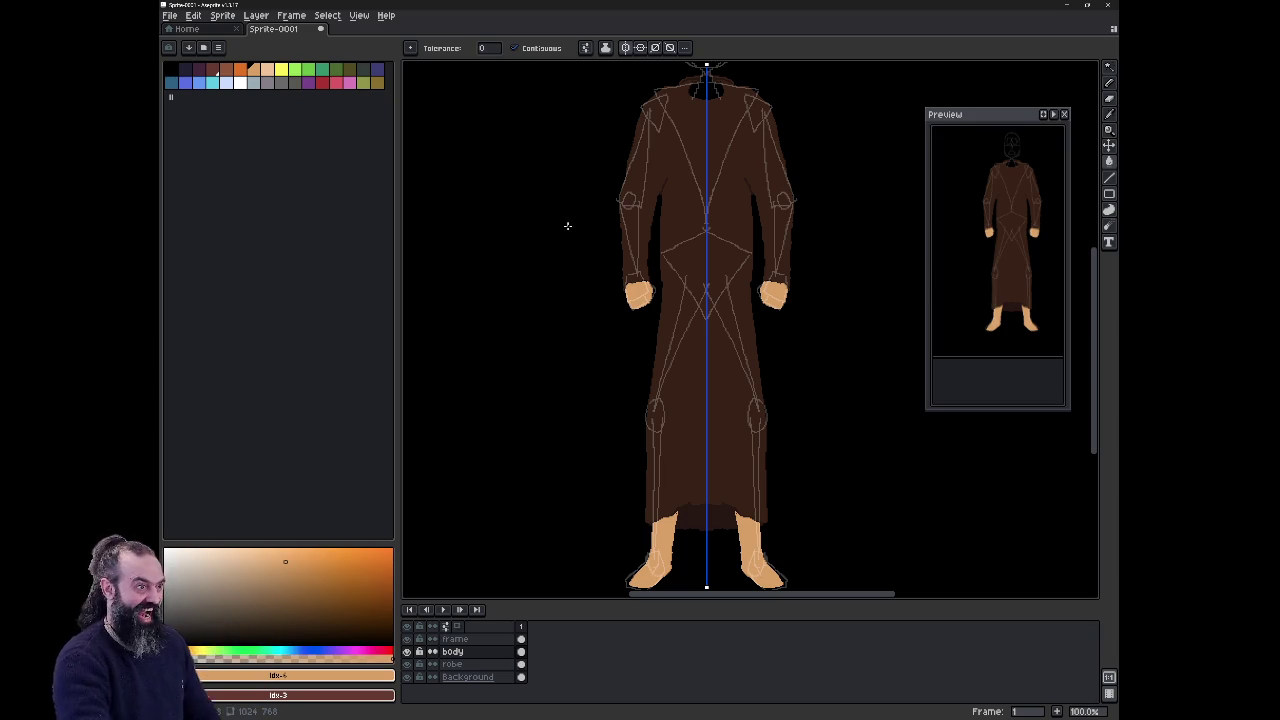
pyautogui.moveTo(577, 223); pyautogui.dragTo(550, 443)
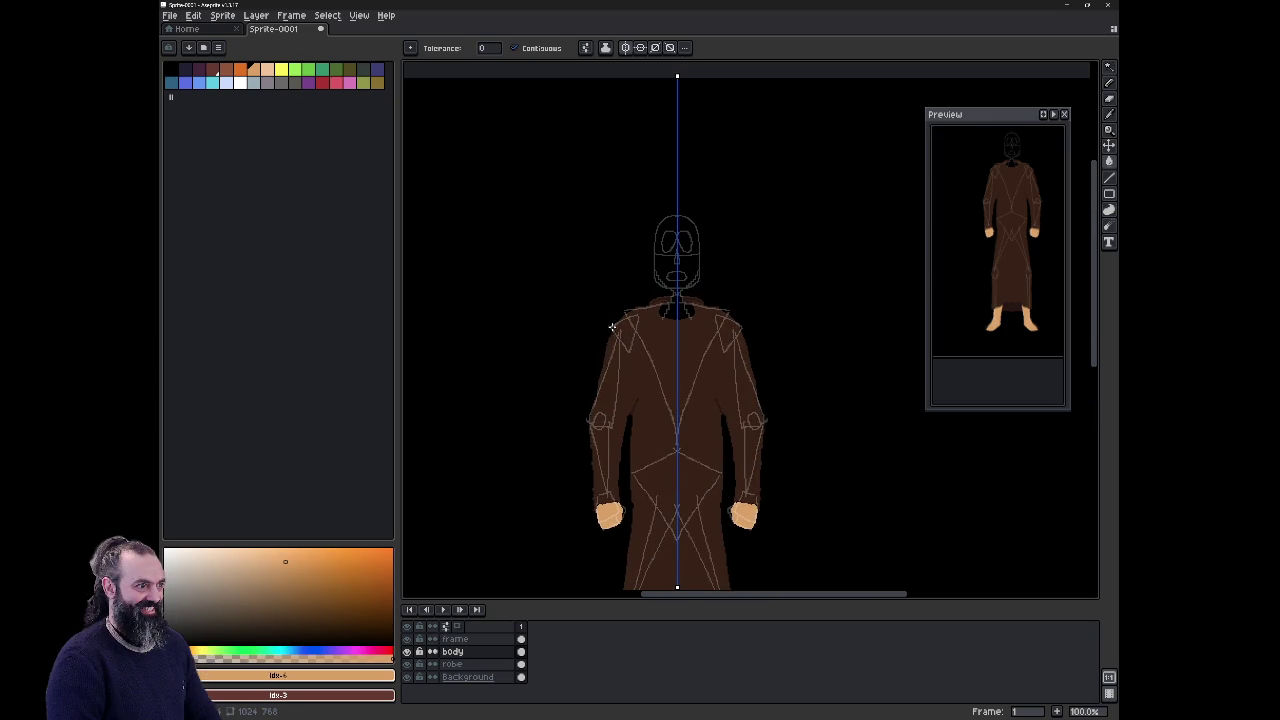
# Step: Zoom to 1600% on the neck opening and undo the accidental whole-canvas bucket fill
pyautogui.scroll(5, 610, 328)
pyautogui.scroll(-2, 517, 374)
pyautogui.moveTo(517, 374); pyautogui.dragTo(484, 410)
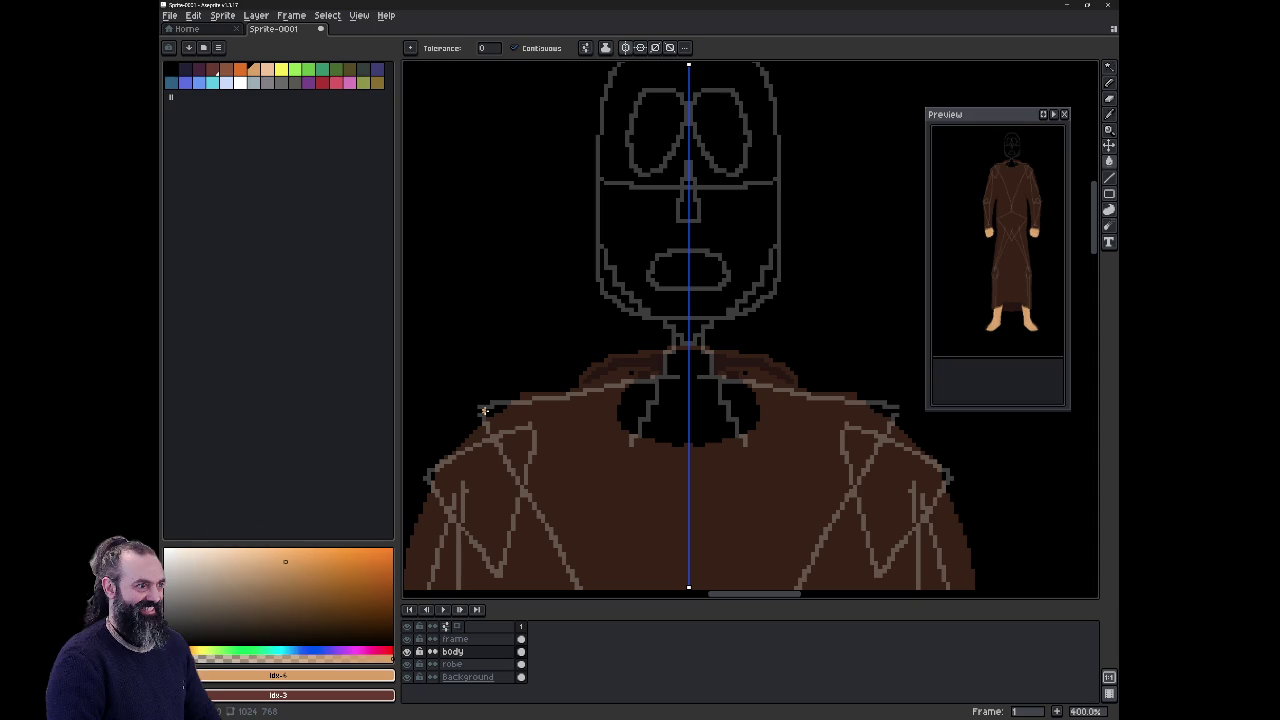
pyautogui.scroll(4, 652, 414)
pyautogui.scroll(1, 661, 410)
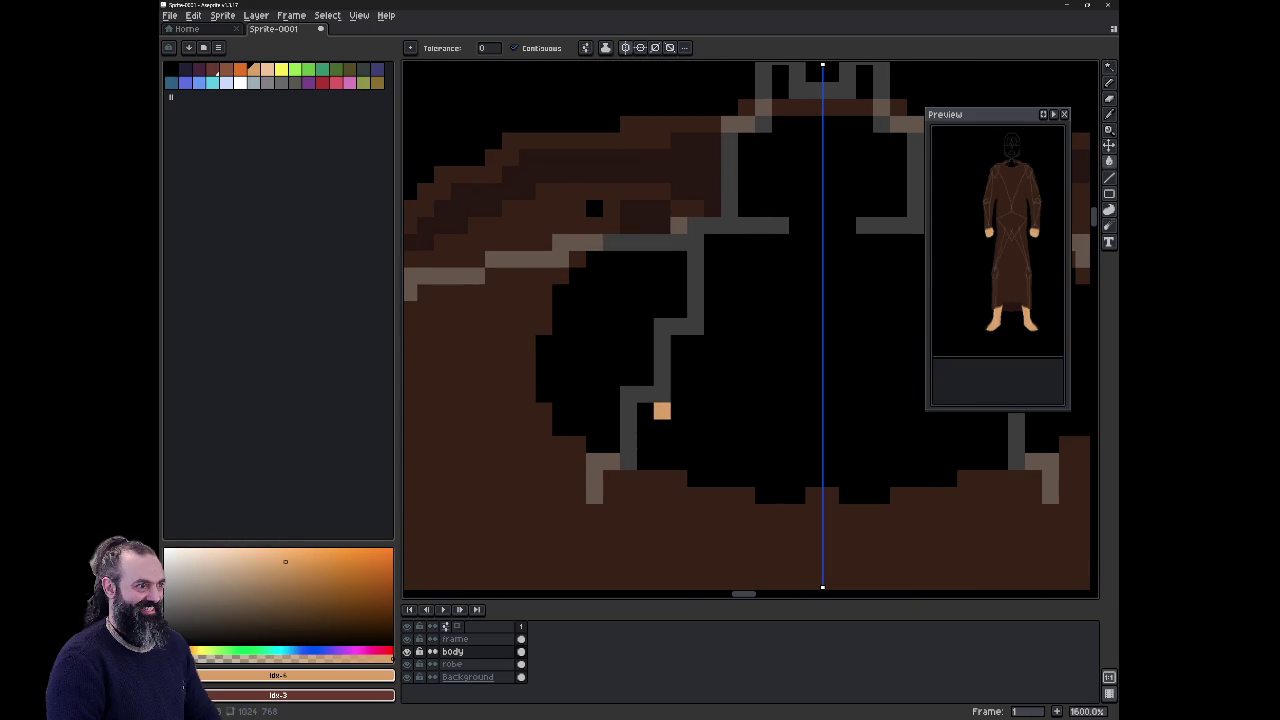
pyautogui.click(662, 410)
pyautogui.hotkey('ctrl', 'z')
# Step: With the Pencil, paint mirrored skin pixels along the top edge of the neck outline
pyautogui.press('b')
pyautogui.click(577, 309)
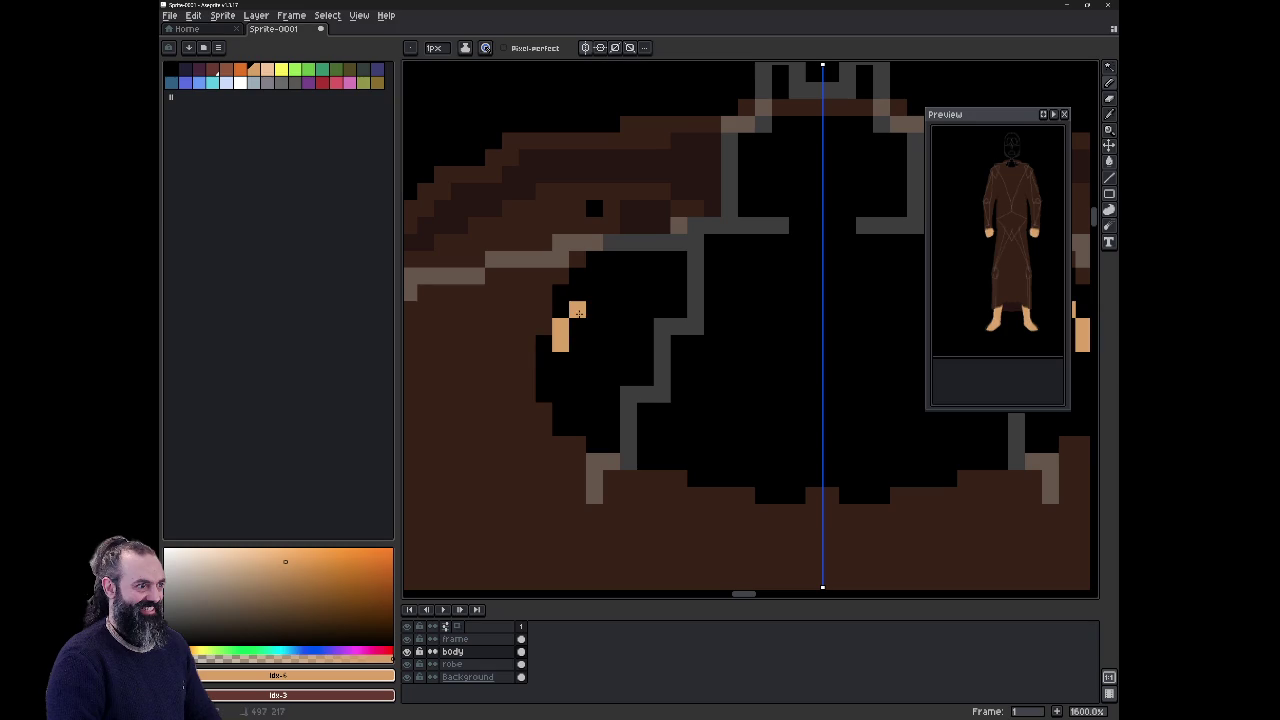
pyautogui.click(577, 293)
pyautogui.moveTo(603, 277)
pyautogui.mouseDown()
pyautogui.moveTo(655, 277)
pyautogui.moveTo(667, 260)
pyautogui.mouseUp()
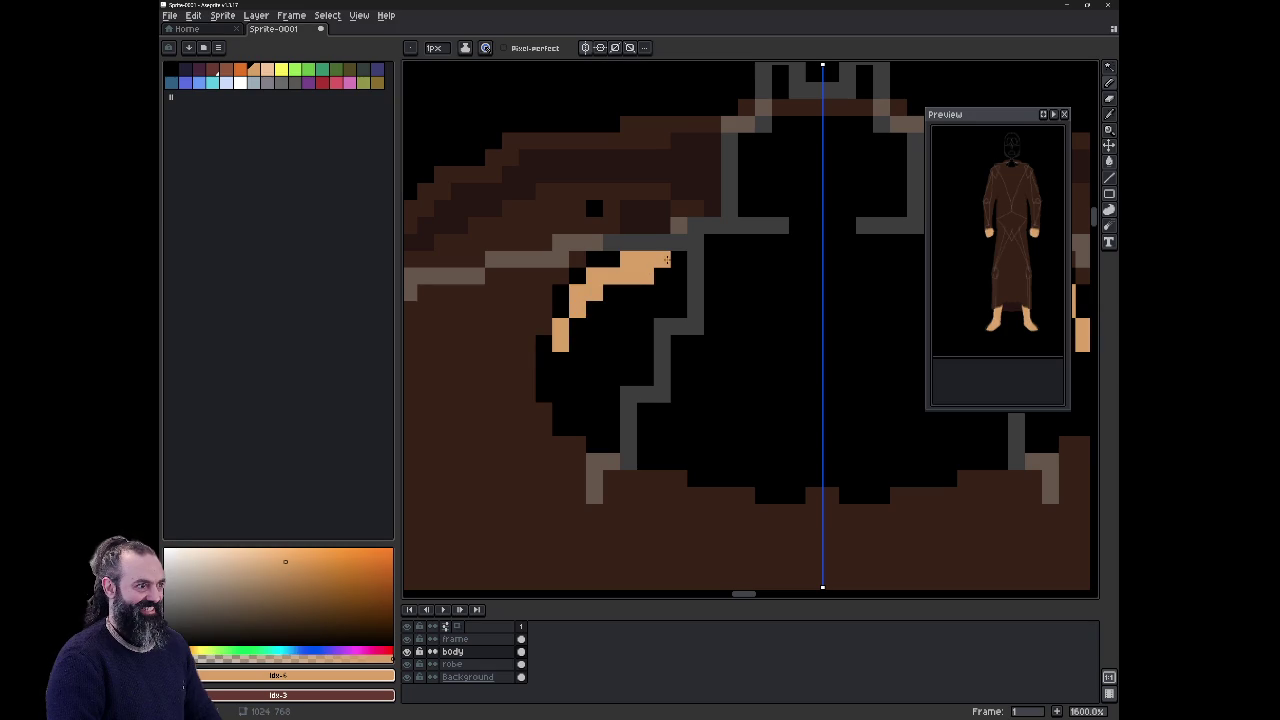
pyautogui.click(678, 260)
# Step: Step the mirrored skin outline down both sides and join it across the bottom of the neck opening
pyautogui.click(561, 361)
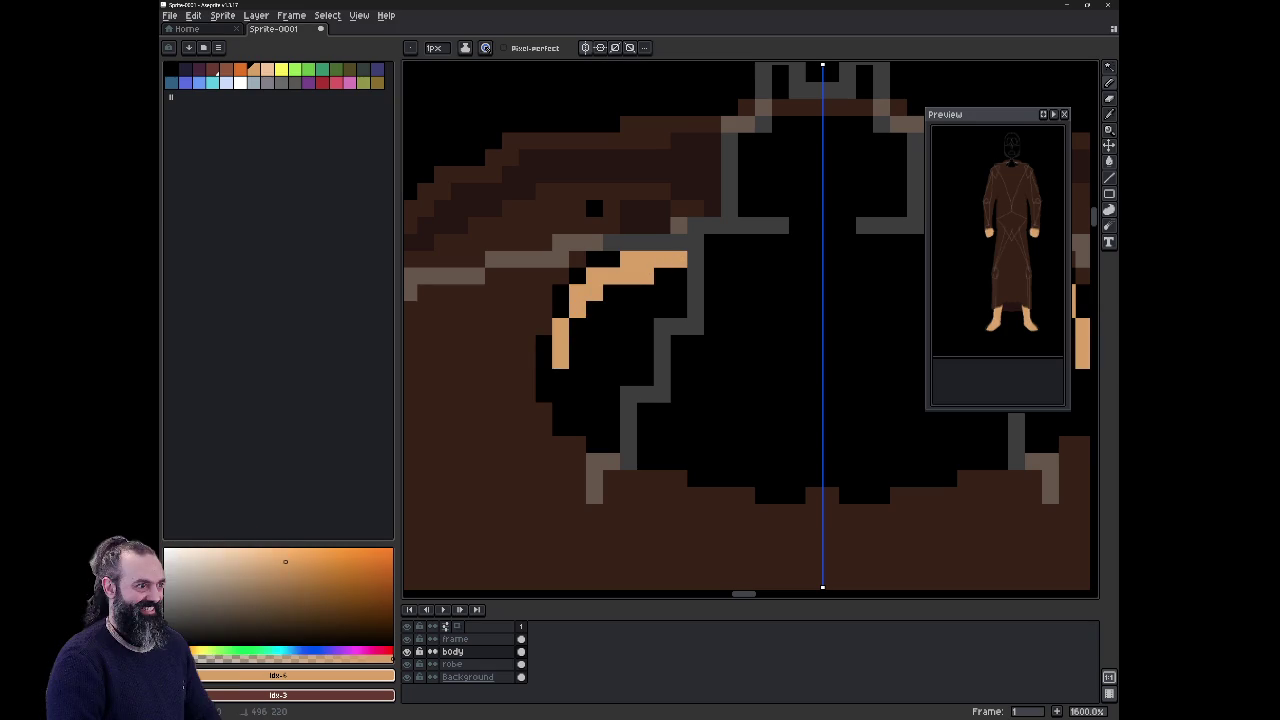
pyautogui.click(561, 394)
pyautogui.click(577, 426)
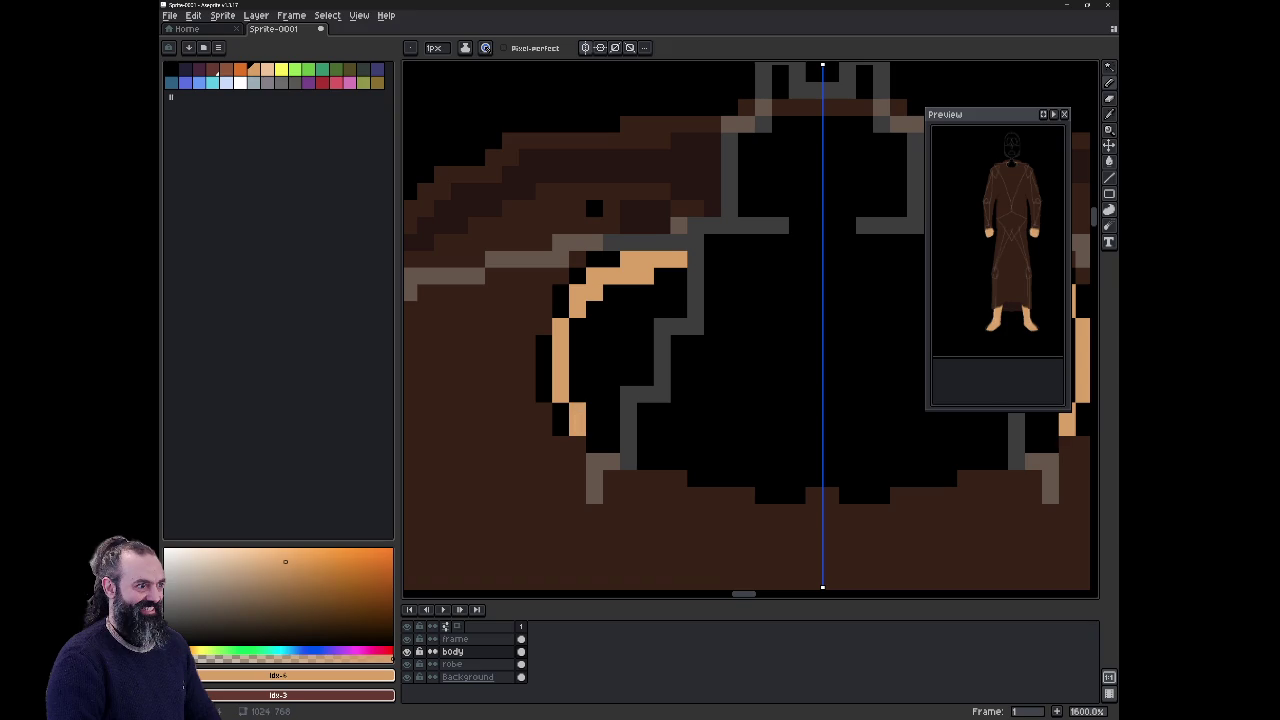
pyautogui.click(595, 445)
pyautogui.click(611, 445)
pyautogui.moveTo(629, 461)
pyautogui.mouseDown()
pyautogui.moveTo(680, 458)
pyautogui.moveTo(792, 493)
pyautogui.moveTo(830, 478)
pyautogui.mouseUp()
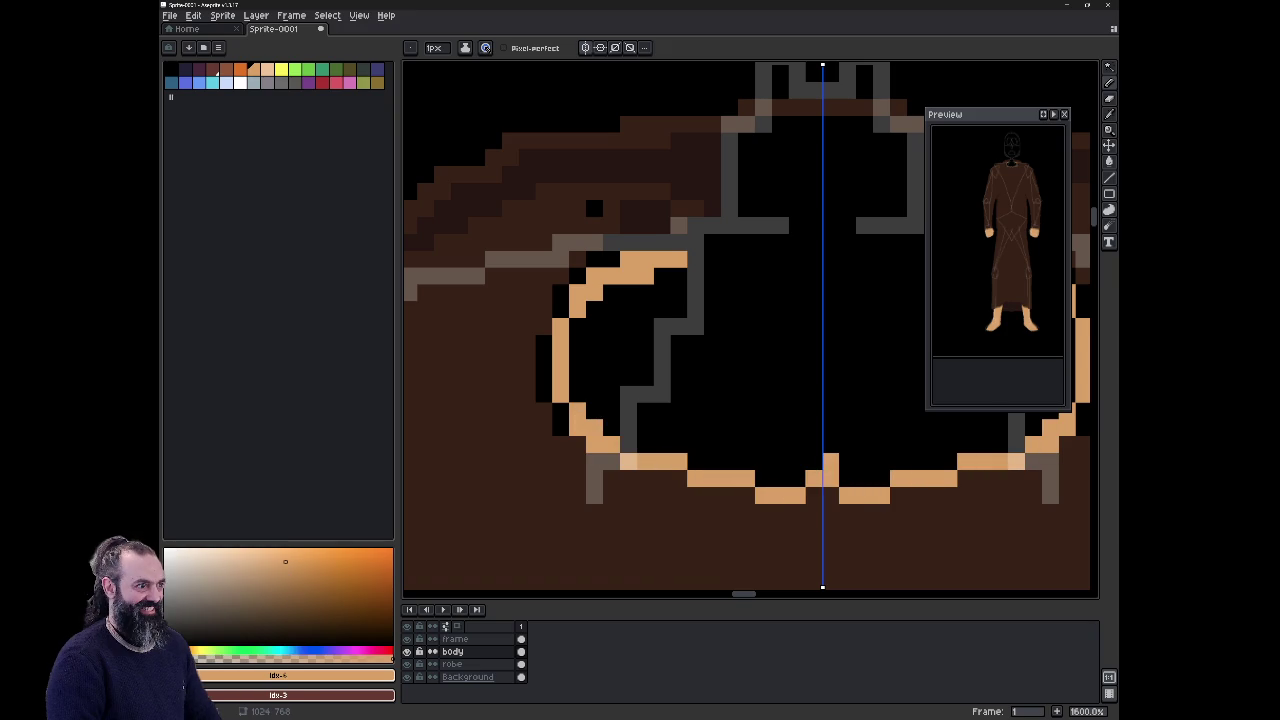
pyautogui.click(814, 478)
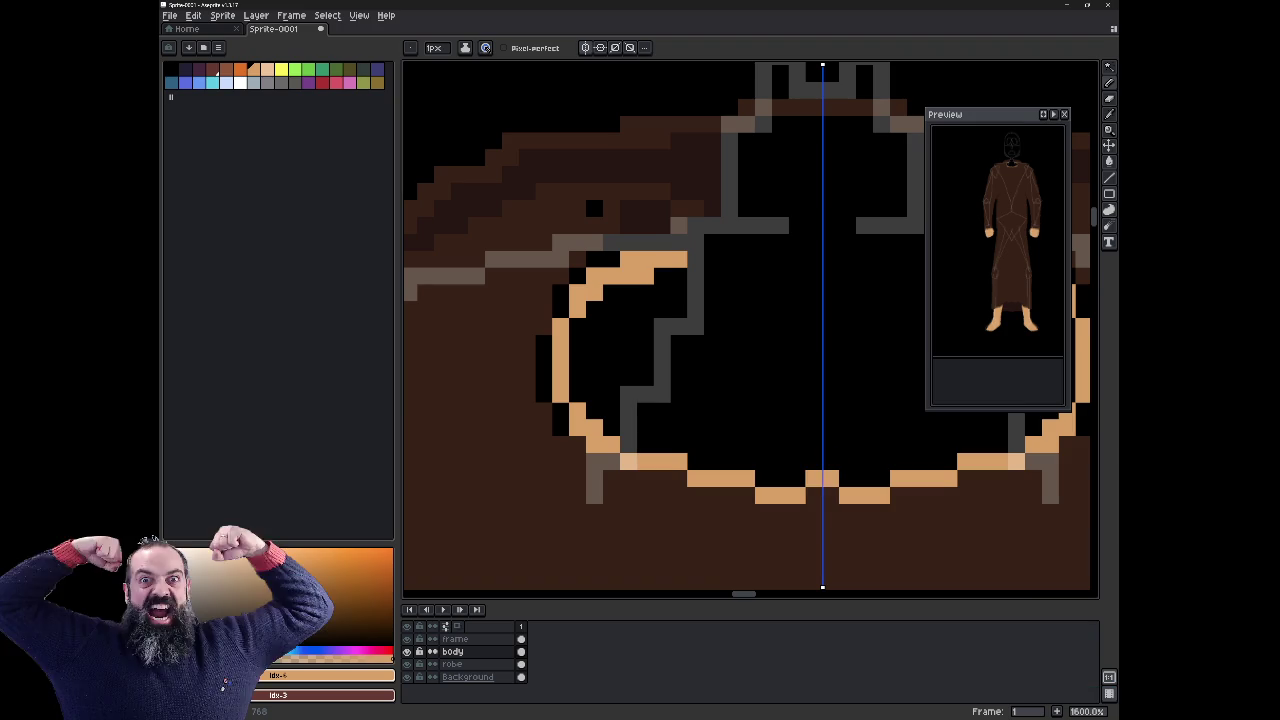
pyautogui.moveTo(695, 243); pyautogui.dragTo(712, 243)
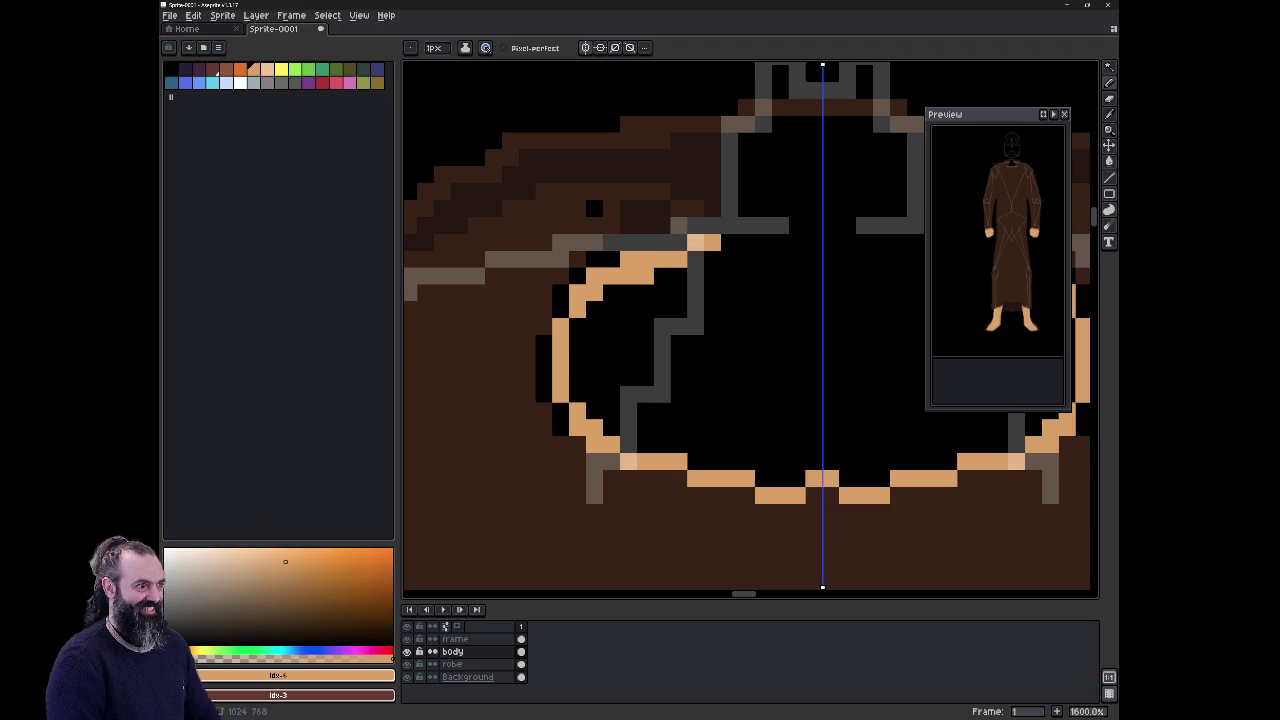
pyautogui.click(728, 225)
# Step: Draw mirrored skin-colour lines from the shoulder ovals up to the neck, redoing the first attempt
pyautogui.scroll(-1, 610, 464)
pyautogui.scroll(-1, 610, 464)
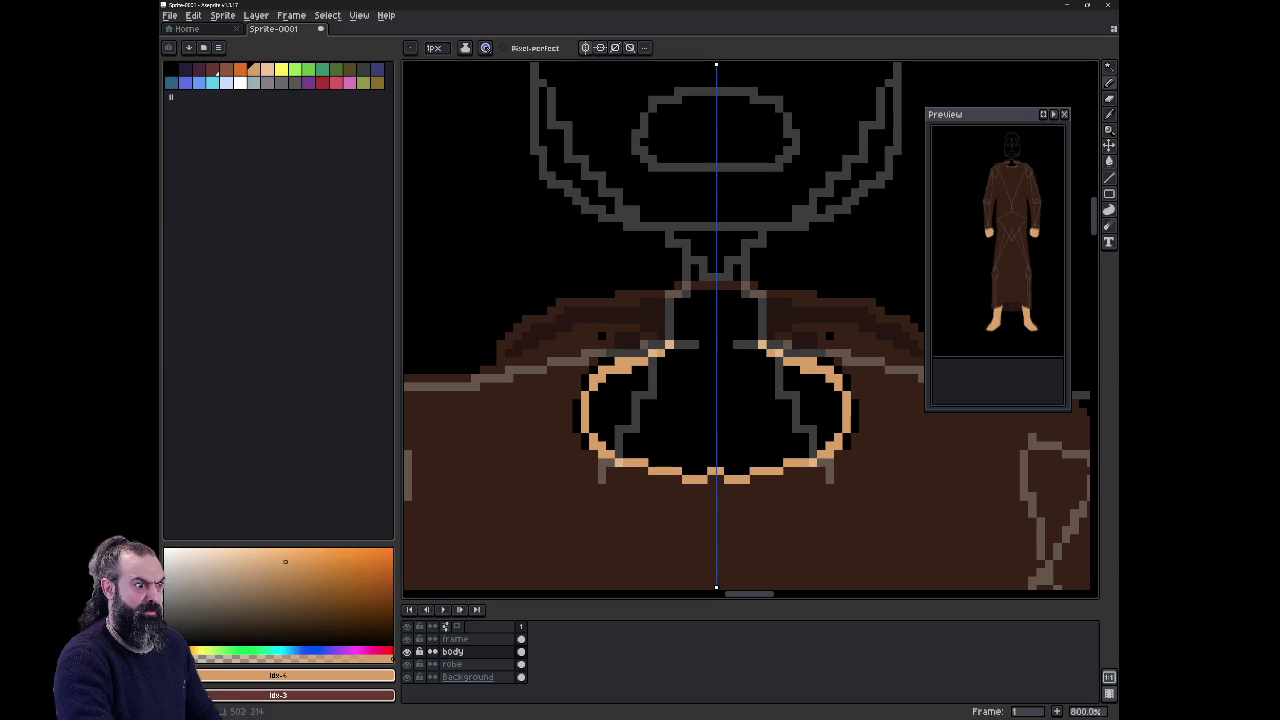
pyautogui.moveTo(648, 342); pyautogui.dragTo(673, 292)
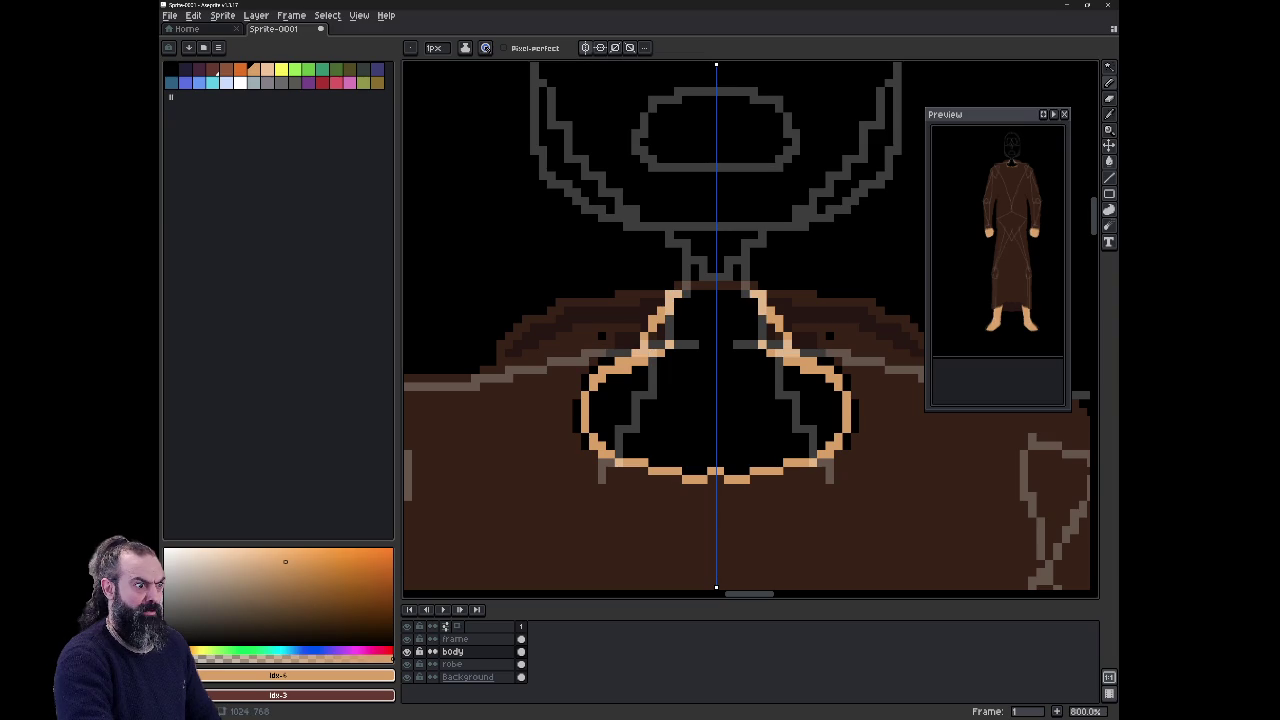
pyautogui.hotkey('ctrl', 'z')
pyautogui.moveTo(662, 328)
pyautogui.mouseDown()
pyautogui.moveTo(677, 276)
pyautogui.moveTo(657, 318)
pyautogui.mouseUp()
pyautogui.click(661, 270)
pyautogui.moveTo(669, 264)
pyautogui.mouseDown()
pyautogui.moveTo(686, 234)
pyautogui.moveTo(713, 234)
pyautogui.mouseUp()
pyautogui.click(669, 236)
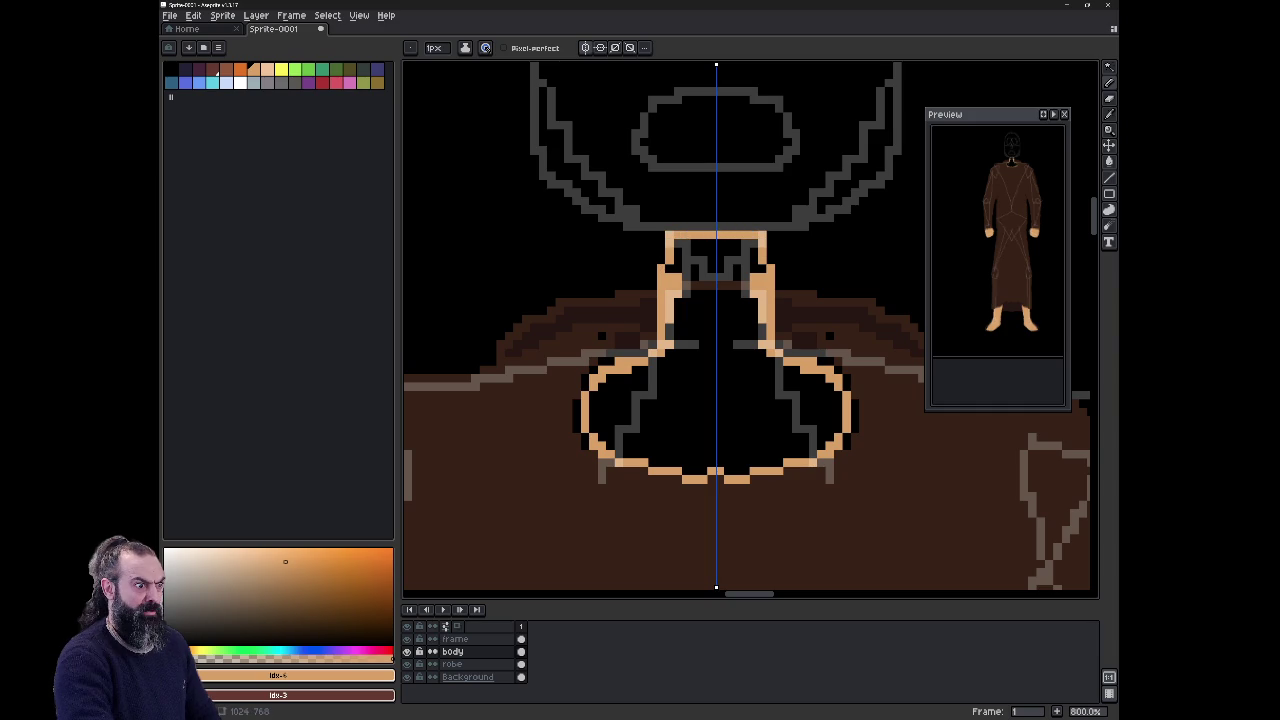
# Step: Bucket-fill the neck and chest interior with skin colour and hide the frame layer
pyautogui.press('g')
pyautogui.click(695, 327)
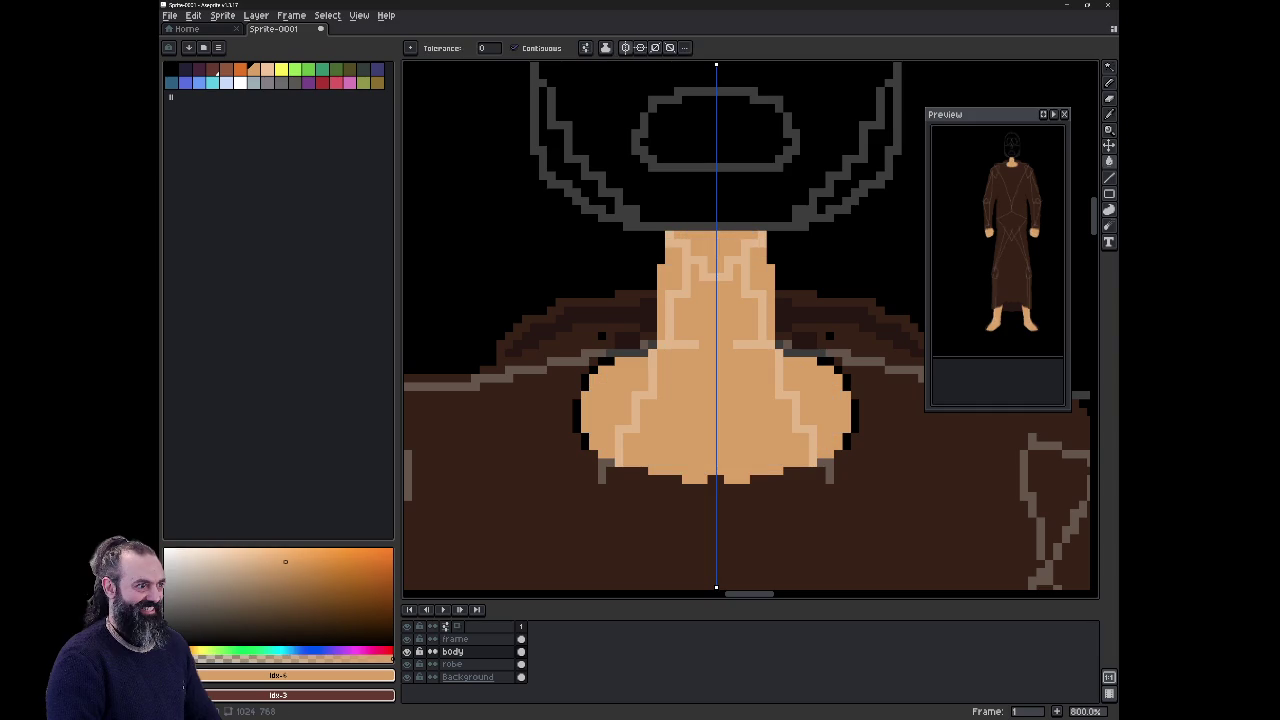
pyautogui.click(407, 639)
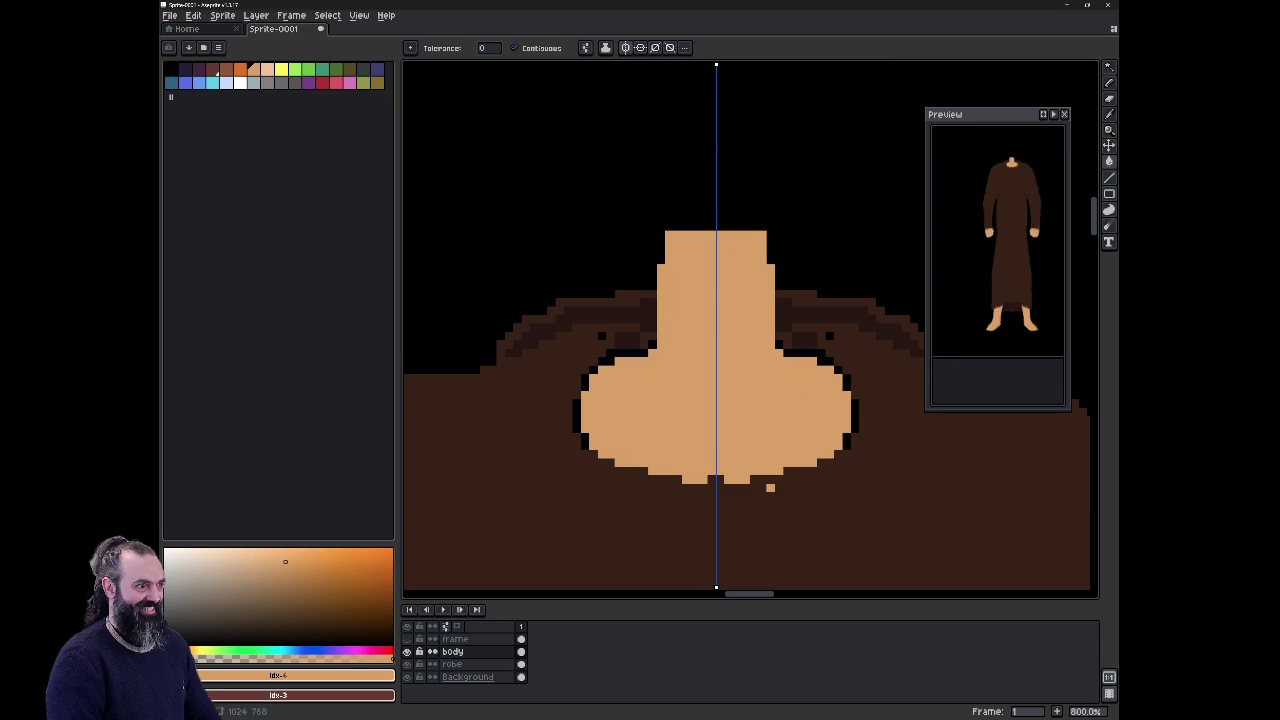
# Step: Zoom out to check the figure, show the frame layer's guides again, and zoom back to 600%
pyautogui.scroll(-3, 816, 353)
pyautogui.scroll(-2, 766, 350)
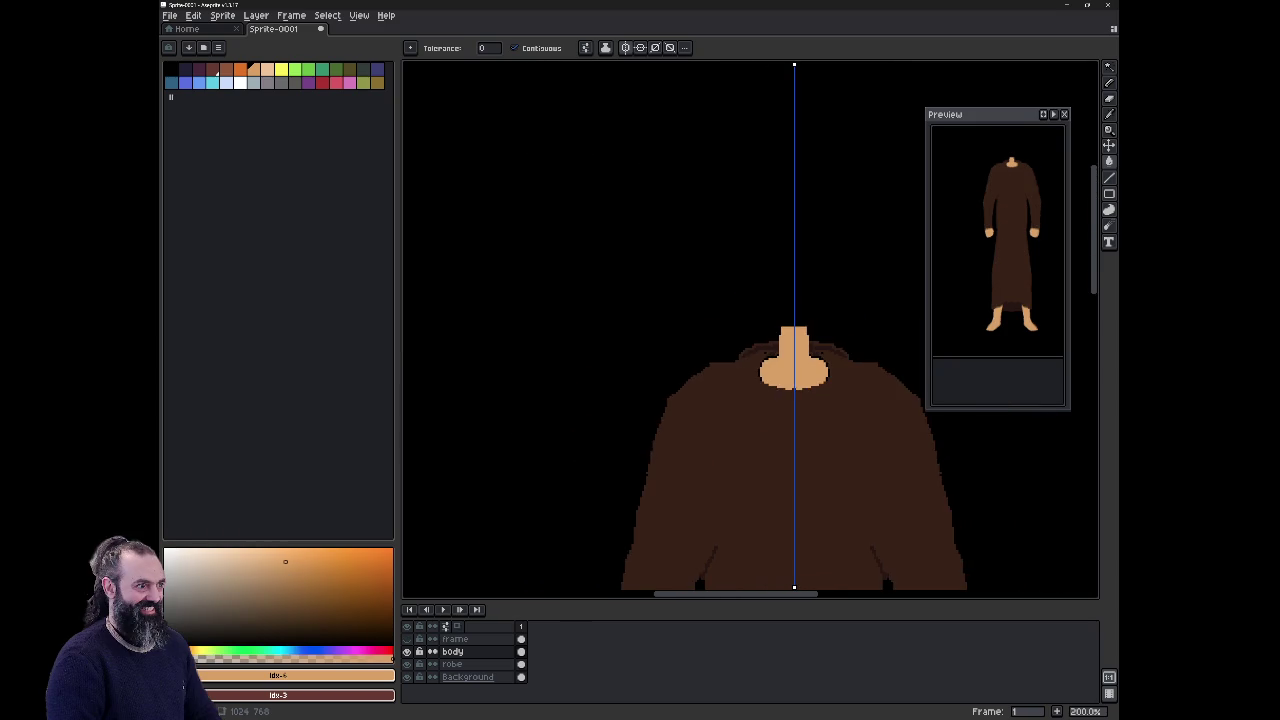
pyautogui.scroll(-2, 742, 300)
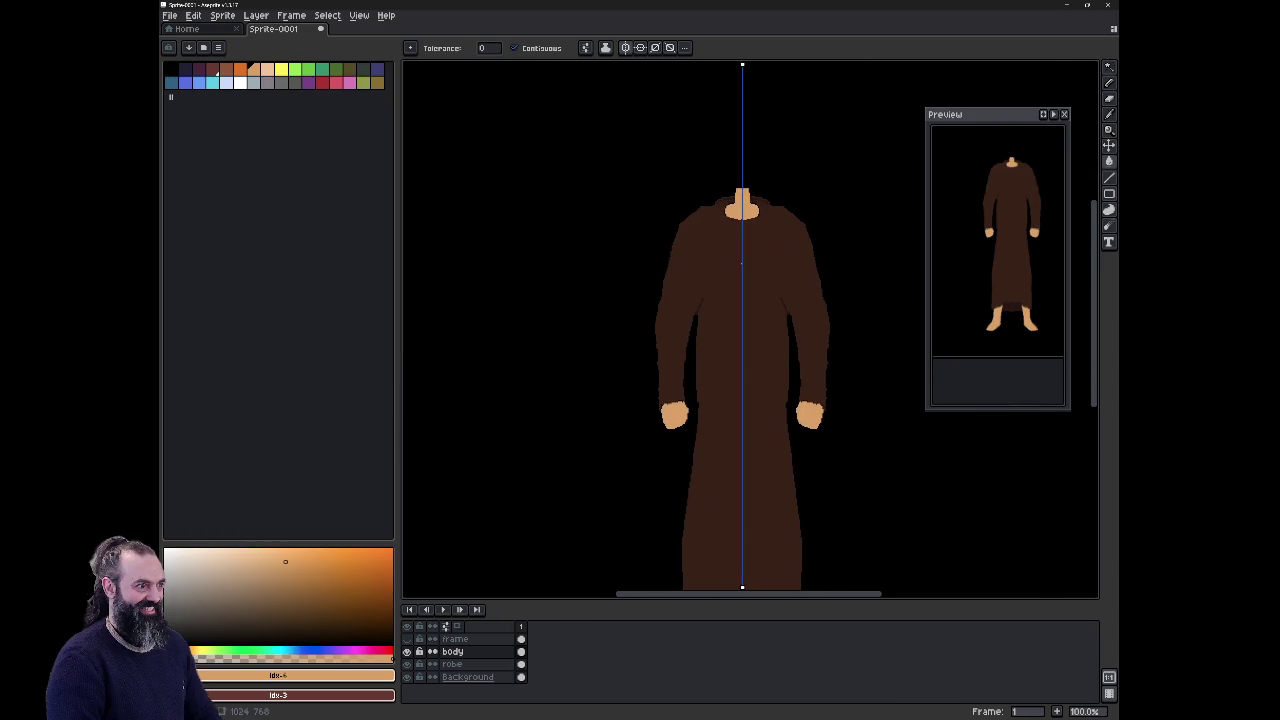
pyautogui.scroll(-1, 742, 262)
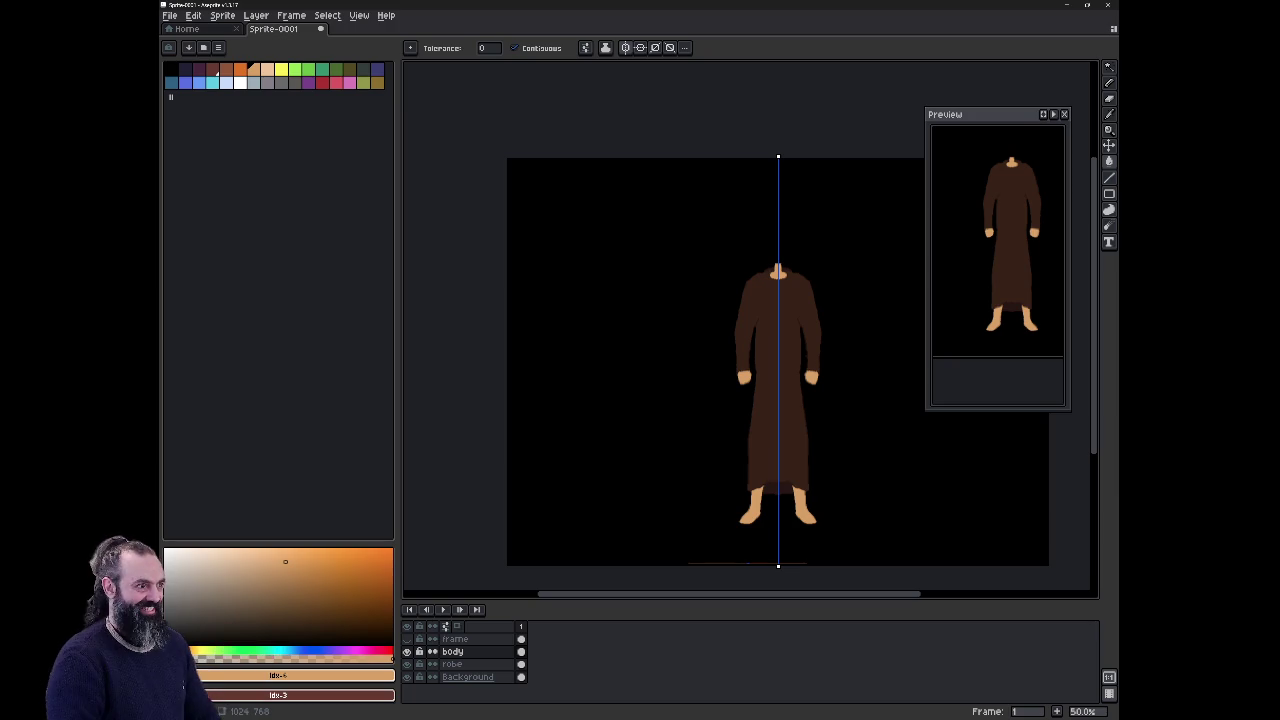
pyautogui.scroll(1, 782, 328)
pyautogui.scroll(1, 782, 328)
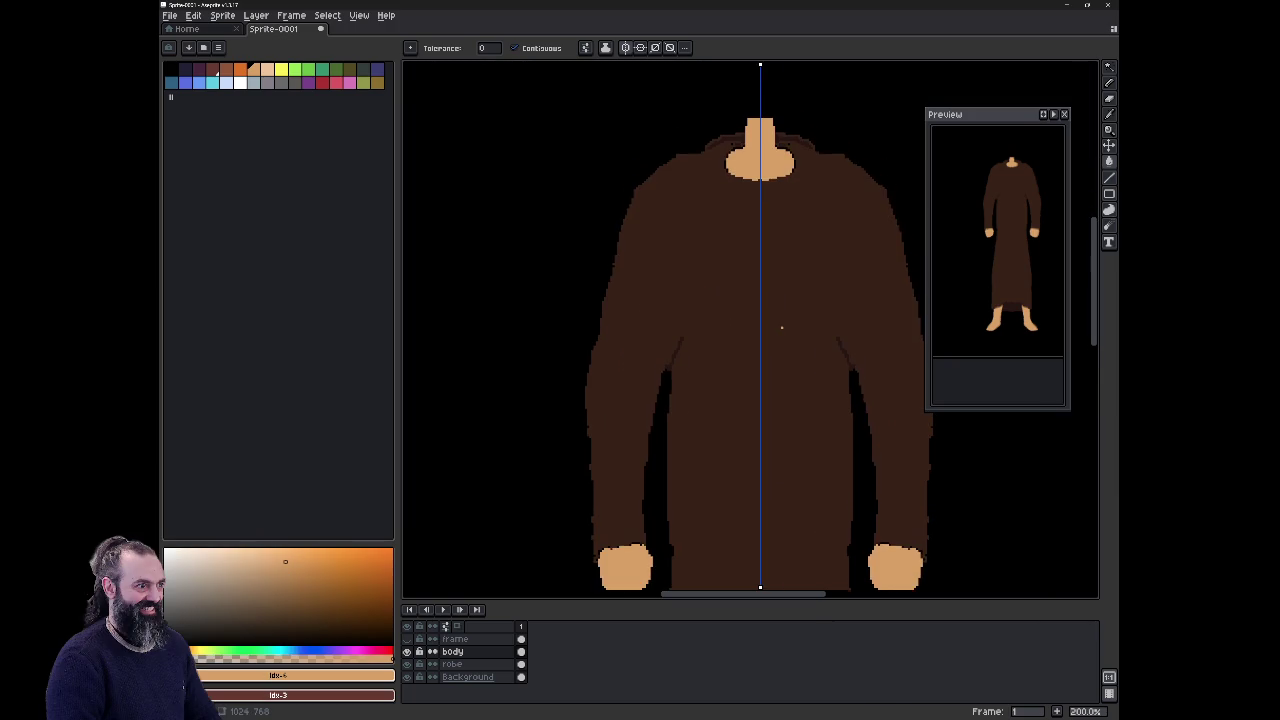
pyautogui.scroll(1, 782, 328)
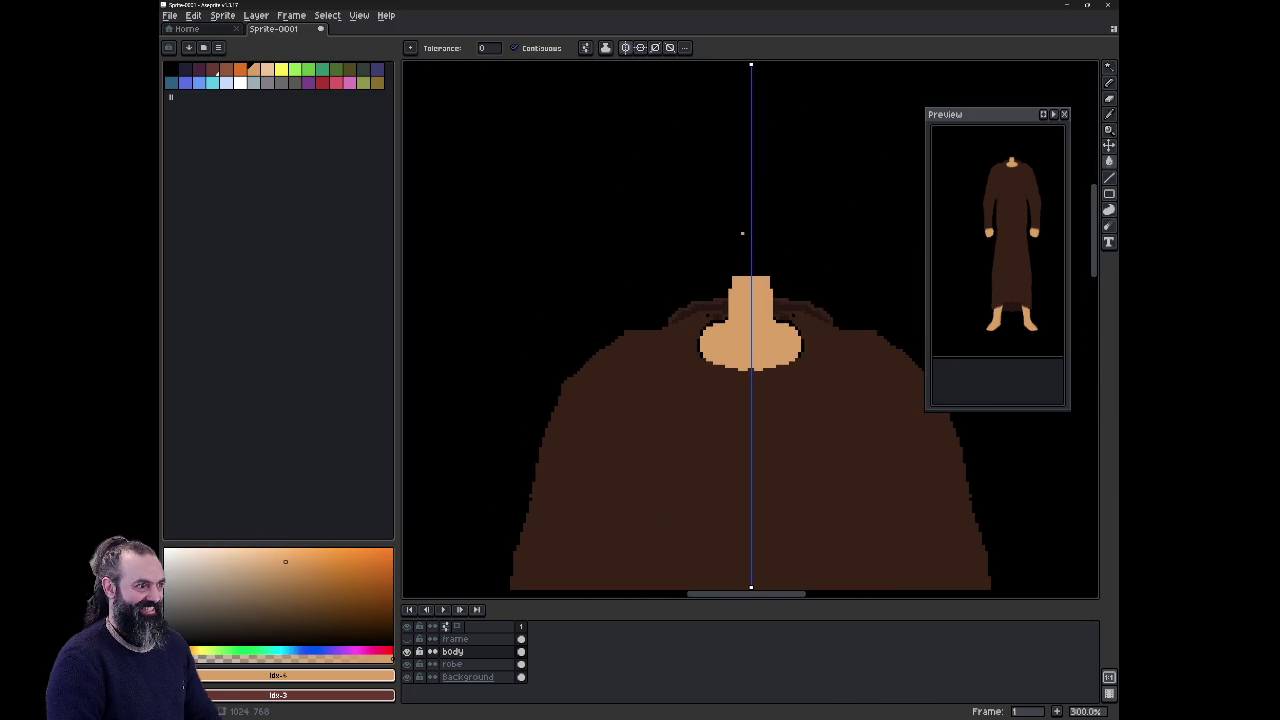
pyautogui.click(406, 638)
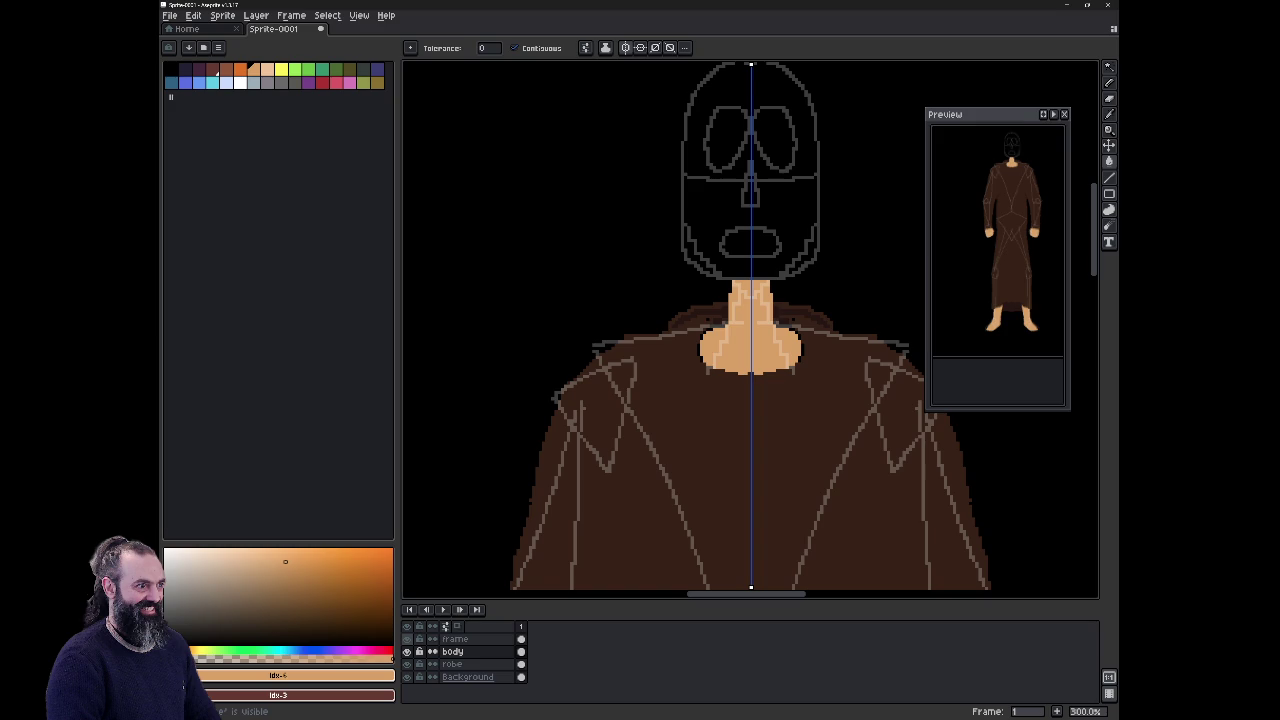
pyautogui.scroll(-1, 766, 325)
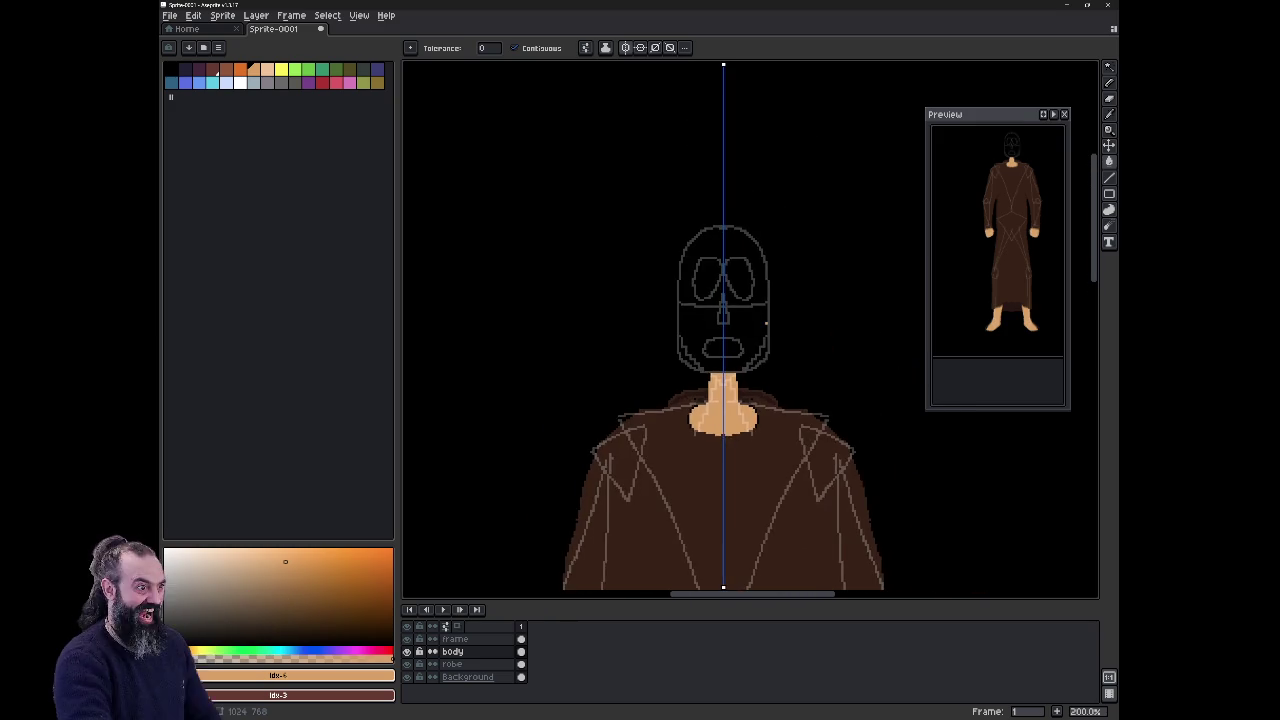
pyautogui.scroll(1, 766, 325)
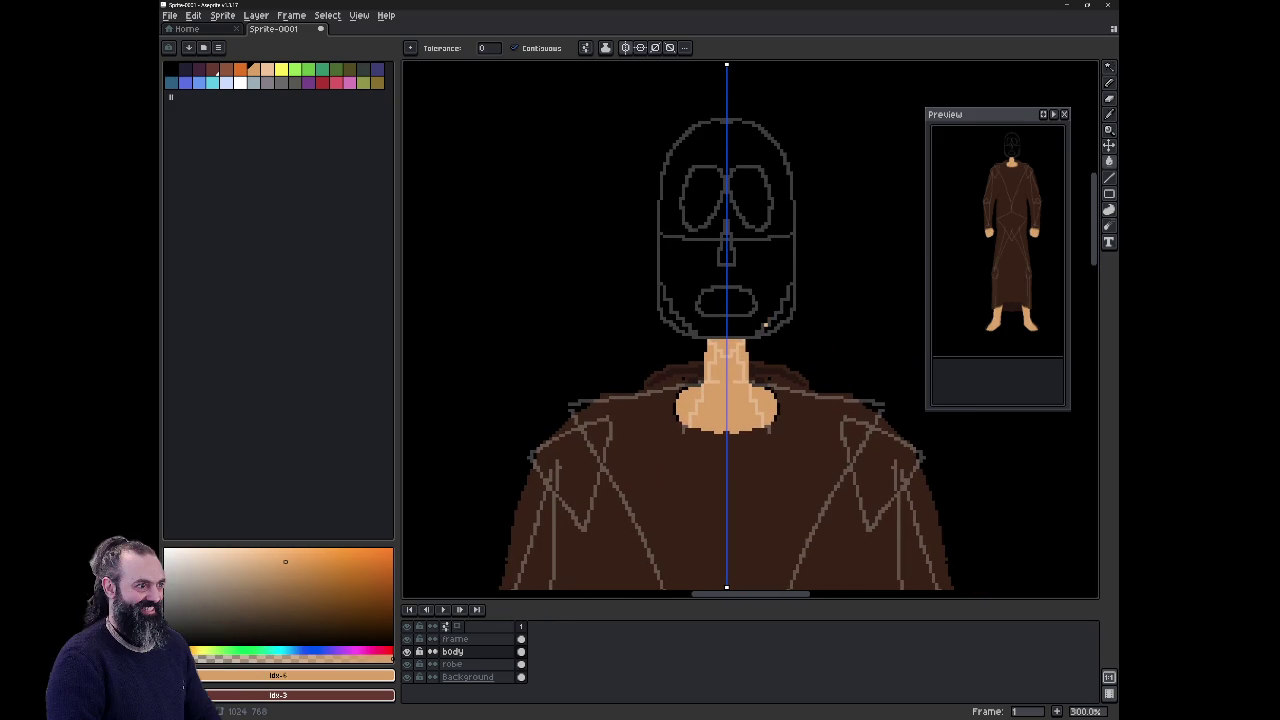
pyautogui.scroll(2, 730, 440)
pyautogui.scroll(1, 713, 488)
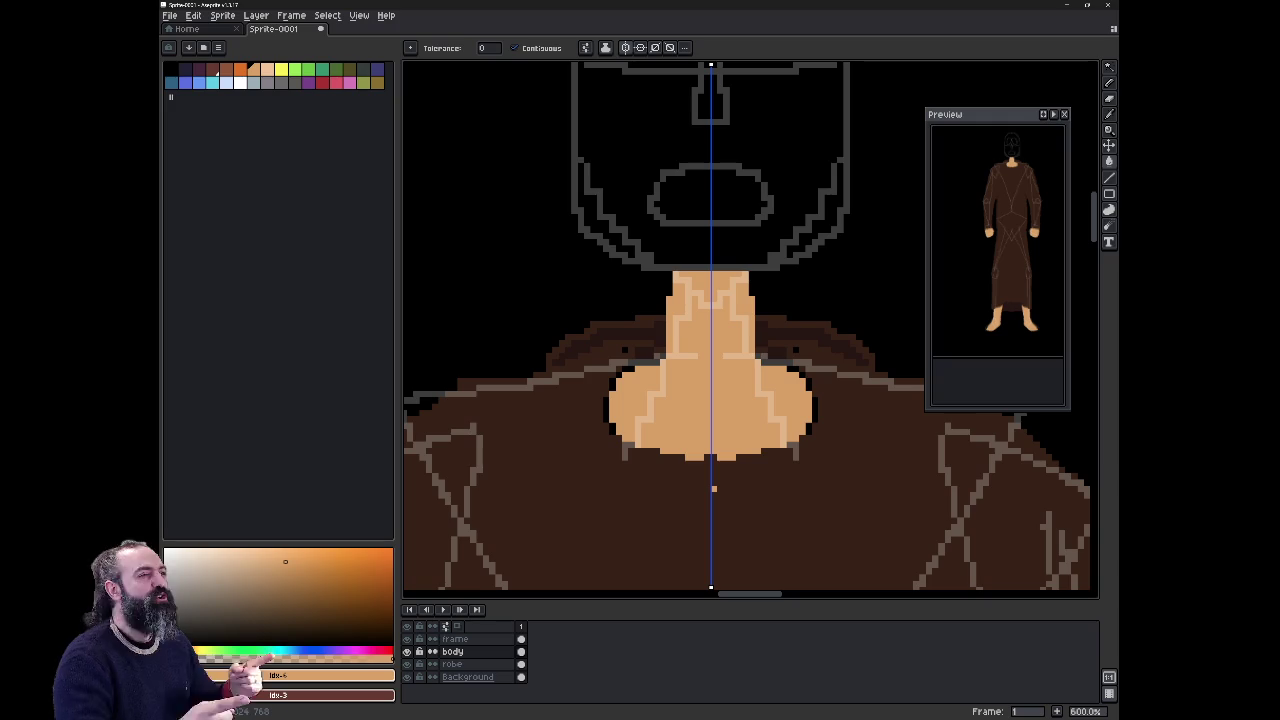
pyautogui.press('b')
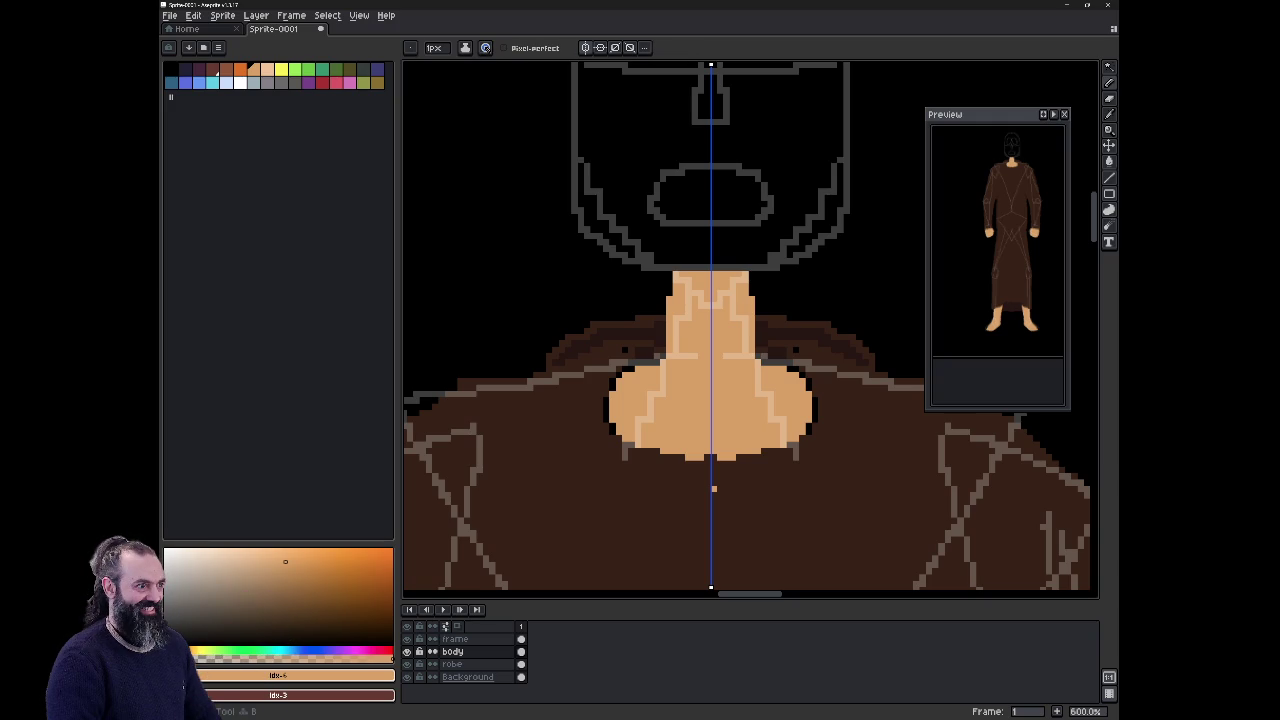
# Step: Widen the neck's base, sides and top with mirrored light skin pixels
pyautogui.click(656, 344)
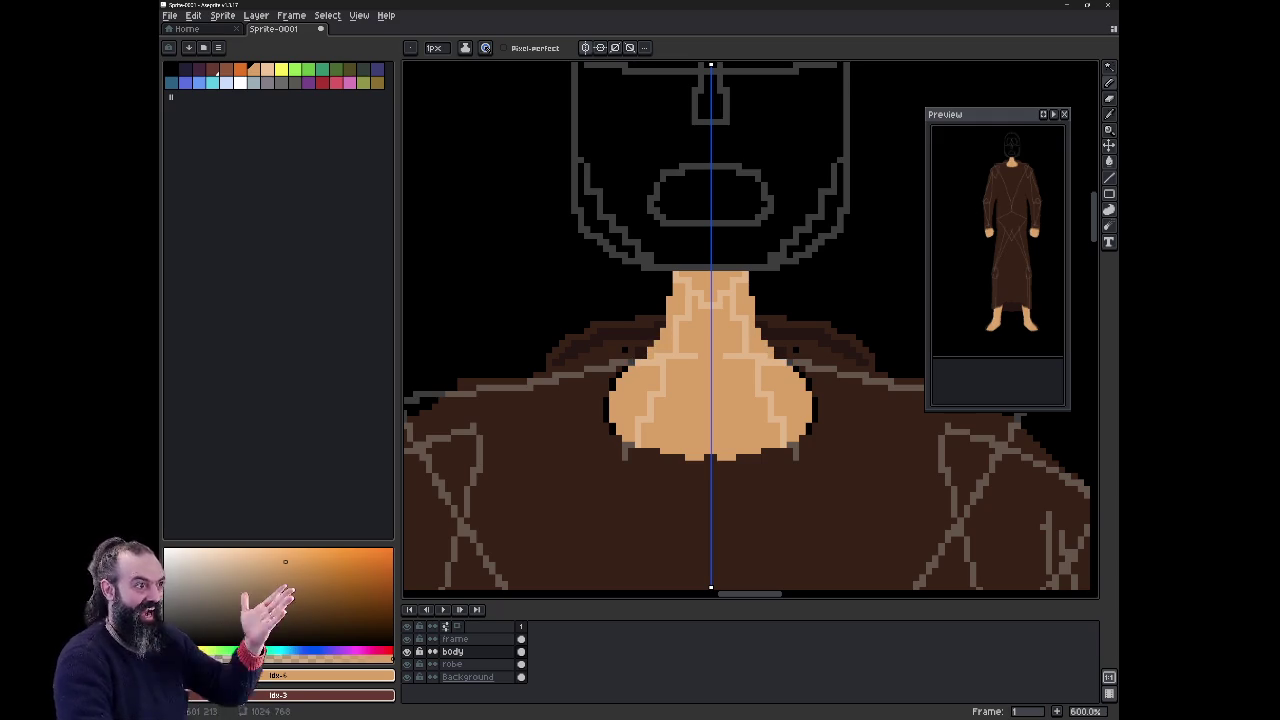
pyautogui.click(606, 396)
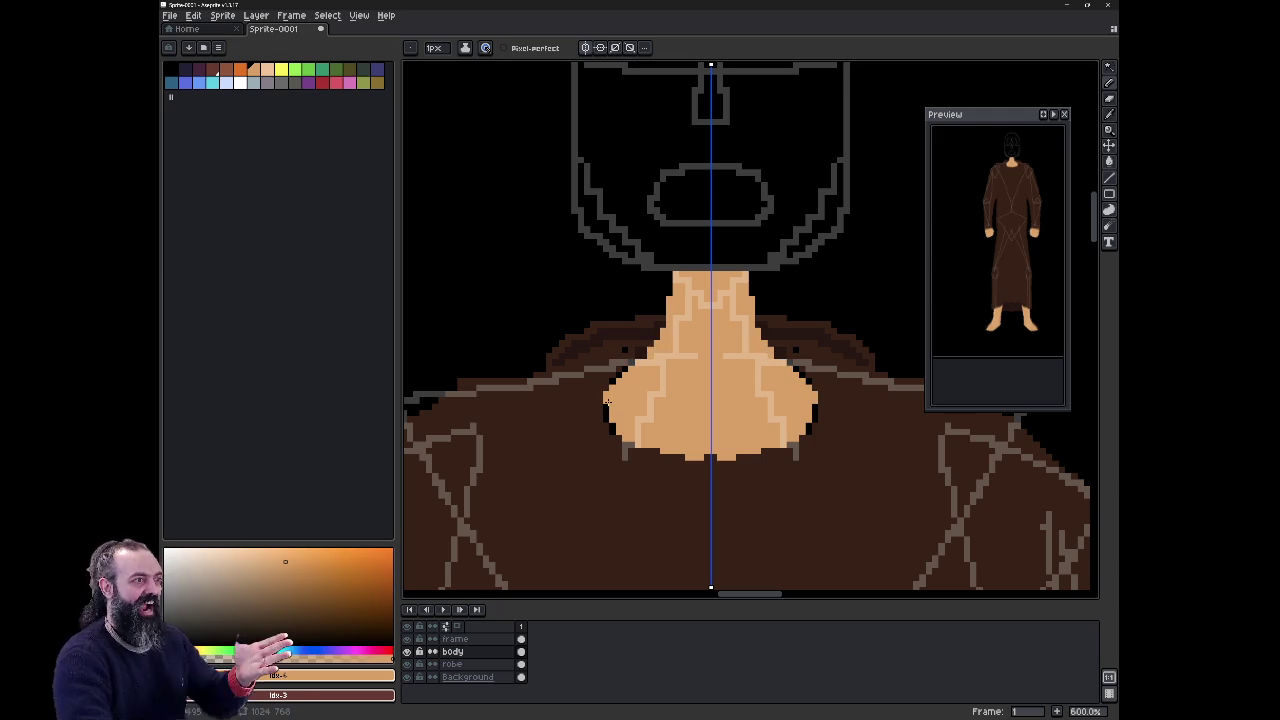
pyautogui.click(603, 405)
pyautogui.moveTo(598, 399); pyautogui.dragTo(588, 401)
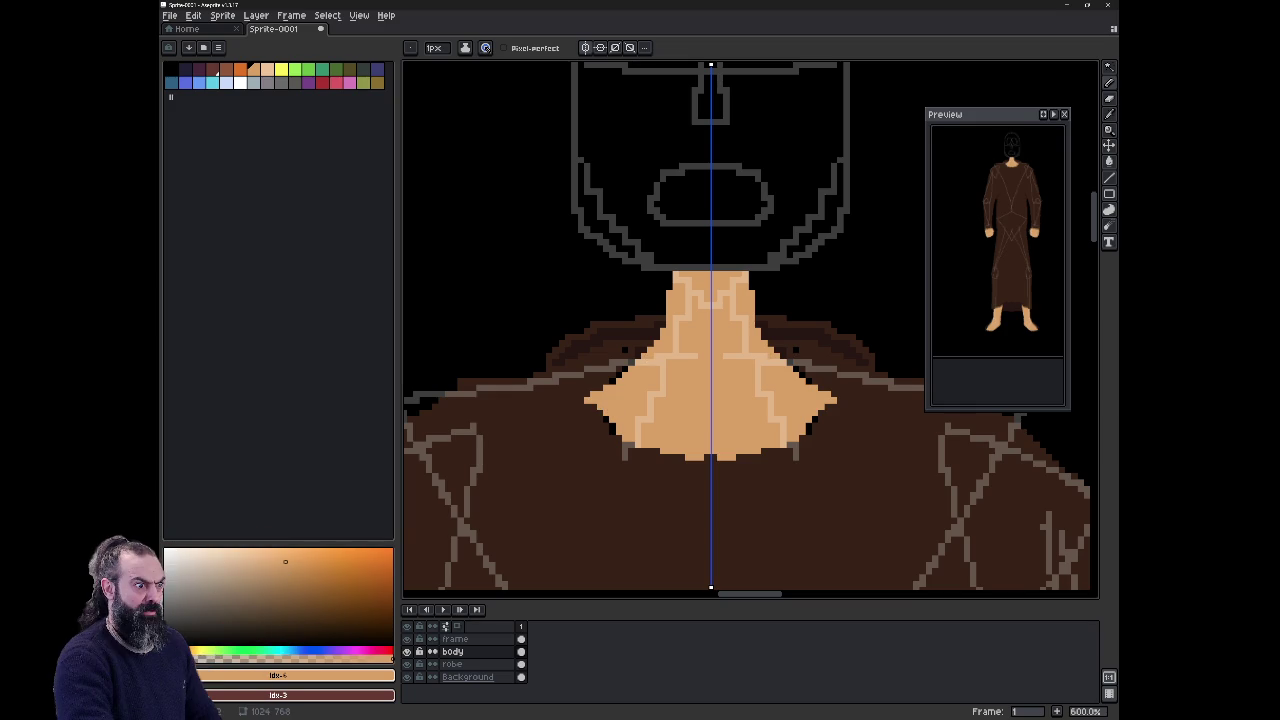
pyautogui.moveTo(661, 312); pyautogui.dragTo(656, 338)
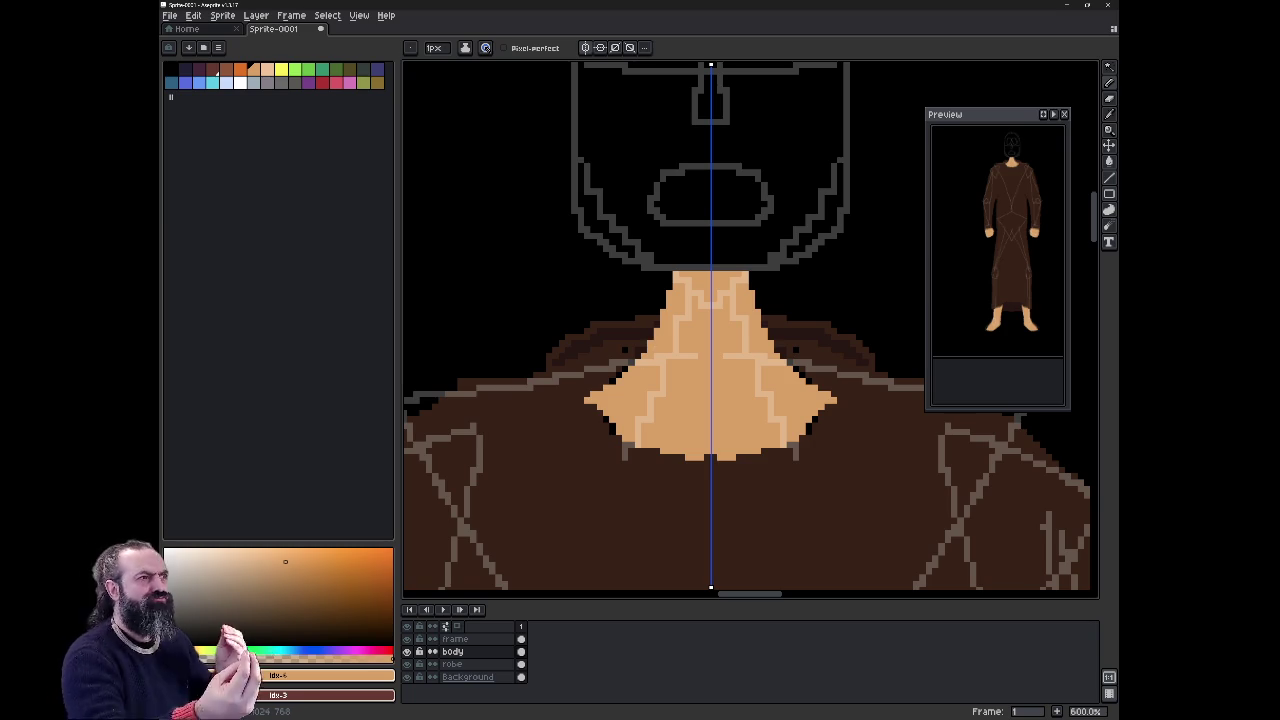
pyautogui.moveTo(670, 289); pyautogui.dragTo(670, 272)
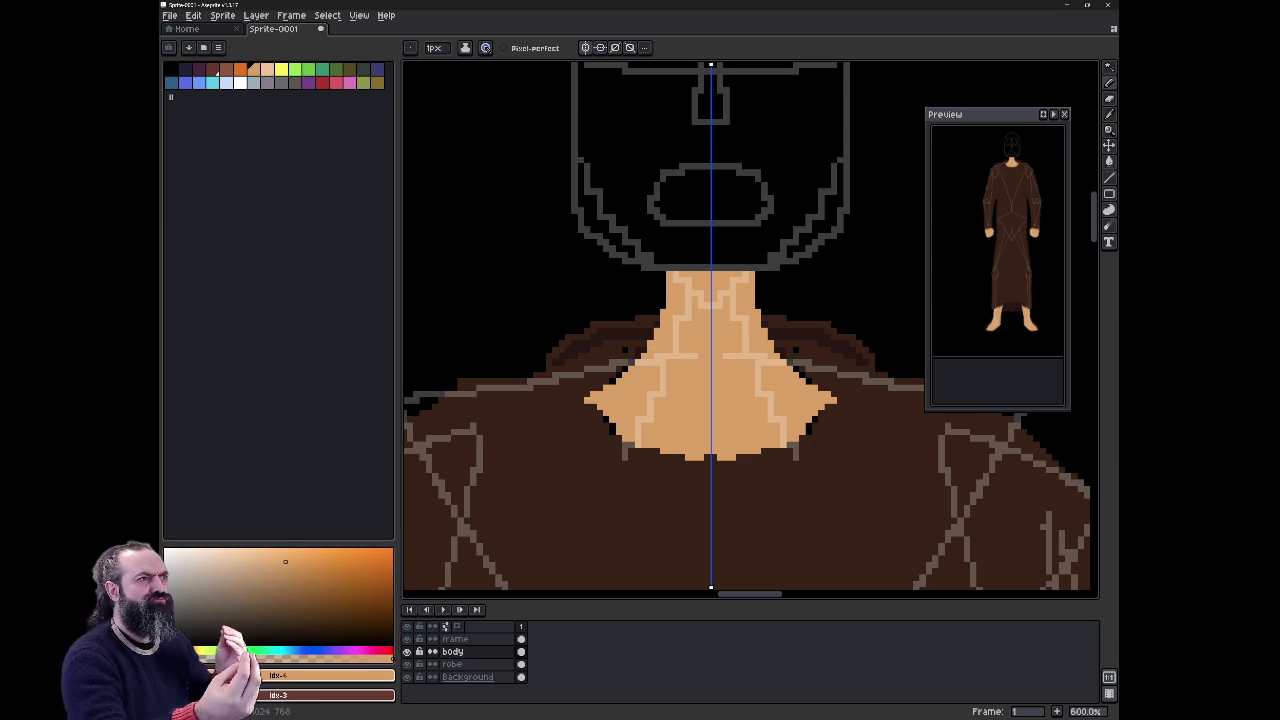
pyautogui.scroll(1, 806, 185)
pyautogui.scroll(1, 803, 195)
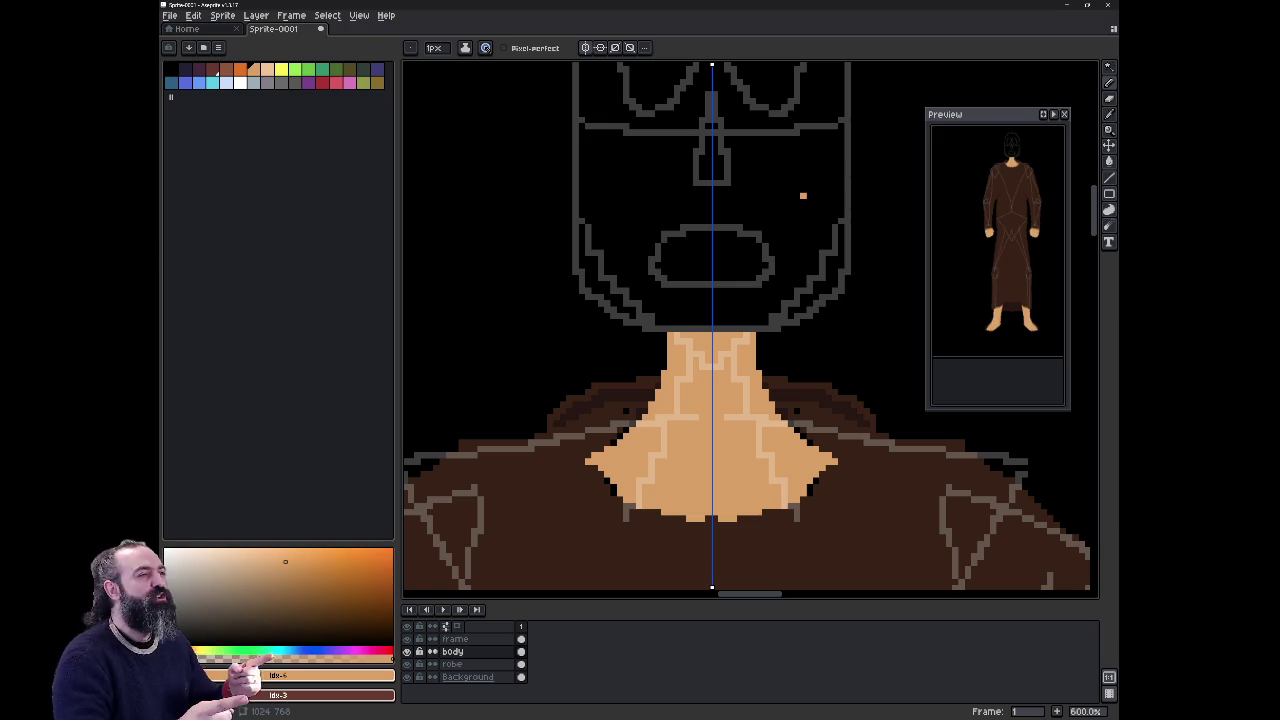
pyautogui.scroll(3, 712, 334)
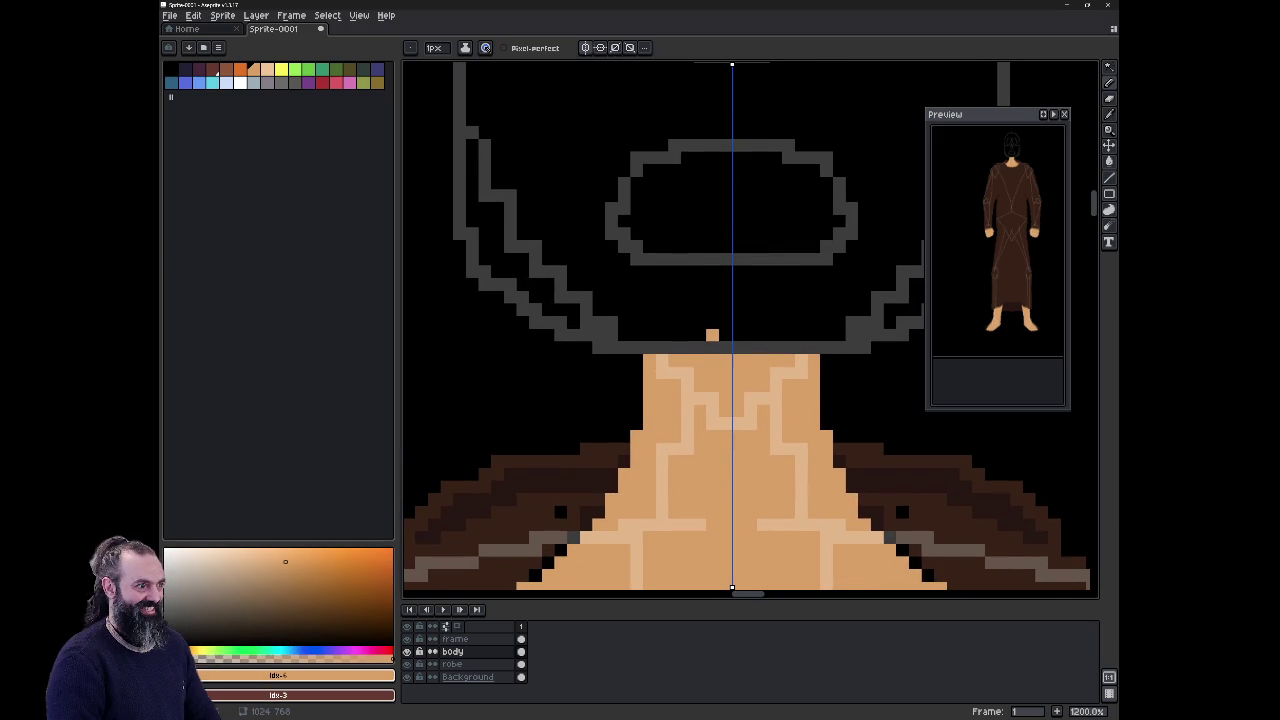
pyautogui.scroll(-2, 712, 334)
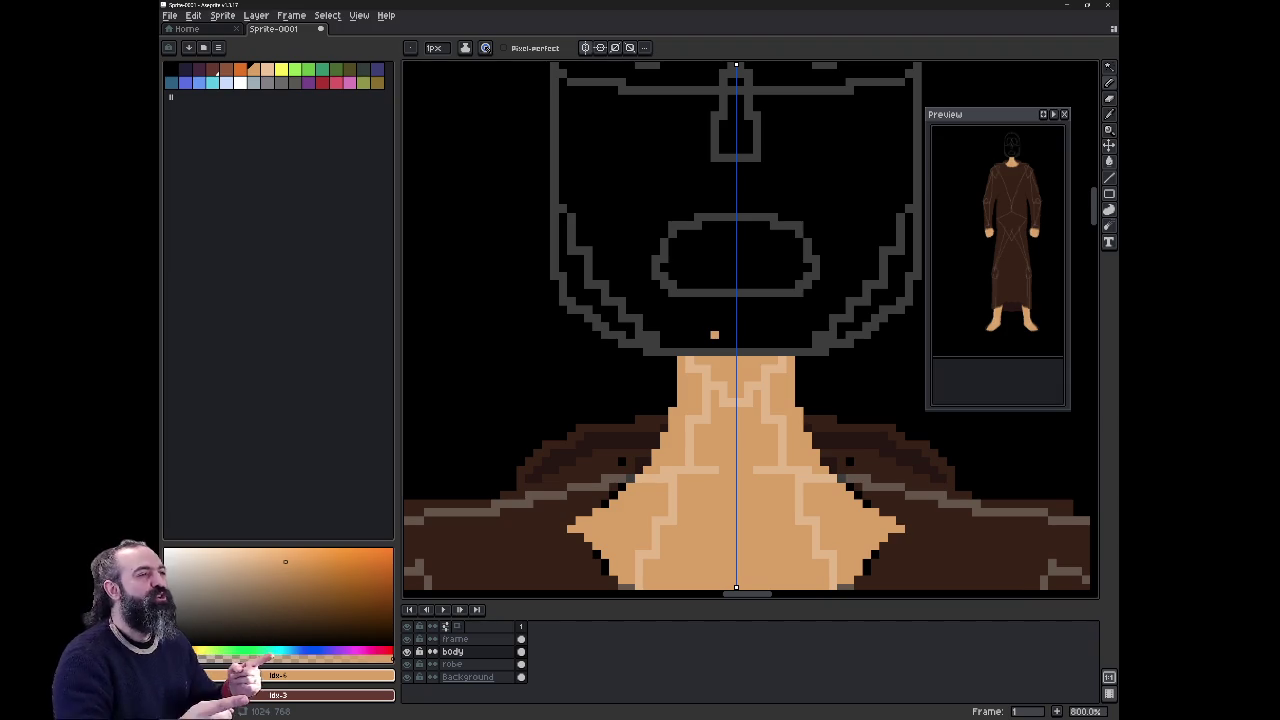
# Step: Pick a darker tan skin shade and add it to the palette
pyautogui.click(267, 69)
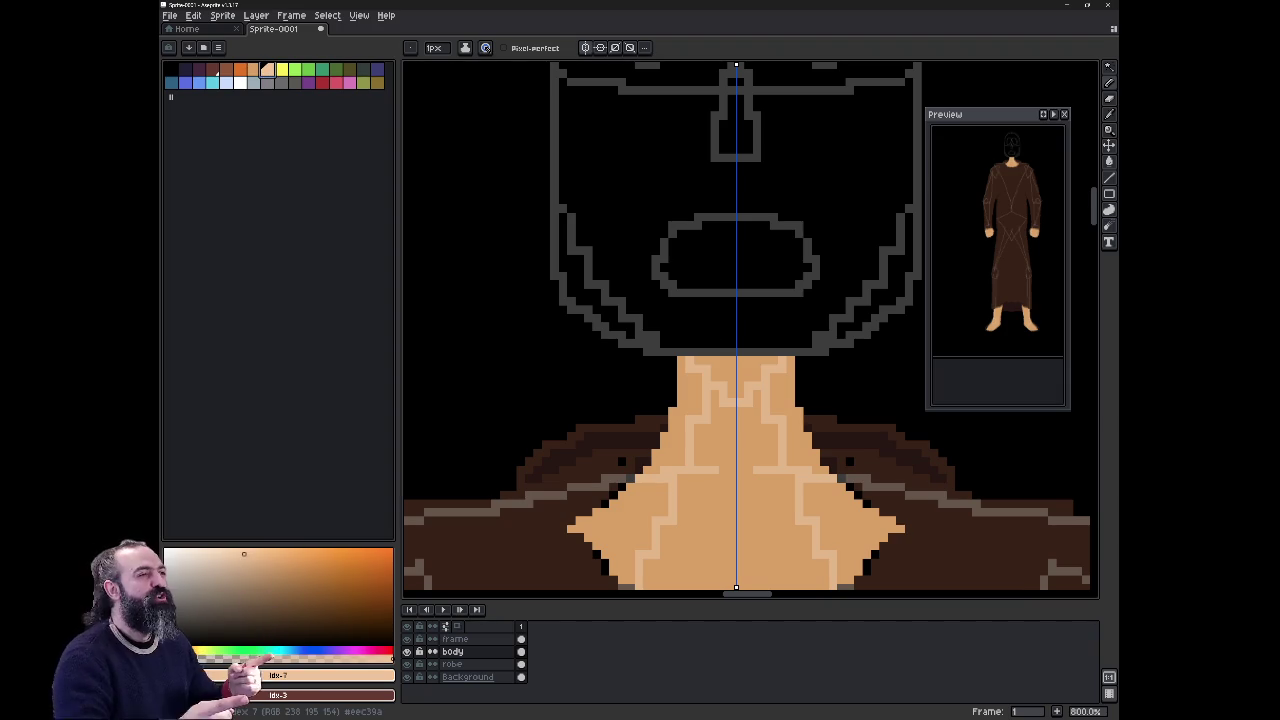
pyautogui.press('[')
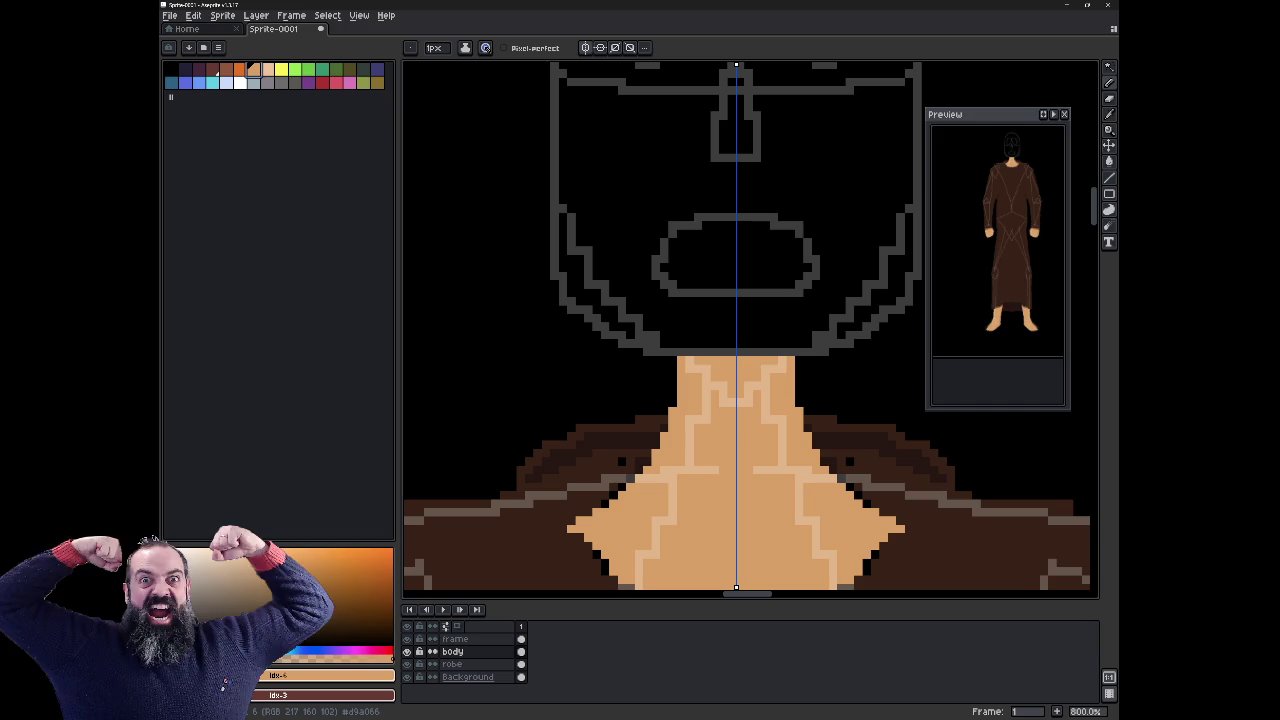
pyautogui.click(278, 578)
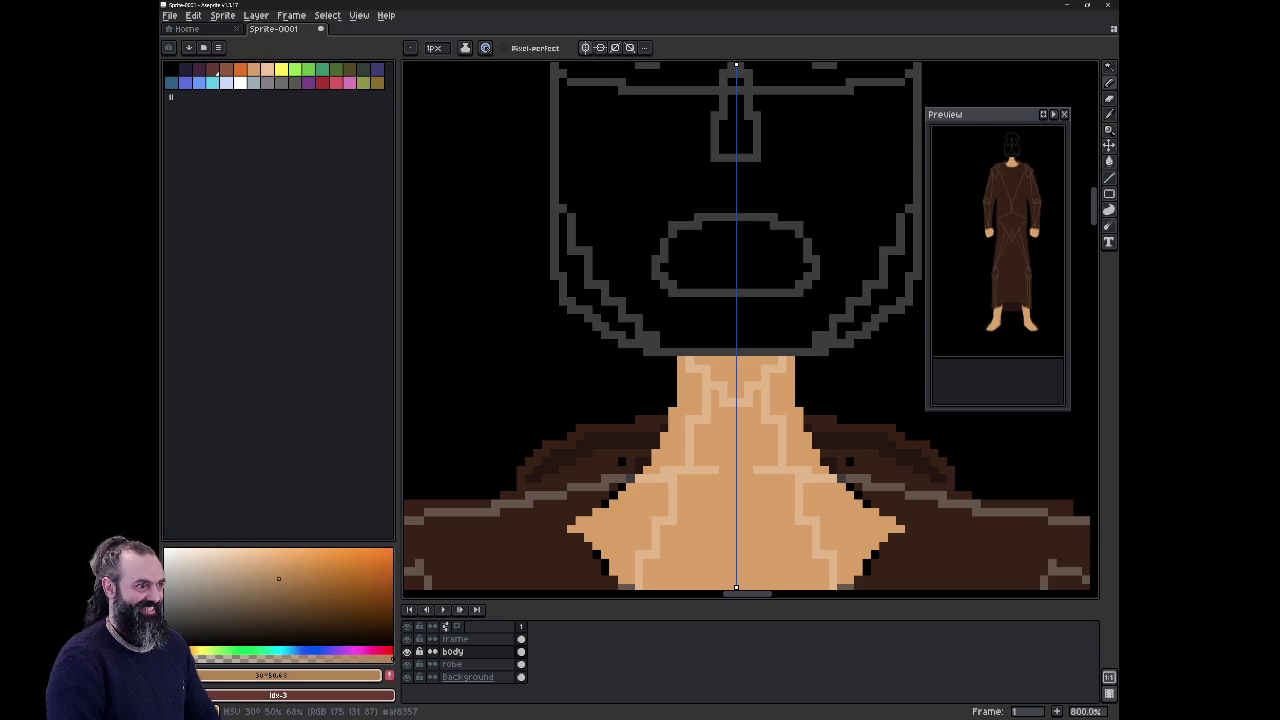
pyautogui.click(390, 677)
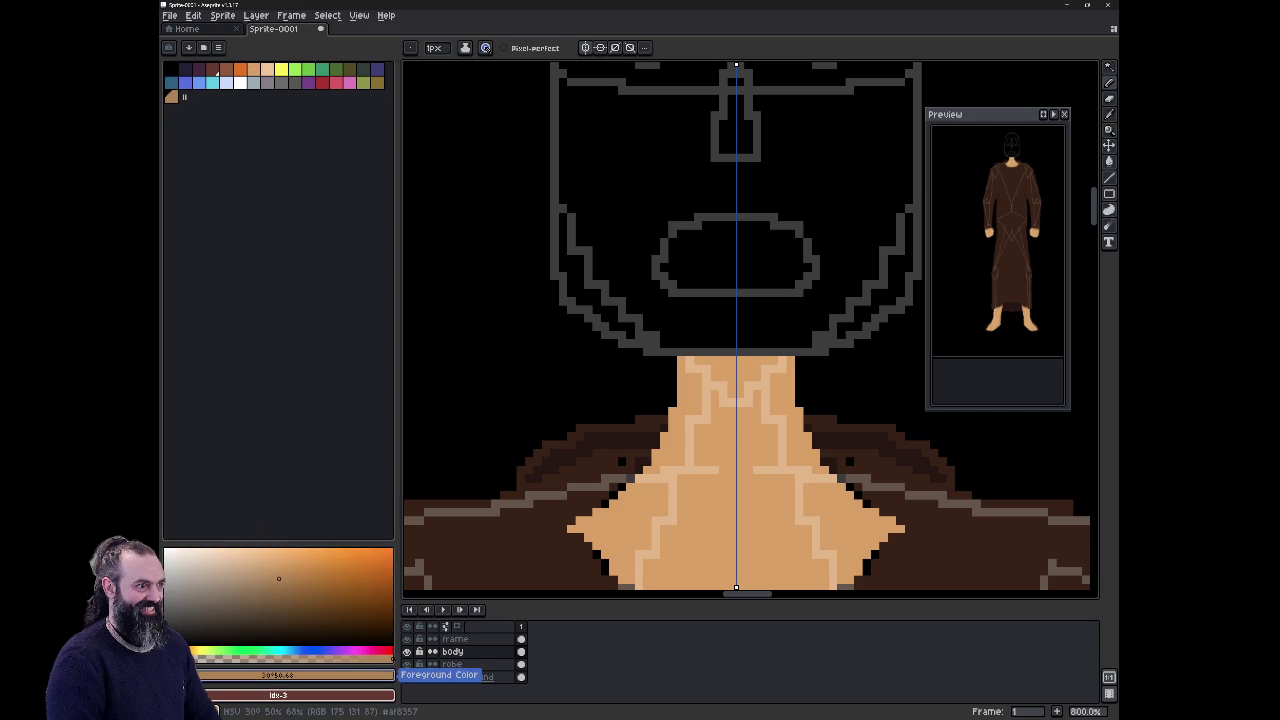
# Step: Paint mirrored tan strokes from the neck's top row up along the helmet edges, correcting mistakes
pyautogui.click(648, 347)
pyautogui.moveTo(648, 347); pyautogui.dragTo(737, 368)
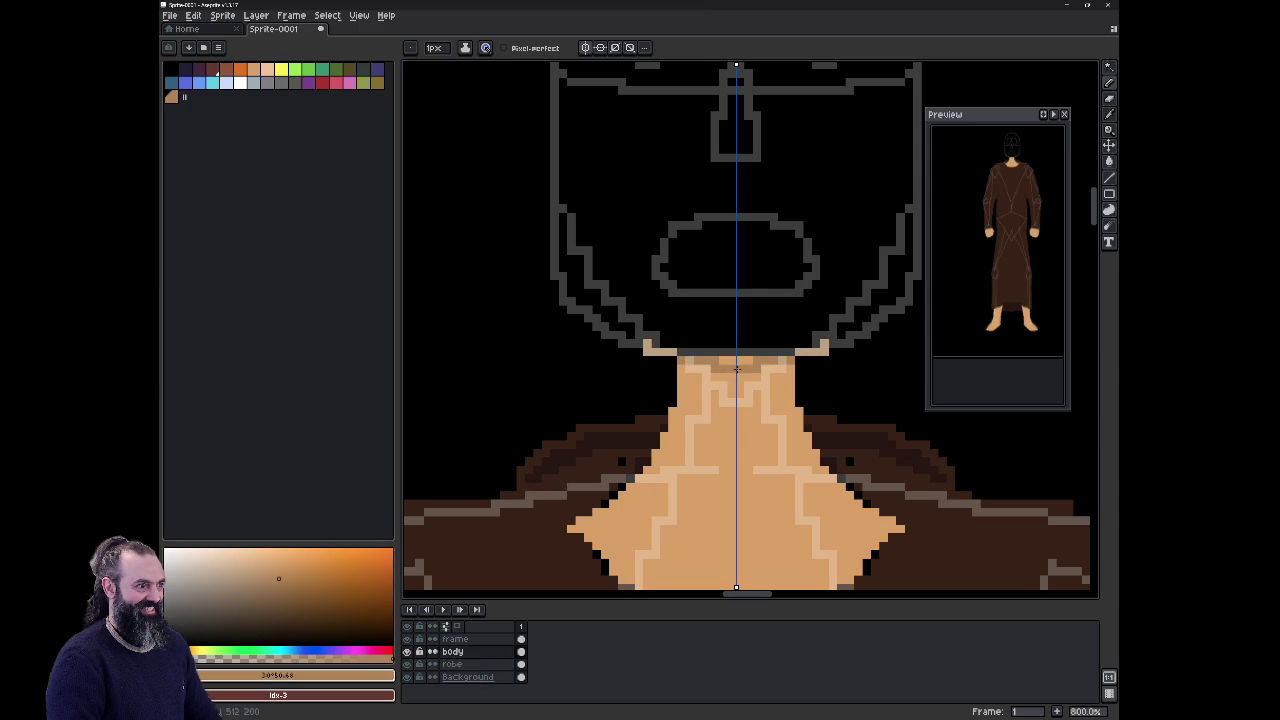
pyautogui.moveTo(640, 342); pyautogui.dragTo(582, 303)
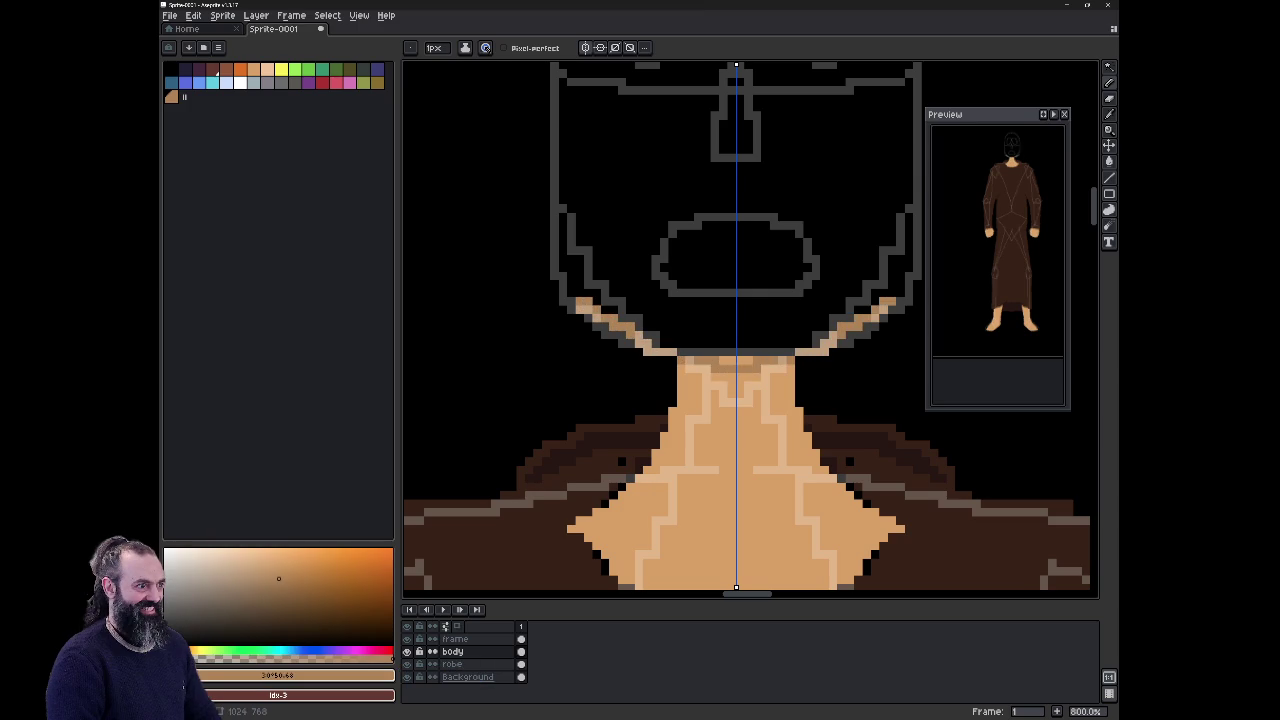
pyautogui.hotkey('ctrl', 'z')
pyautogui.hotkey('ctrl', 'z')
pyautogui.hotkey('ctrl', 'z')
pyautogui.moveTo(592, 291); pyautogui.dragTo(636, 342)
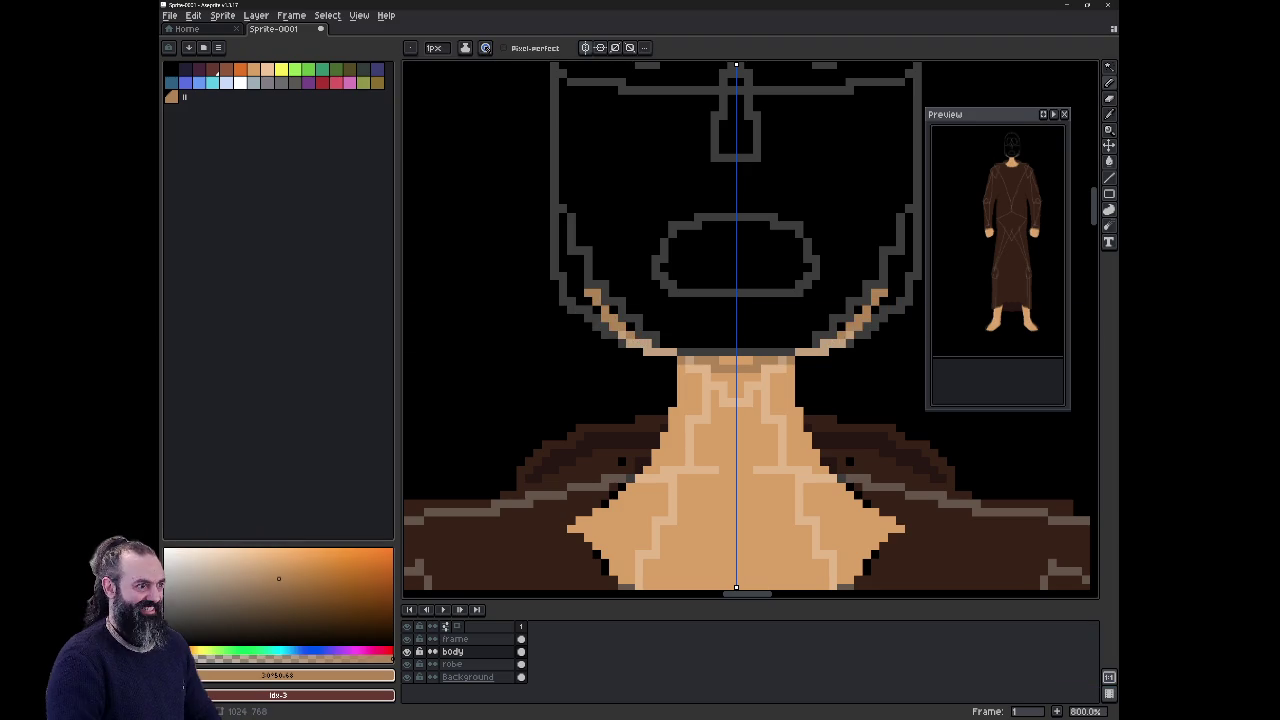
pyautogui.moveTo(590, 287); pyautogui.dragTo(589, 274)
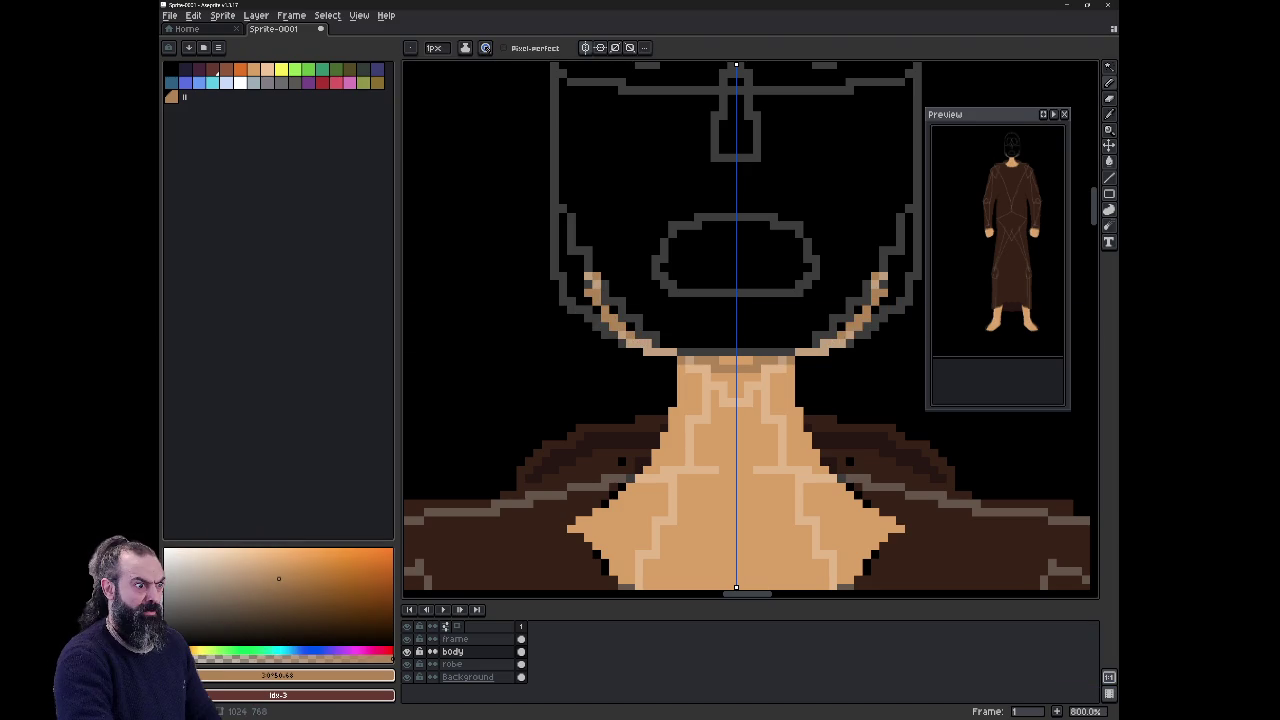
pyautogui.press('e')
pyautogui.click(588, 292)
pyautogui.hotkey('ctrl', 'z')
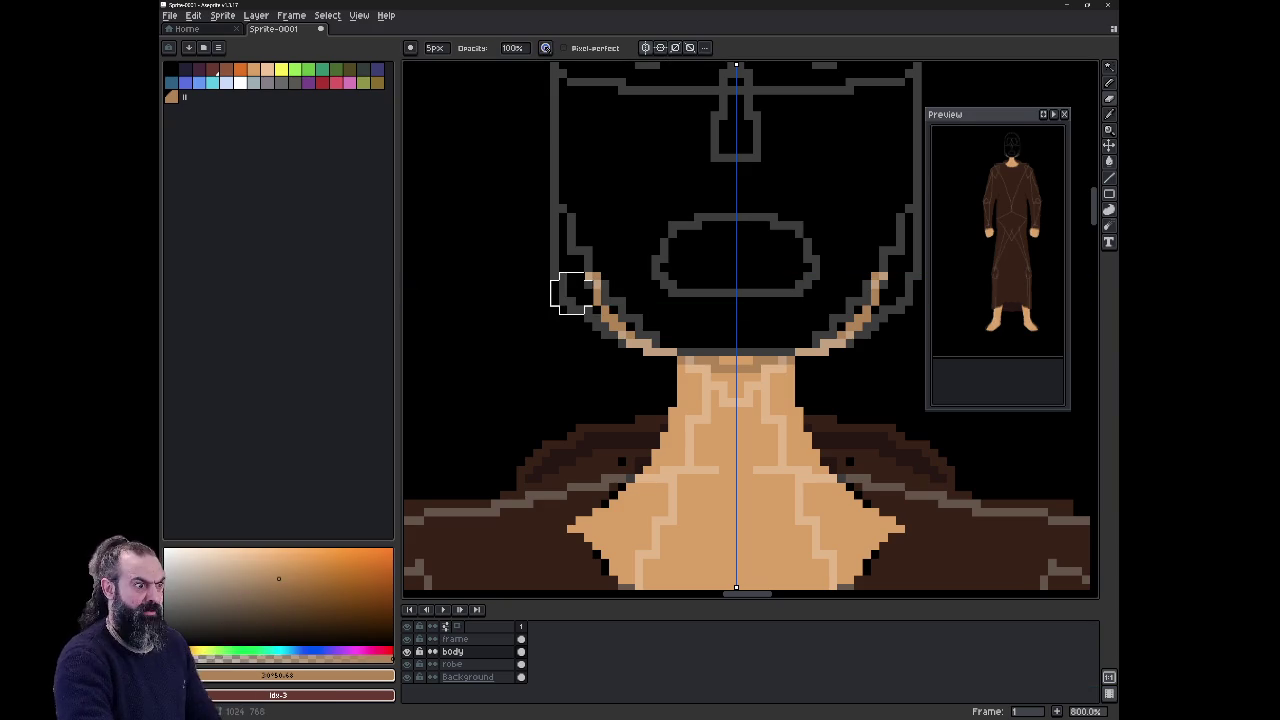
pyautogui.press('b')
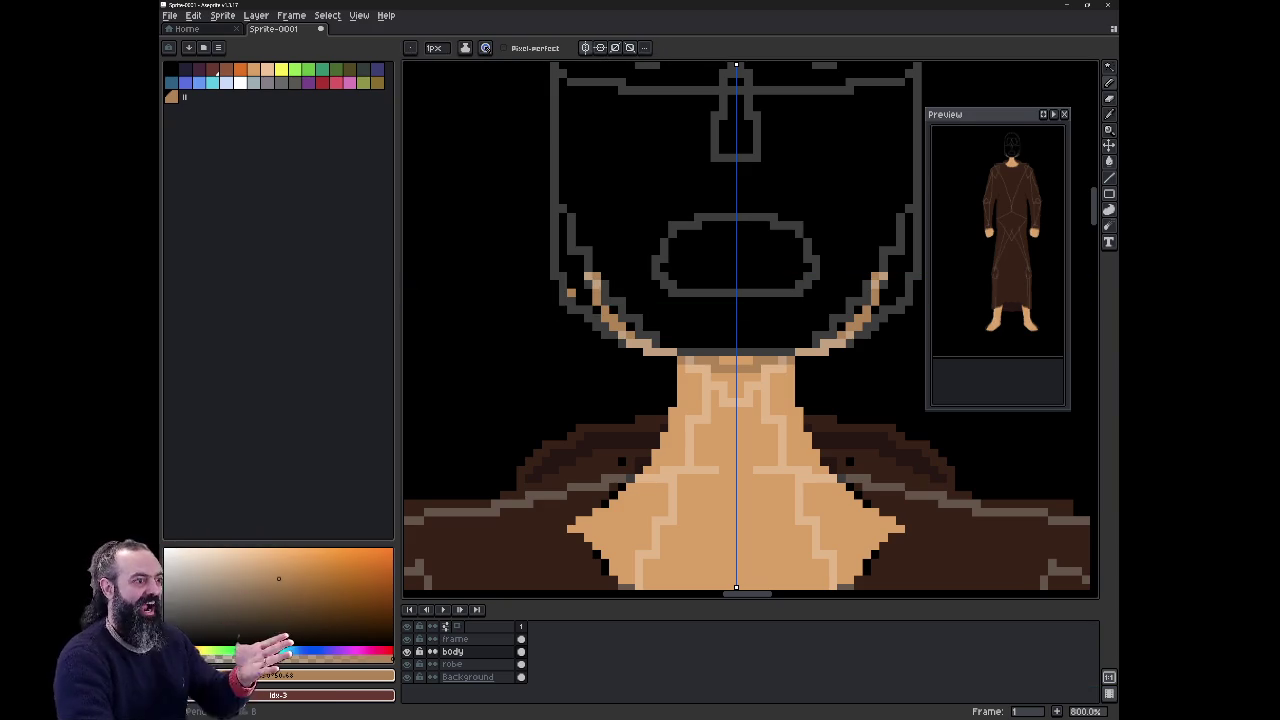
pyautogui.moveTo(589, 270); pyautogui.dragTo(589, 242)
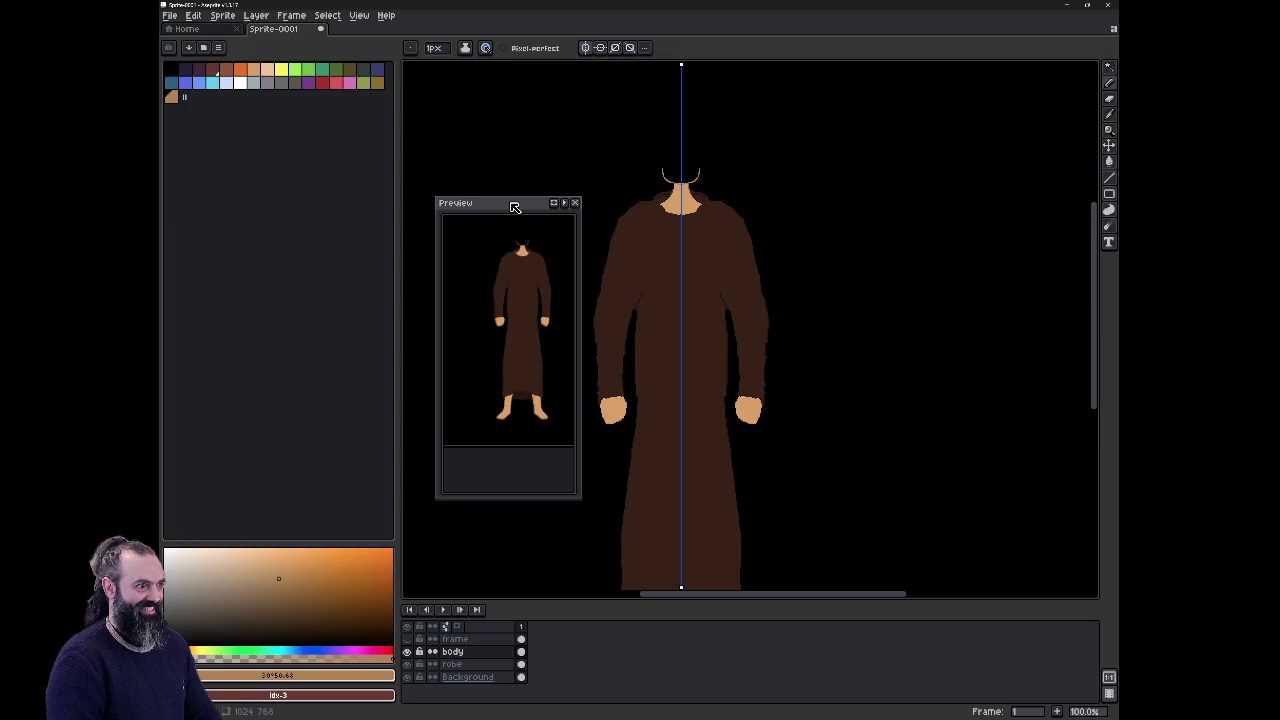
# Step: Move the Preview window to the right of the canvas and zoom in on the neck
pyautogui.moveTo(514, 207); pyautogui.dragTo(939, 178)
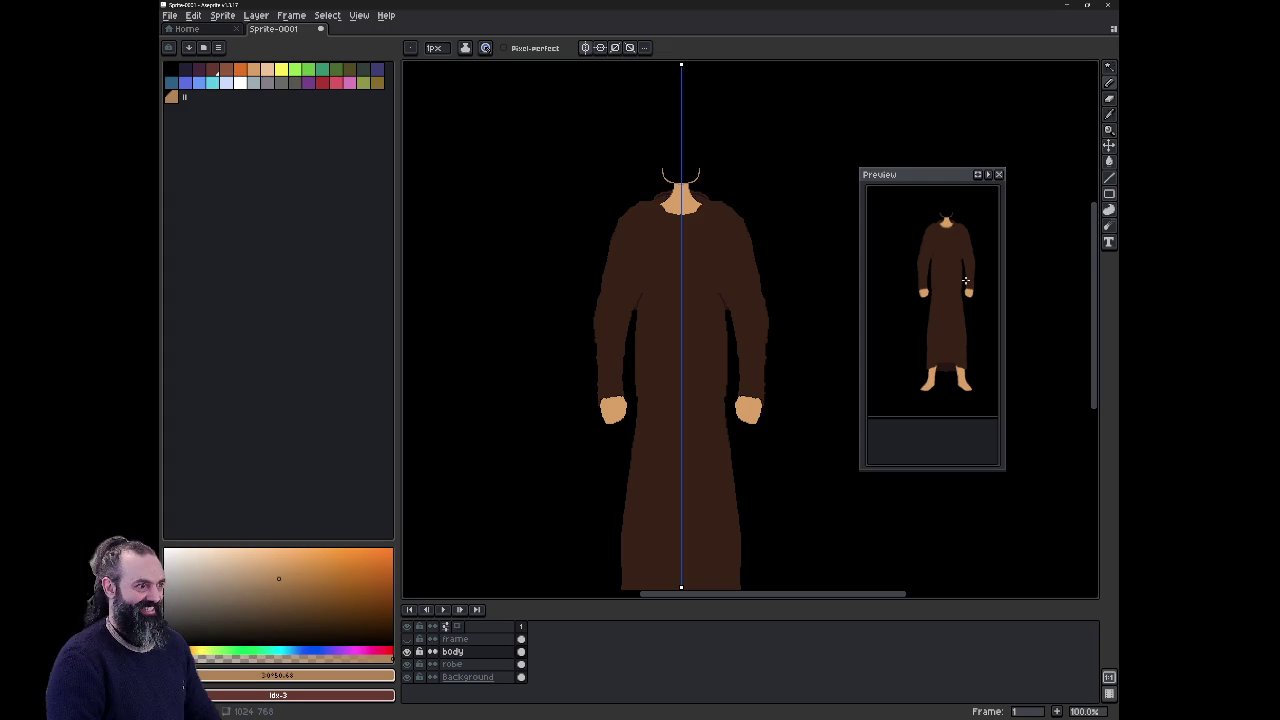
pyautogui.scroll(1, 694, 174)
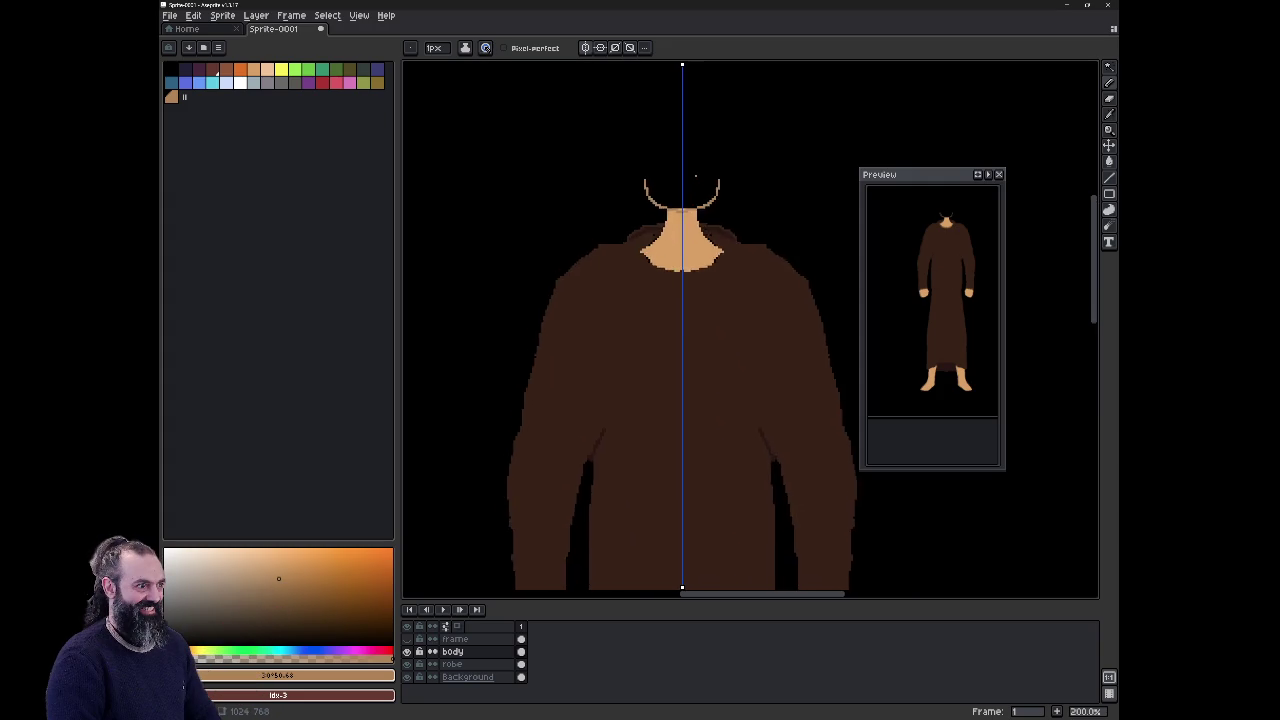
pyautogui.scroll(1, 694, 174)
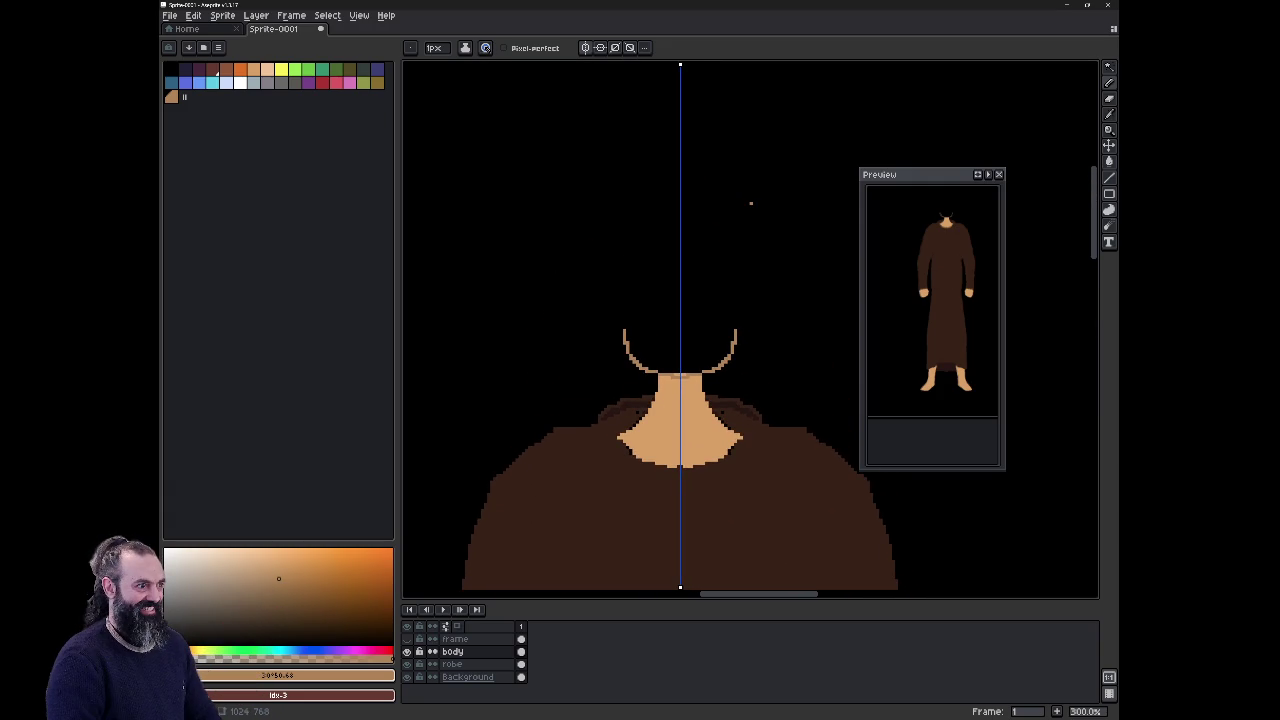
pyautogui.scroll(2, 751, 203)
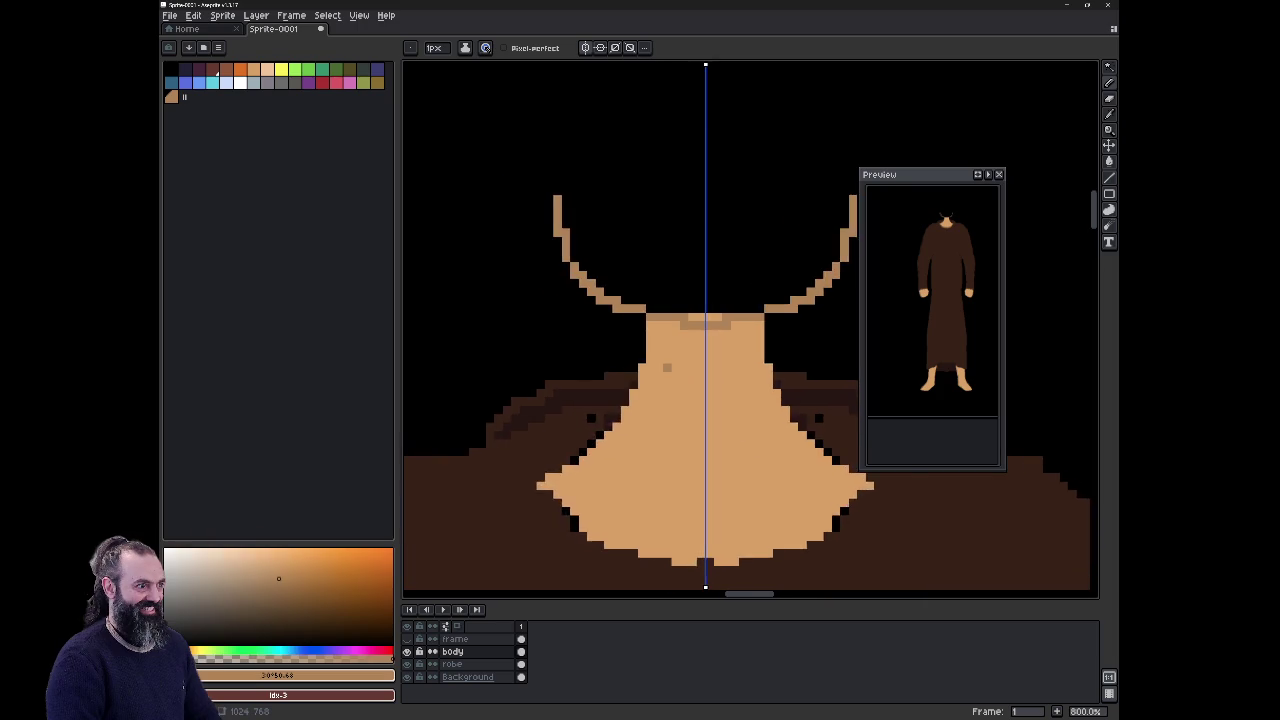
# Step: Erase the curved tan line above the shoulder and try a new line up from it
pyautogui.scroll(2, 751, 203)
pyautogui.press('b')
pyautogui.moveTo(595, 204); pyautogui.dragTo(603, 247)
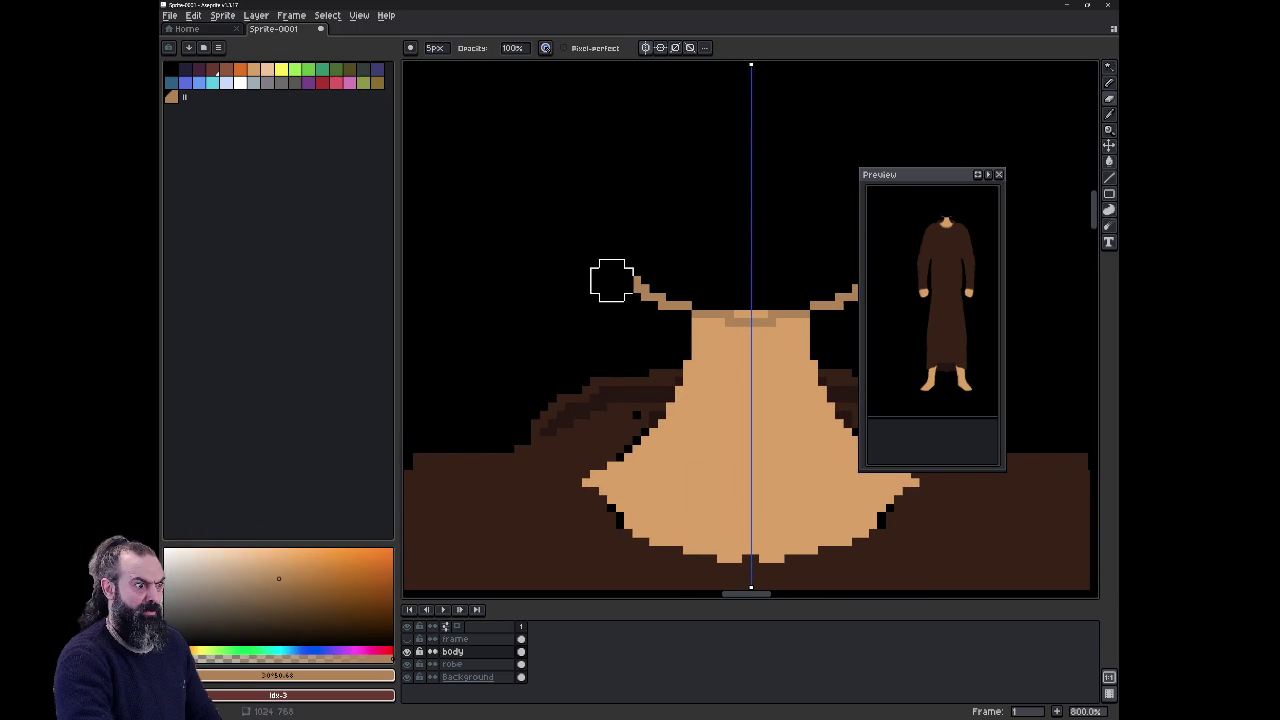
pyautogui.press('b')
pyautogui.moveTo(619, 202); pyautogui.dragTo(633, 288)
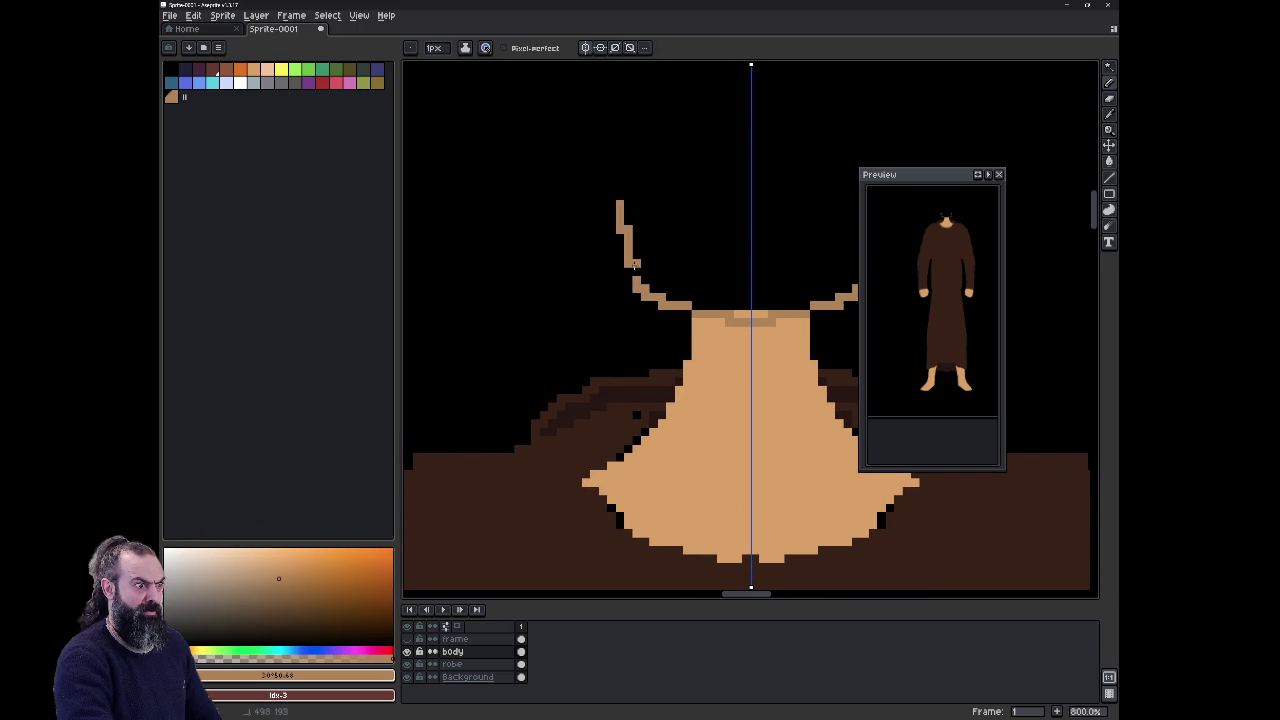
pyautogui.hotkey('ctrl', 'z')
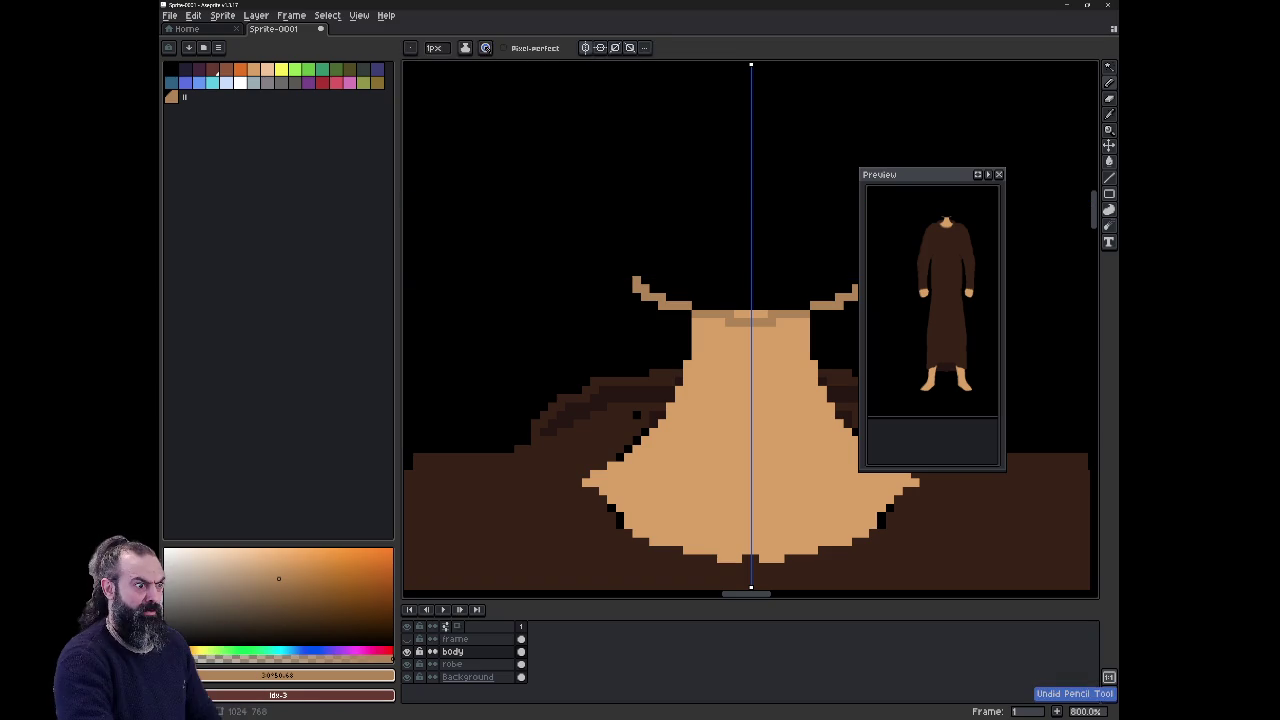
# Step: Redraw mirrored straight tan side lines rising to cheek height, filling the small gap
pyautogui.press('e')
pyautogui.press('b')
pyautogui.moveTo(656, 297); pyautogui.dragTo(610, 160)
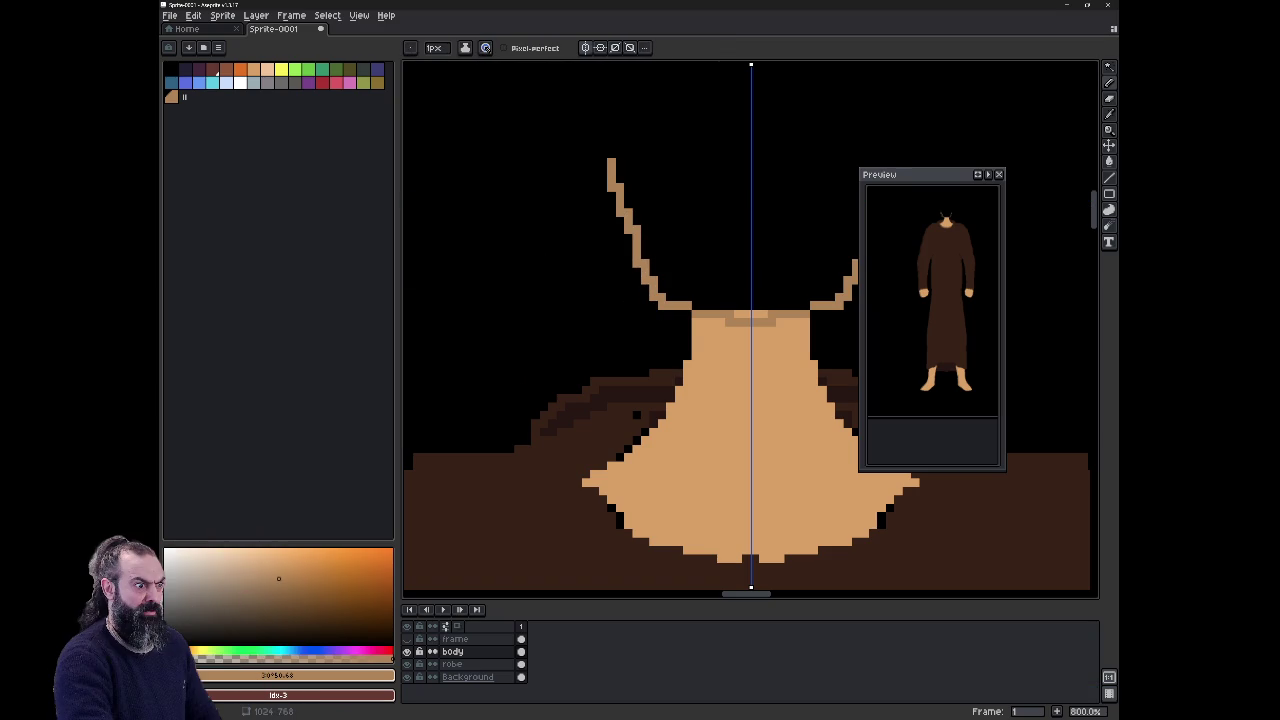
pyautogui.moveTo(610, 158); pyautogui.dragTo(610, 100)
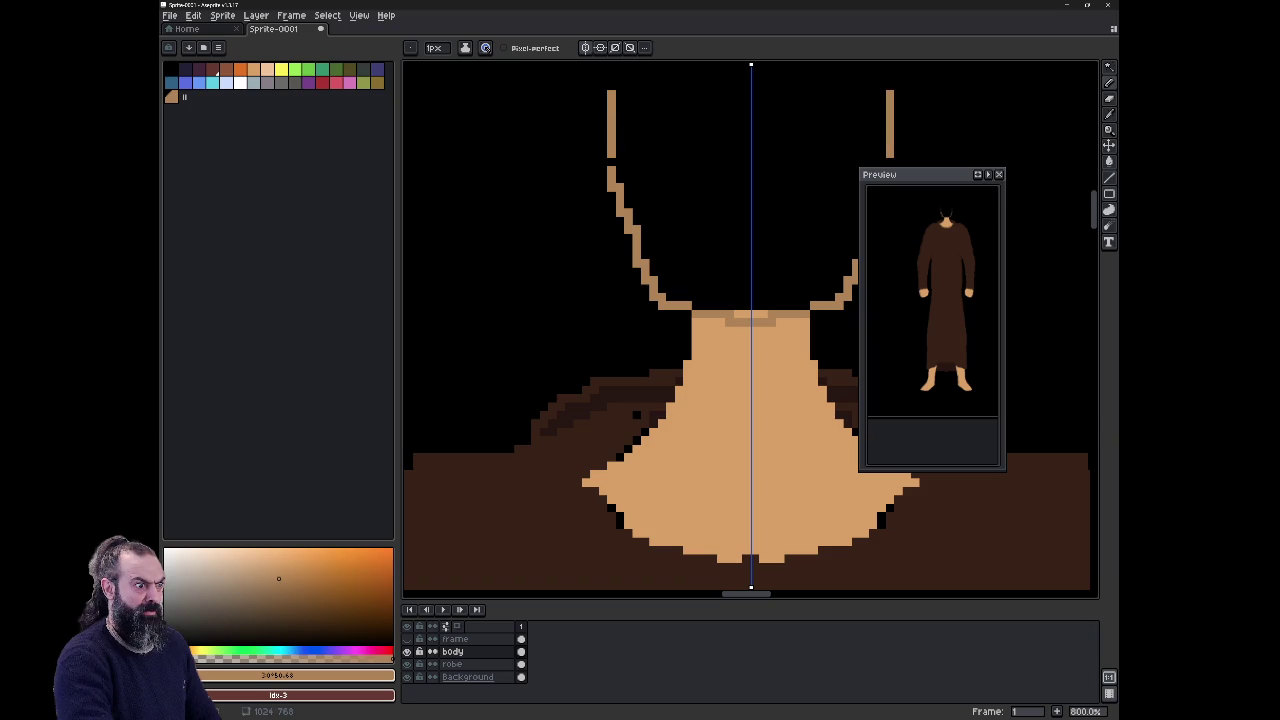
pyautogui.click(611, 162)
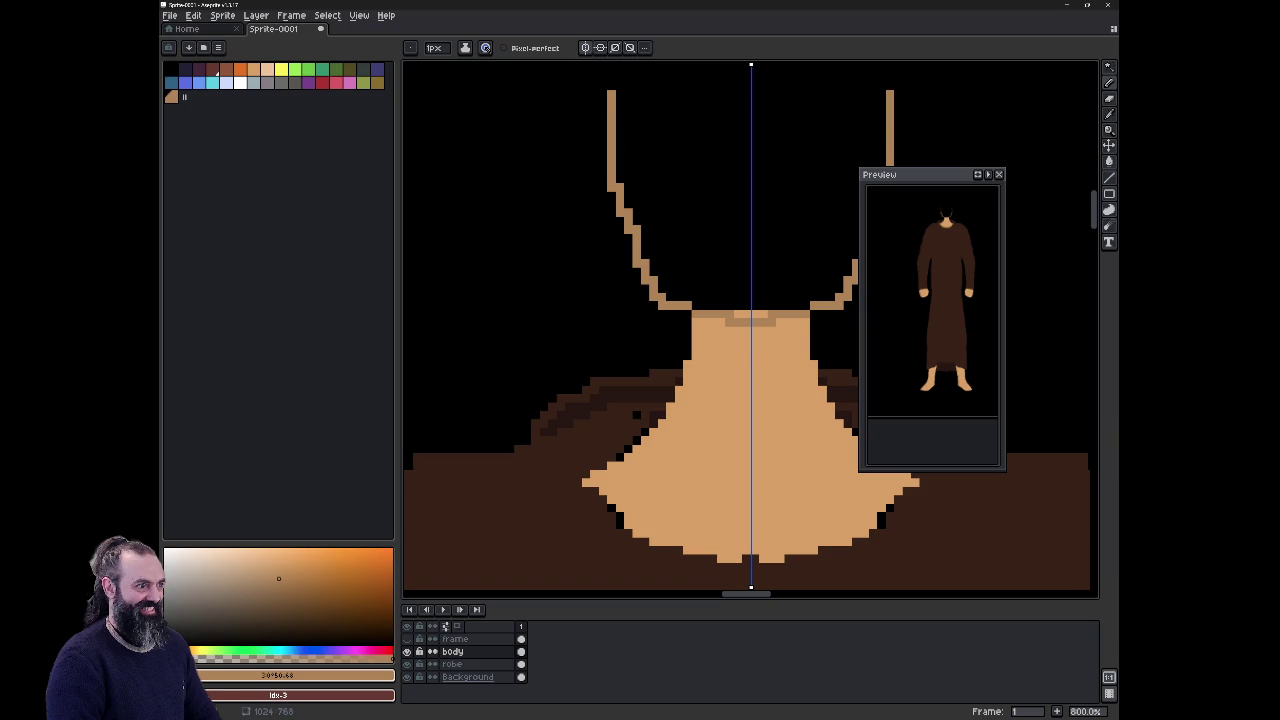
pyautogui.scroll(-2, 745, 548)
pyautogui.scroll(-1, 745, 548)
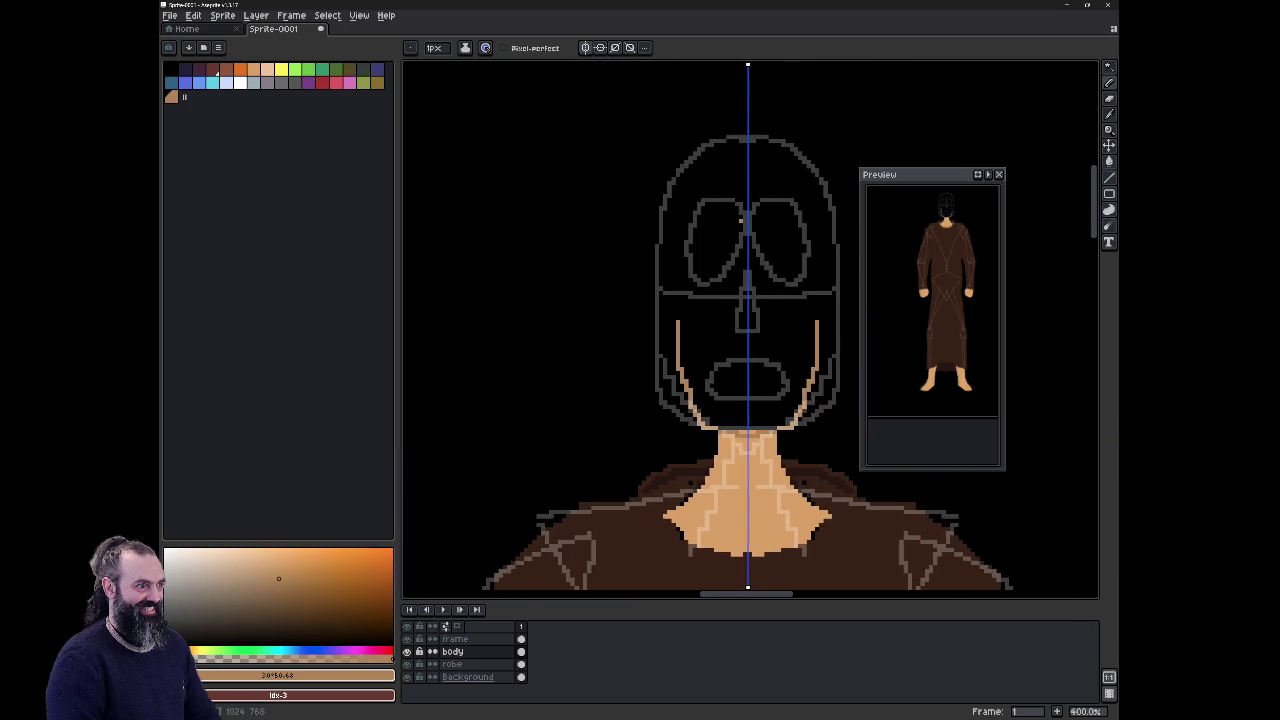
# Step: Extend the tan face outline further upward on both sides
pyautogui.scroll(1, 760, 440)
pyautogui.scroll(1, 760, 440)
pyautogui.moveTo(633, 262); pyautogui.dragTo(633, 190)
# Step: On the frame layer, erase the eyebrows and angular eye guides and draw rounded mirrored eye arcs
pyautogui.doubleClick(455, 638)
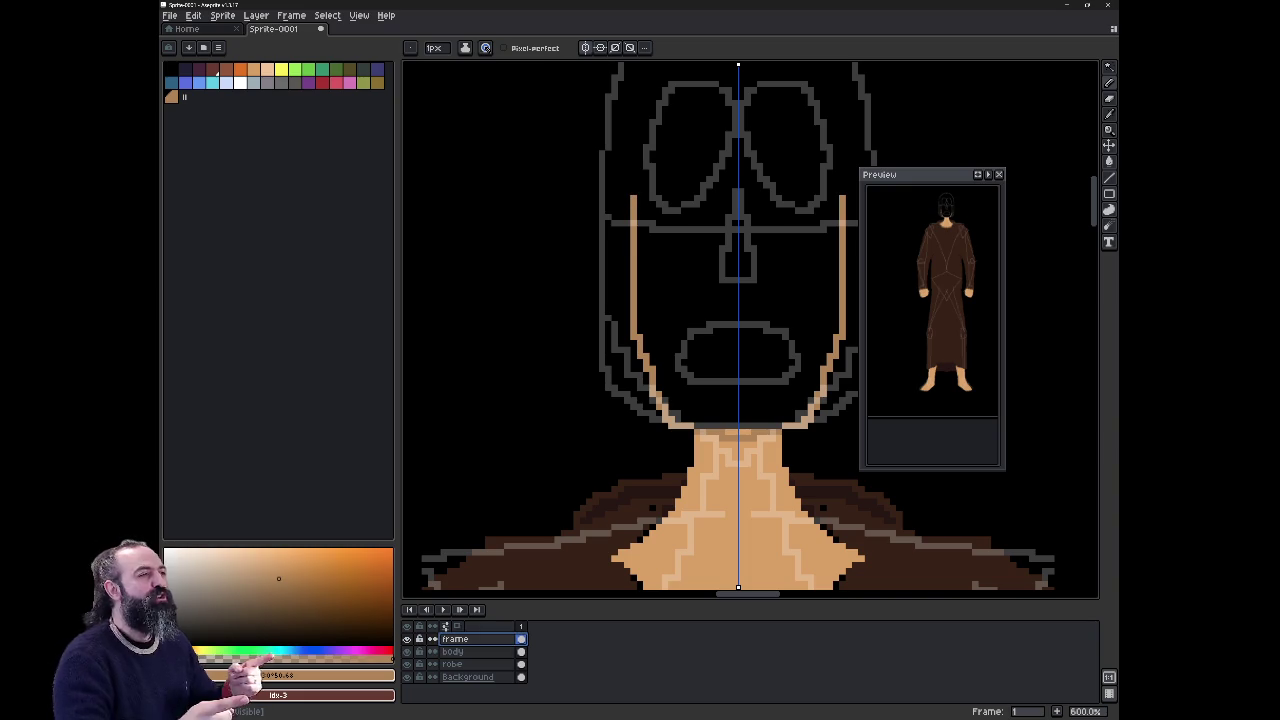
pyautogui.press('Return')
pyautogui.press('e')
pyautogui.moveTo(698, 88)
pyautogui.mouseDown()
pyautogui.moveTo(665, 96)
pyautogui.moveTo(717, 86)
pyautogui.mouseUp()
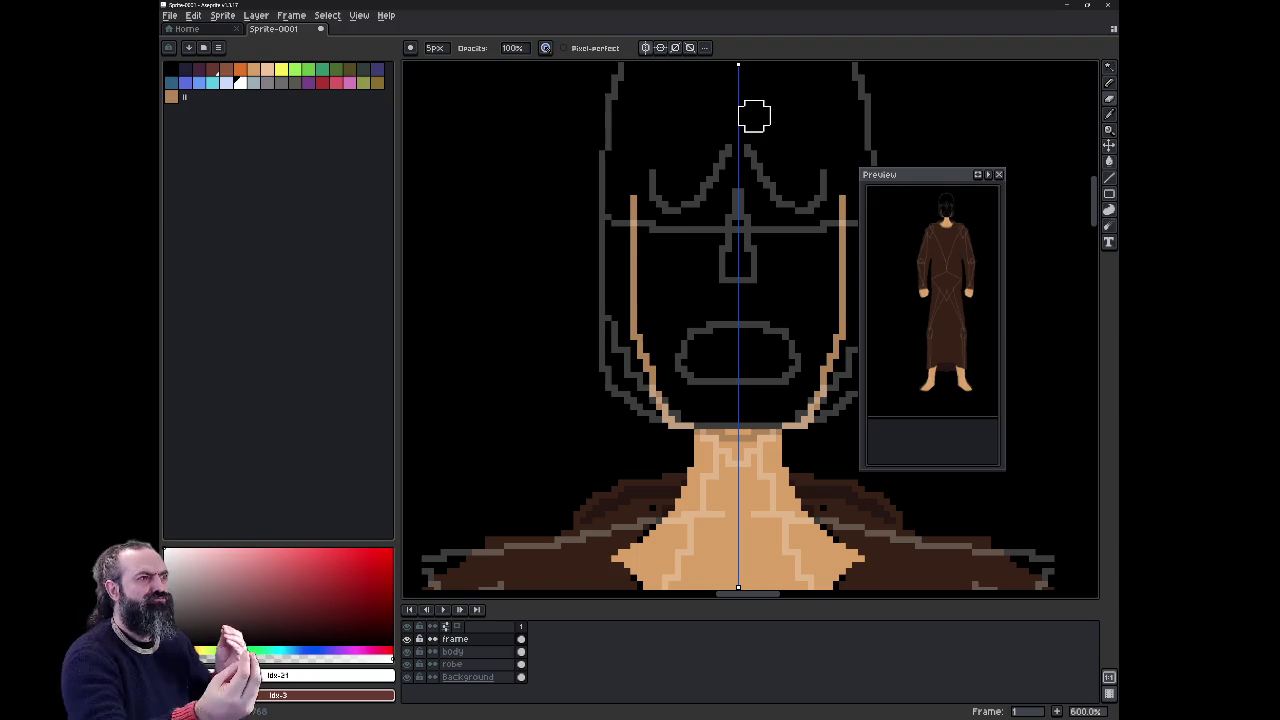
pyautogui.moveTo(677, 191)
pyautogui.mouseDown()
pyautogui.moveTo(723, 157)
pyautogui.moveTo(672, 205)
pyautogui.mouseUp()
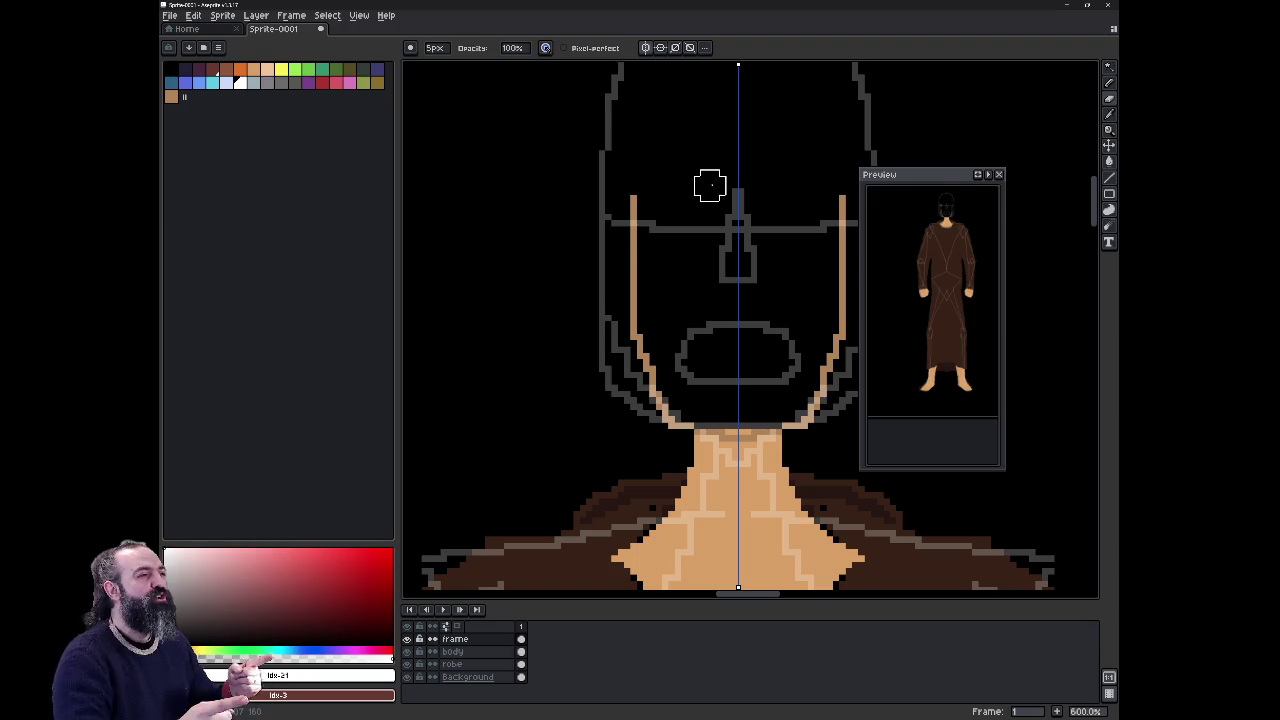
pyautogui.press('b')
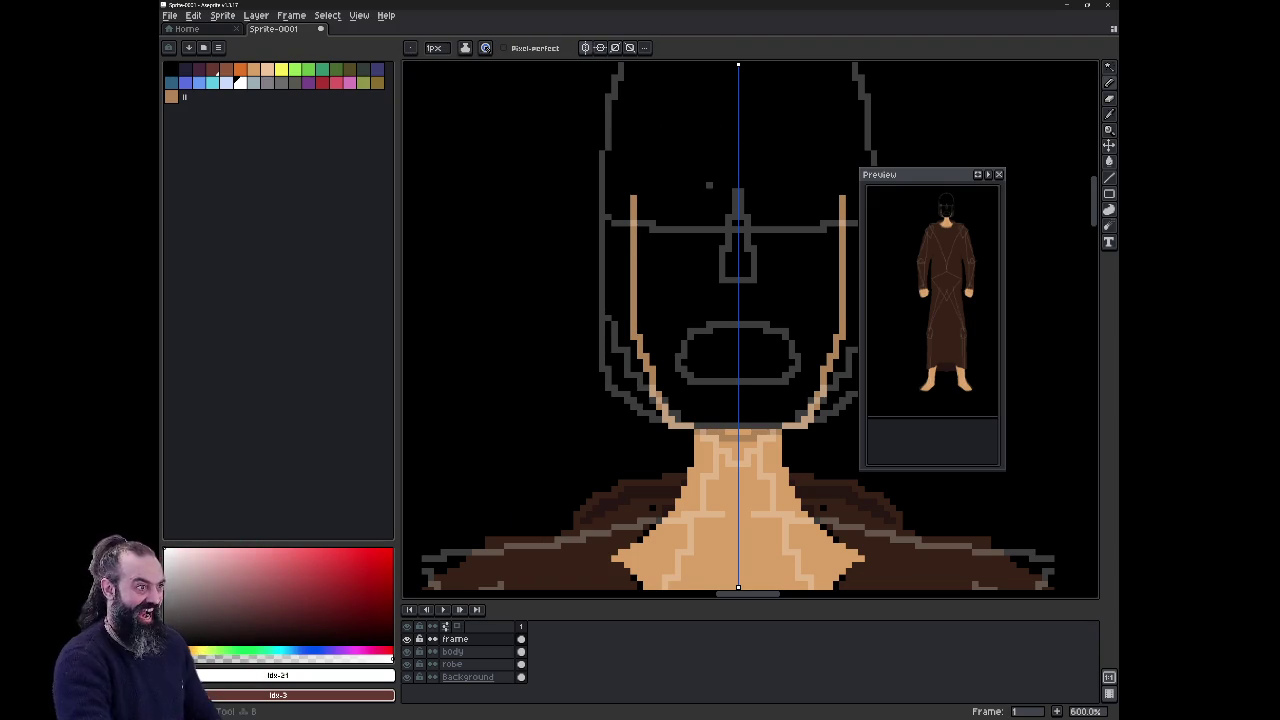
pyautogui.moveTo(684, 242)
pyautogui.mouseDown()
pyautogui.moveTo(646, 205)
pyautogui.moveTo(718, 165)
pyautogui.moveTo(730, 212)
pyautogui.moveTo(686, 240)
pyautogui.mouseUp()
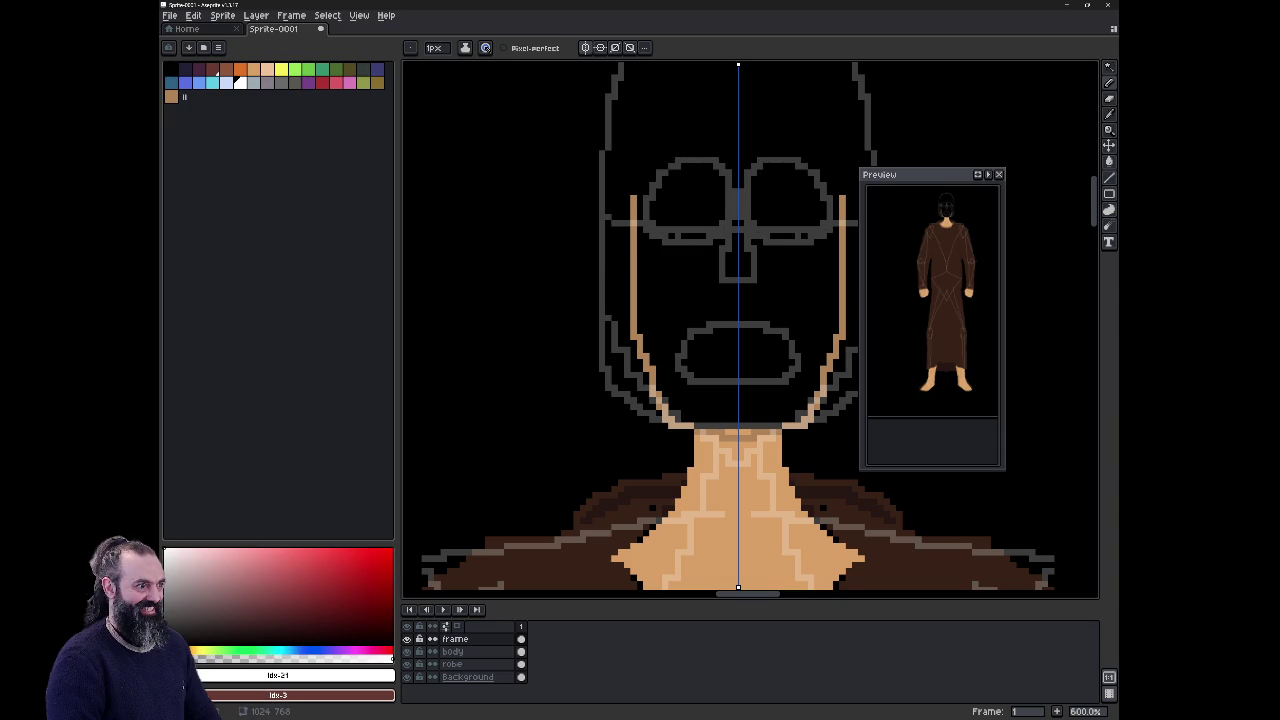
pyautogui.click(453, 651)
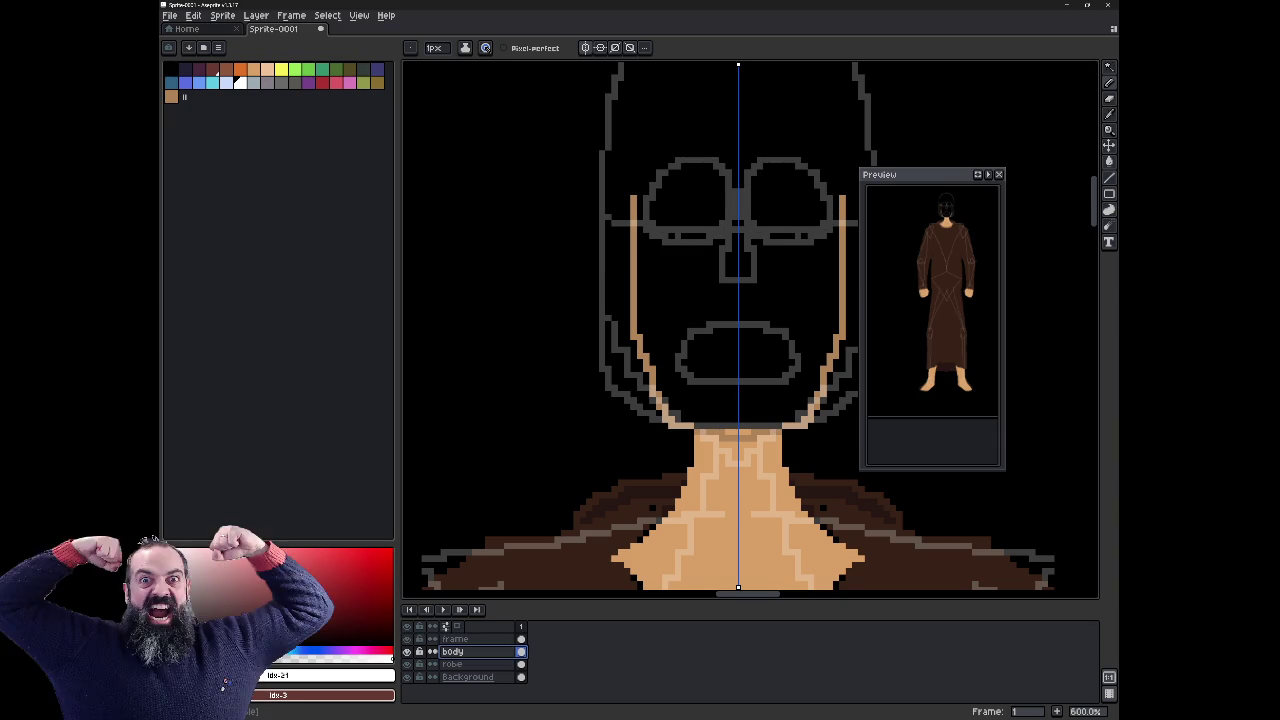
# Step: Close the tan outline over the head top, hide the frame layer, and fill the head with skin colour
pyautogui.click(172, 97)
pyautogui.moveTo(633, 196)
pyautogui.mouseDown()
pyautogui.moveTo(682, 101)
pyautogui.moveTo(735, 88)
pyautogui.mouseUp()
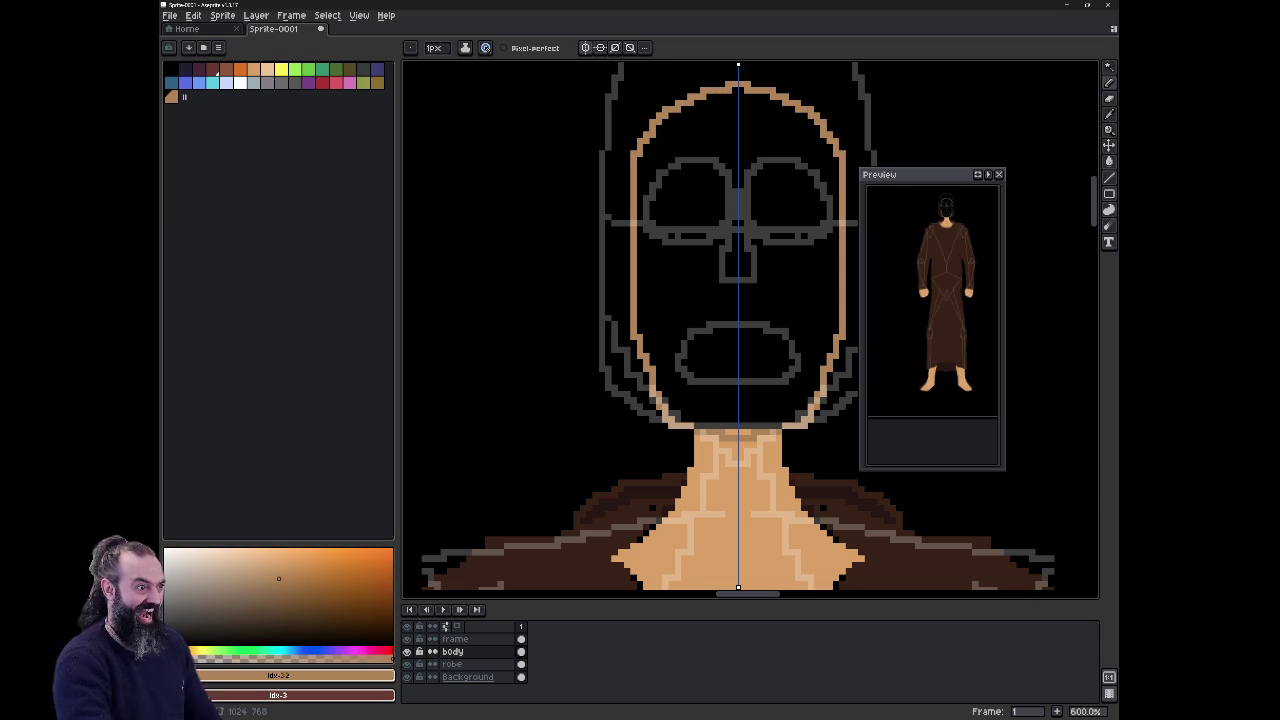
pyautogui.click(406, 638)
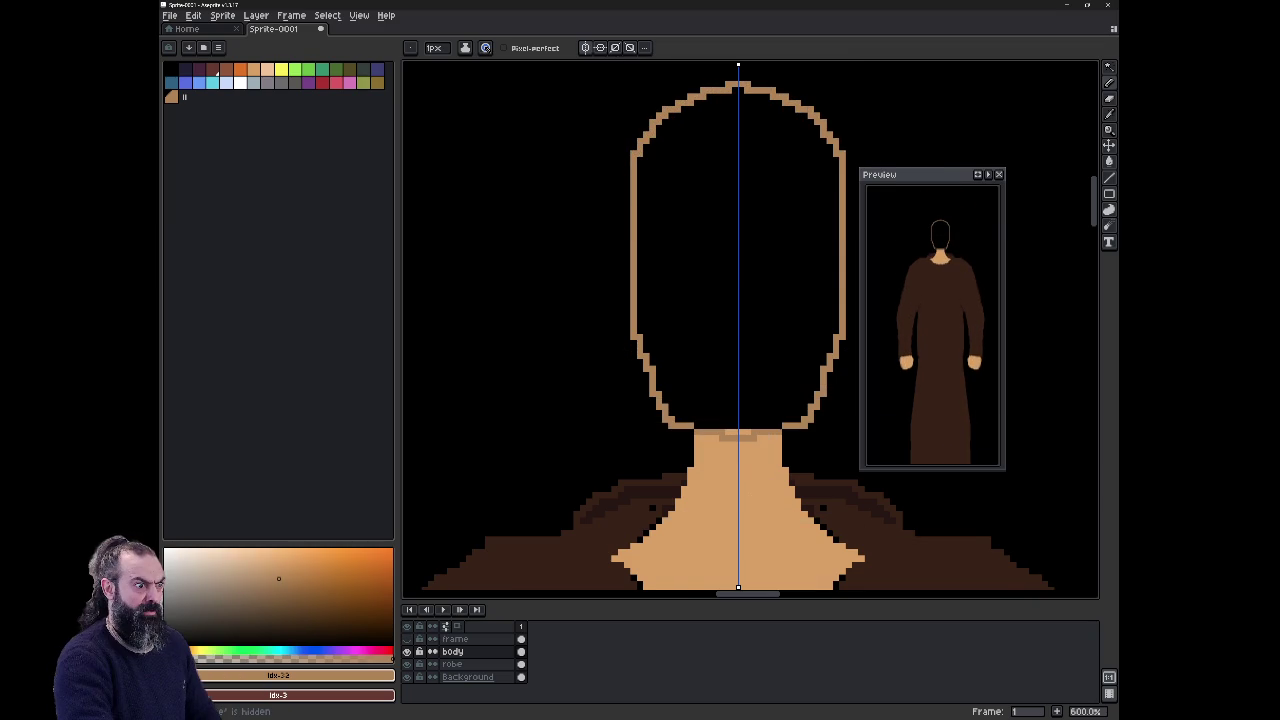
pyautogui.press('g')
pyautogui.click(690, 250)
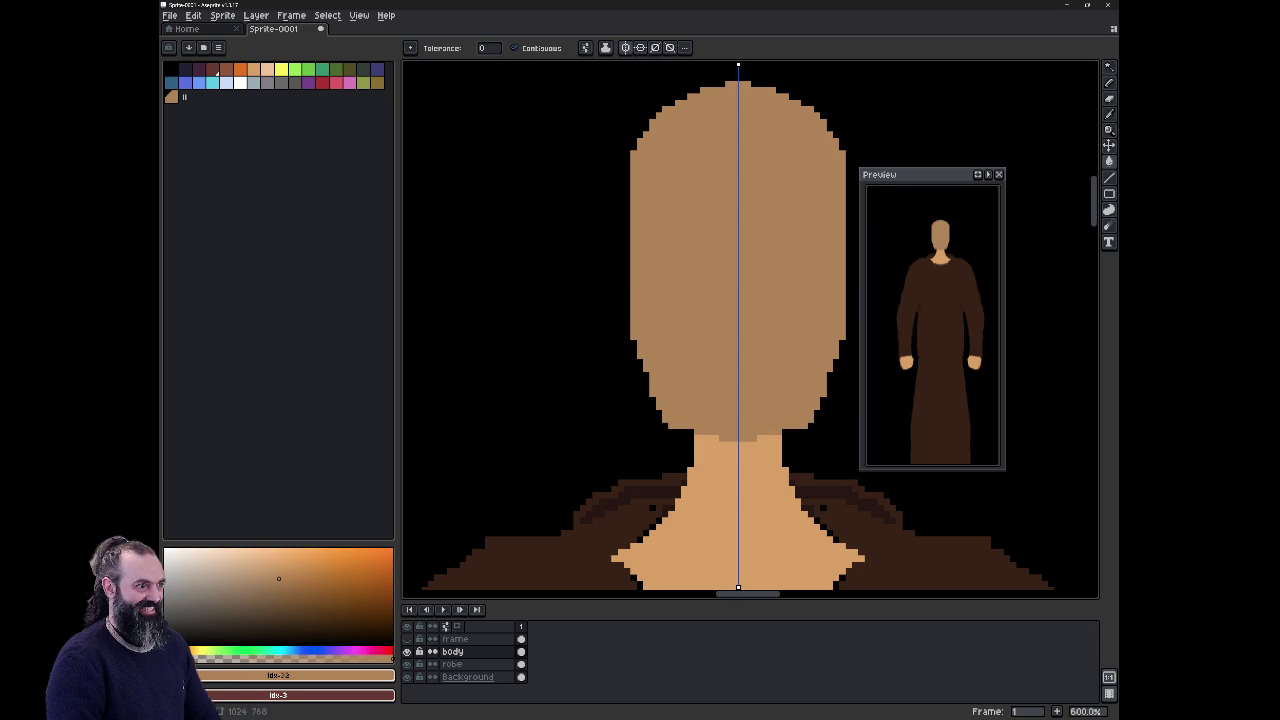
pyautogui.scroll(1, 740, 300)
pyautogui.scroll(-1, 740, 300)
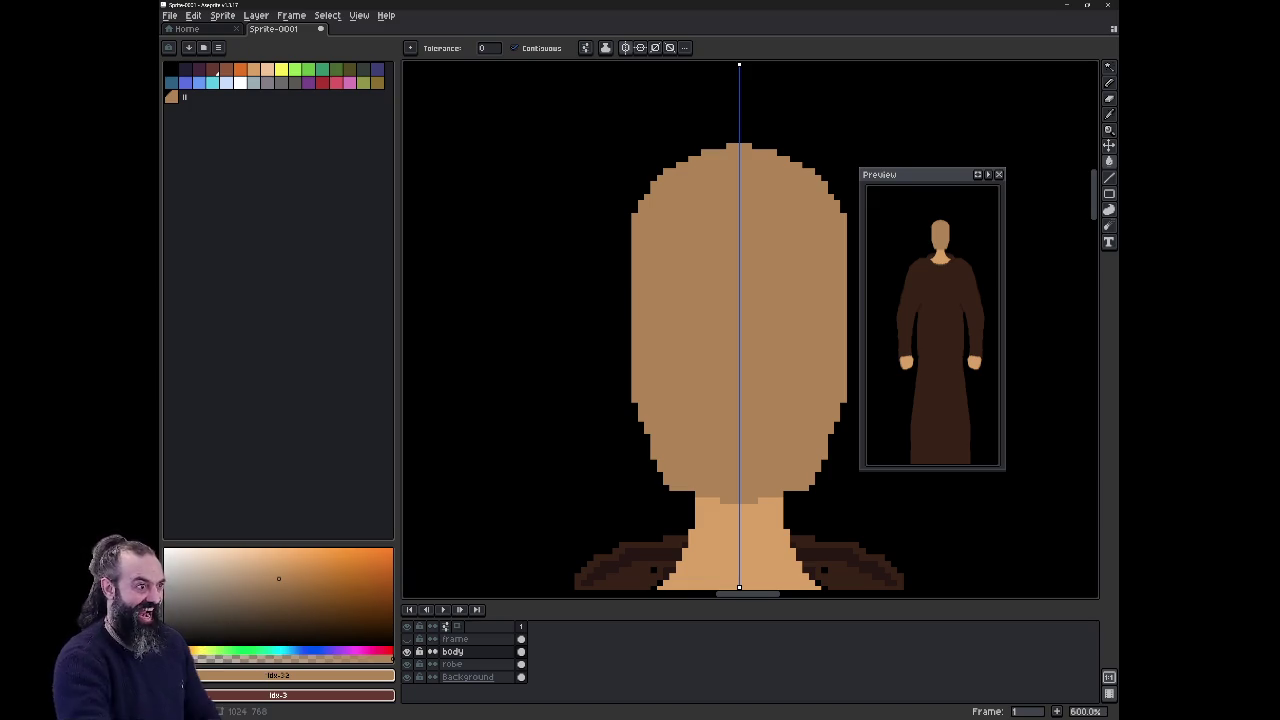
pyautogui.scroll(1, 757, 550)
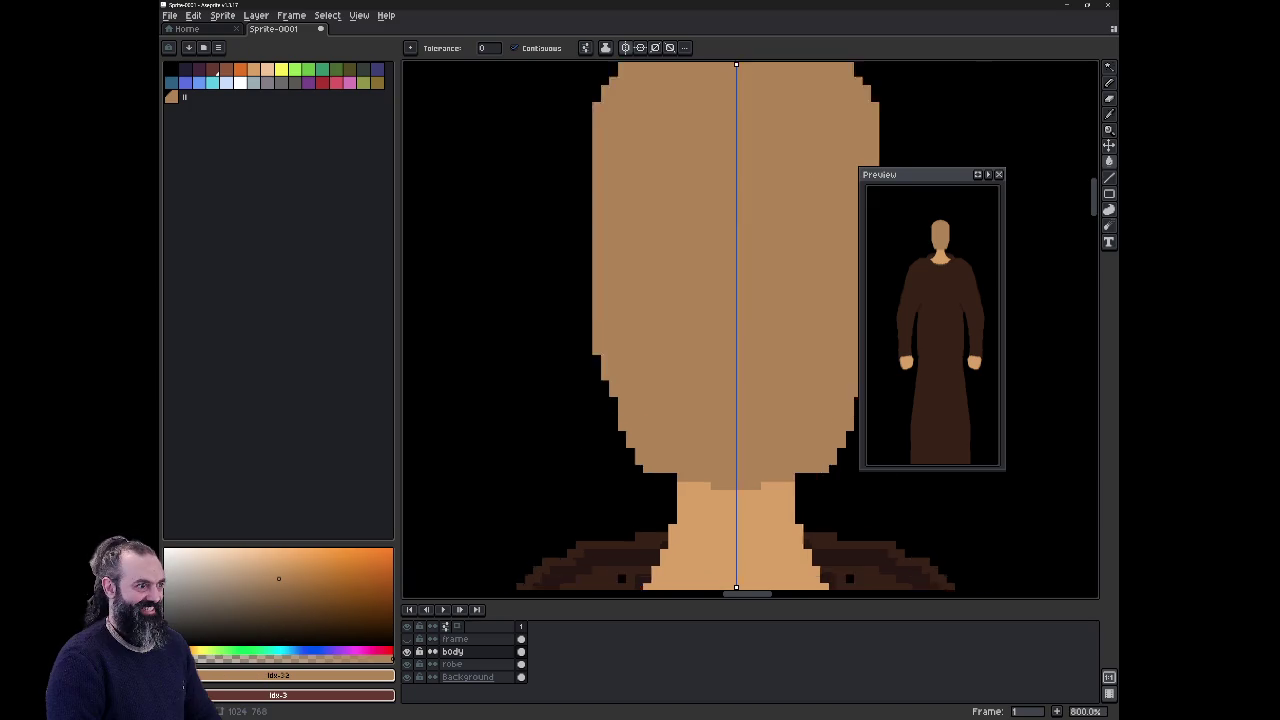
# Step: Recentre and zoom the view on the figure's head and neck
pyautogui.scroll(-1, 730, 500)
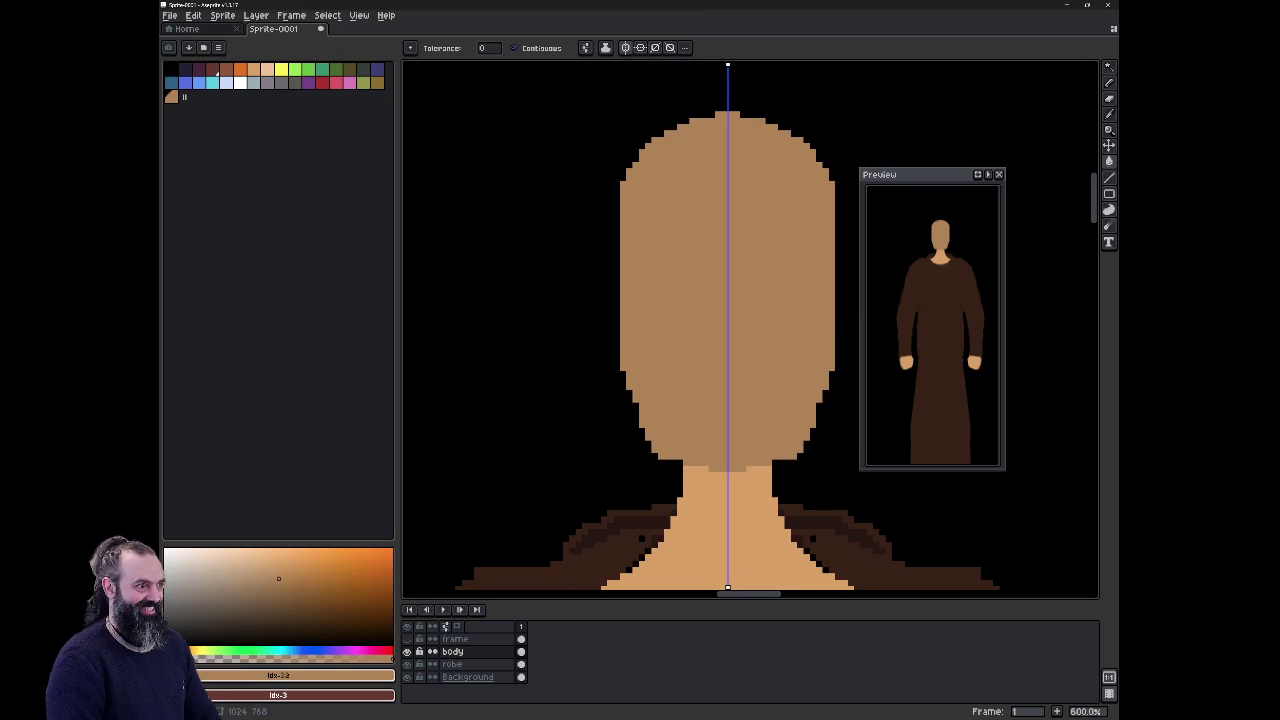
pyautogui.scroll(-3, 670, 280)
pyautogui.scroll(2, 670, 280)
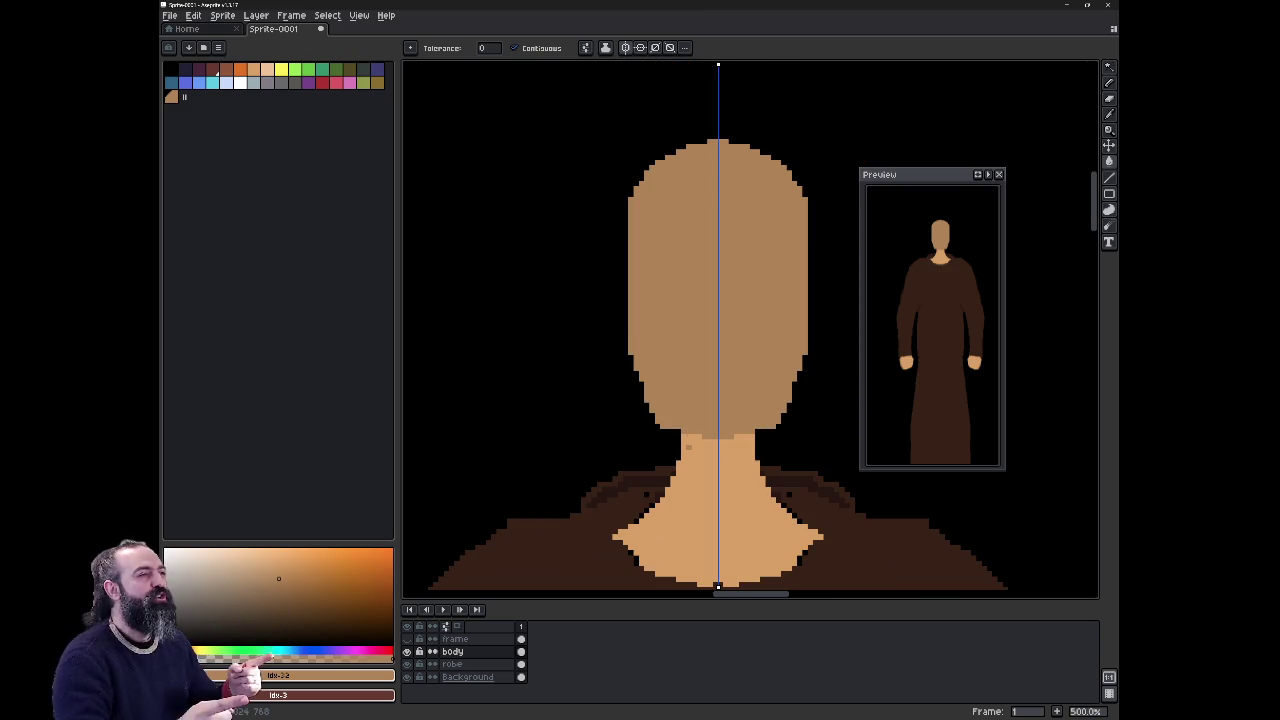
pyautogui.moveTo(670, 300); pyautogui.dragTo(668, 316)
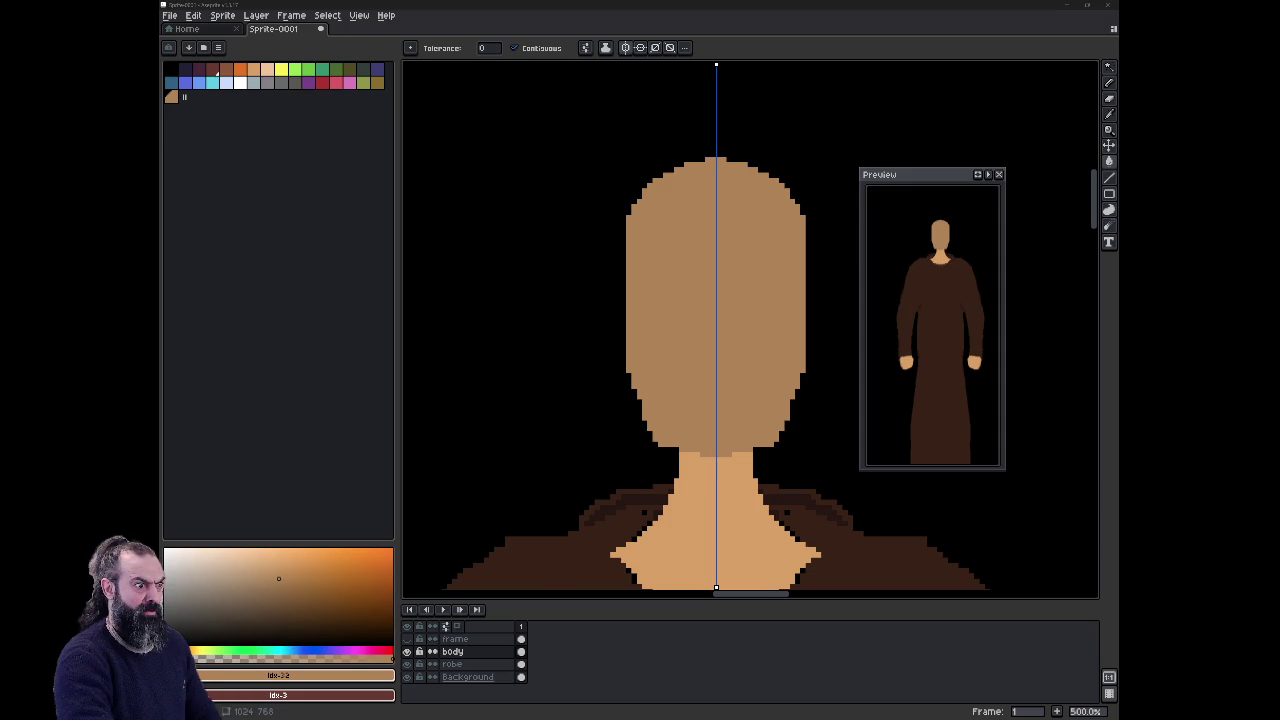
pyautogui.scroll(1, 666, 302)
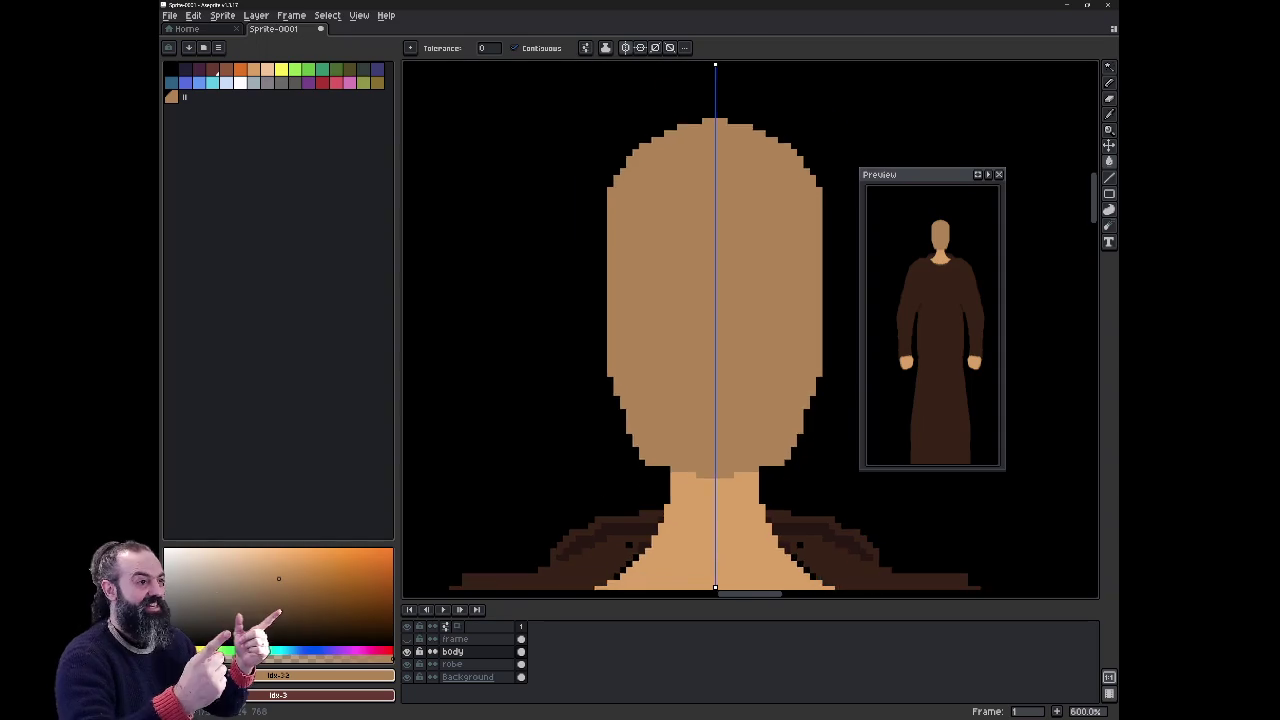
pyautogui.scroll(1, 731, 280)
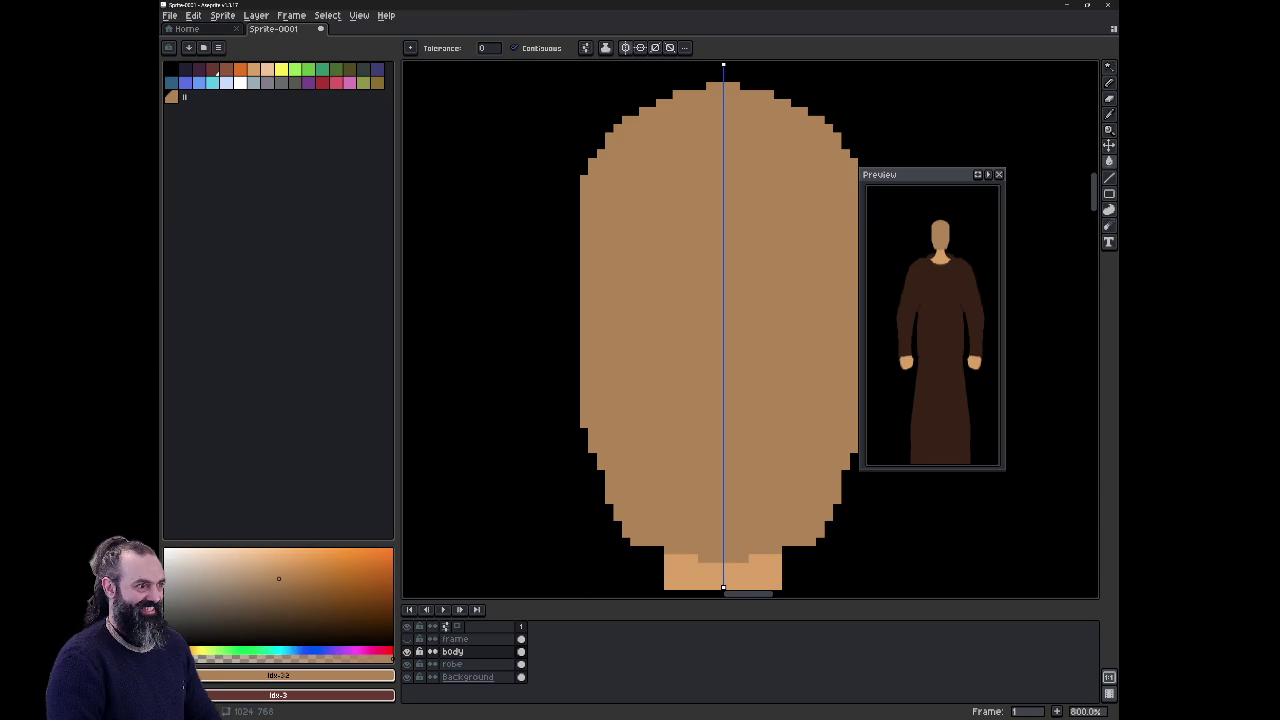
pyautogui.scroll(3, 600, 360)
pyautogui.scroll(-2, 600, 360)
pyautogui.scroll(-3, 600, 360)
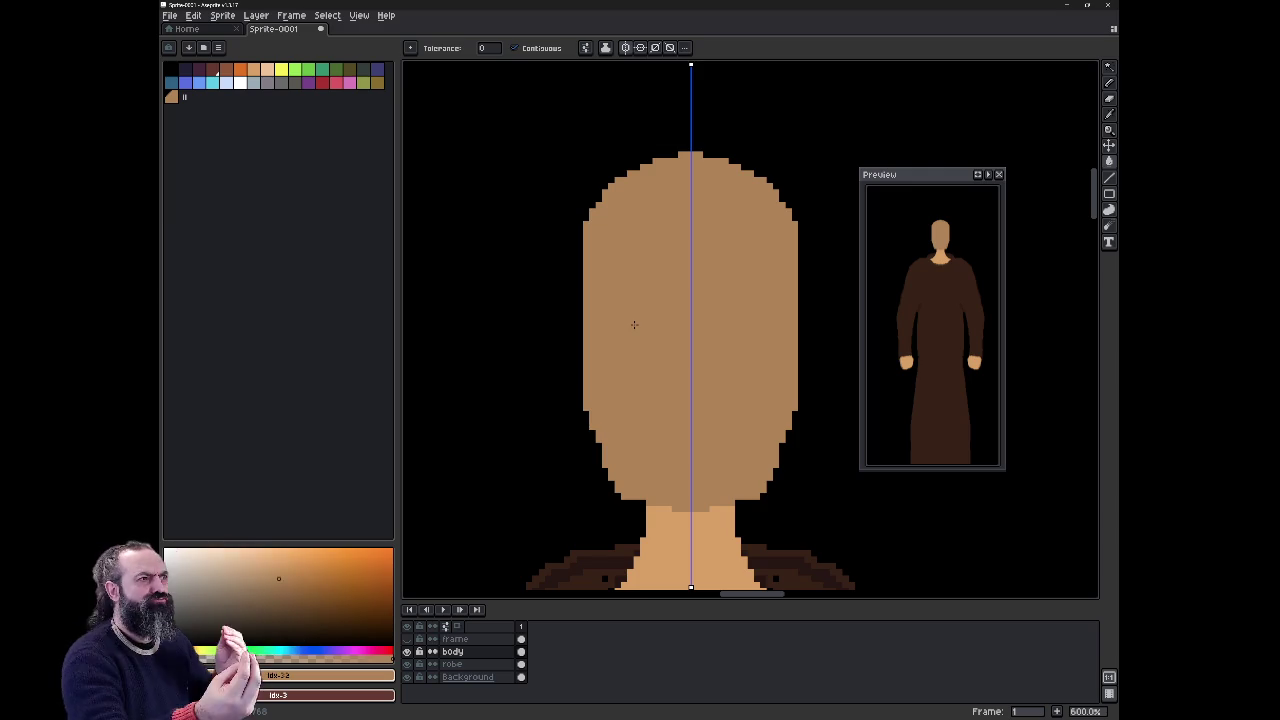
# Step: Set up the black Pencil and hide the Background layer to show transparency
pyautogui.click(170, 68)
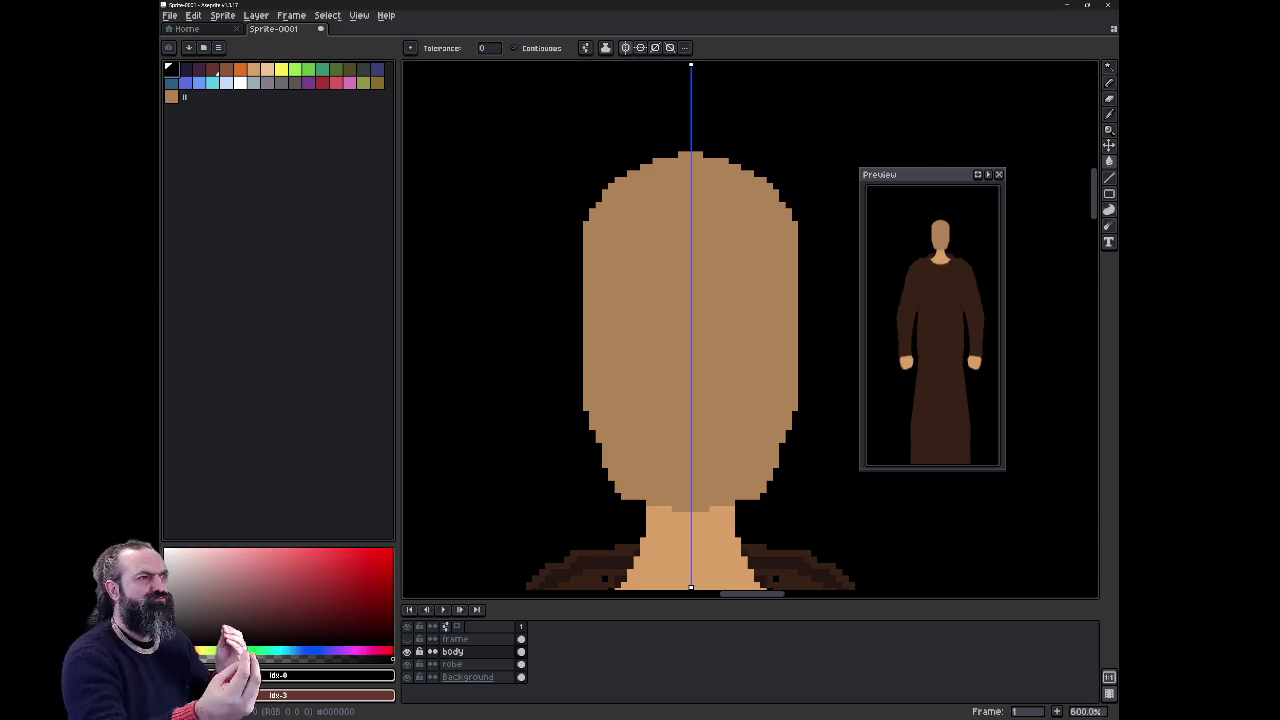
pyautogui.press('b')
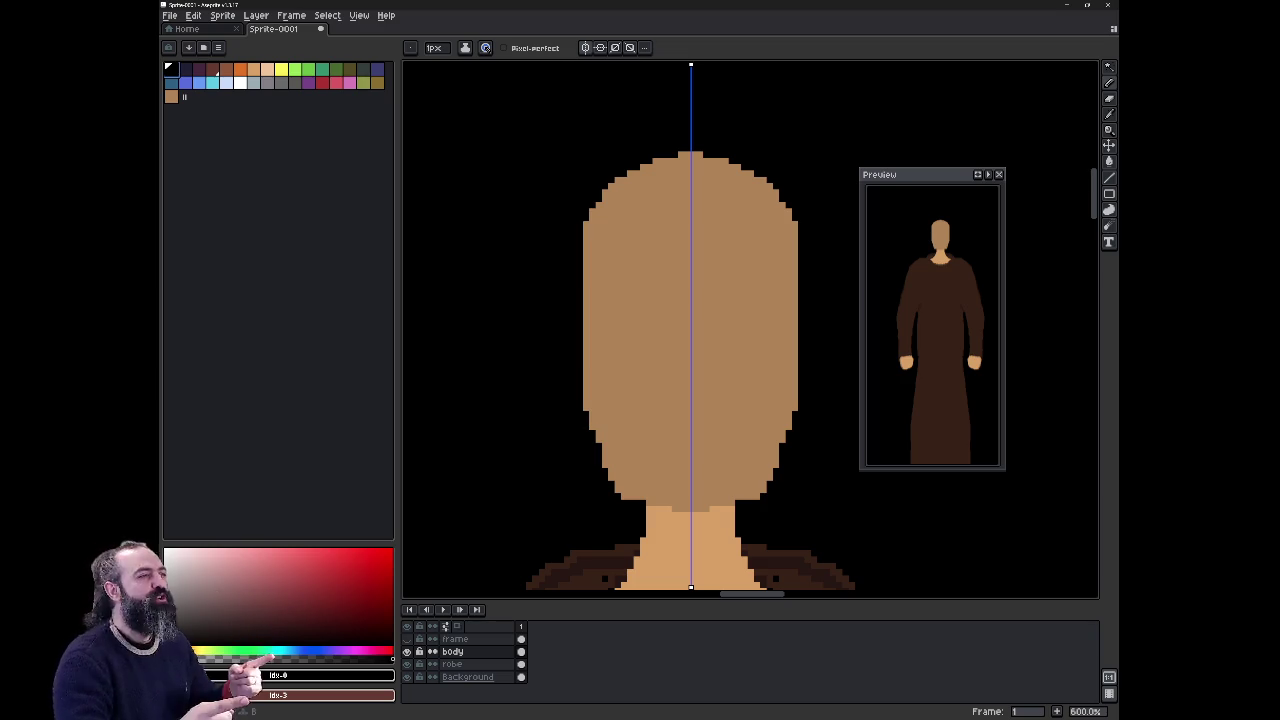
pyautogui.click(406, 677)
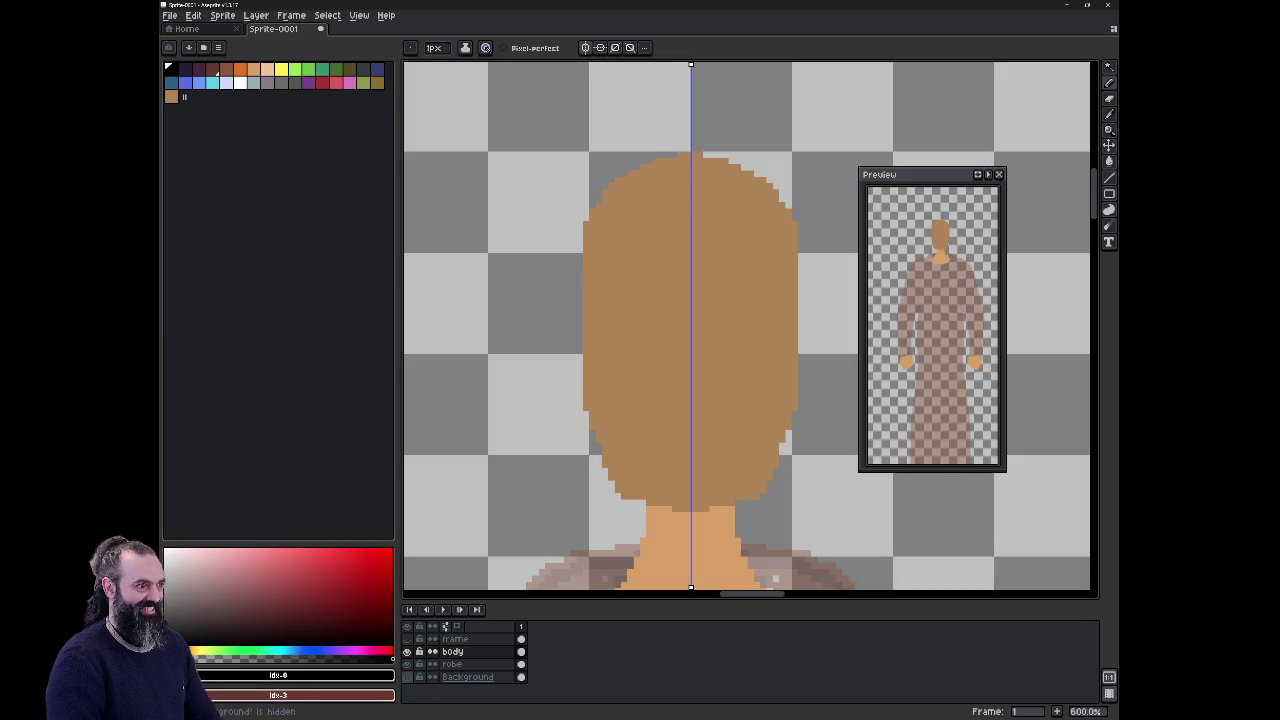
# Step: Draw black hair pixels along the top edge of the head
pyautogui.click(406, 677)
pyautogui.click(406, 677)
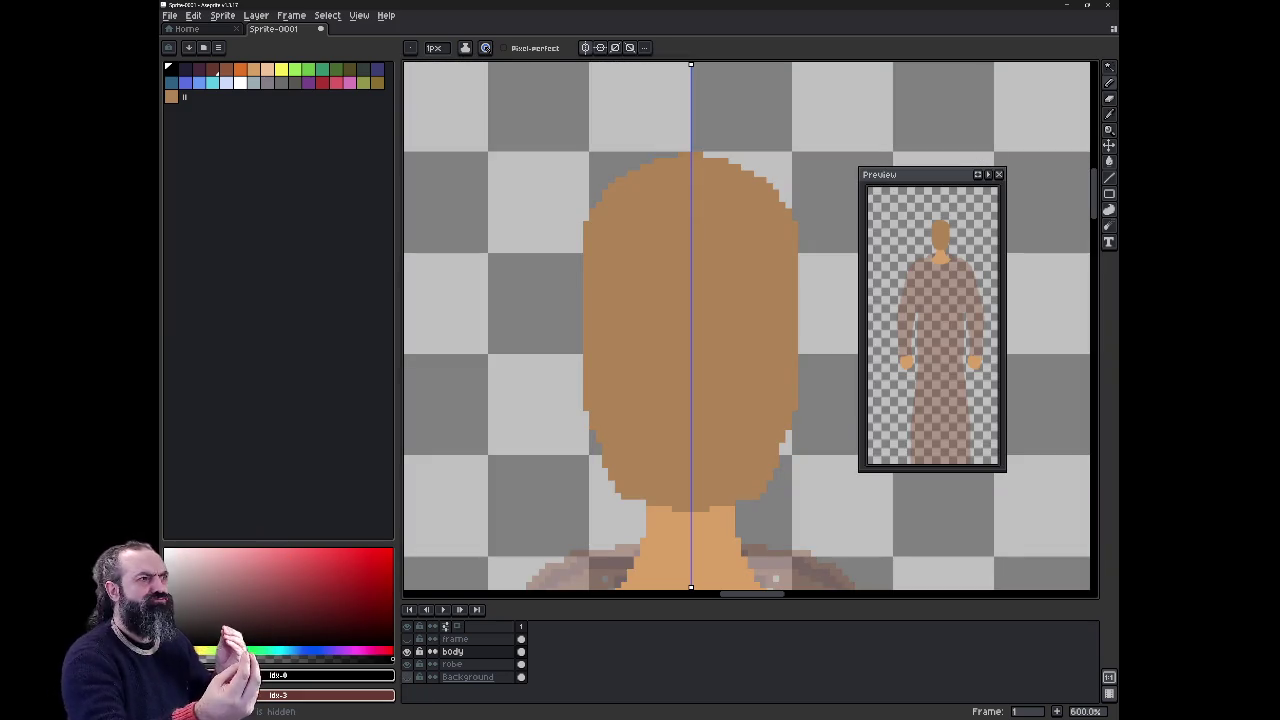
pyautogui.moveTo(686, 195)
pyautogui.mouseDown()
pyautogui.moveTo(640, 184)
pyautogui.moveTo(654, 168)
pyautogui.moveTo(648, 147)
pyautogui.moveTo(680, 146)
pyautogui.moveTo(682, 176)
pyautogui.mouseUp()
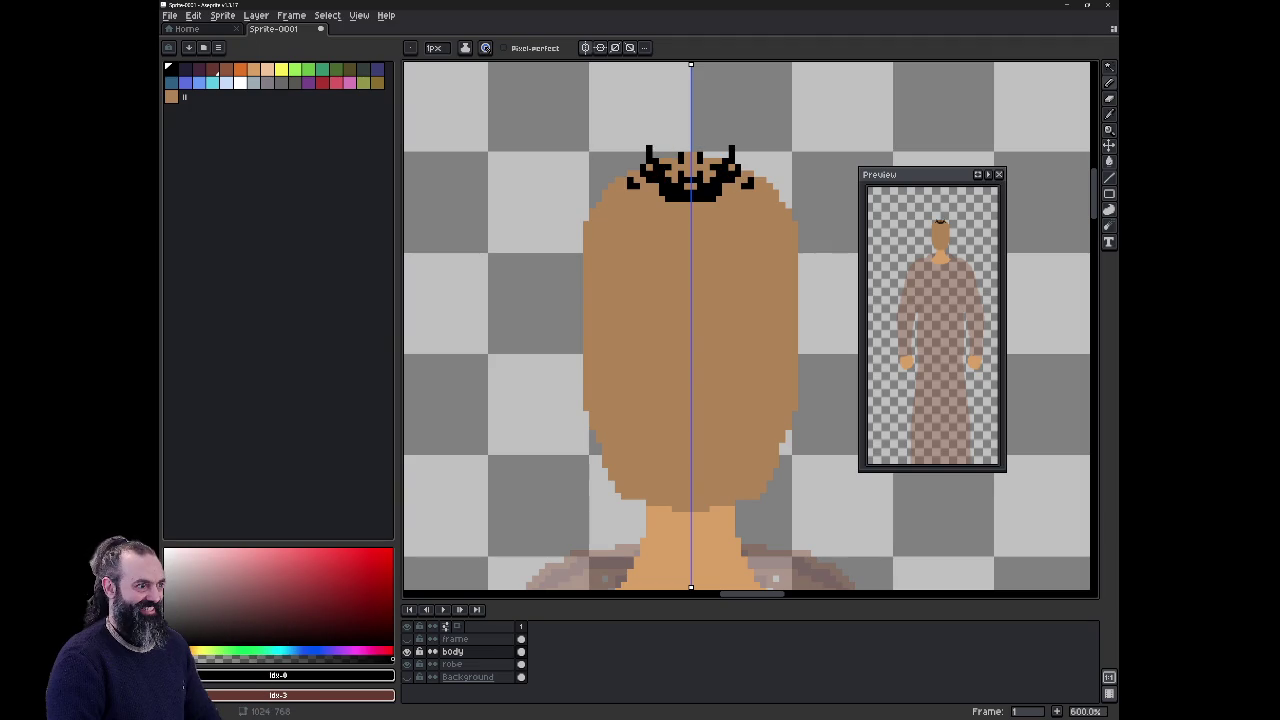
pyautogui.click(612, 182)
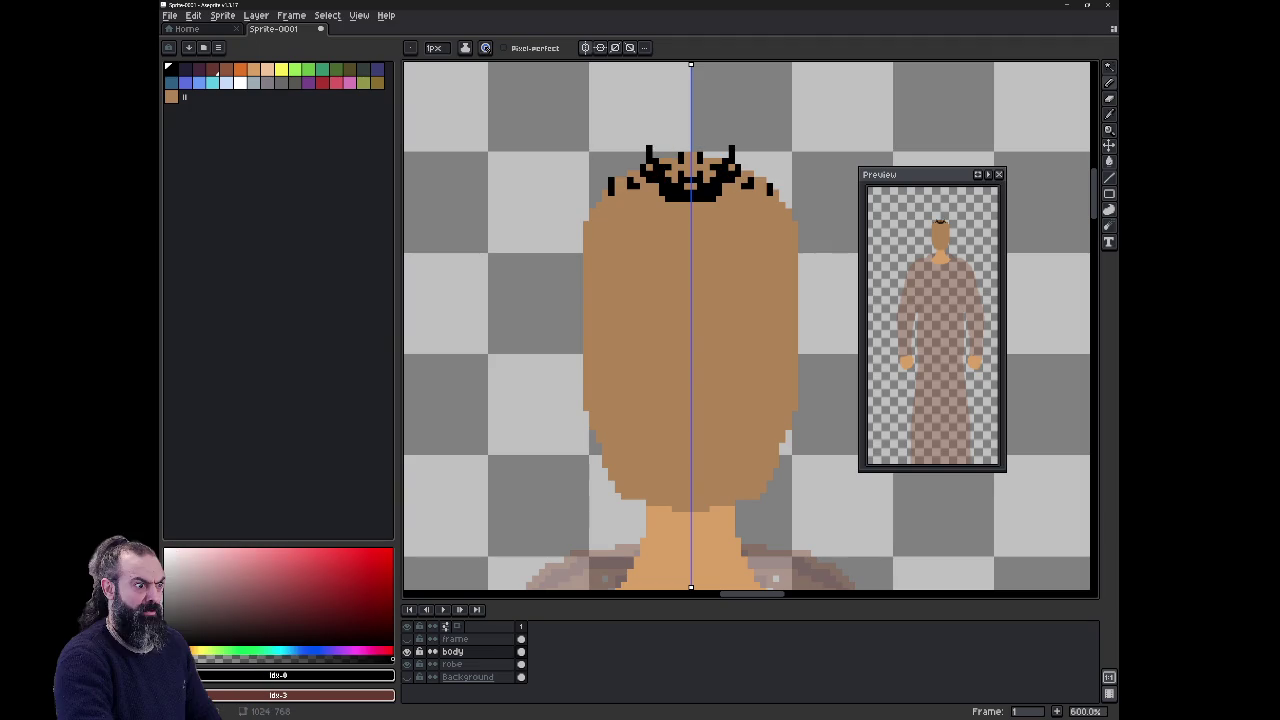
pyautogui.moveTo(612, 174); pyautogui.dragTo(637, 168)
# Step: Draw long mirrored black hair strands down both sides of the head
pyautogui.moveTo(604, 212)
pyautogui.mouseDown()
pyautogui.moveTo(565, 355)
pyautogui.moveTo(535, 400)
pyautogui.mouseUp()
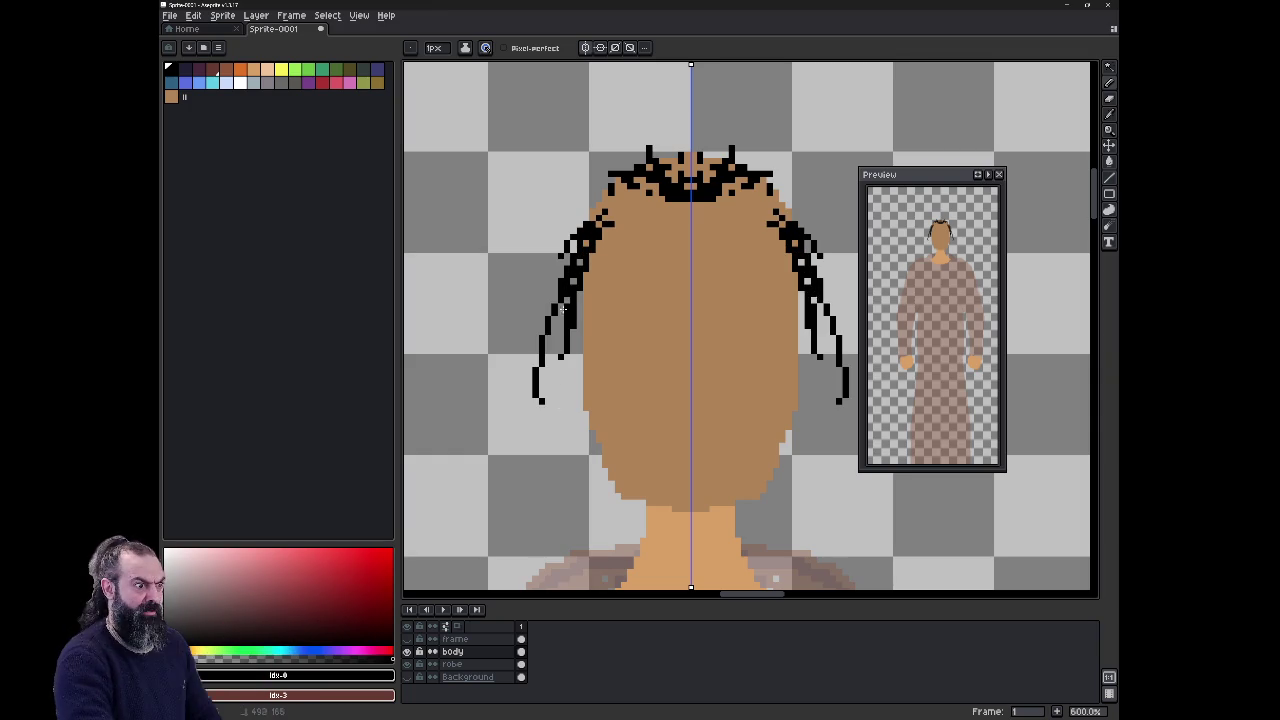
pyautogui.moveTo(562, 305); pyautogui.dragTo(555, 410)
pyautogui.moveTo(585, 275); pyautogui.dragTo(565, 430)
pyautogui.moveTo(580, 355)
pyautogui.mouseDown()
pyautogui.moveTo(570, 430)
pyautogui.moveTo(590, 535)
pyautogui.mouseUp()
pyautogui.moveTo(598, 480); pyautogui.dragTo(592, 545)
pyautogui.moveTo(583, 424); pyautogui.dragTo(555, 525)
pyautogui.moveTo(548, 386)
pyautogui.mouseDown()
pyautogui.moveTo(530, 548)
pyautogui.moveTo(550, 555)
pyautogui.mouseUp()
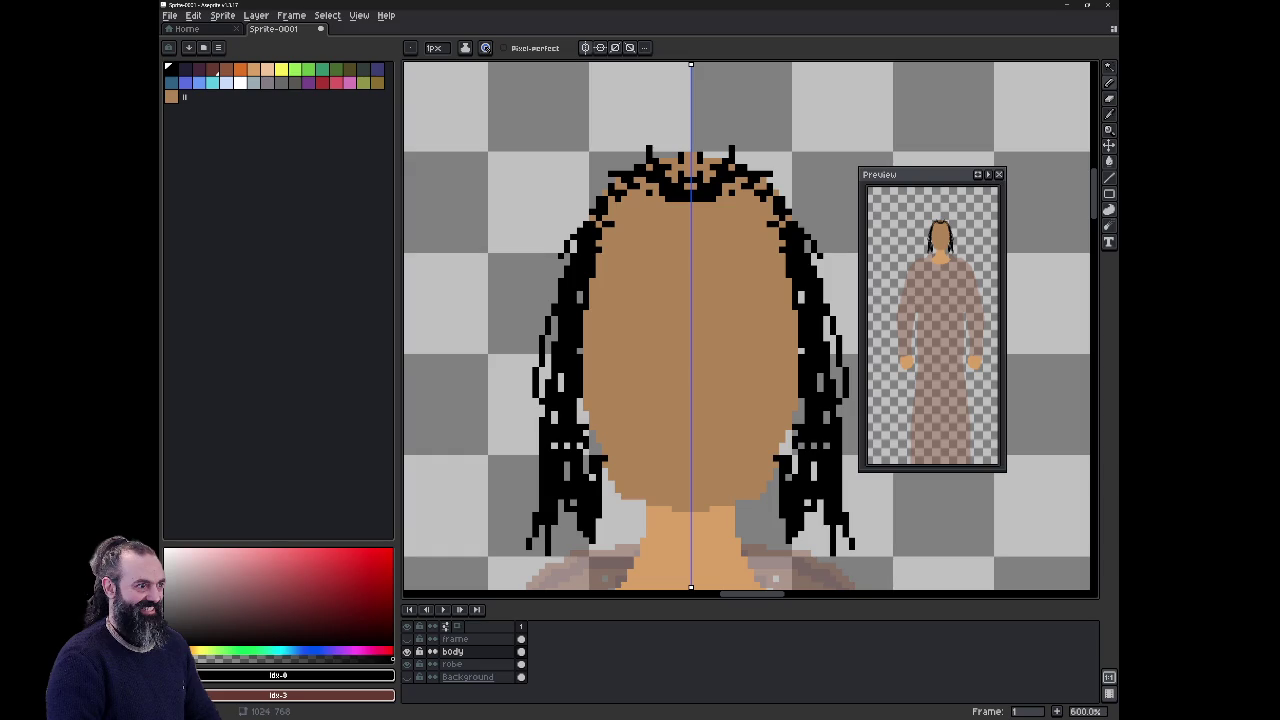
# Step: Toggle the body layer to check the hair, then show the Background again
pyautogui.click(407, 651)
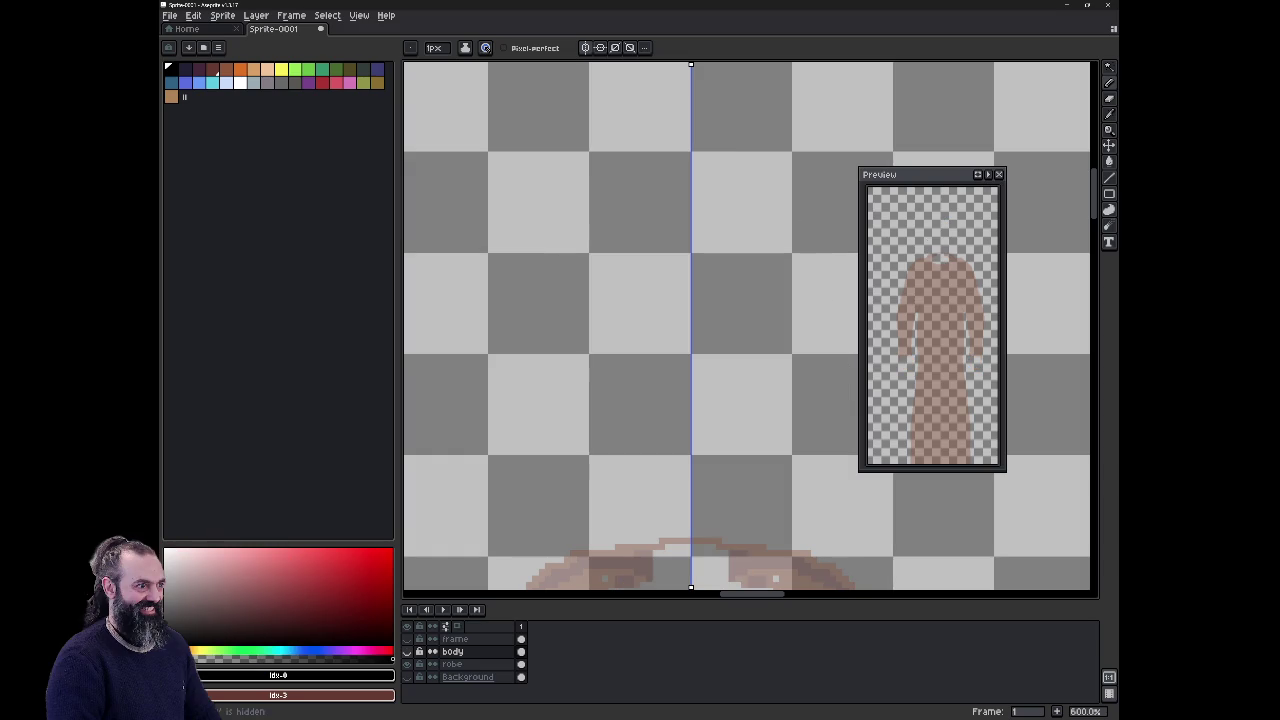
pyautogui.click(407, 651)
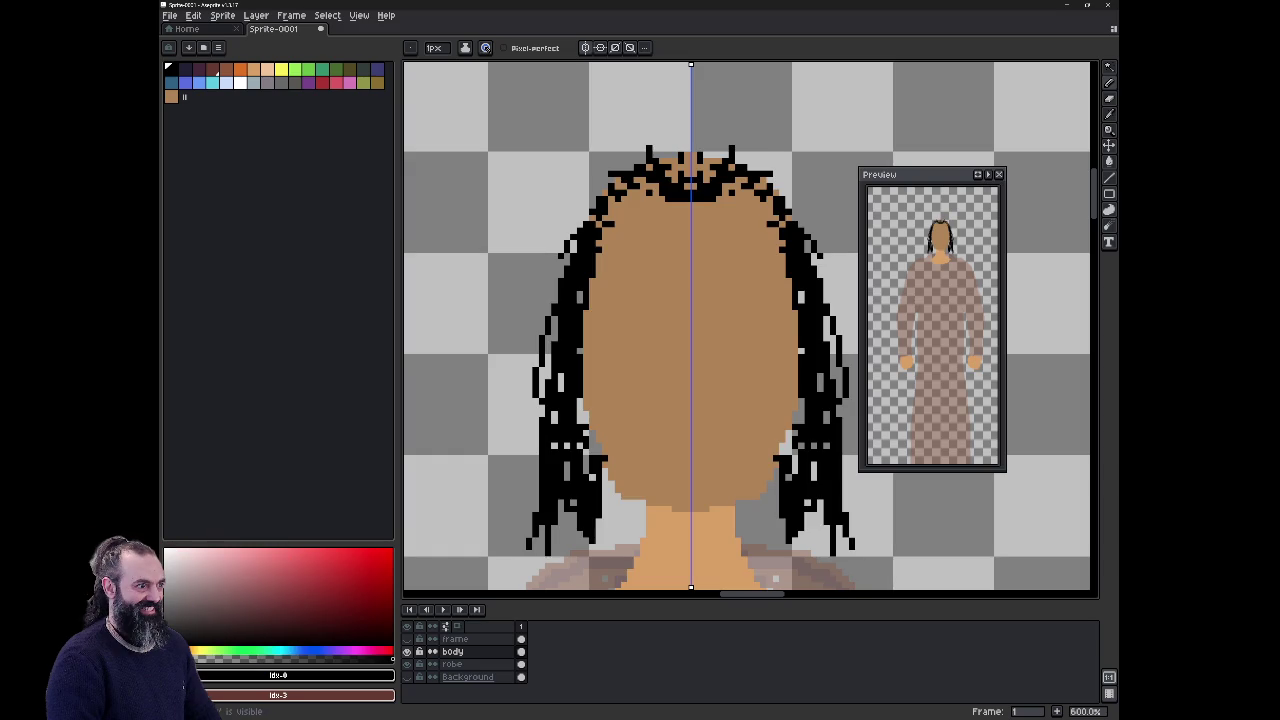
pyautogui.click(407, 677)
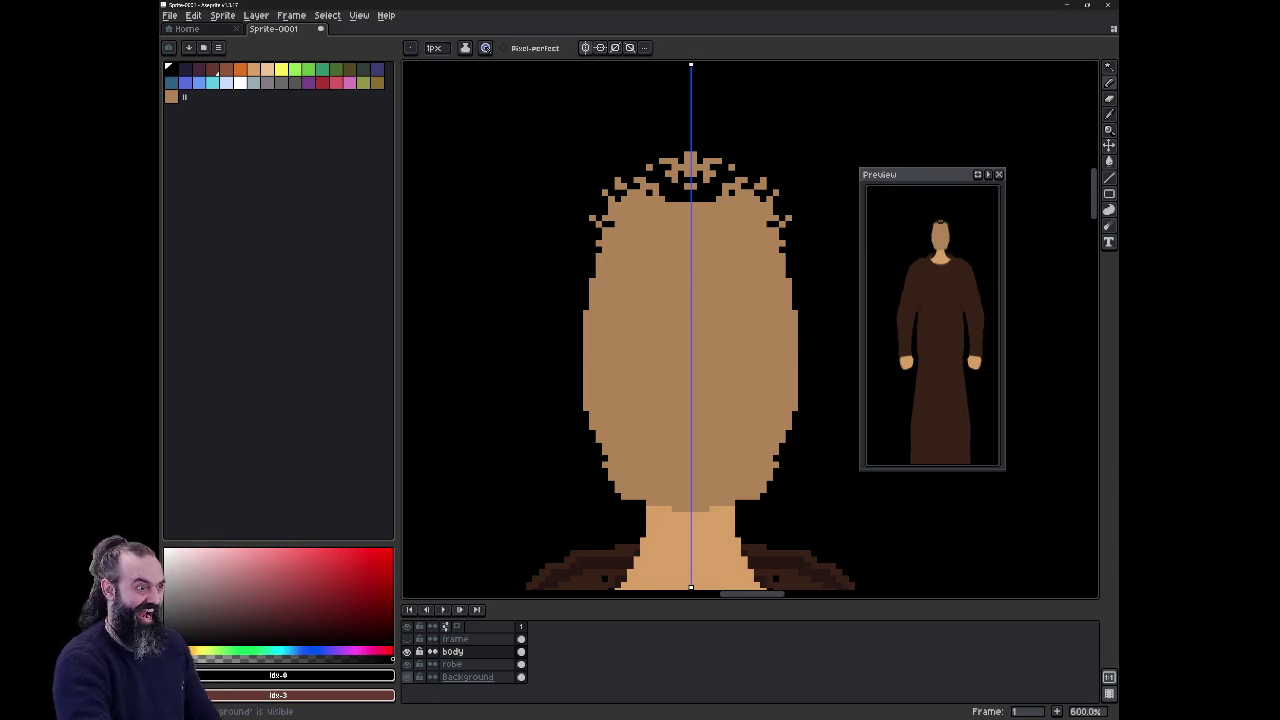
# Step: Hide the Background, undo two hair strokes, and redo one to compare
pyautogui.click(407, 677)
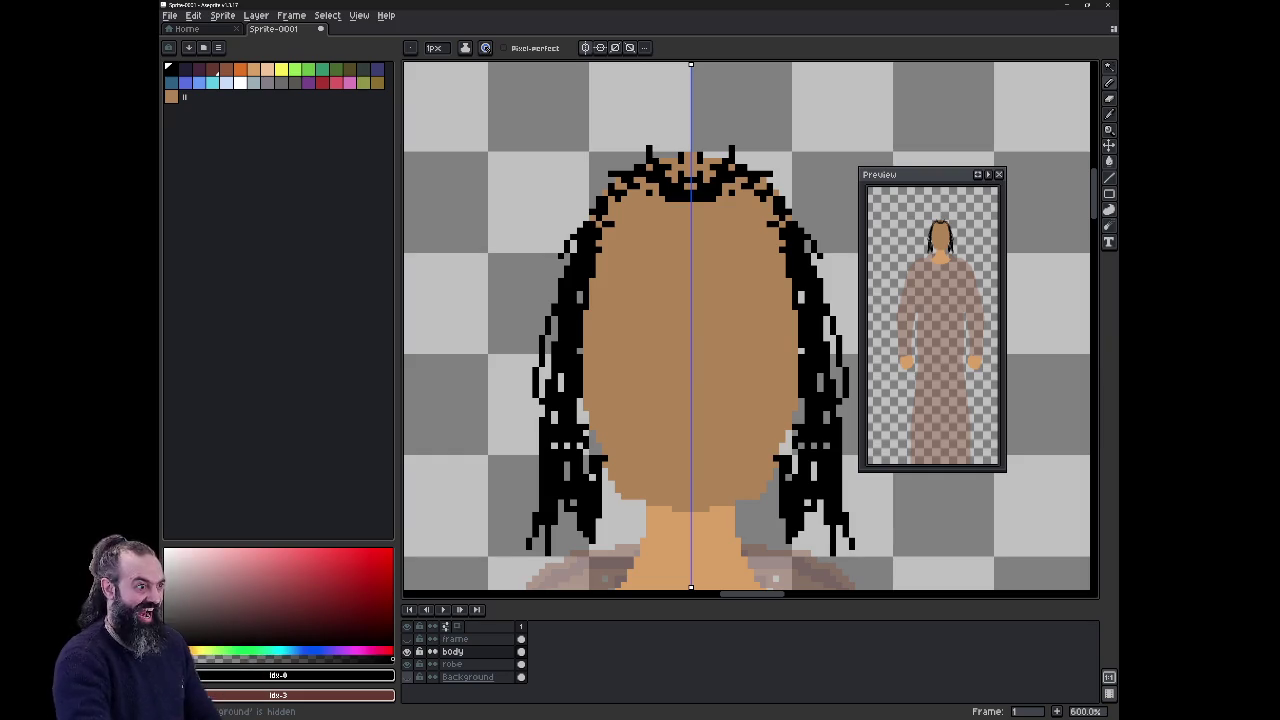
pyautogui.scroll(-1, 932, 320)
pyautogui.scroll(-1, 932, 320)
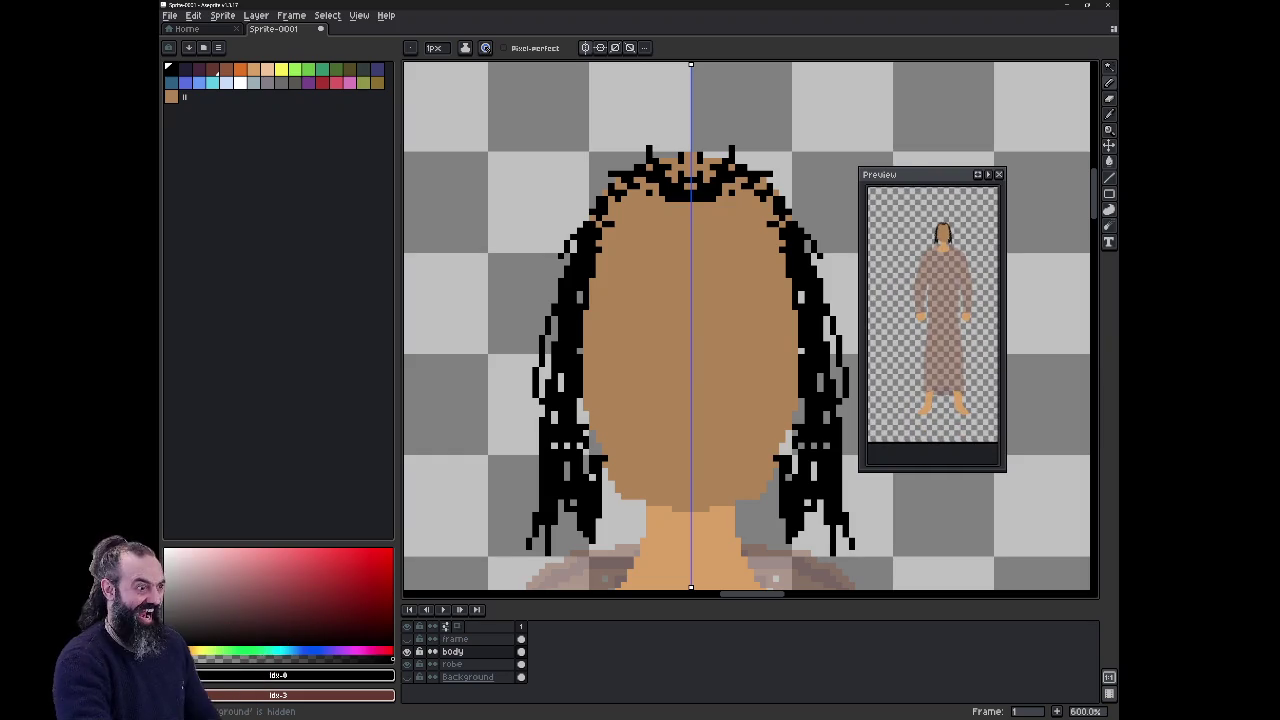
pyautogui.scroll(1, 932, 320)
pyautogui.scroll(1, 932, 320)
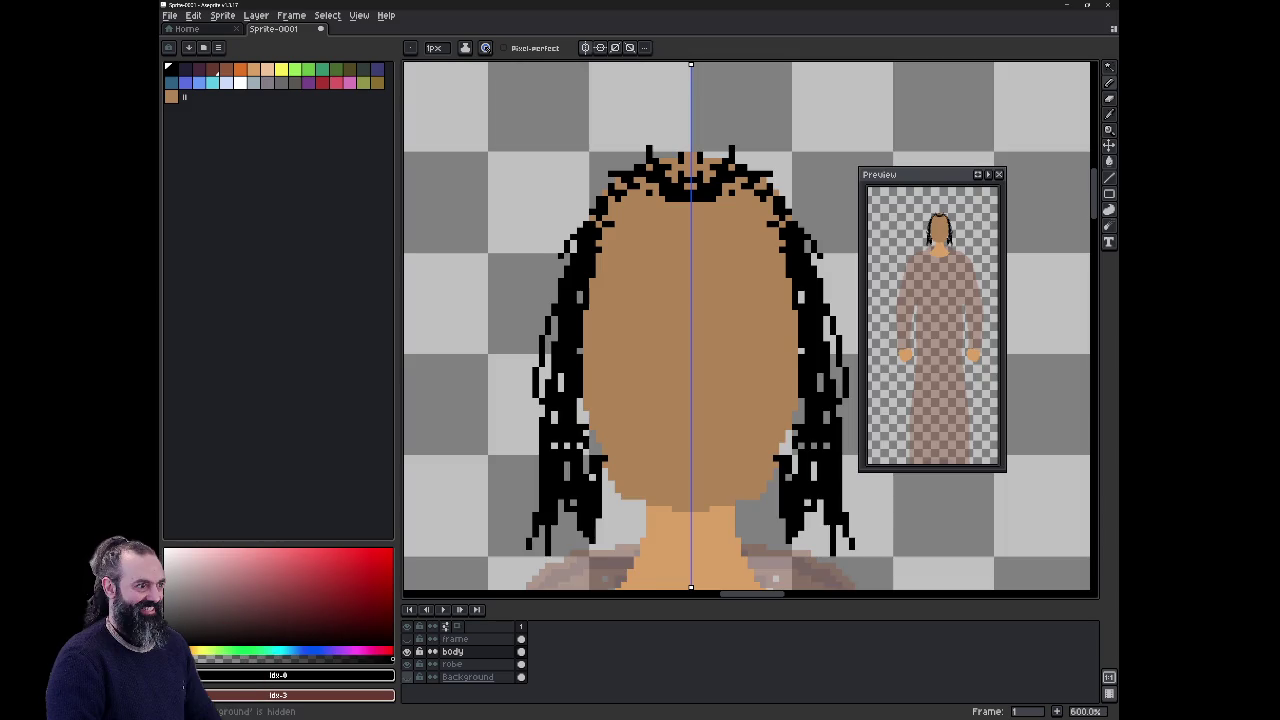
pyautogui.hotkey('ctrl', 'z')
pyautogui.hotkey('ctrl', 'z')
pyautogui.hotkey('ctrl', 'z')
pyautogui.hotkey('ctrl', 'z')
pyautogui.hotkey('ctrl', 'z')
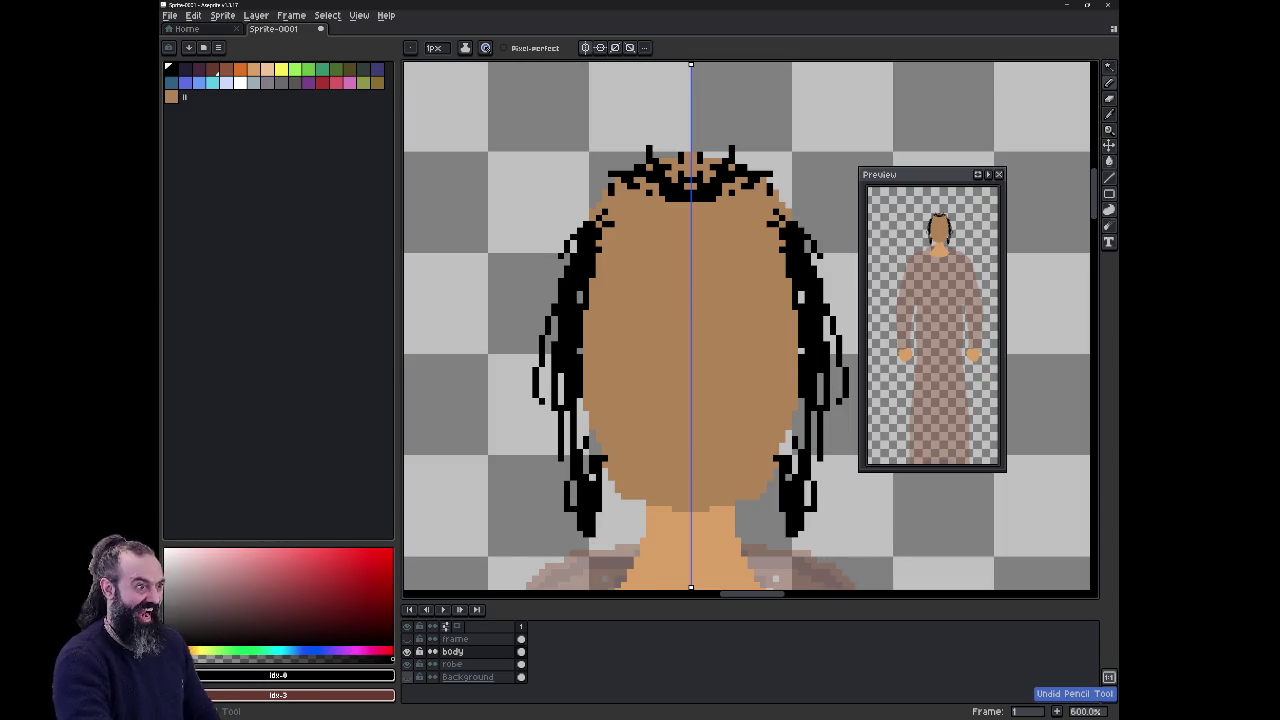
pyautogui.hotkey('ctrl', 'z')
pyautogui.hotkey('ctrl', 'z')
pyautogui.hotkey('ctrl', 'z')
pyautogui.hotkey('ctrl', 'z')
pyautogui.hotkey('ctrl', 'z')
pyautogui.hotkey('ctrl', 'z')
pyautogui.hotkey('ctrl', 'z')
pyautogui.hotkey('ctrl', 'z')
pyautogui.hotkey('ctrl', 'z')
pyautogui.hotkey('ctrl', 'z')
pyautogui.hotkey('ctrl', 'z')
pyautogui.hotkey('ctrl', 'z')
pyautogui.hotkey('ctrl', 'z')
pyautogui.hotkey('ctrl', 'z')
pyautogui.hotkey('ctrl', 'z')
pyautogui.hotkey('ctrl', 'z')
pyautogui.hotkey('ctrl', 'z')
pyautogui.hotkey('ctrl', 'z')
pyautogui.hotkey('ctrl', 'z')
pyautogui.hotkey('ctrl', 'z')
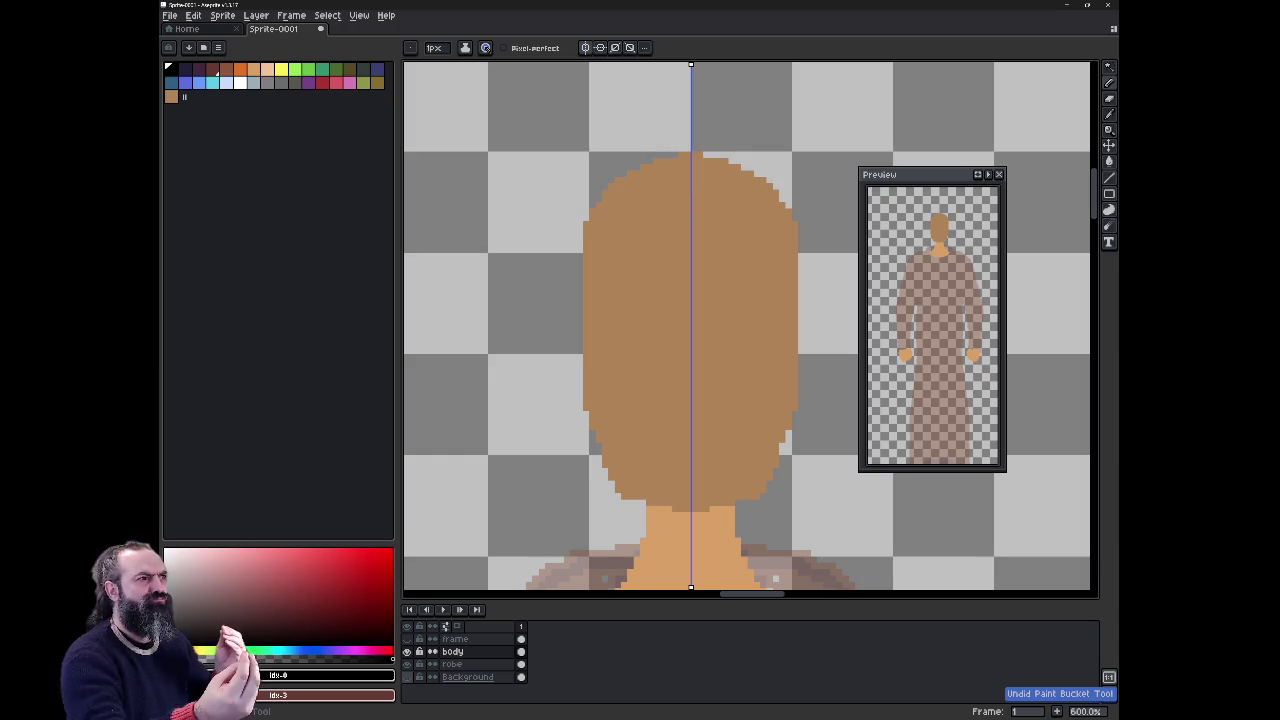
pyautogui.hotkey('ctrl', 'y')
# Step: Draw a black mouth ring and chin beard with mirrored whisker pixels up both cheeks
pyautogui.hotkey('ctrl', 'z')
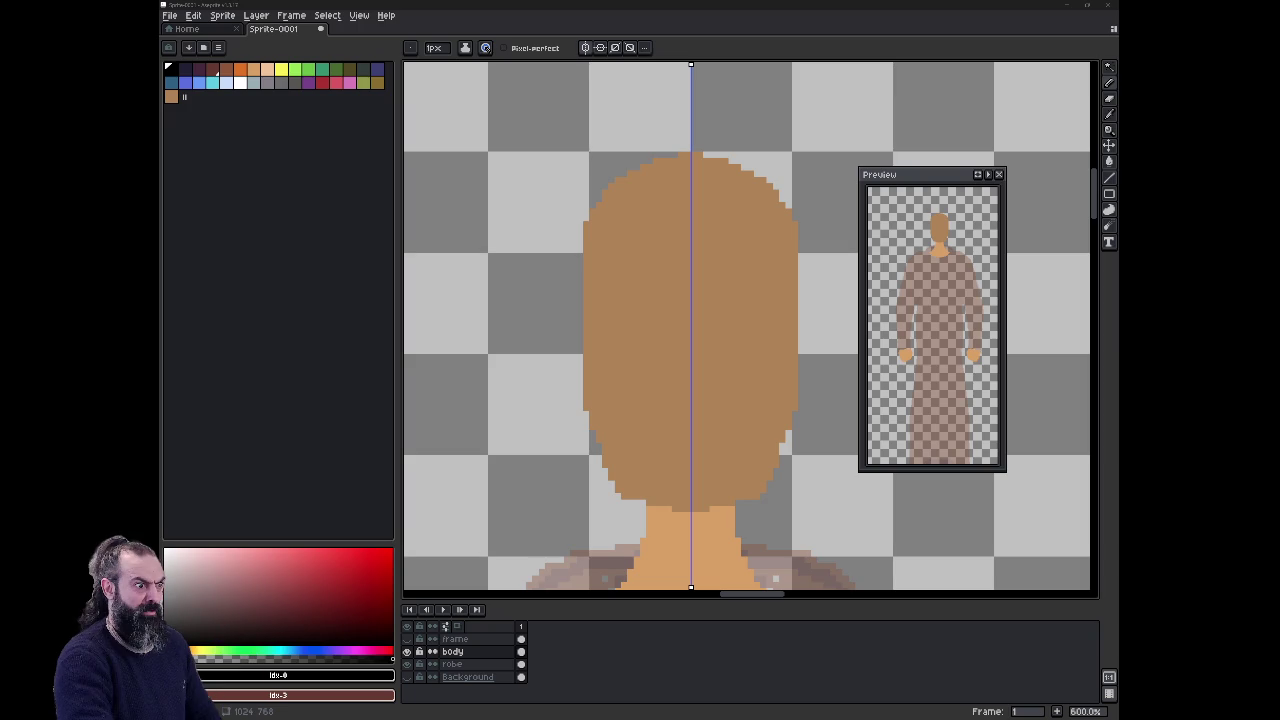
pyautogui.moveTo(648, 476)
pyautogui.mouseDown()
pyautogui.moveTo(676, 536)
pyautogui.moveTo(684, 500)
pyautogui.moveTo(649, 444)
pyautogui.moveTo(689, 420)
pyautogui.mouseUp()
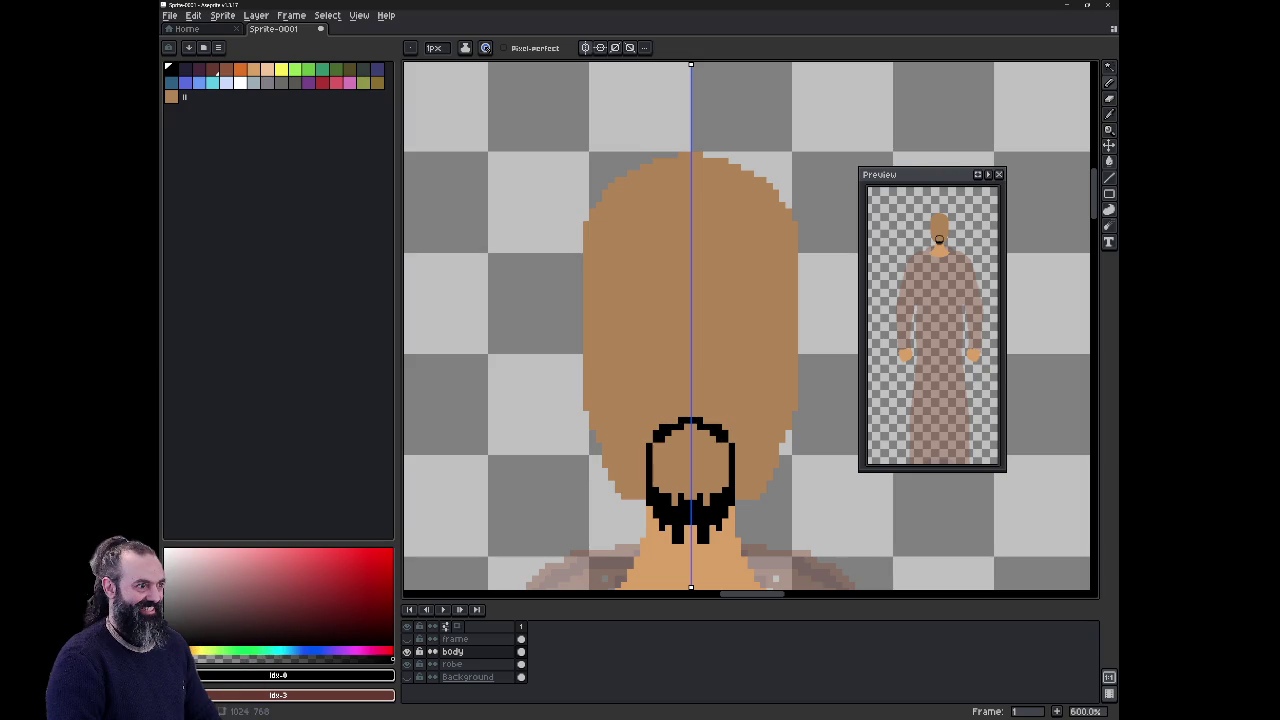
pyautogui.moveTo(630, 456)
pyautogui.mouseDown()
pyautogui.moveTo(627, 480)
pyautogui.moveTo(608, 408)
pyautogui.mouseUp()
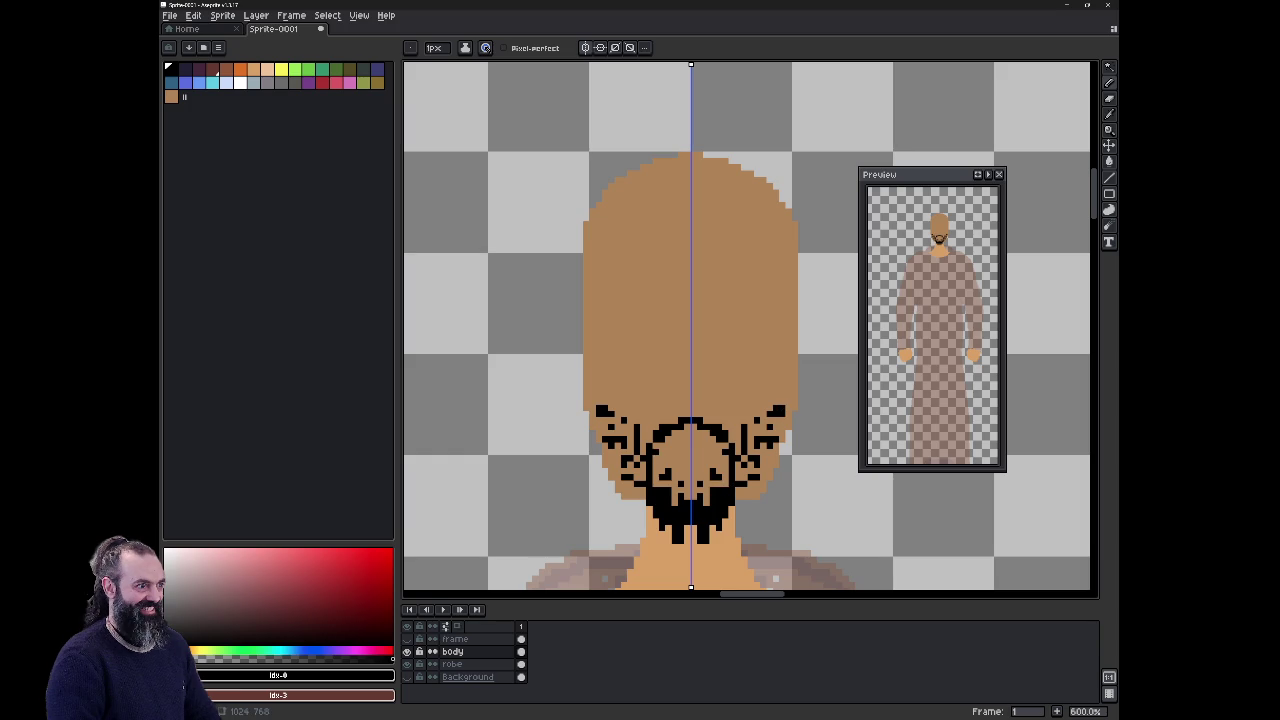
pyautogui.click(592, 402)
pyautogui.click(599, 370)
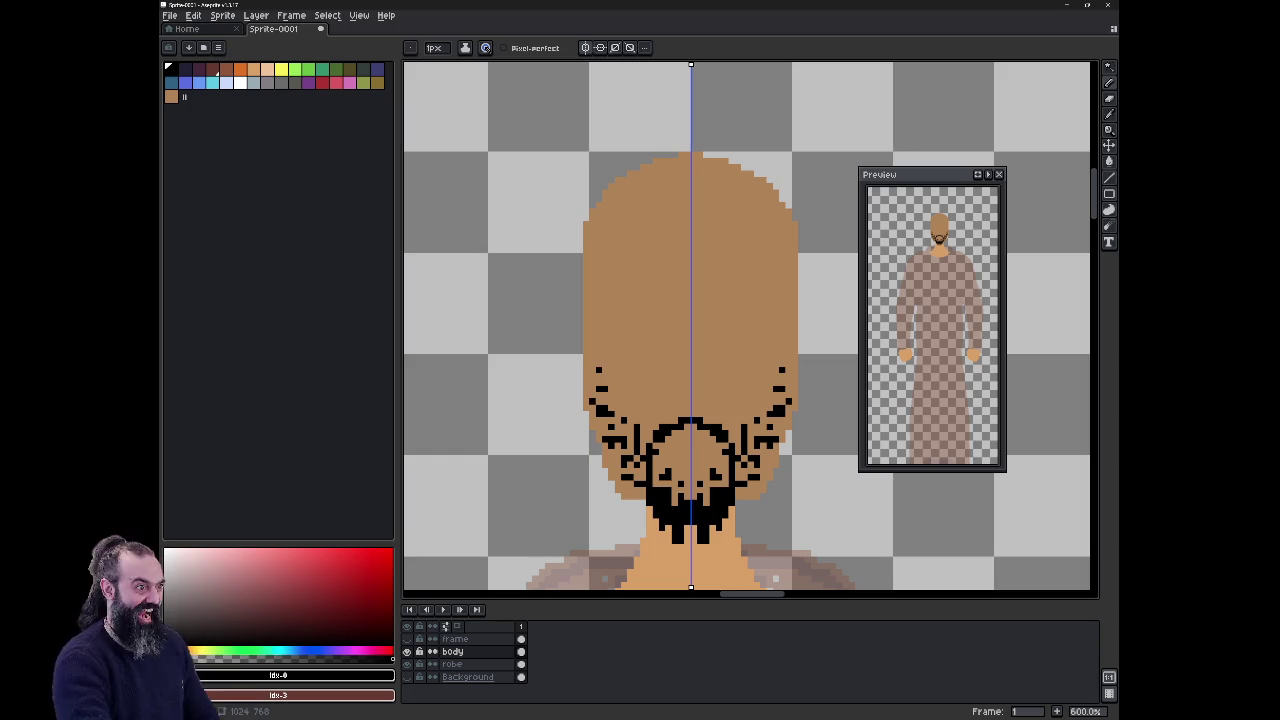
# Step: Add a last whisker pixel, then draw mirrored tan ears on both sides of the head
pyautogui.click(592, 382)
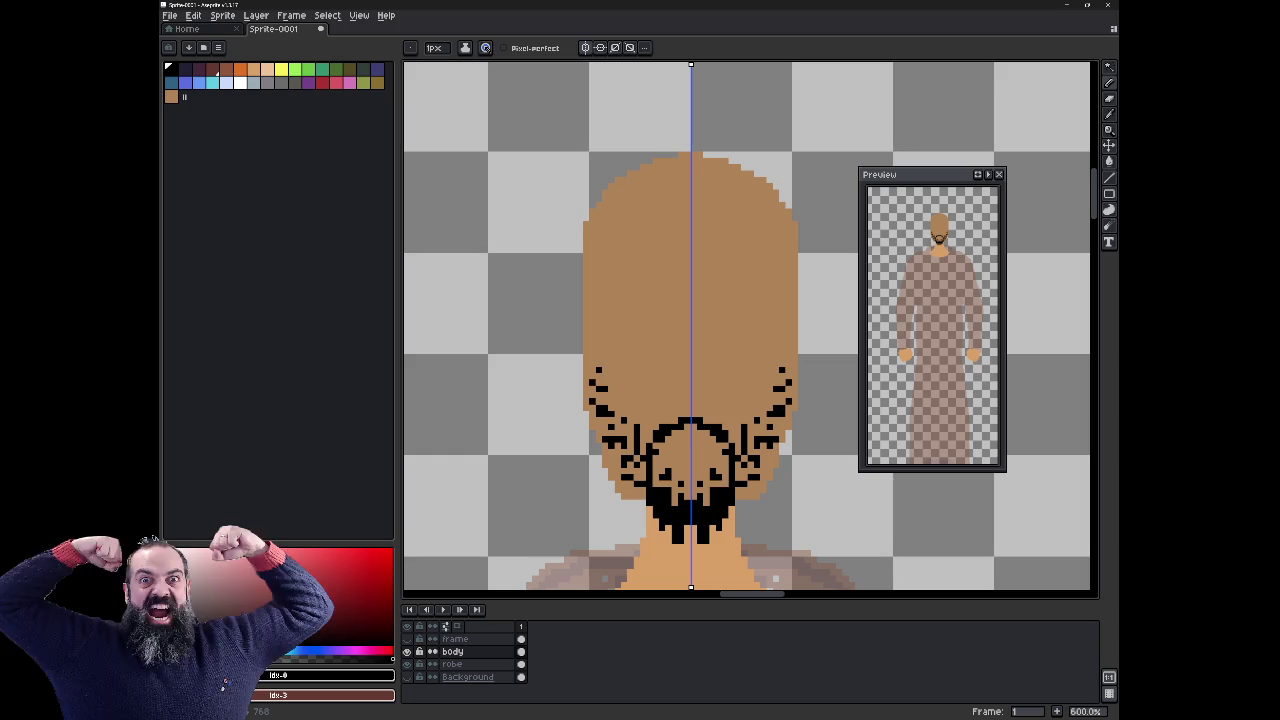
pyautogui.click(171, 96)
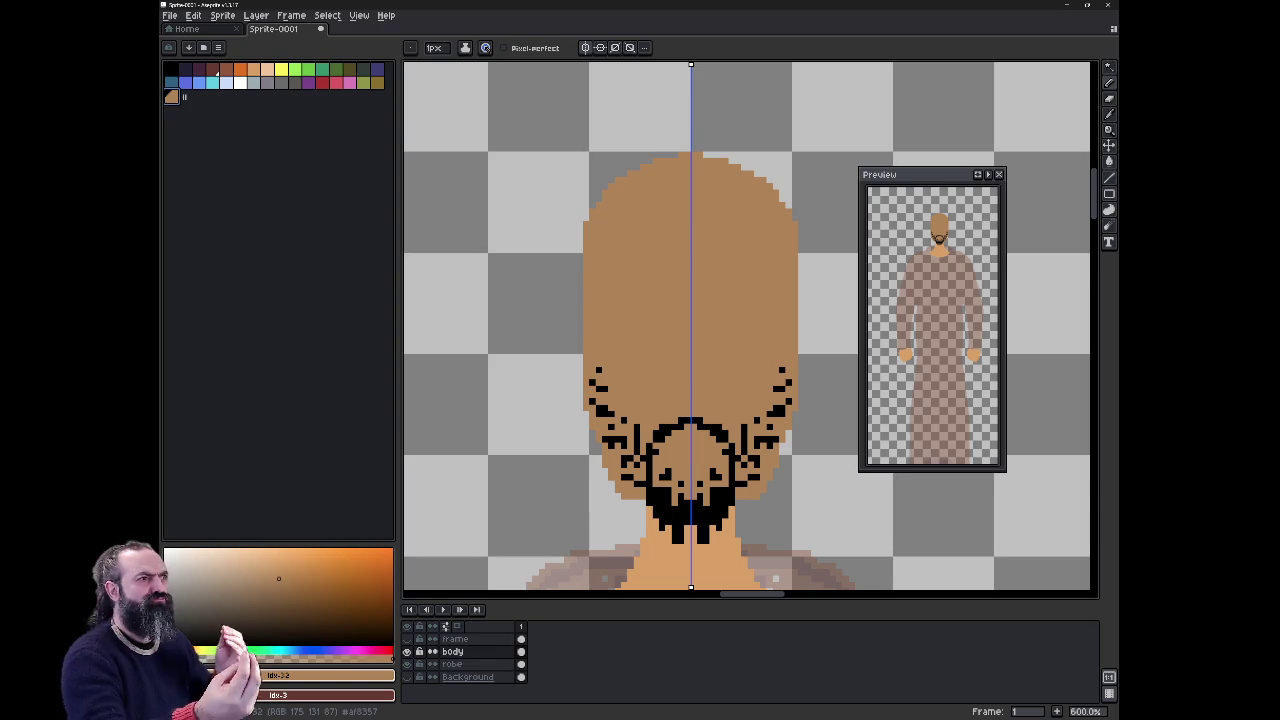
pyautogui.click(254, 69)
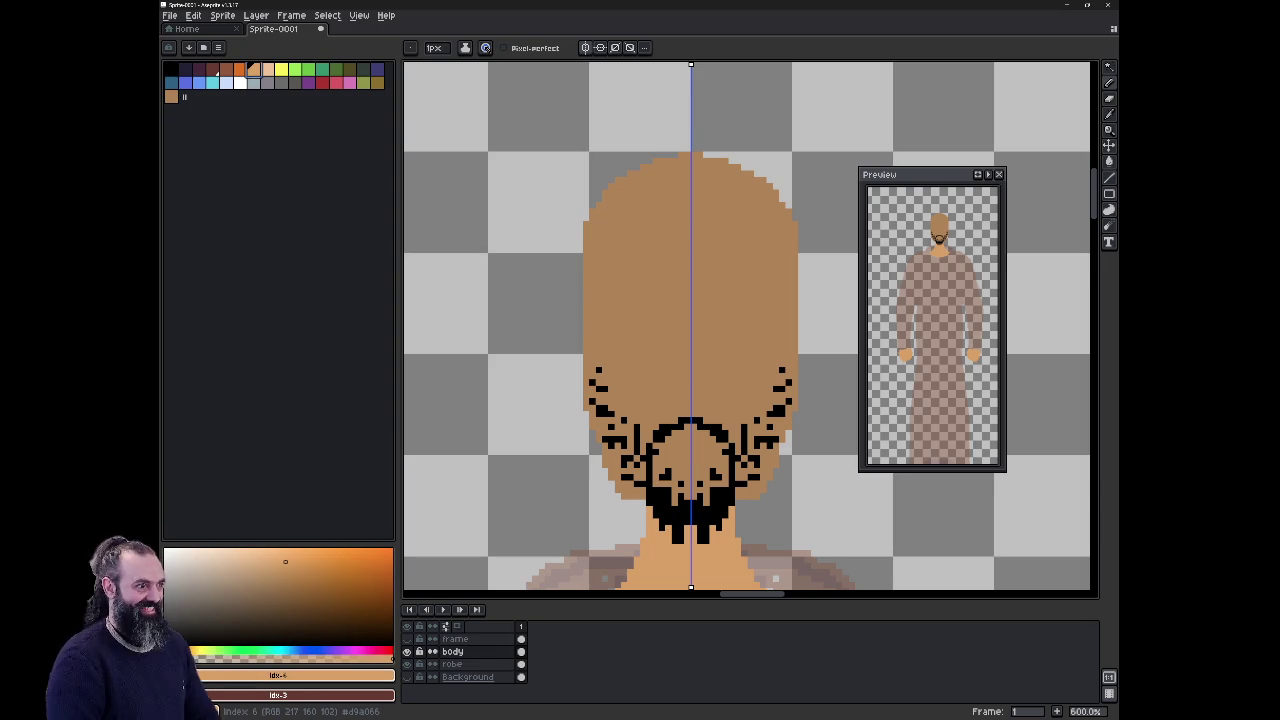
pyautogui.moveTo(588, 316)
pyautogui.mouseDown()
pyautogui.moveTo(576, 308)
pyautogui.moveTo(578, 386)
pyautogui.moveTo(590, 320)
pyautogui.moveTo(581, 368)
pyautogui.mouseUp()
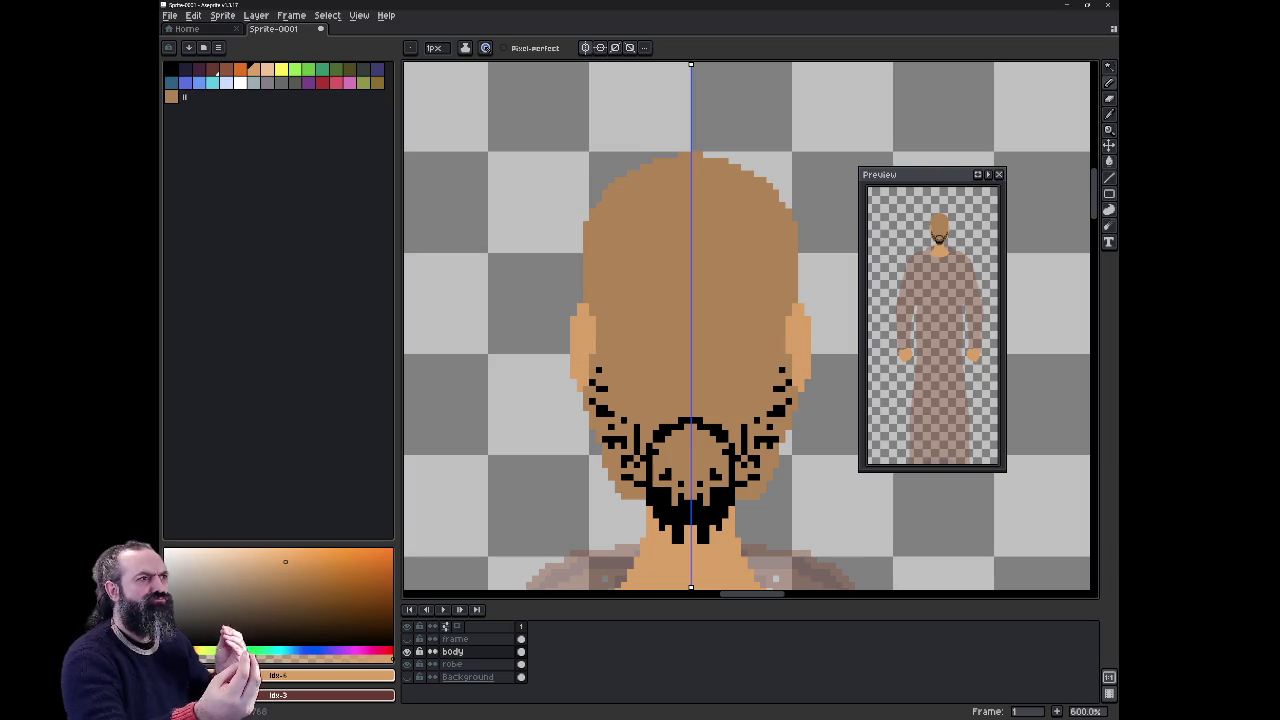
# Step: Outline and fill a light tan nose, and widen the neck with extra skin pixels
pyautogui.moveTo(688, 312); pyautogui.dragTo(669, 397)
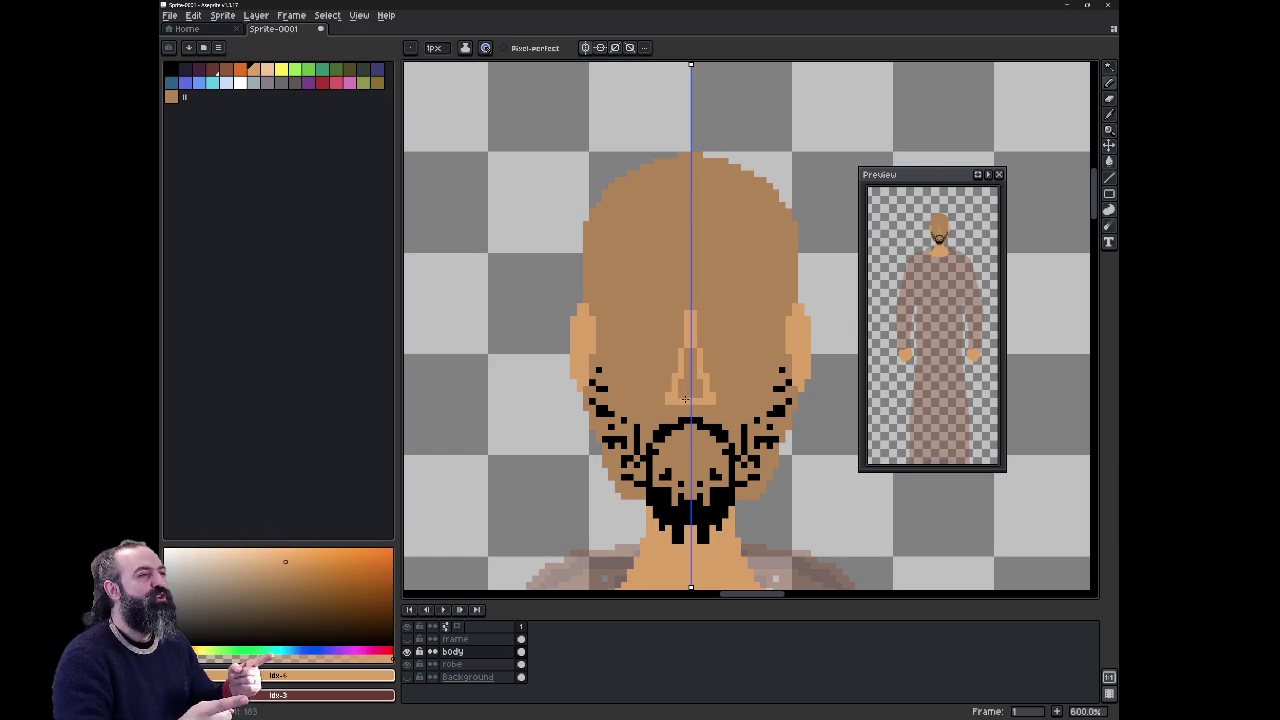
pyautogui.moveTo(689, 398); pyautogui.dragTo(687, 372)
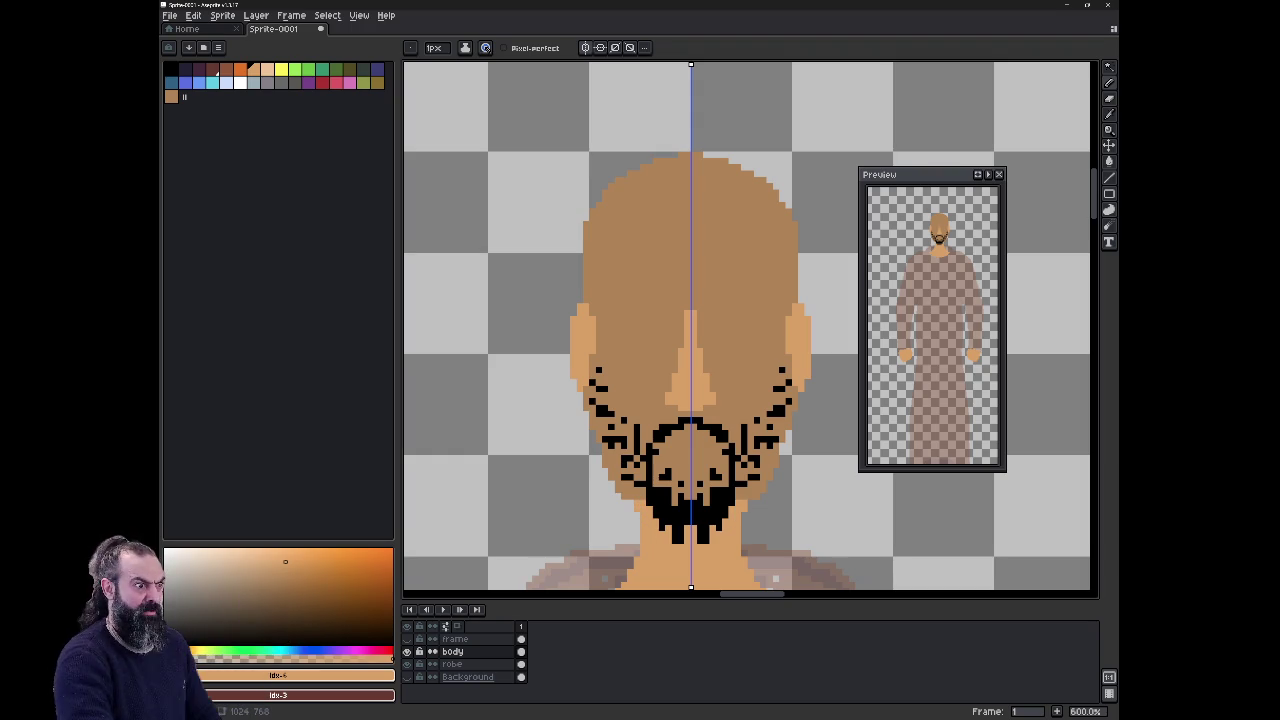
pyautogui.moveTo(636, 520); pyautogui.dragTo(636, 552)
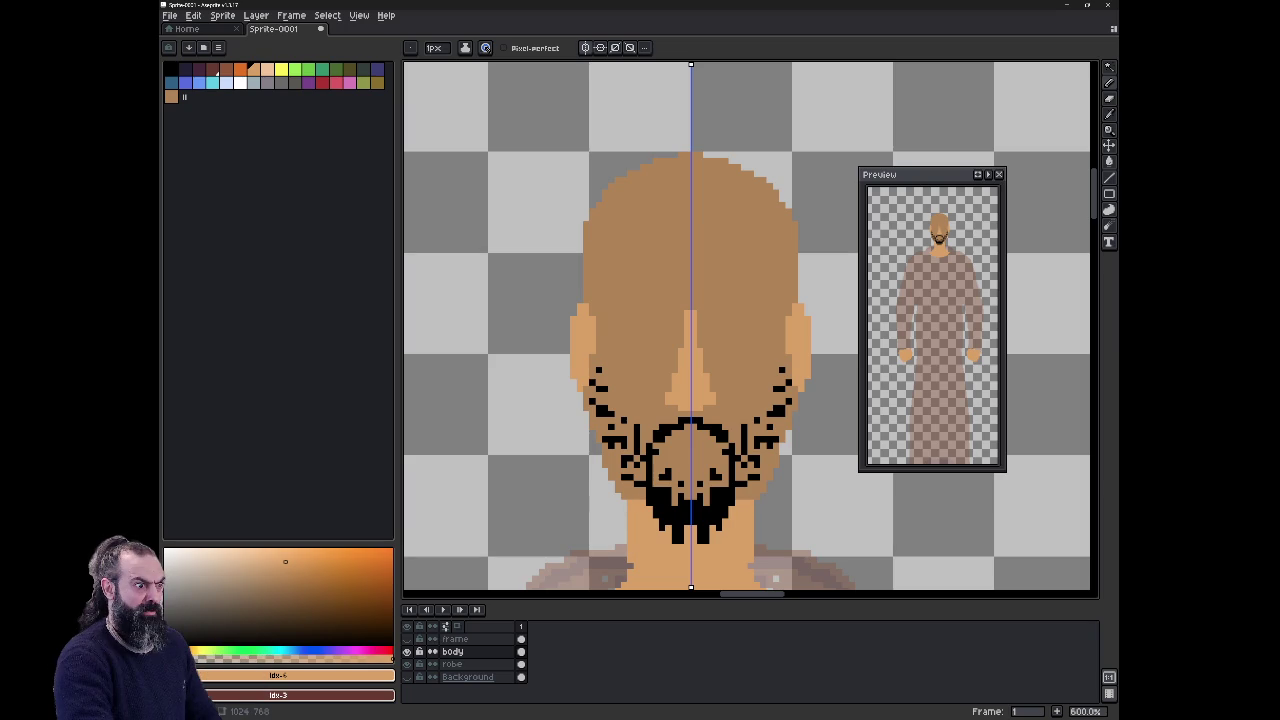
pyautogui.scroll(-2, 700, 330)
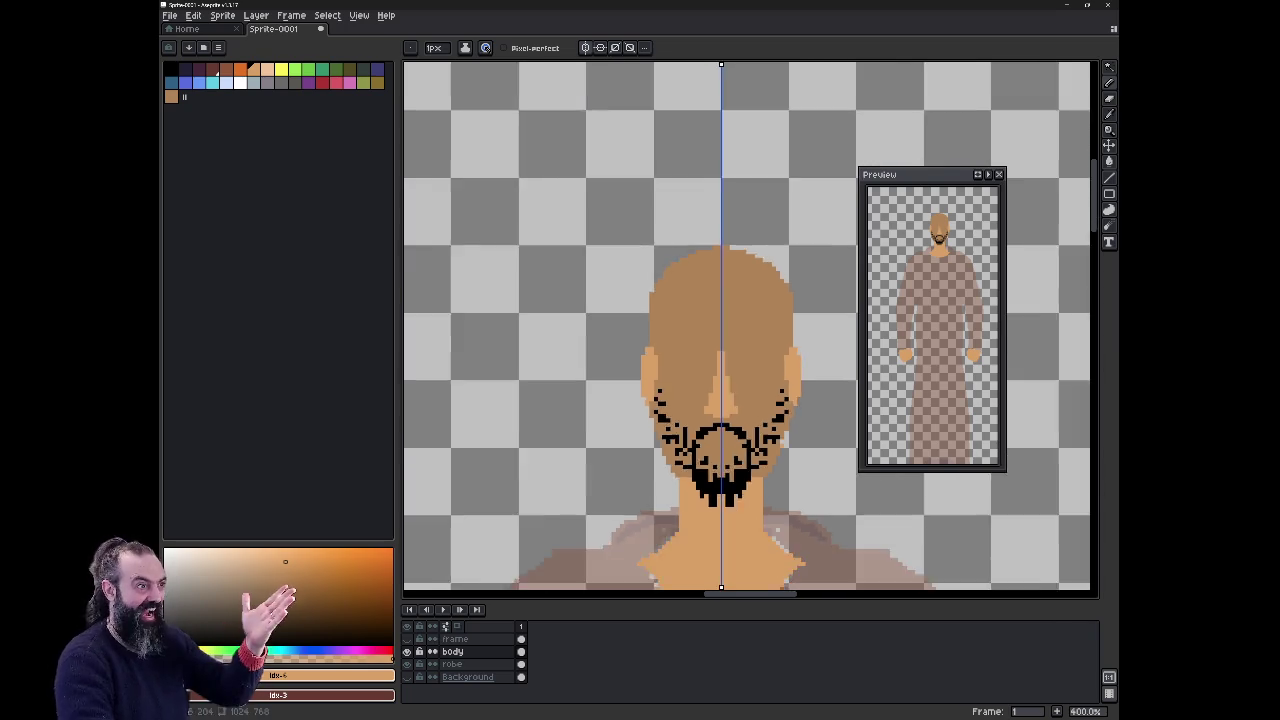
# Step: Zoom in on the head and switch the drawing colour from black to peach
pyautogui.scroll(2, 696, 255)
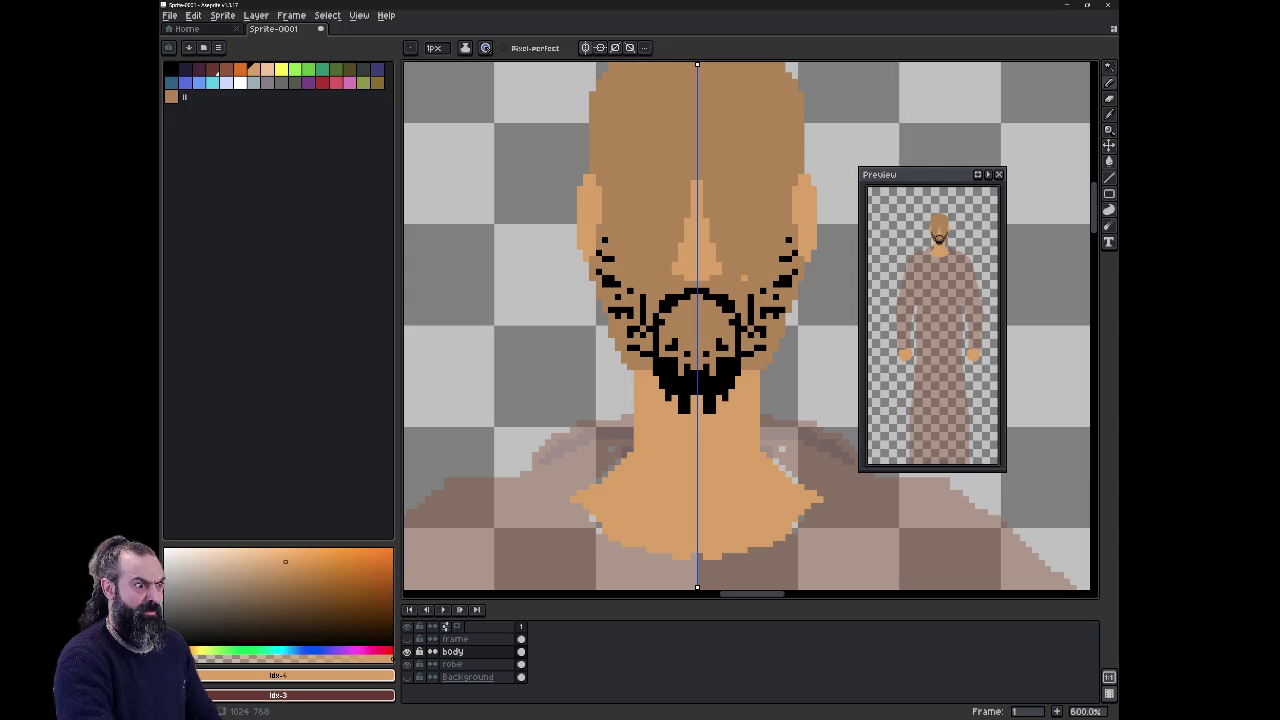
pyautogui.scroll(-2, 745, 480)
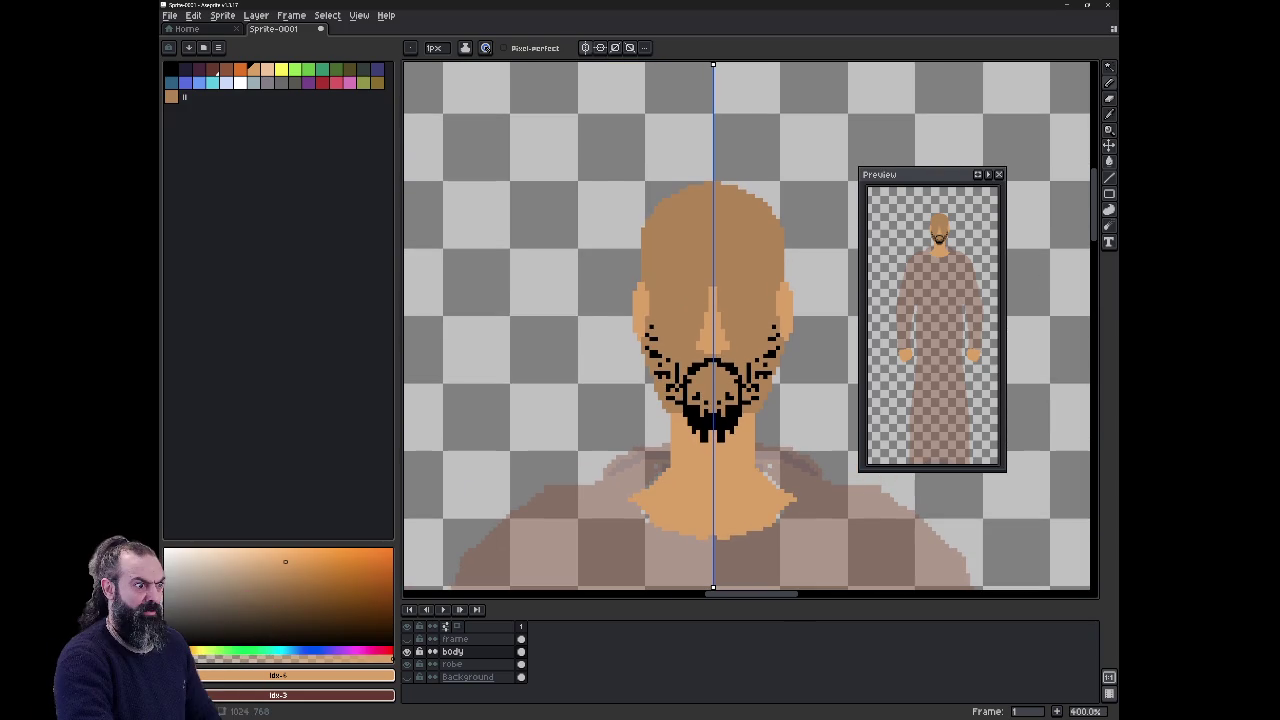
pyautogui.scroll(1, 745, 330)
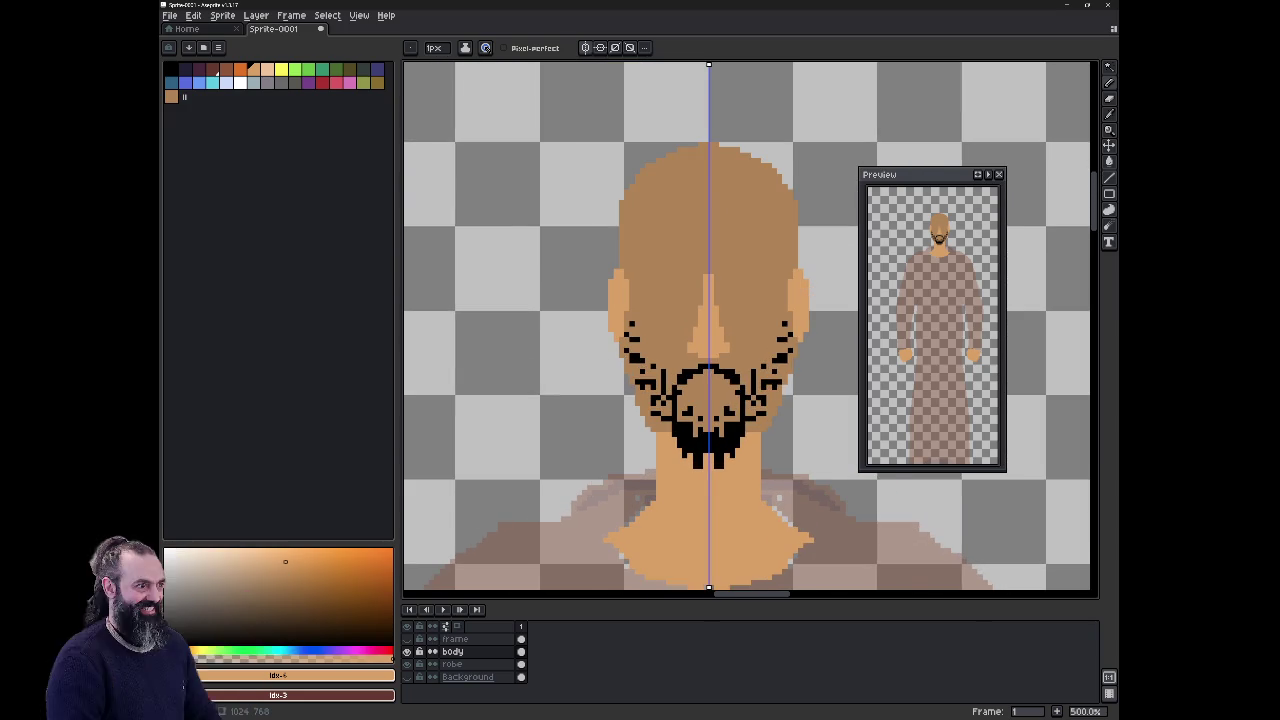
pyautogui.scroll(1, 719, 310)
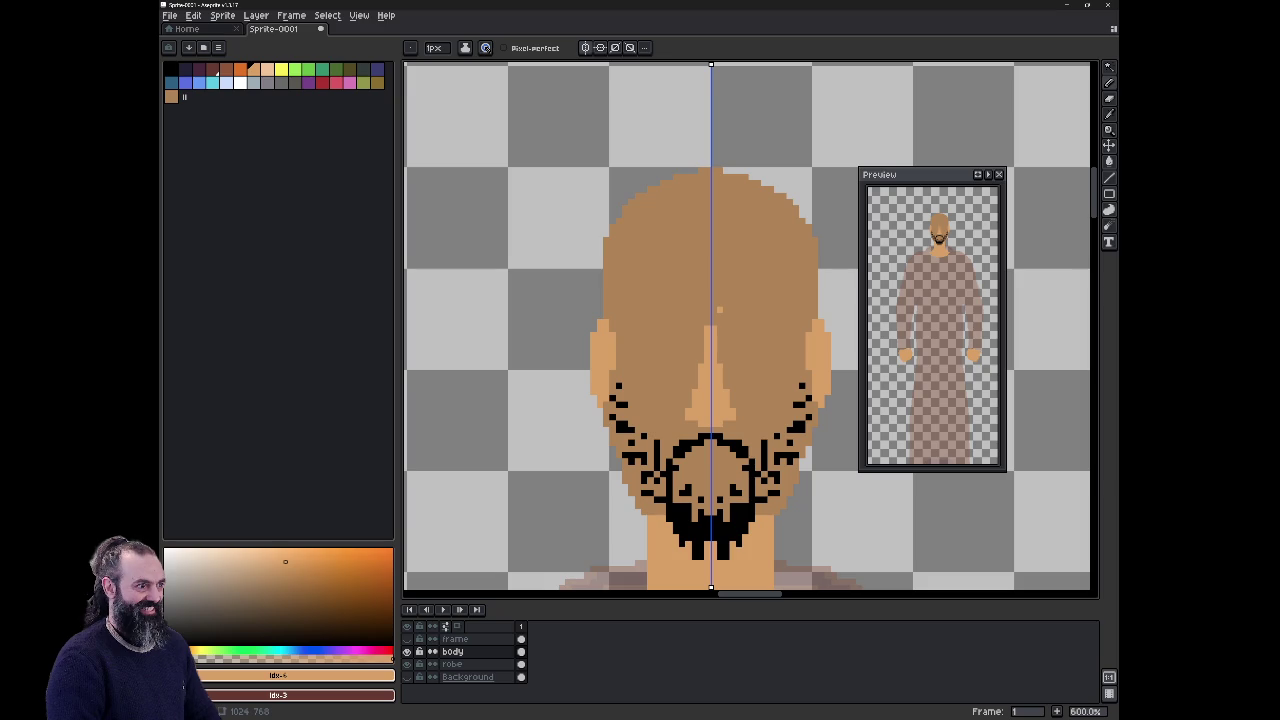
pyautogui.click(170, 68)
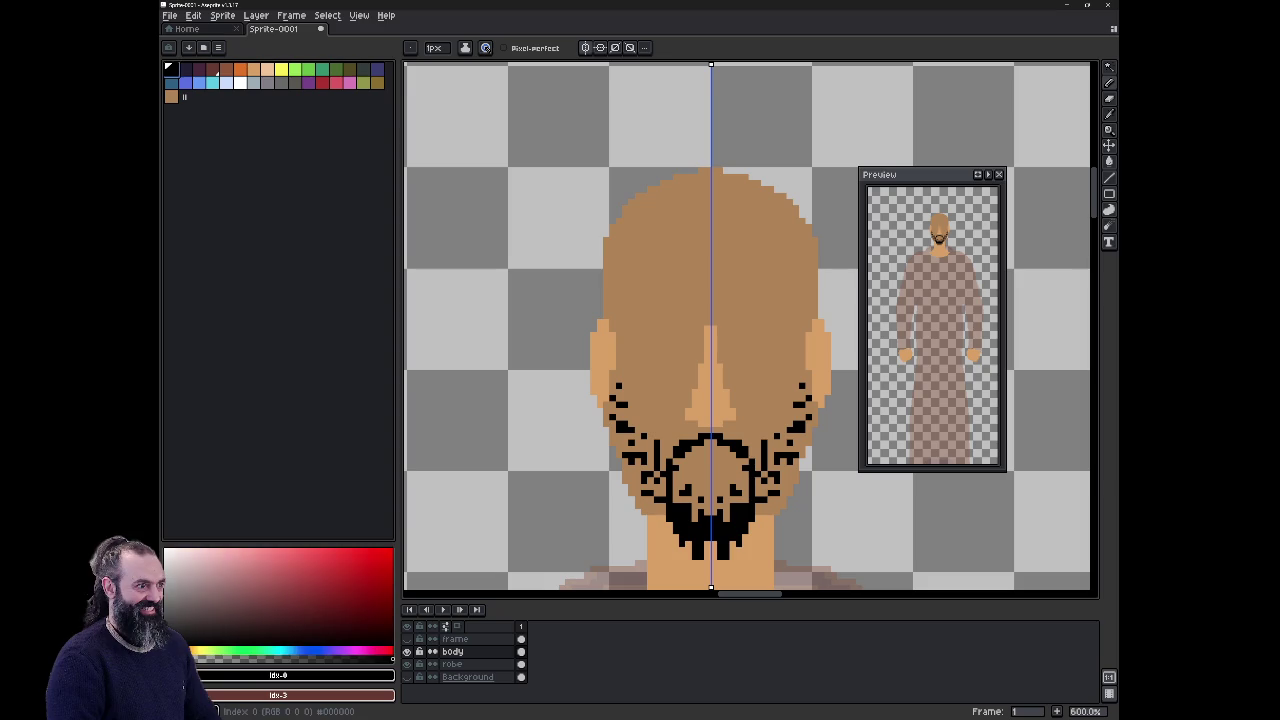
pyautogui.click(267, 68)
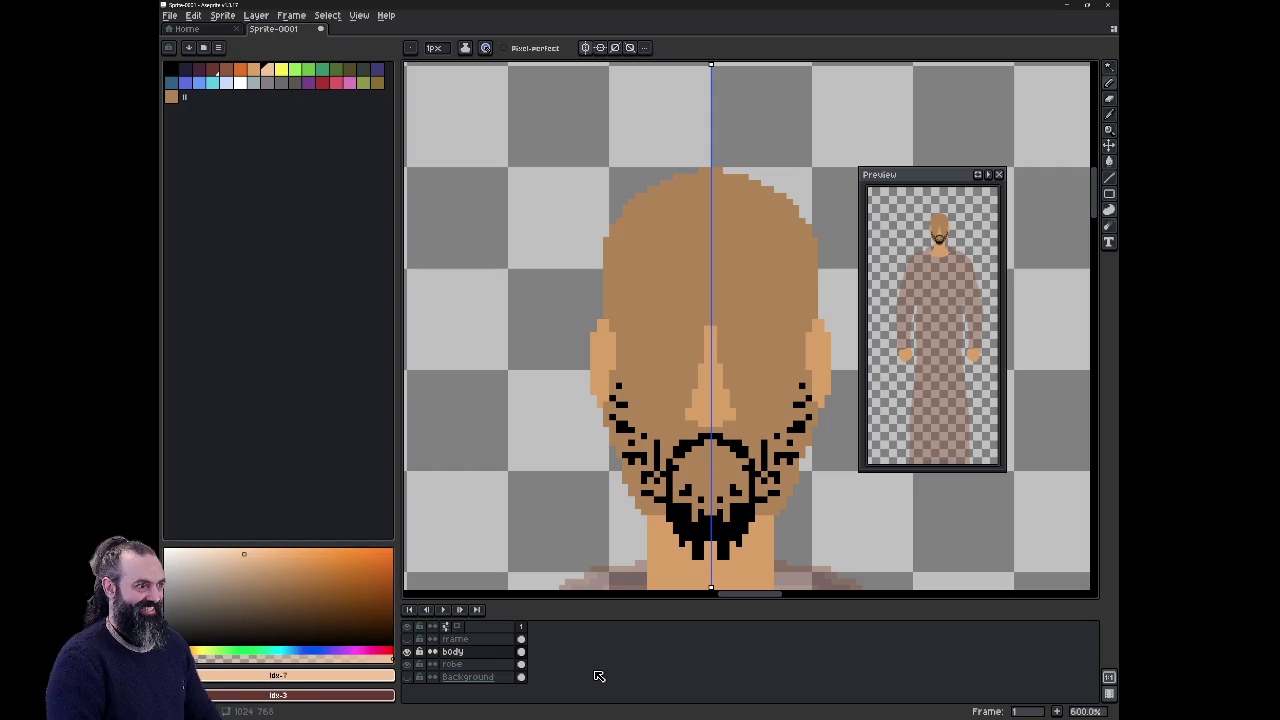
# Step: Create a new layer named 'face' above body, then make body the active layer
pyautogui.hotkey('shift', 'n')
pyautogui.hotkey('shift', 'p')
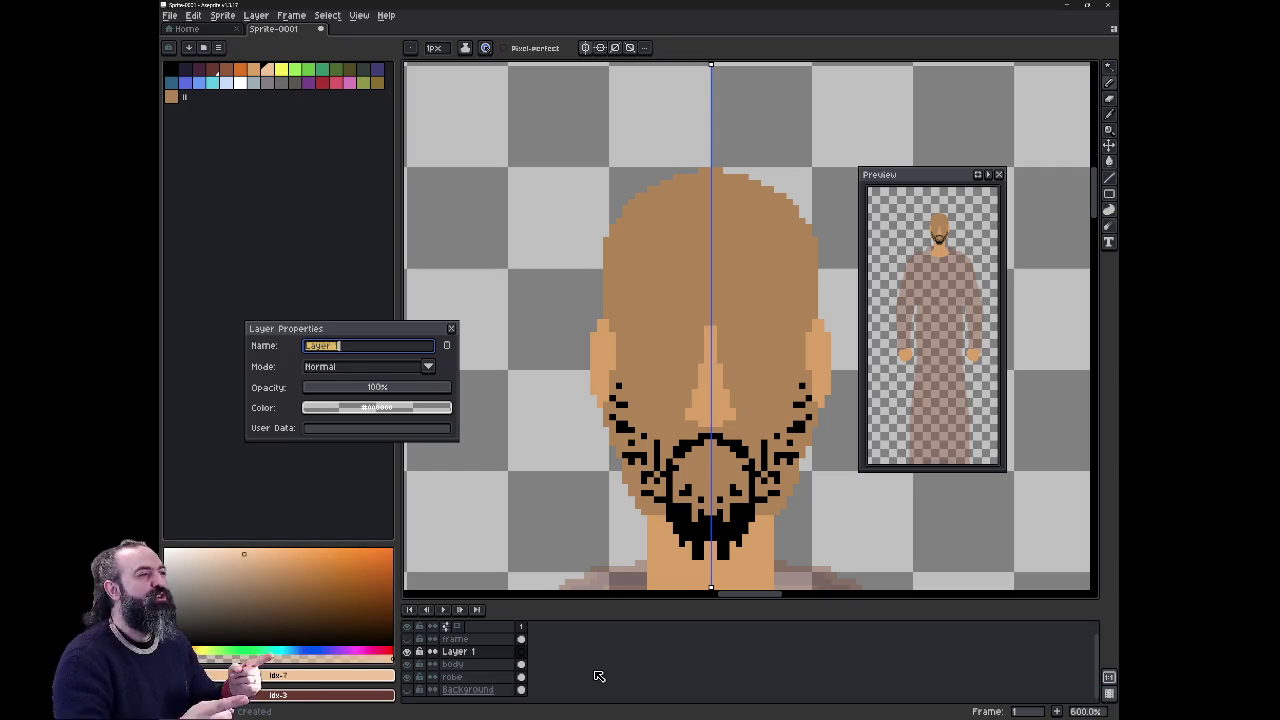
pyautogui.write('ce')
pyautogui.press('Return')
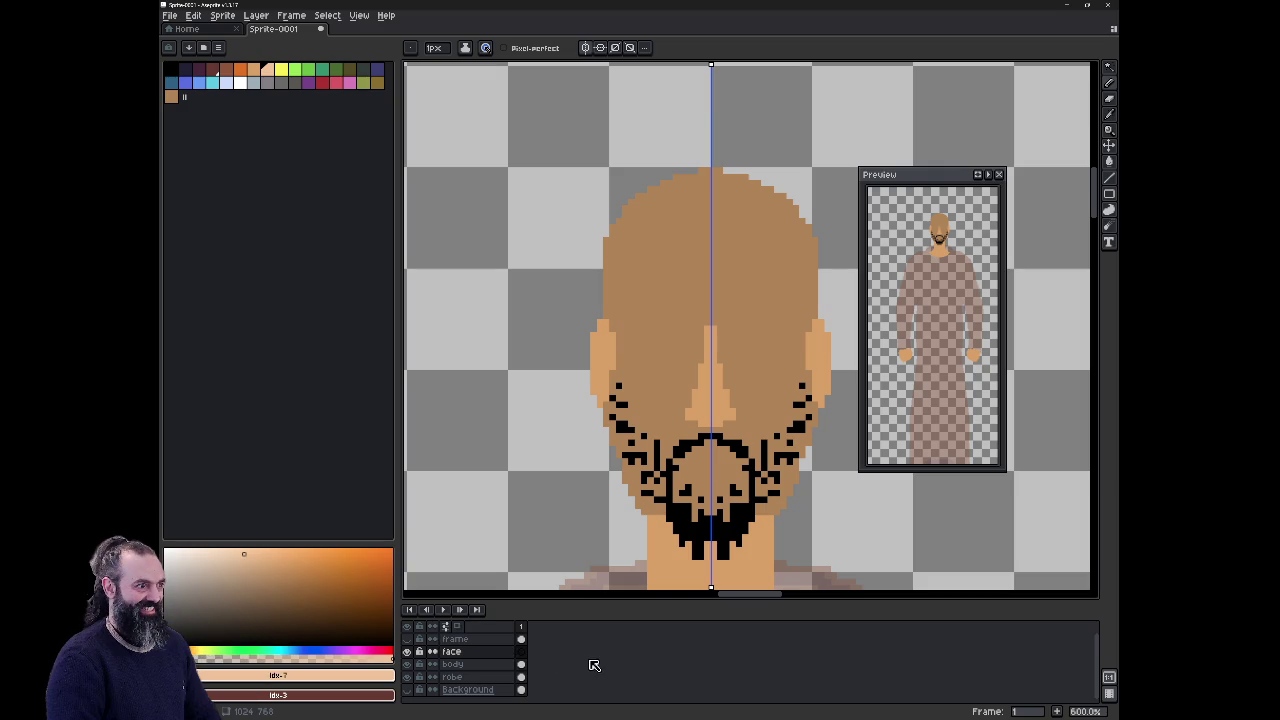
pyautogui.click(493, 666)
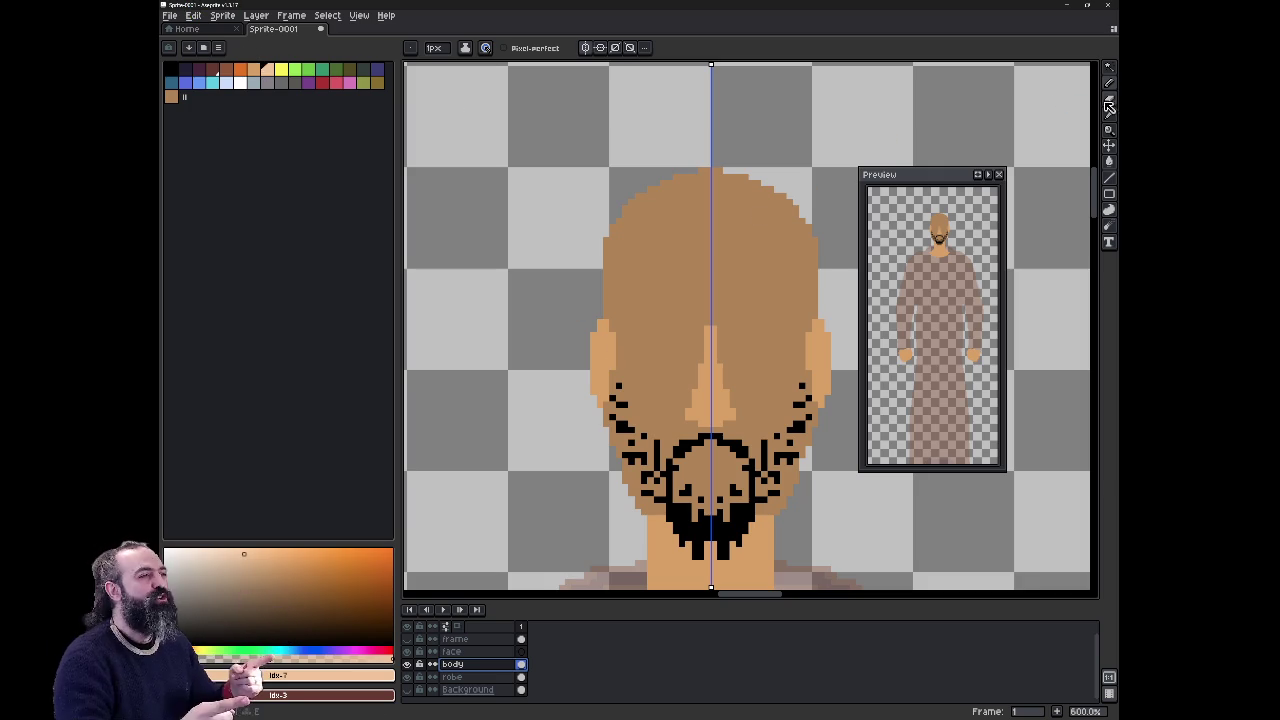
pyautogui.click(1108, 68)
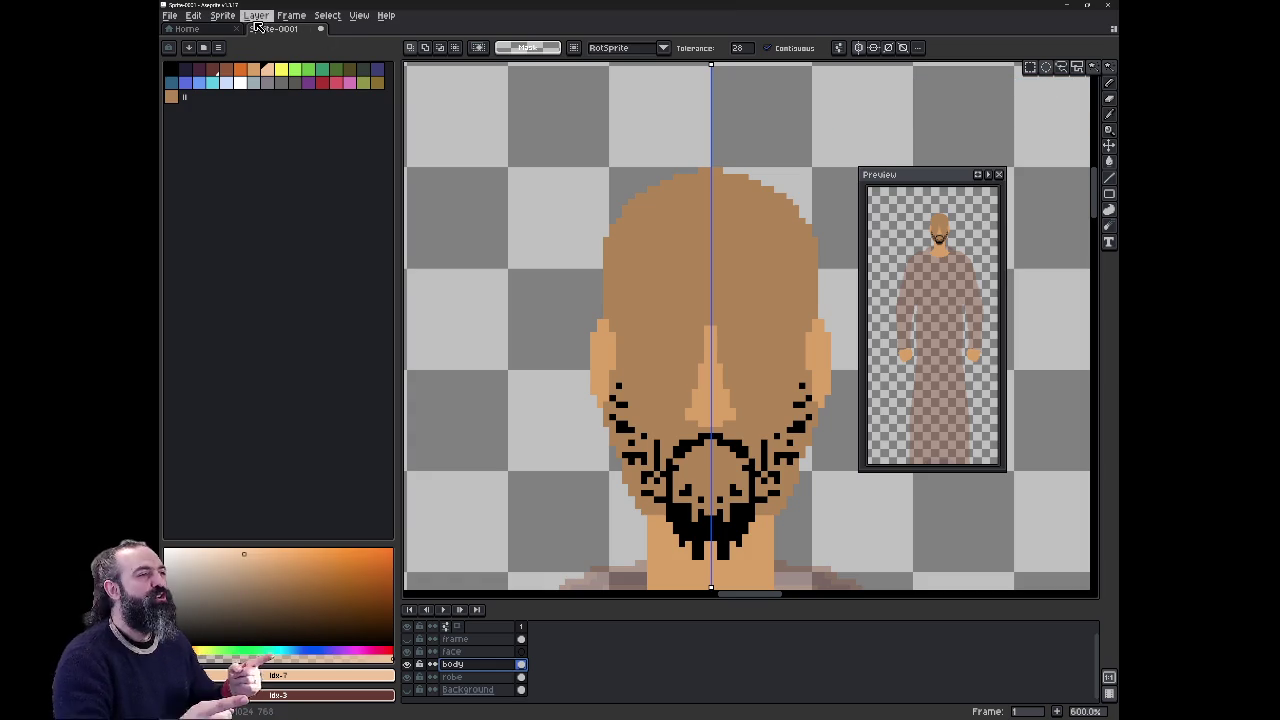
# Step: Try Select by Color Range for black, cancel, and undo/redo the face rename
pyautogui.click(248, 20)
pyautogui.moveTo(327, 15)
pyautogui.click(352, 80)
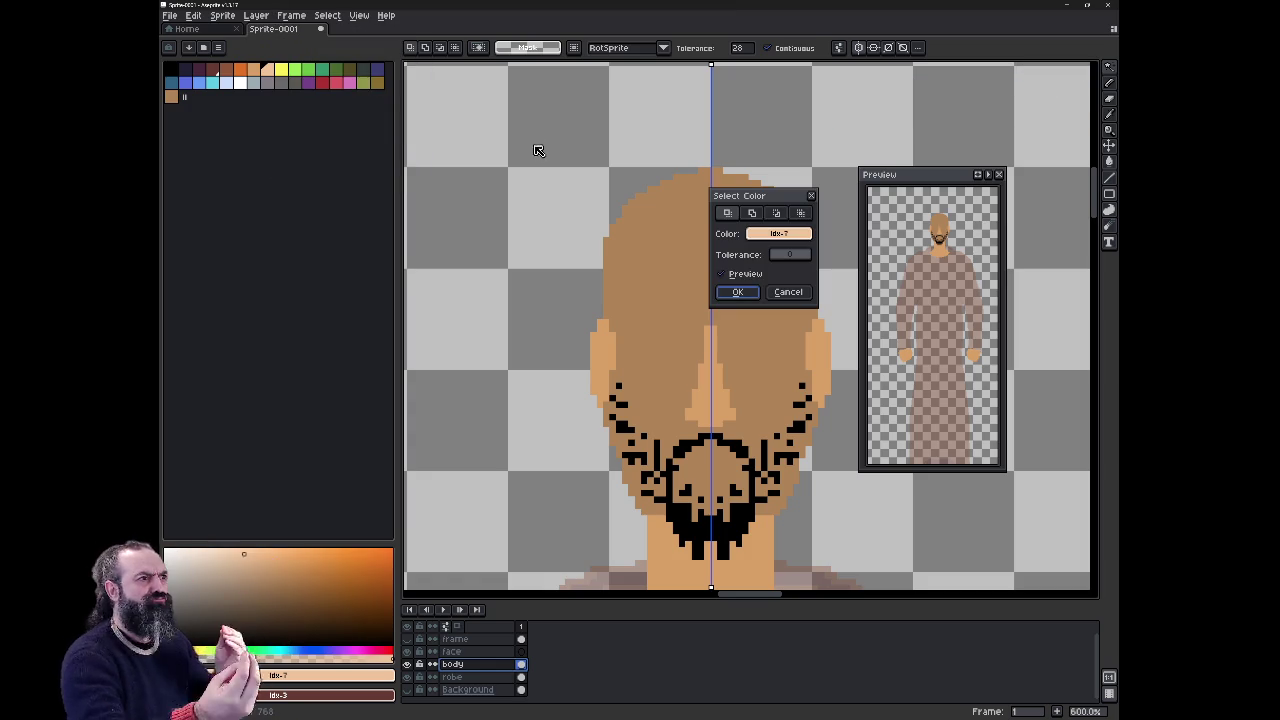
pyautogui.click(761, 236)
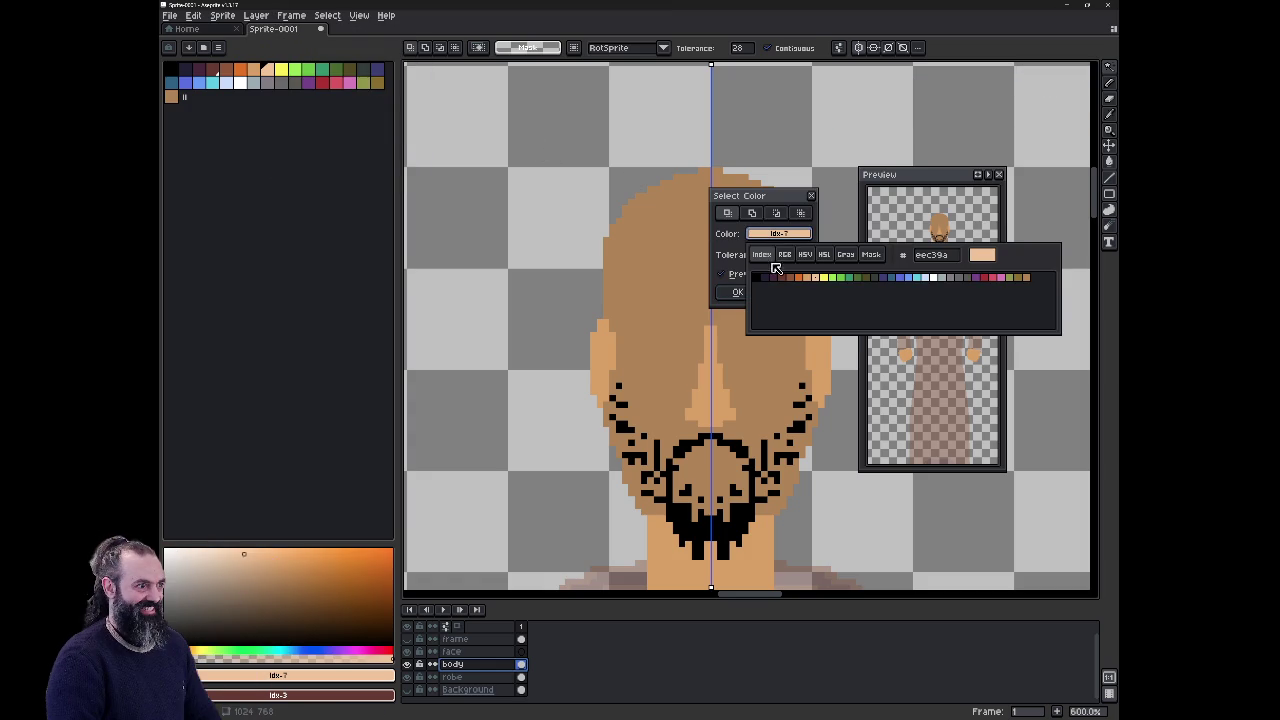
pyautogui.click(758, 277)
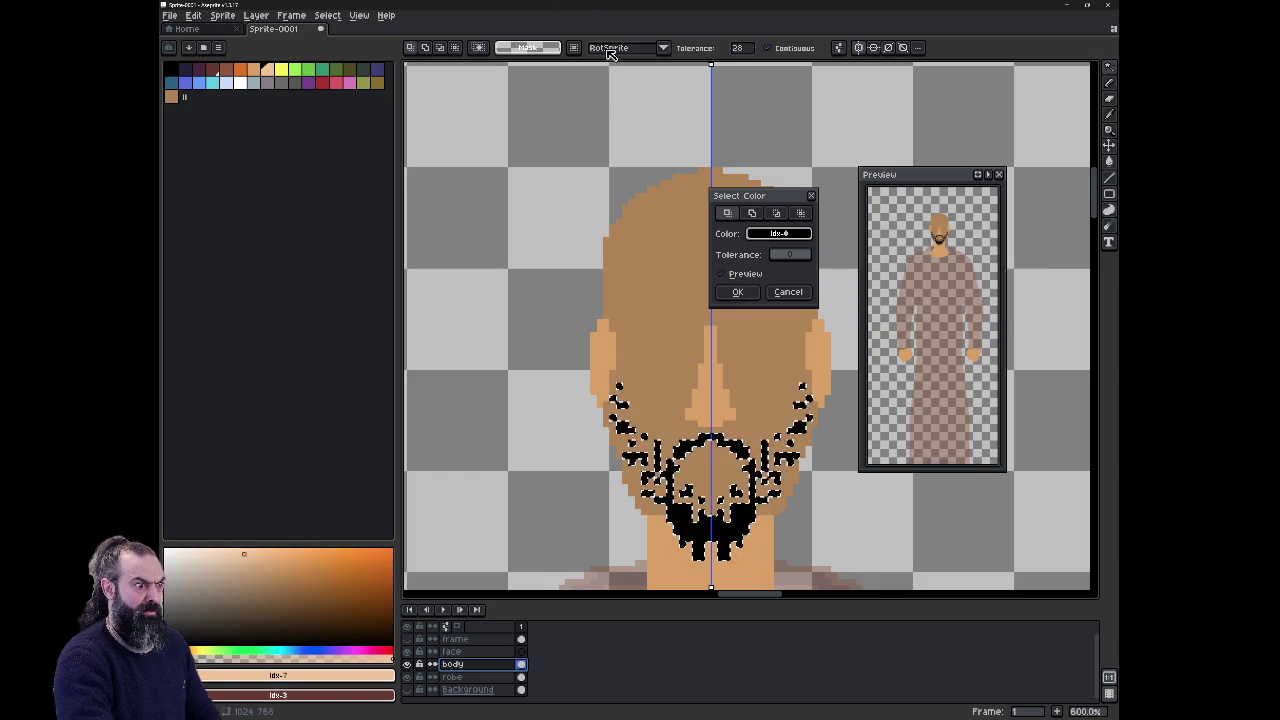
pyautogui.click(809, 195)
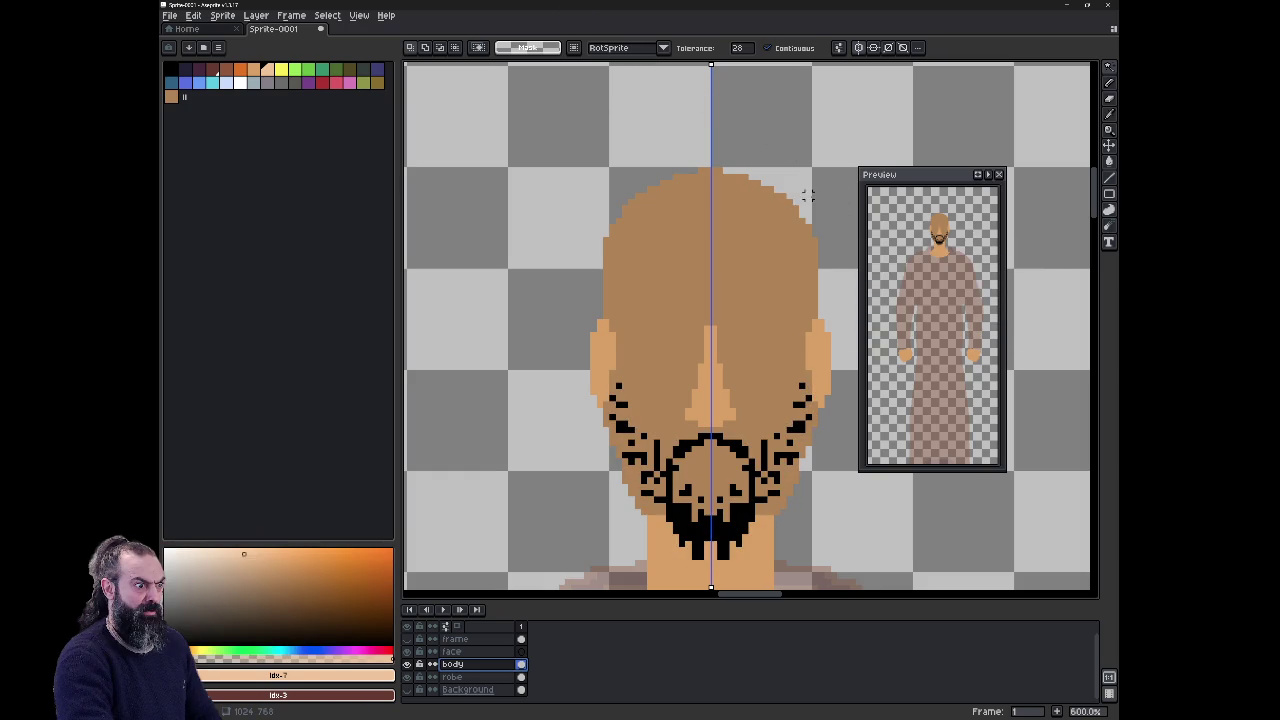
pyautogui.hotkey('ctrl', 'z')
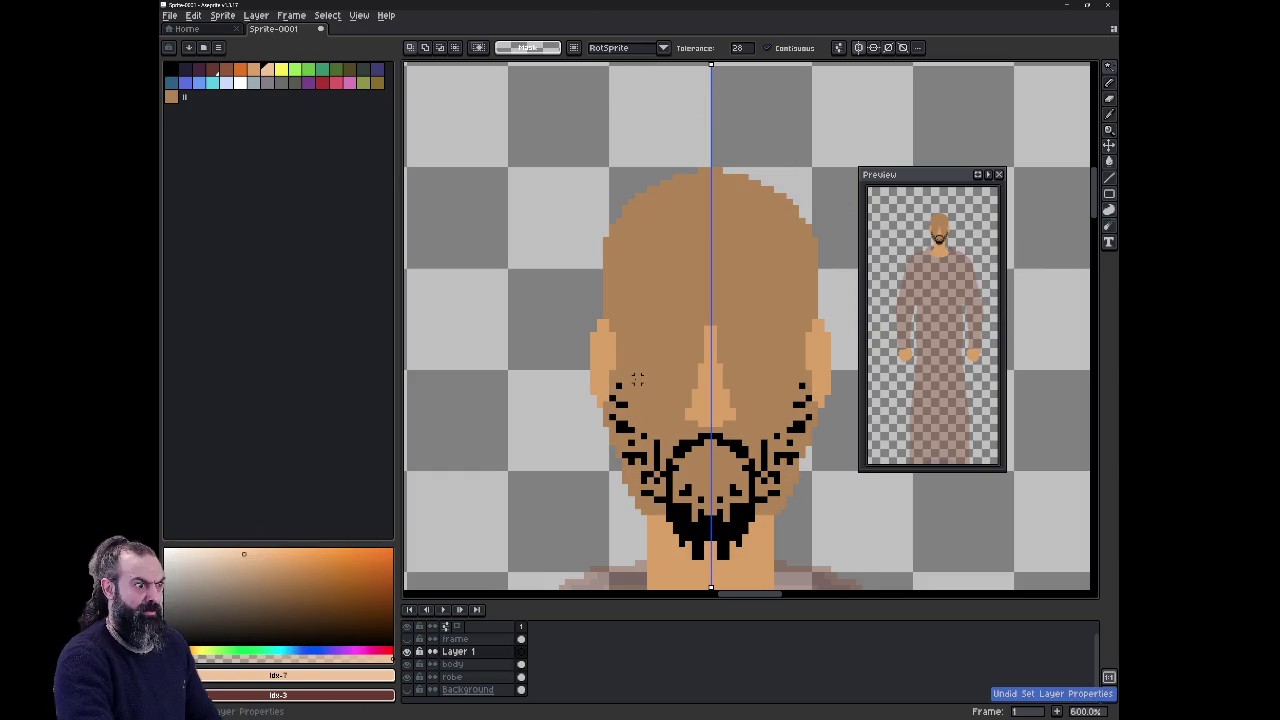
pyautogui.hotkey('ctrl', 'y')
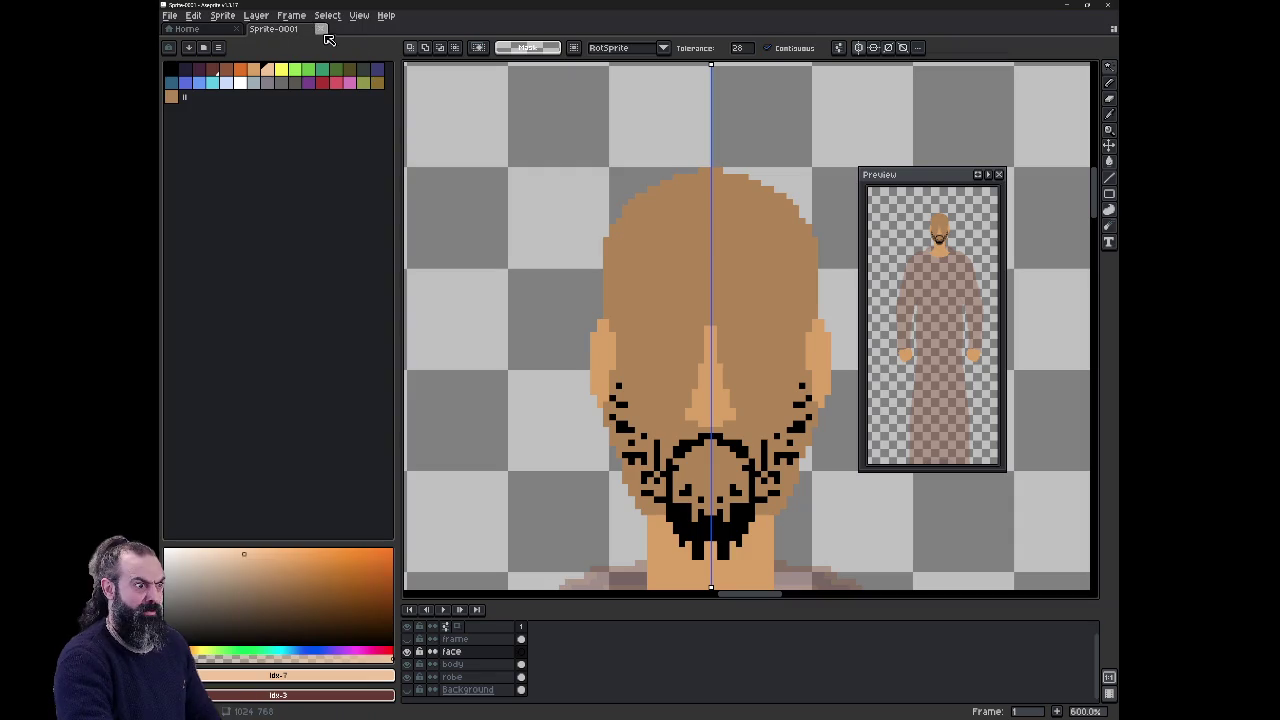
pyautogui.click(335, 20)
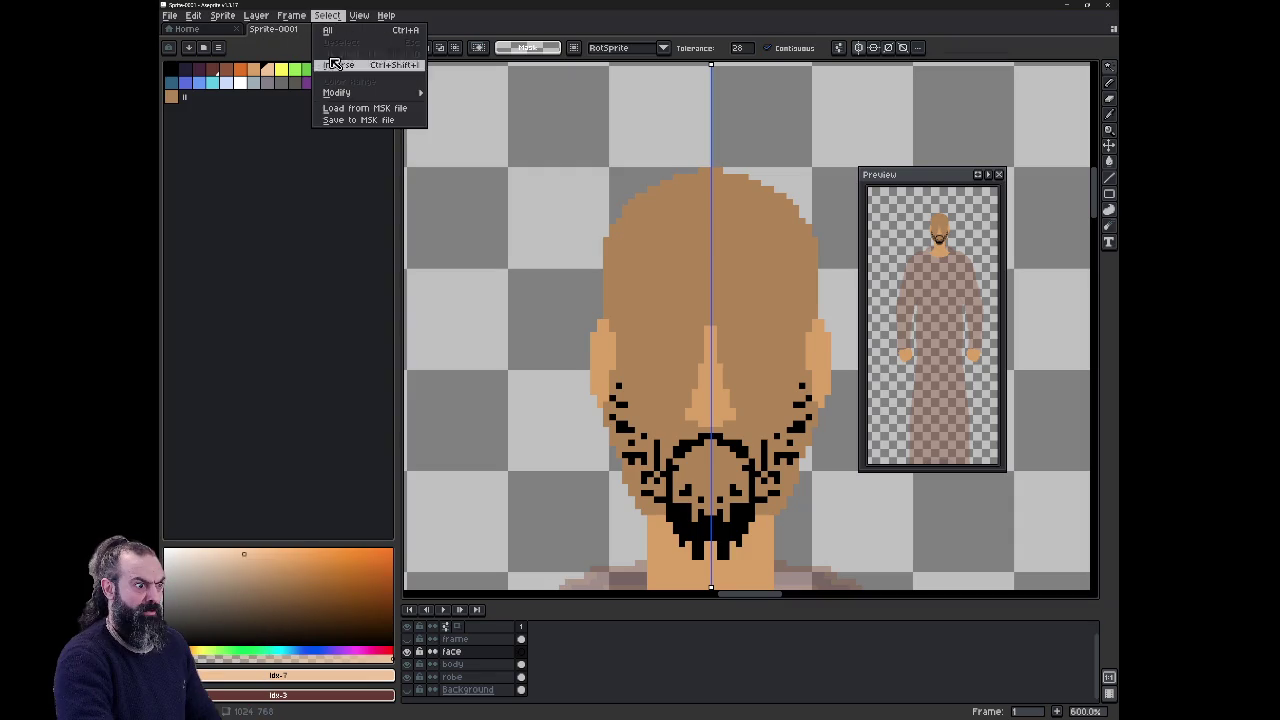
pyautogui.click(337, 17)
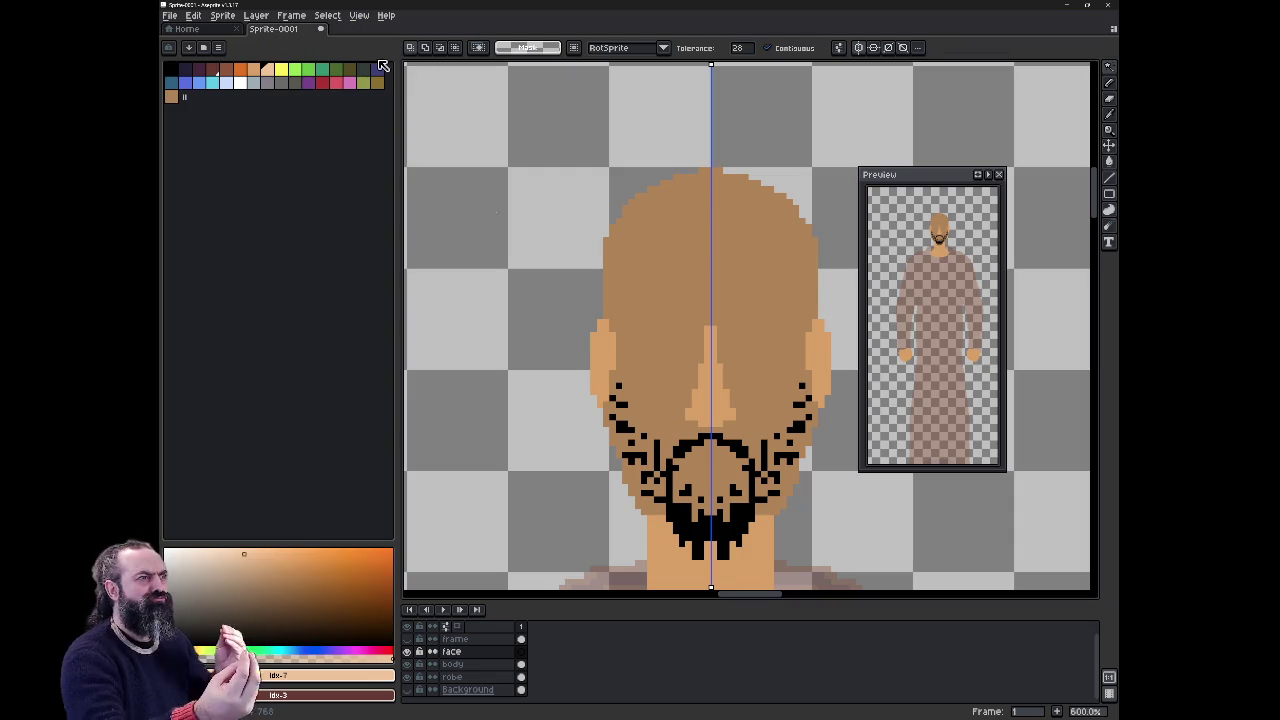
# Step: Select all black idx-0 pixels on the body layer via Color Range, delete, and deselect
pyautogui.click(485, 664)
pyautogui.click(328, 16)
pyautogui.moveTo(337, 92)
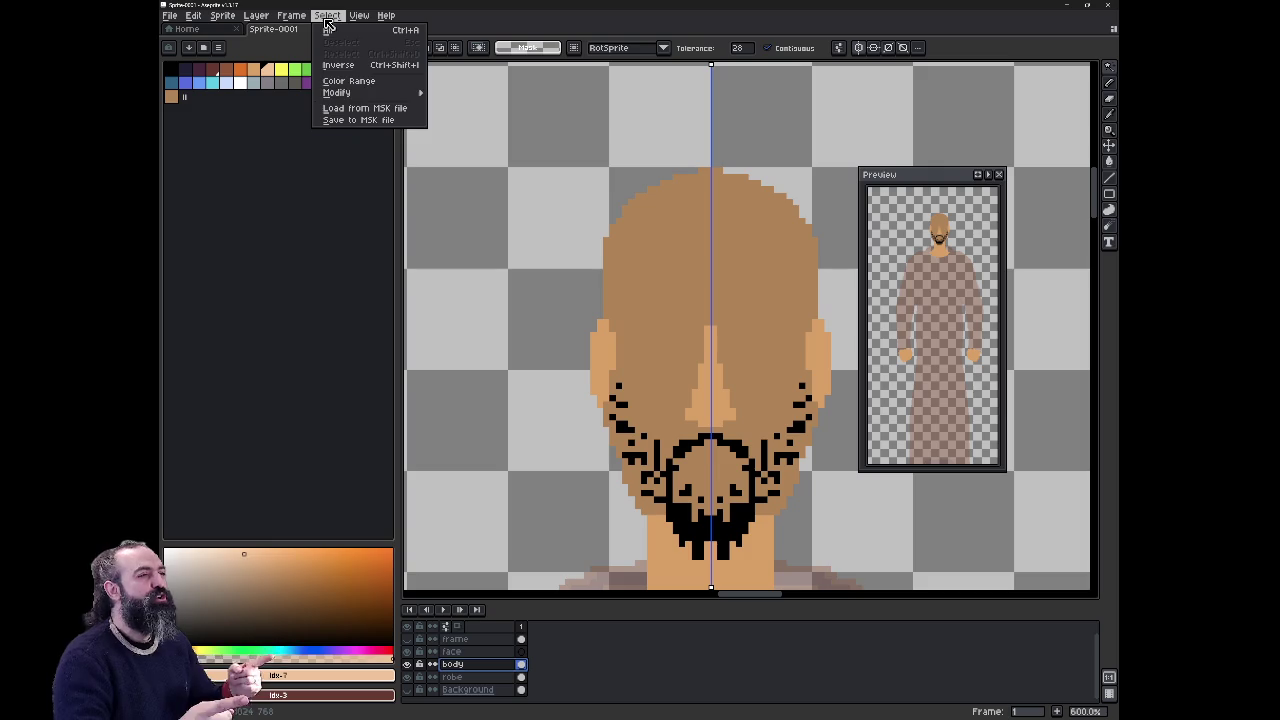
pyautogui.click(372, 81)
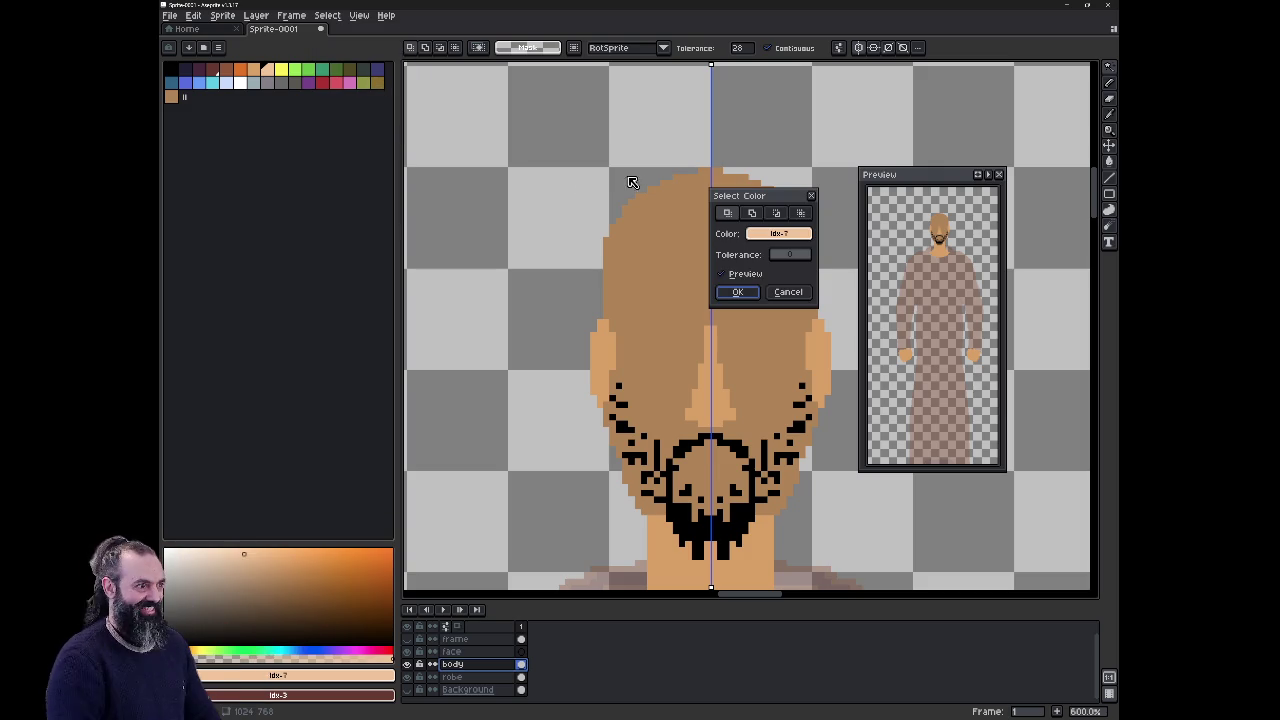
pyautogui.click(778, 236)
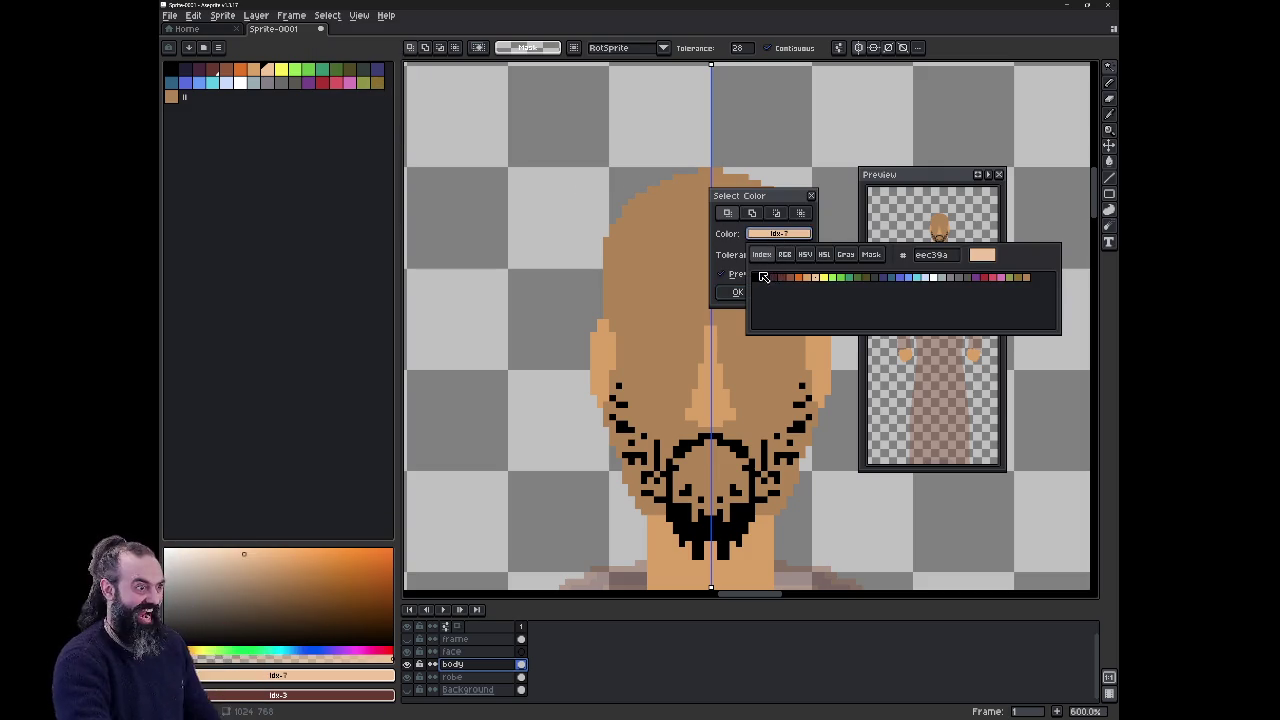
pyautogui.click(751, 278)
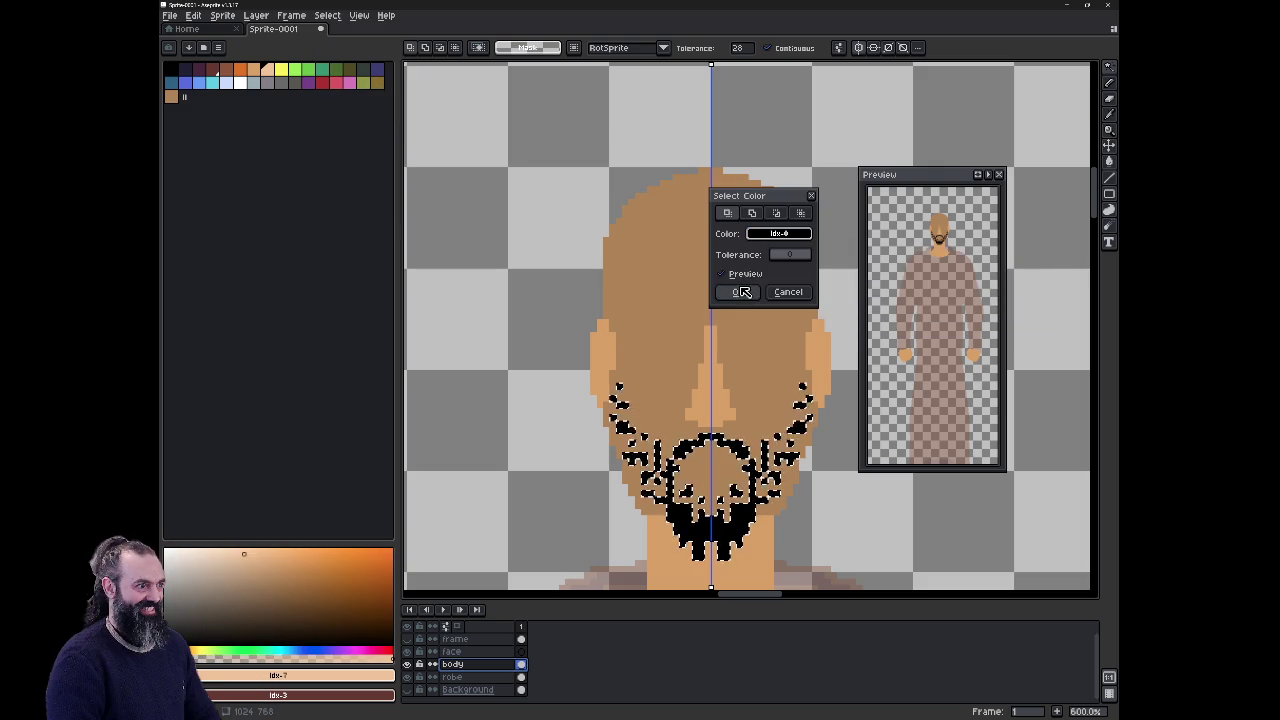
pyautogui.press('Delete')
pyautogui.hotkey('ctrl', 'd')
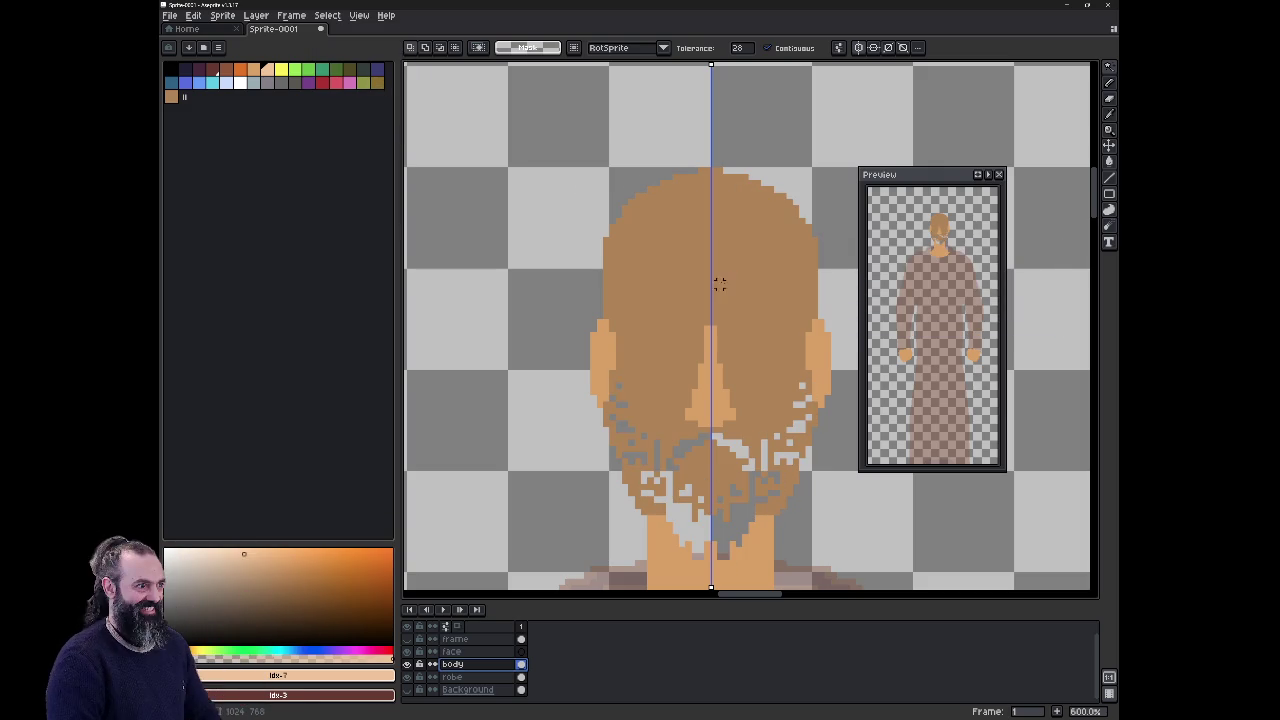
# Step: Paste the black beard onto the face layer, hide face, and reactivate body
pyautogui.click(510, 652)
pyautogui.hotkey('ctrl', 'v')
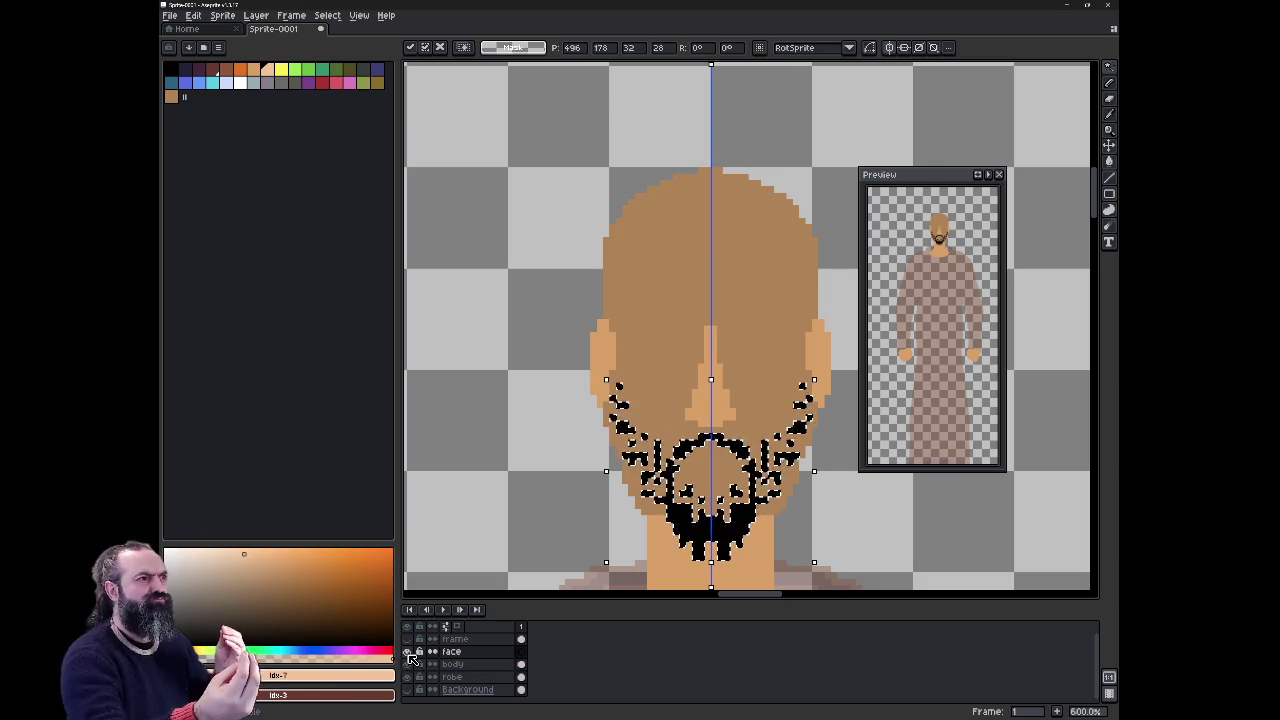
pyautogui.click(406, 651)
pyautogui.click(406, 664)
pyautogui.click(452, 664)
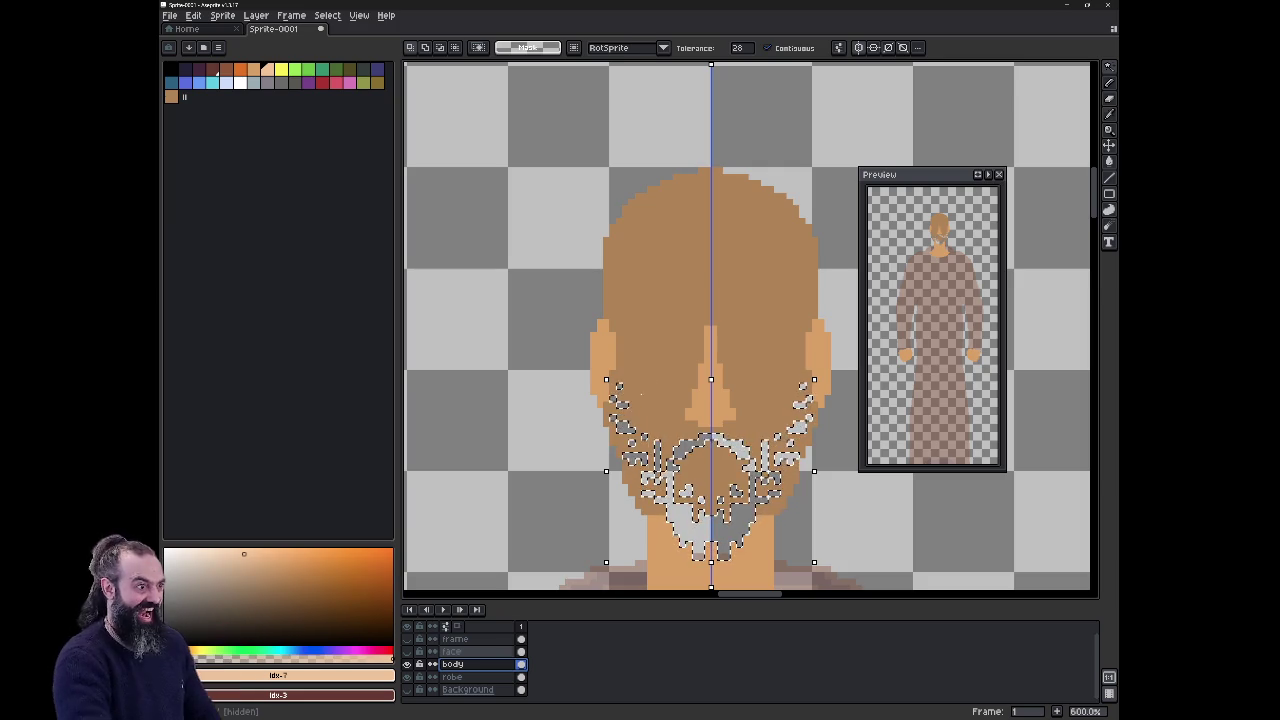
# Step: Sample the brown skin tone and pencil over the chin and cheek gaps on body
pyautogui.keyDown('alt'); pyautogui.click(636, 392); pyautogui.keyUp('alt')
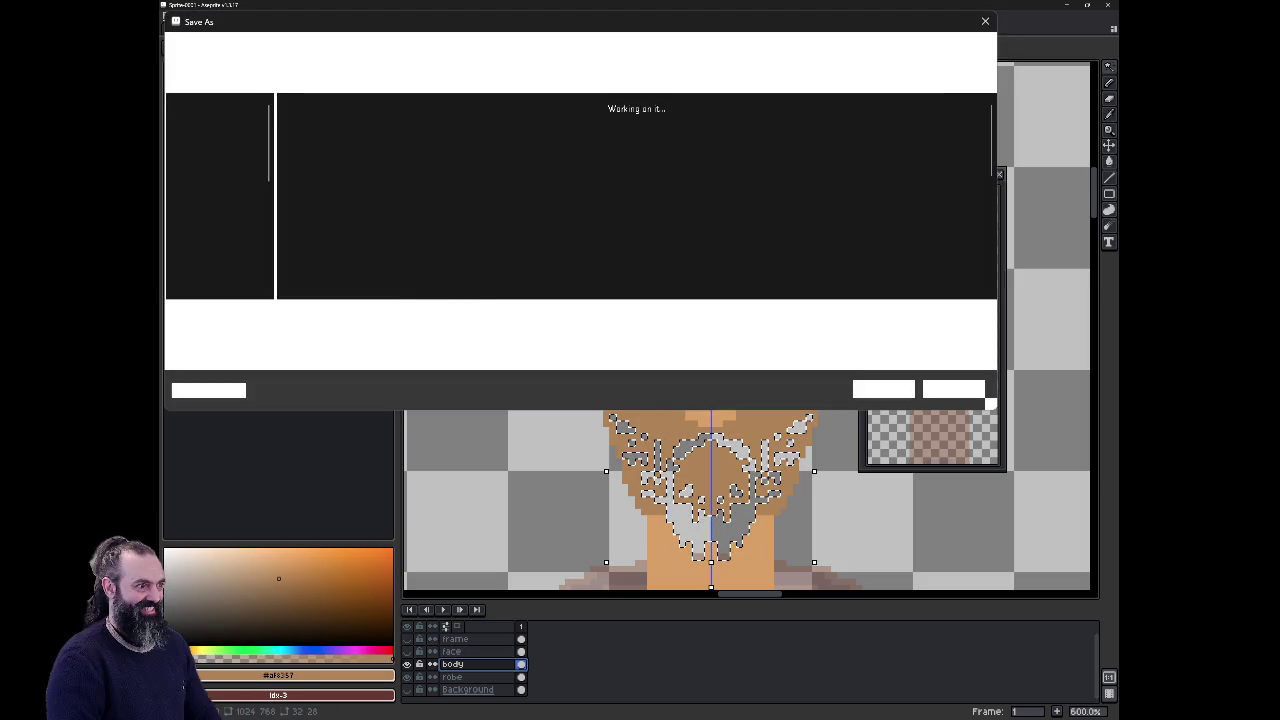
pyautogui.hotkey('ctrl', 'd')
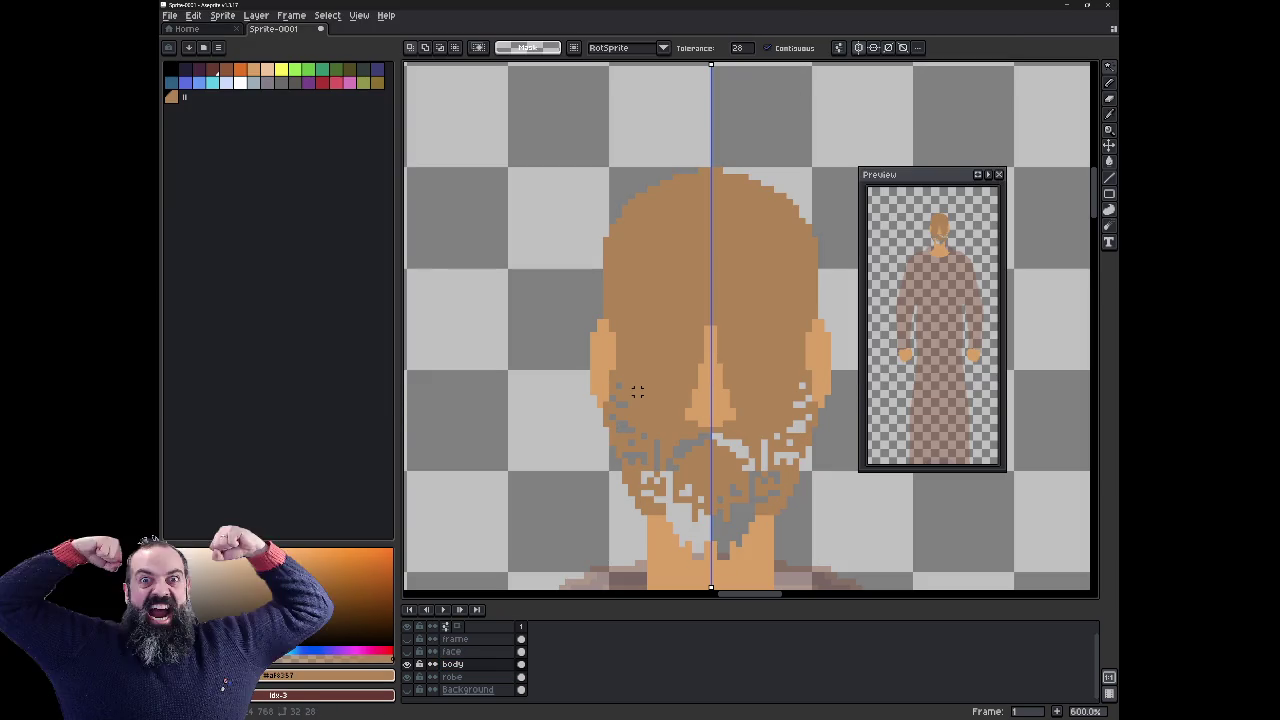
pyautogui.press('w')
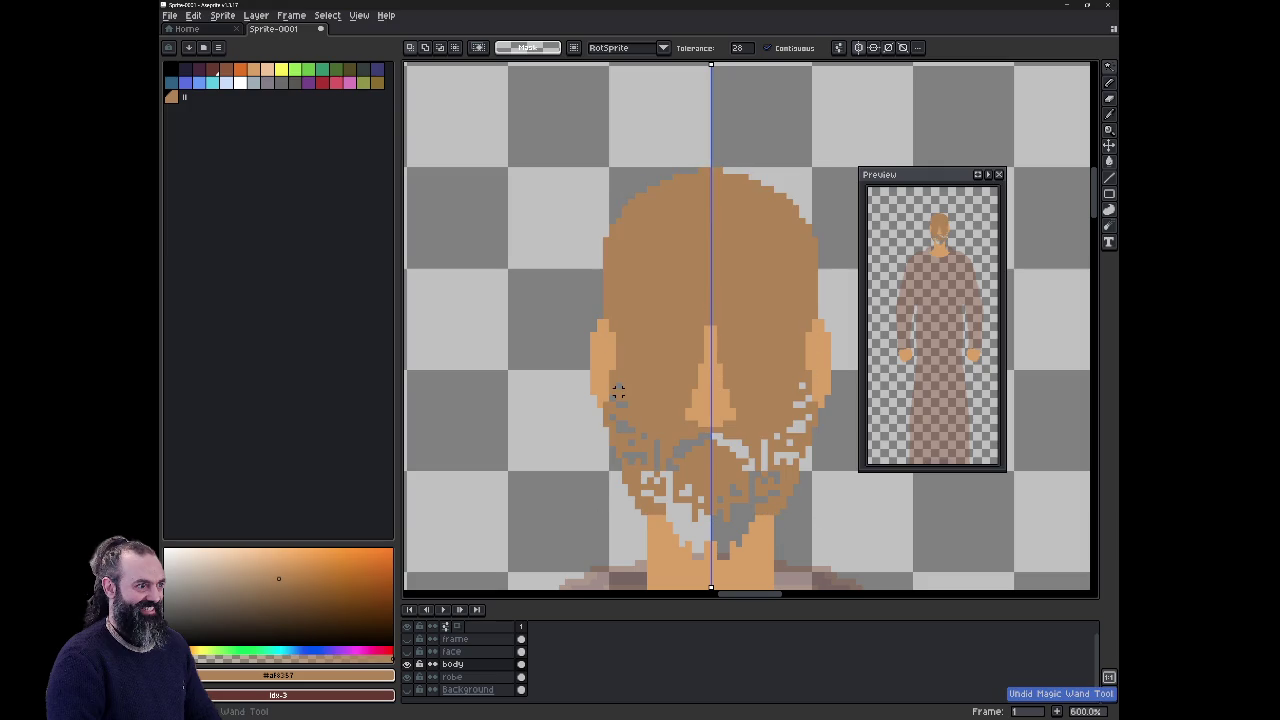
pyautogui.press('b')
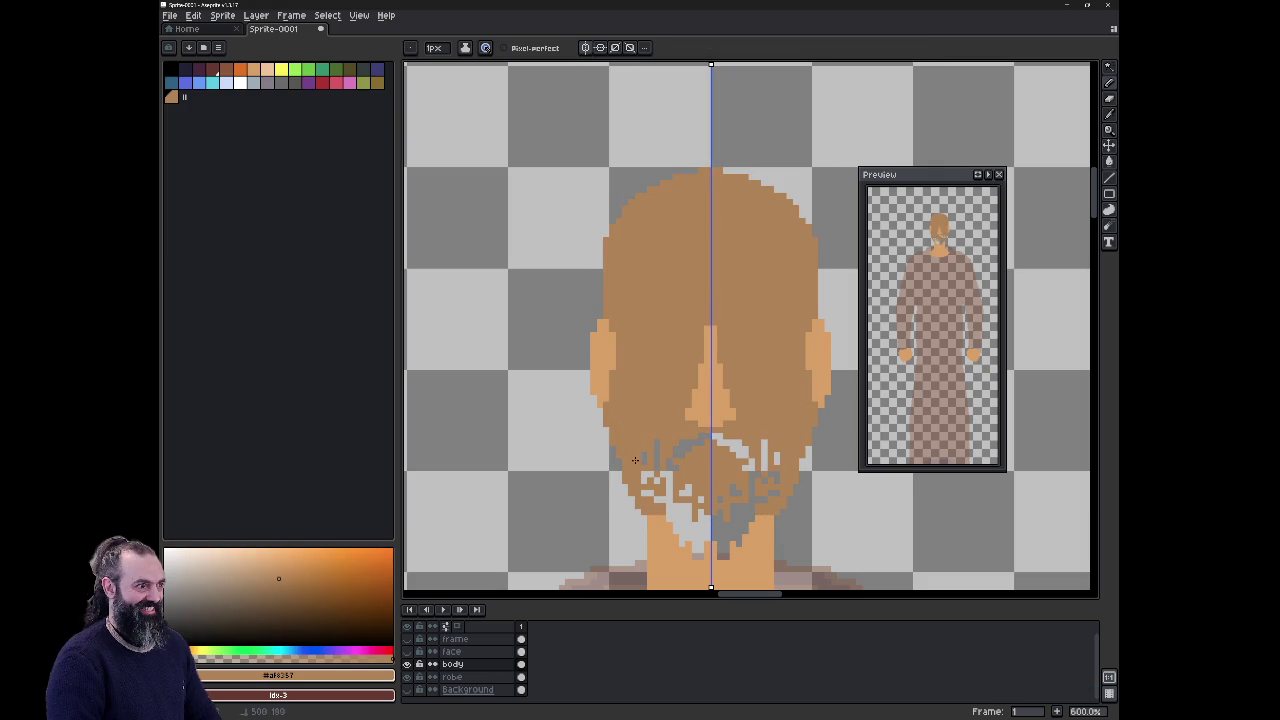
pyautogui.click(644, 474)
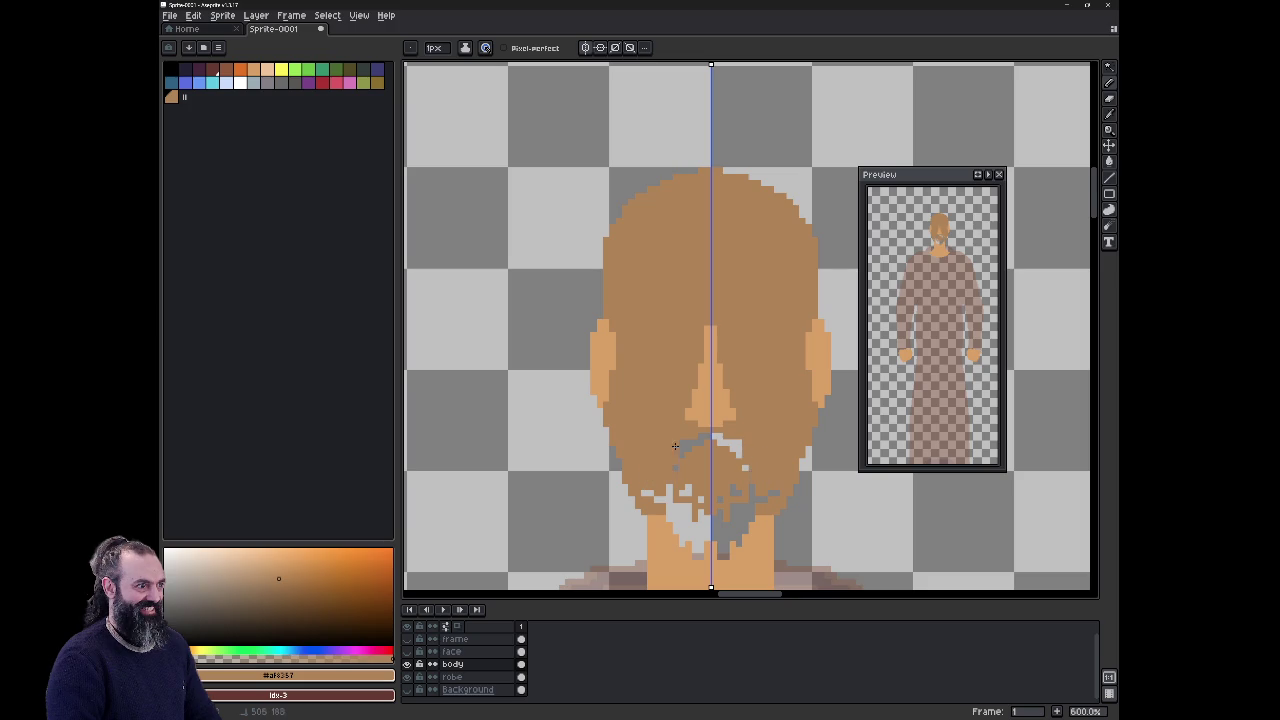
pyautogui.click(683, 443)
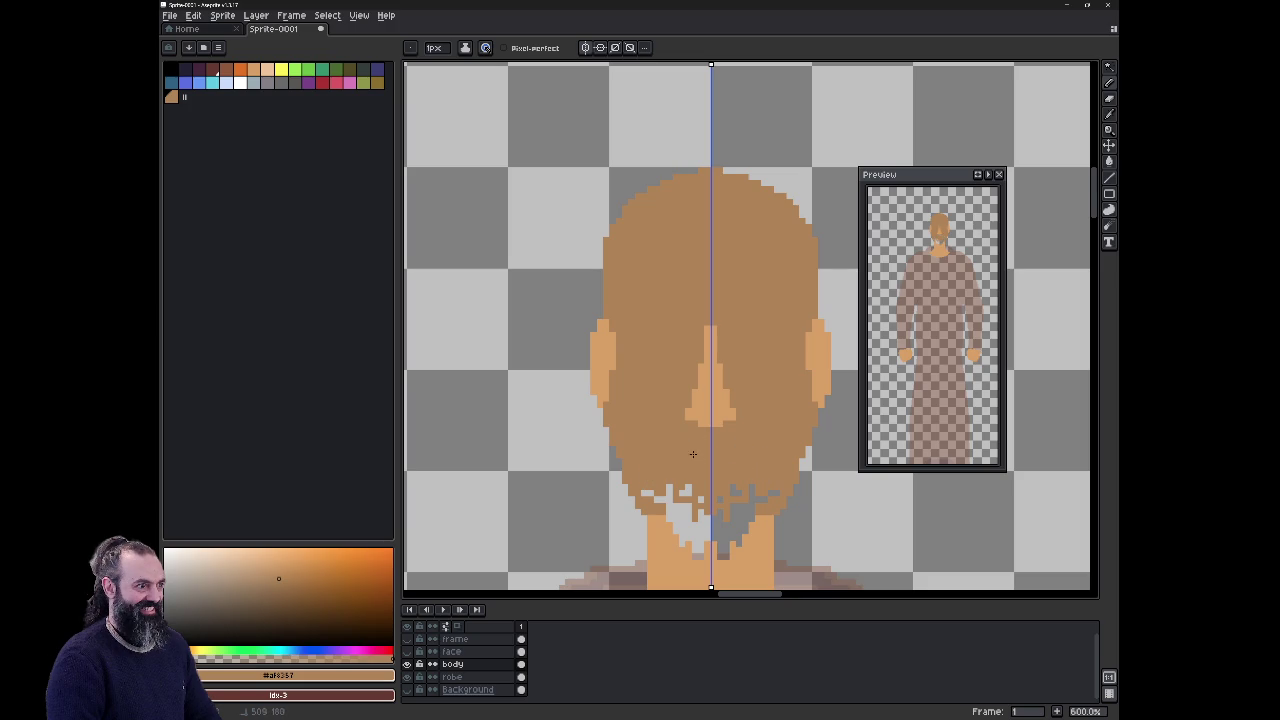
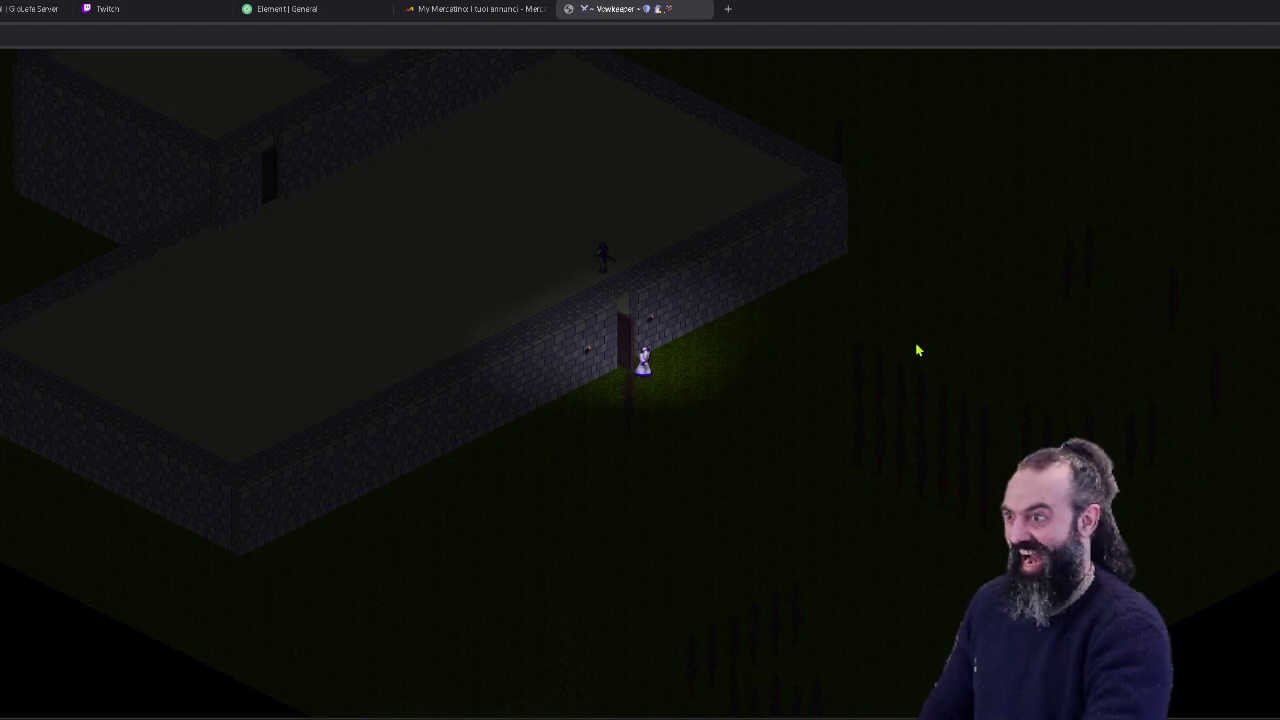
# Step: Walk the character in and out of the building through the door and along the wall
pyautogui.press('Up')
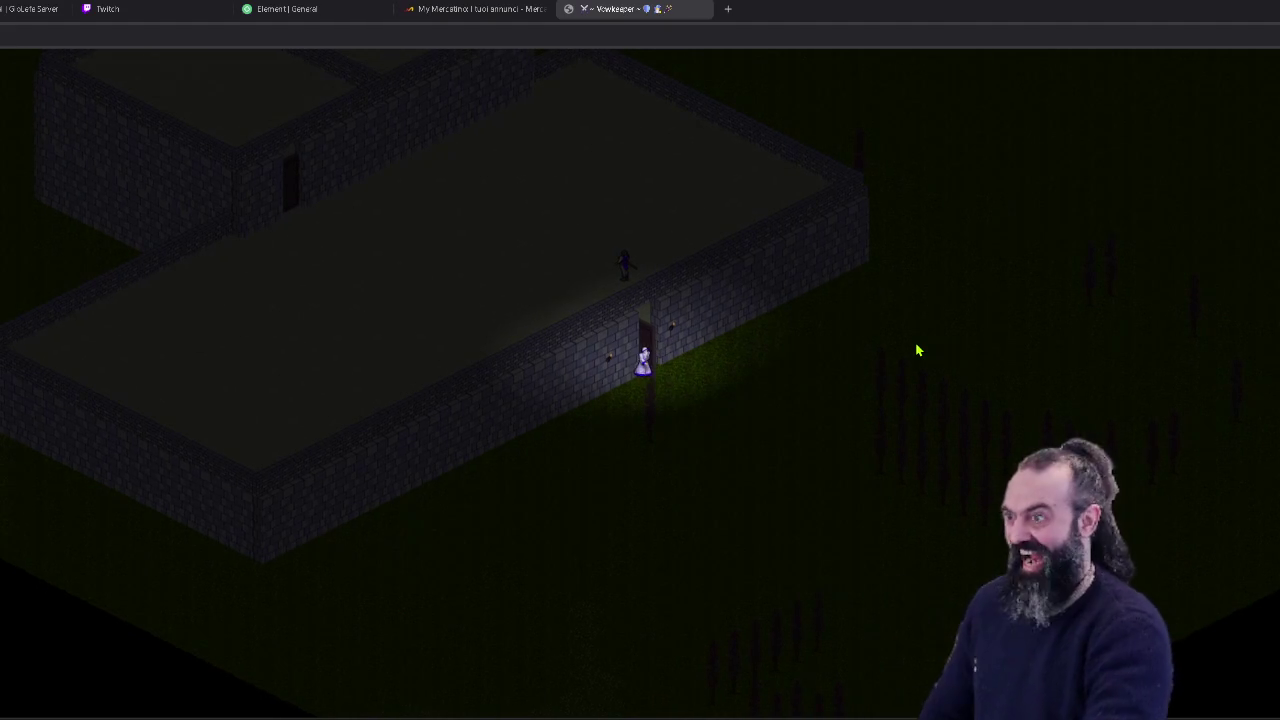
pyautogui.press('Up')
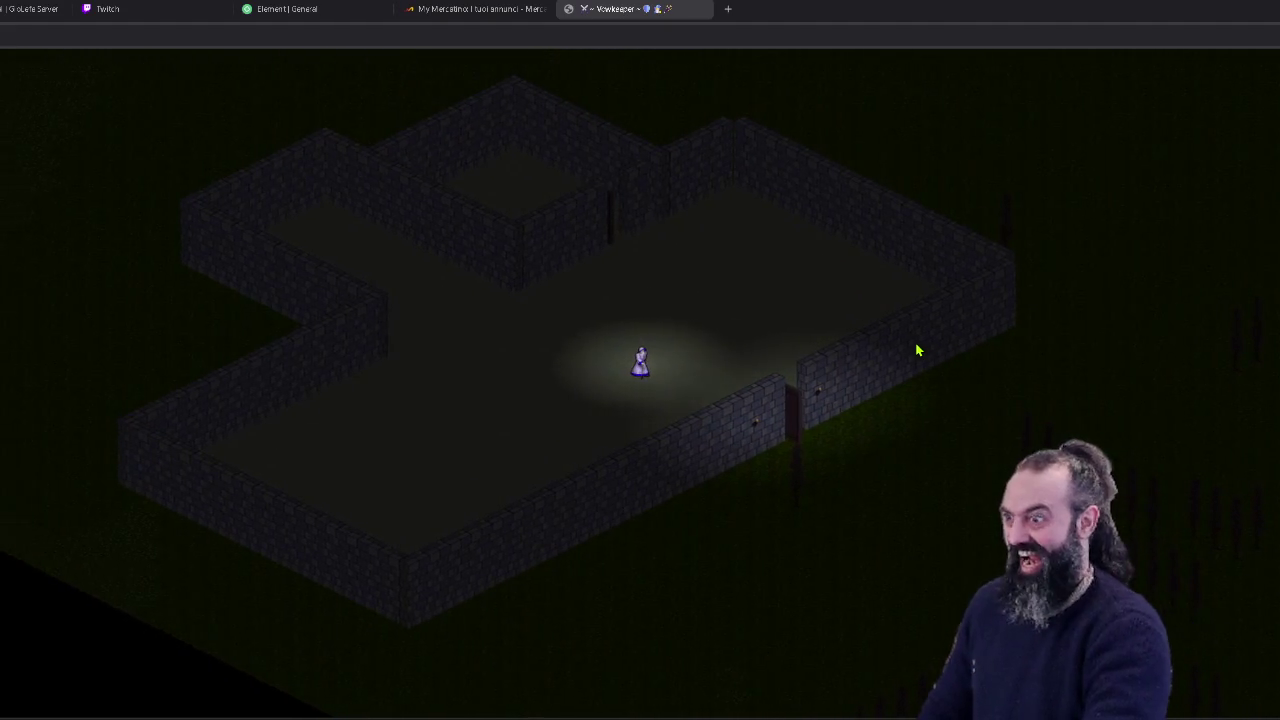
pyautogui.press('Right')
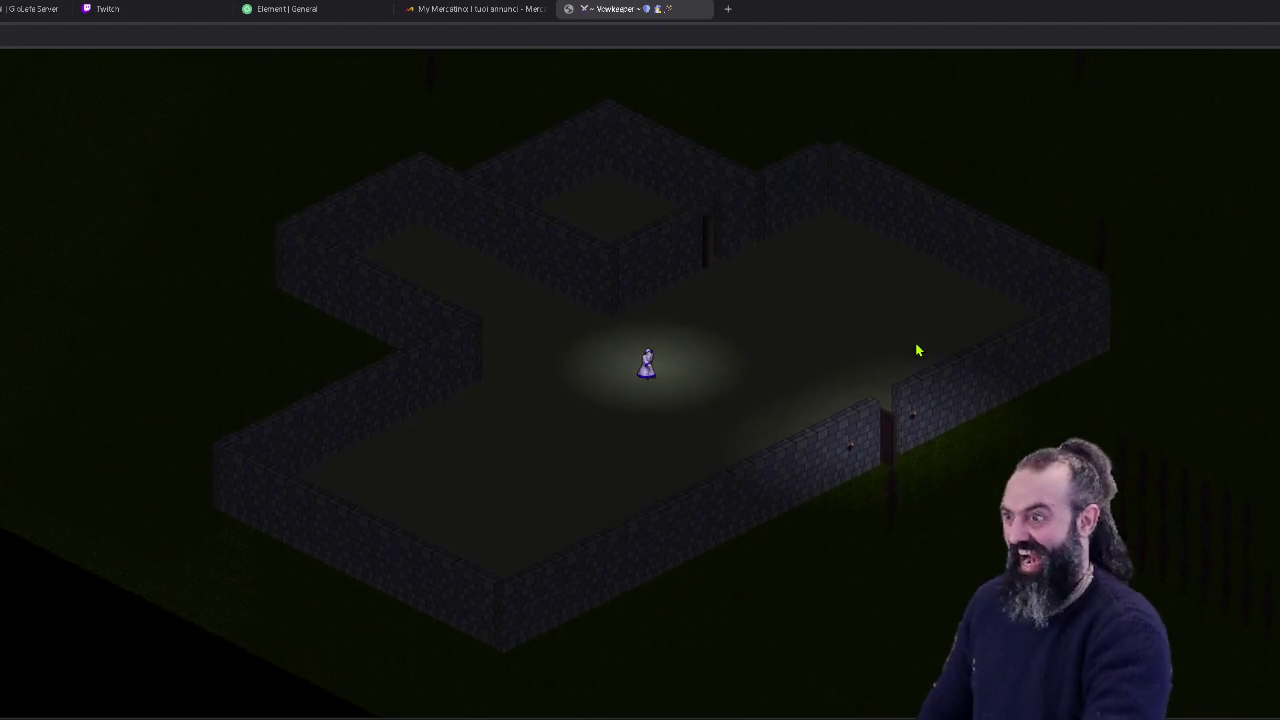
pyautogui.press('Right')
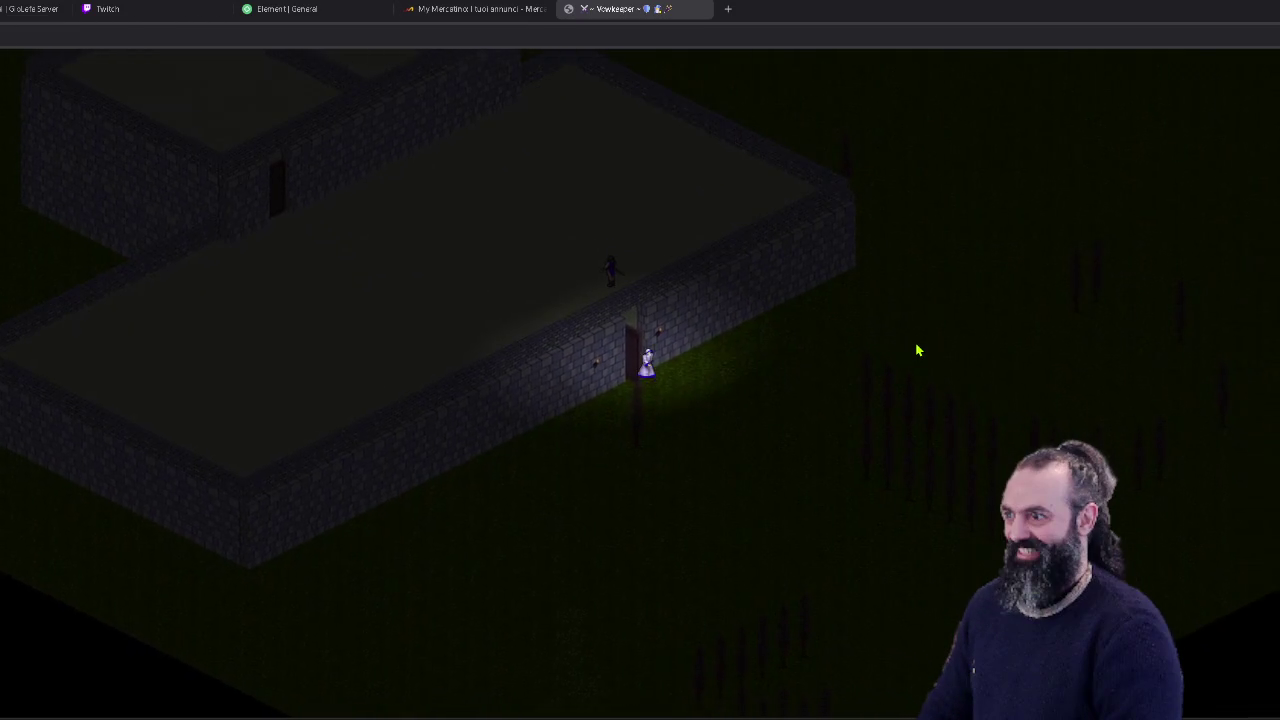
pyautogui.press('Left')
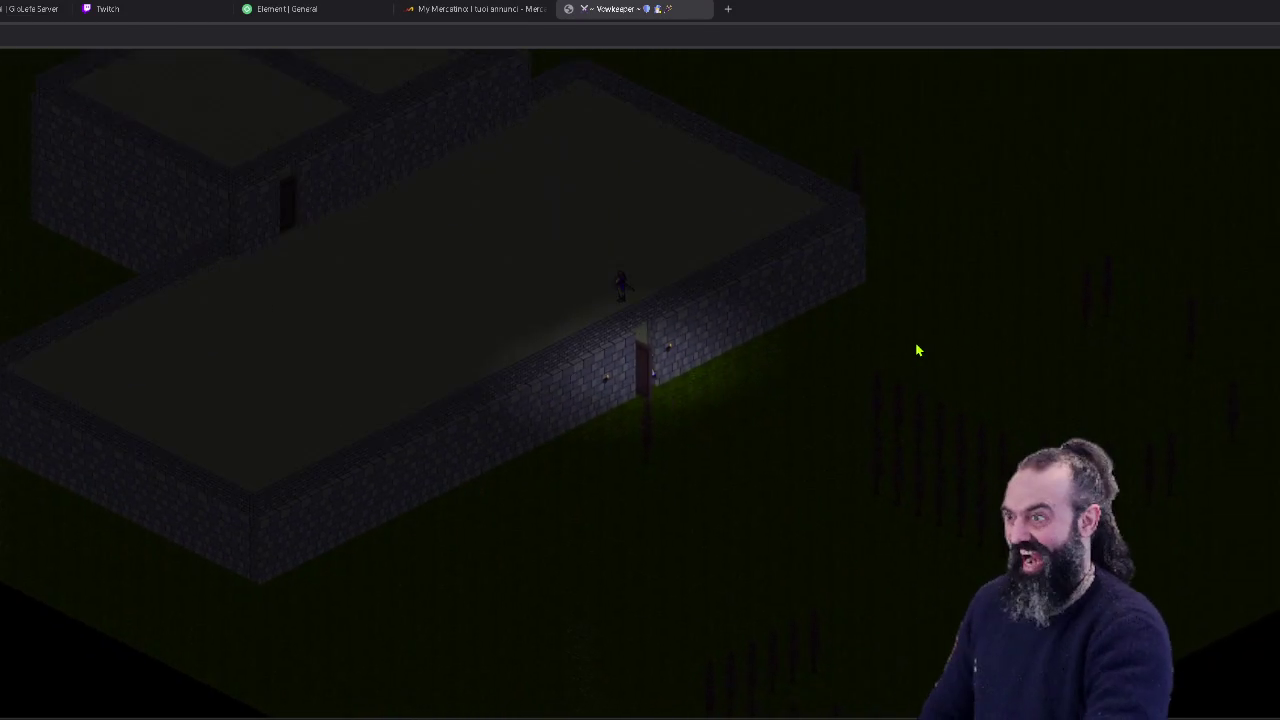
pyautogui.press('Up')
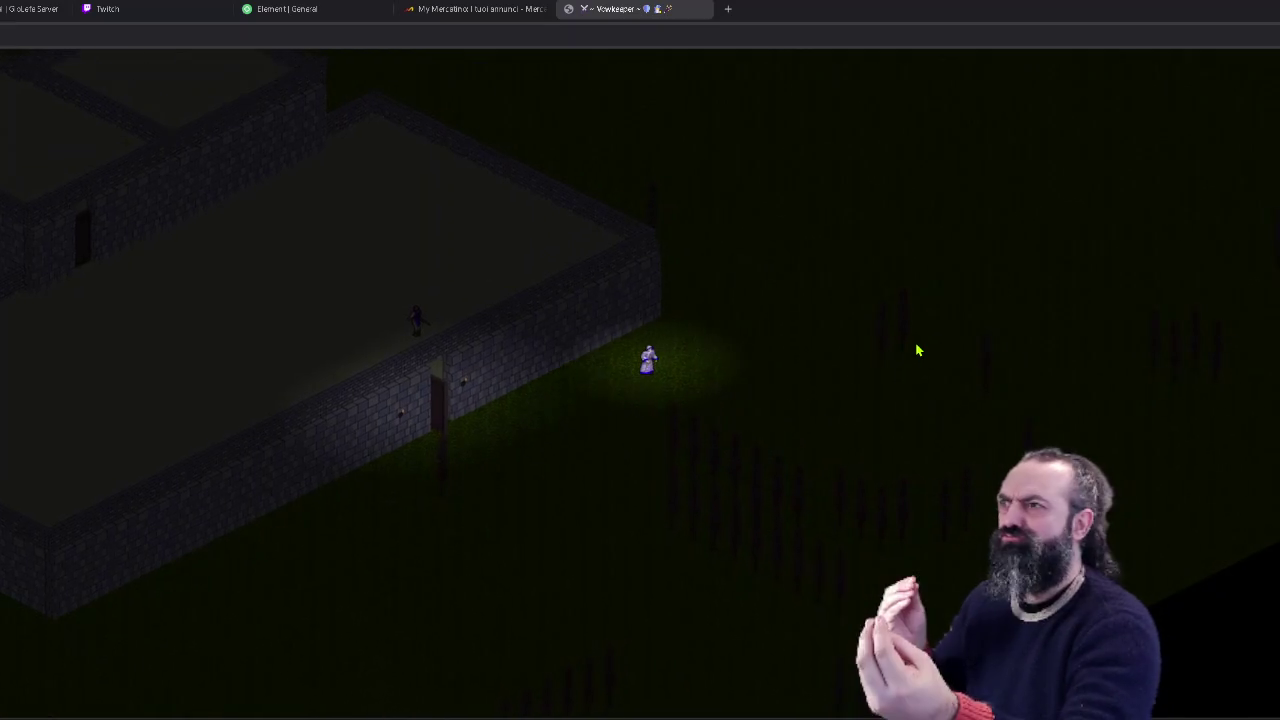
pyautogui.press('Down')
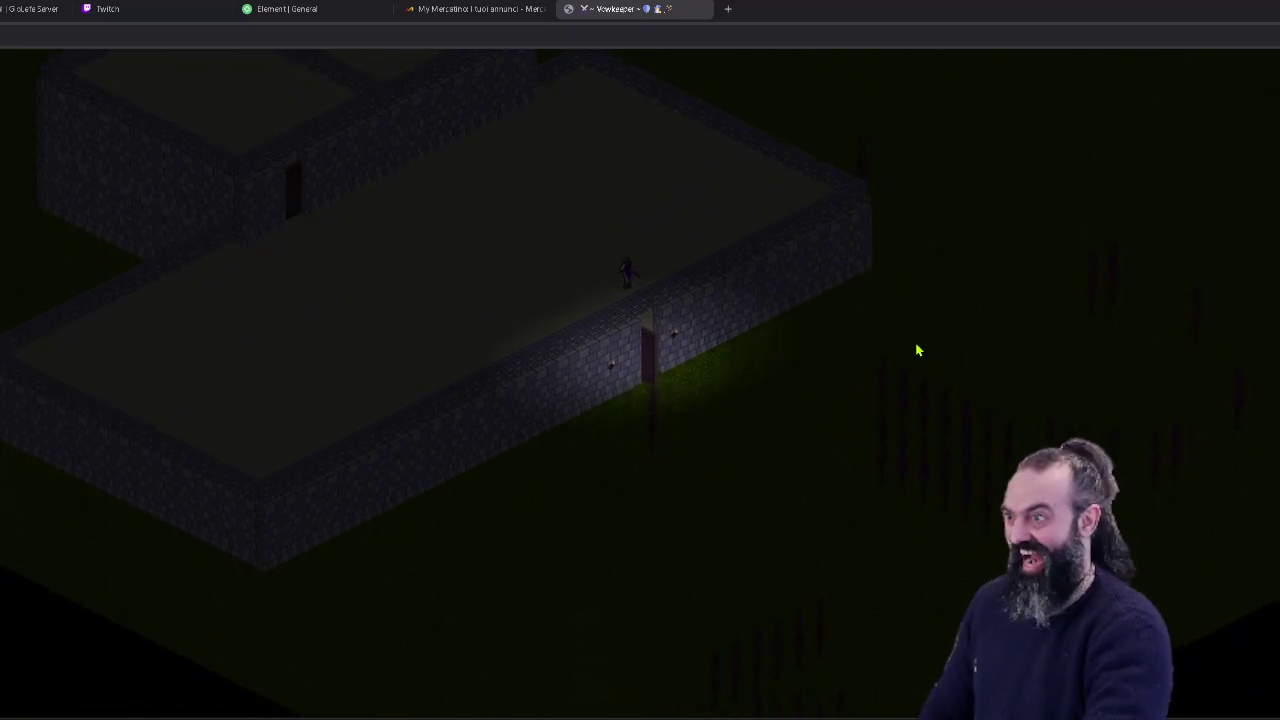
pyautogui.press('Down')
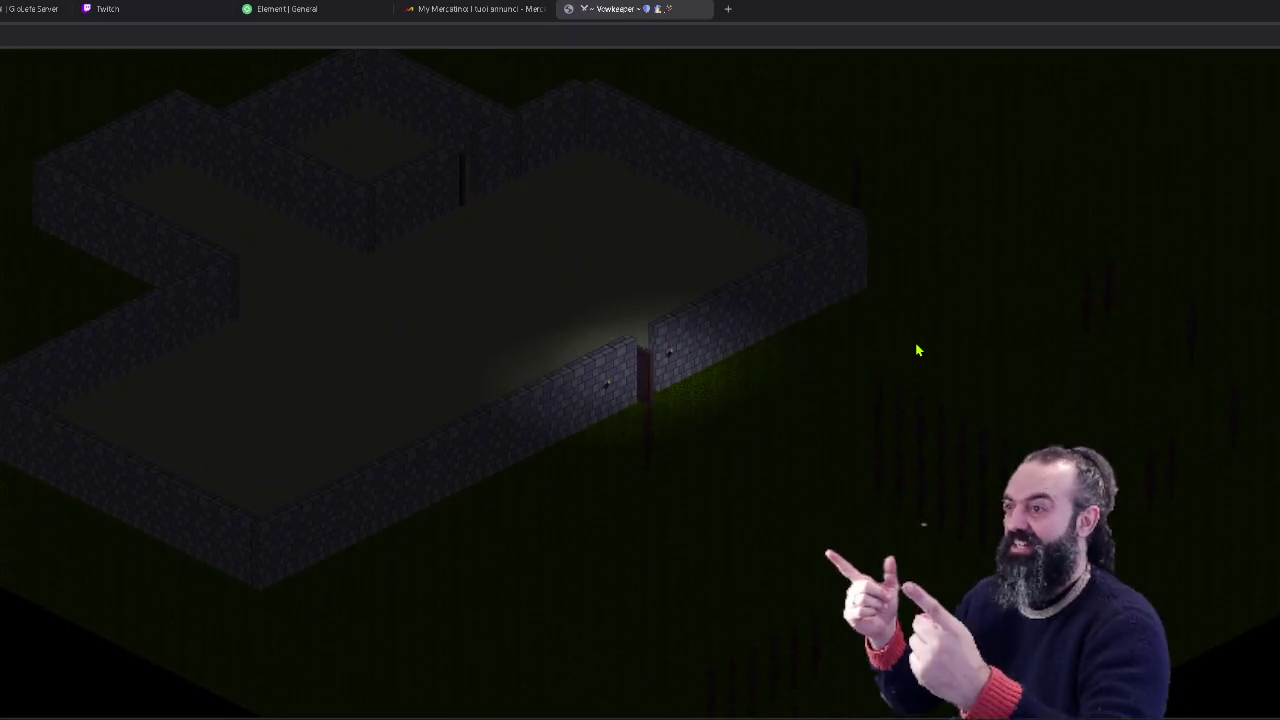
pyautogui.press('Up')
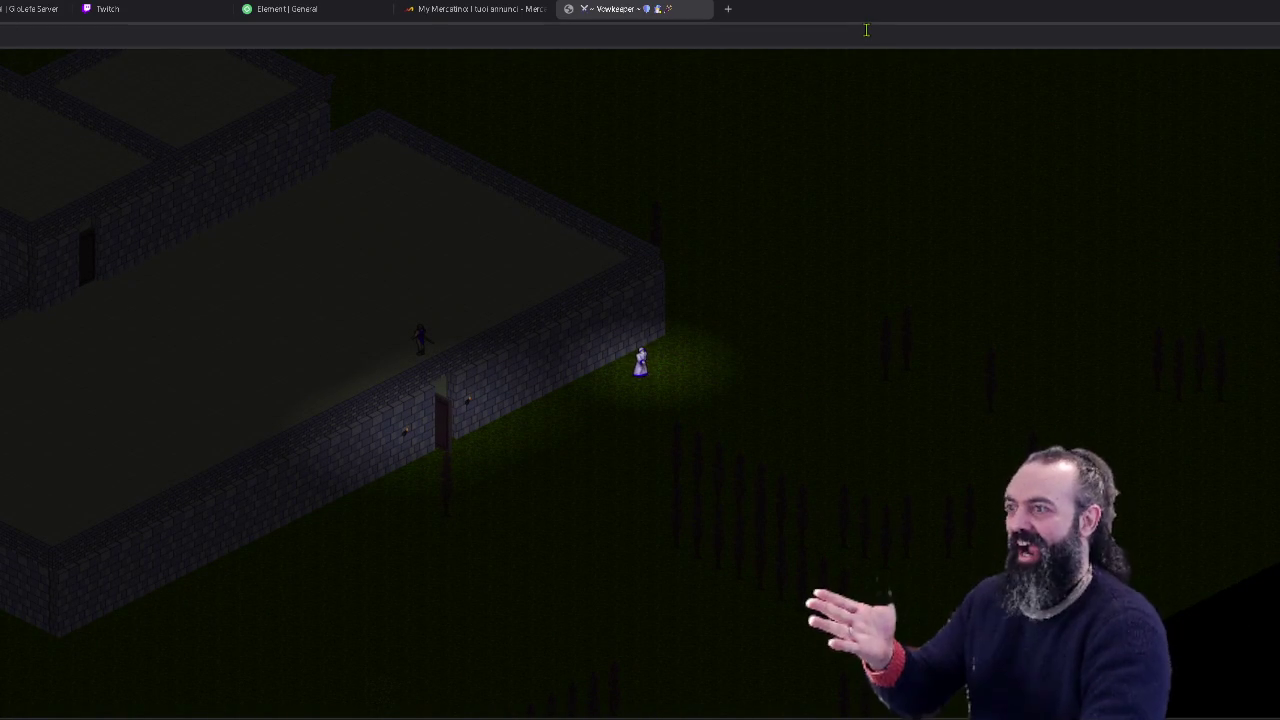
pyautogui.press('Down')
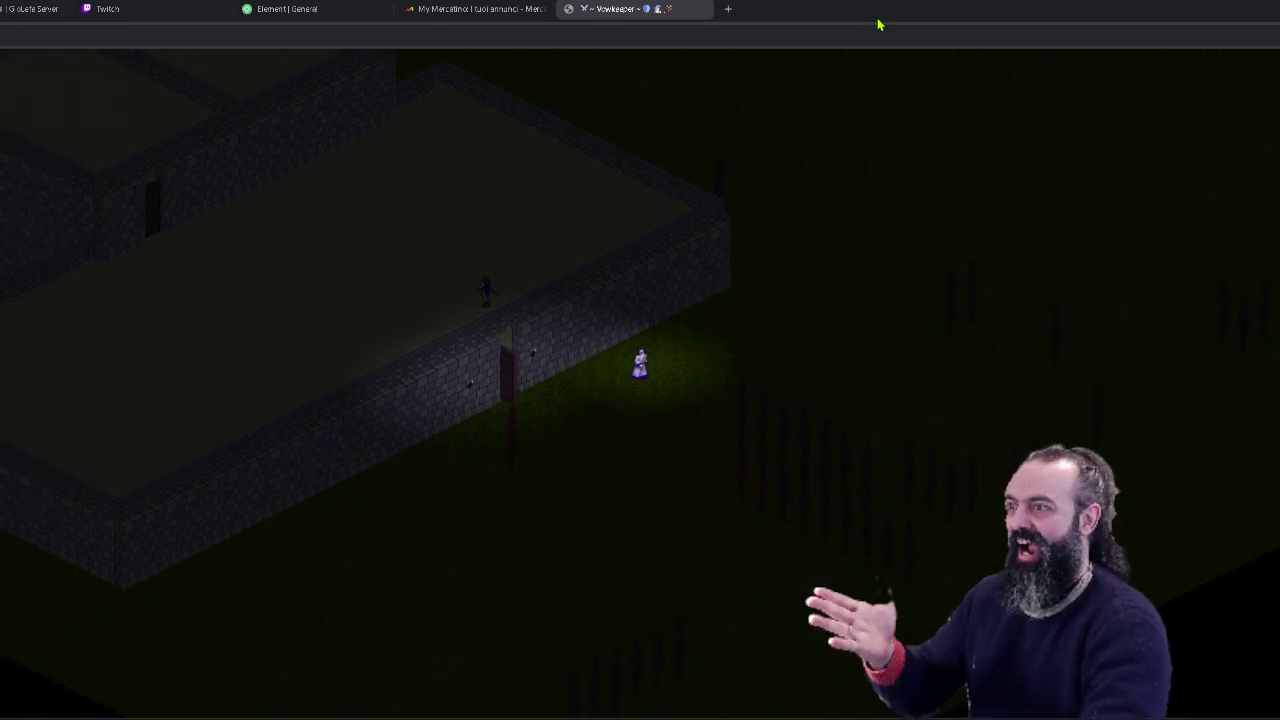
pyautogui.press('Up')
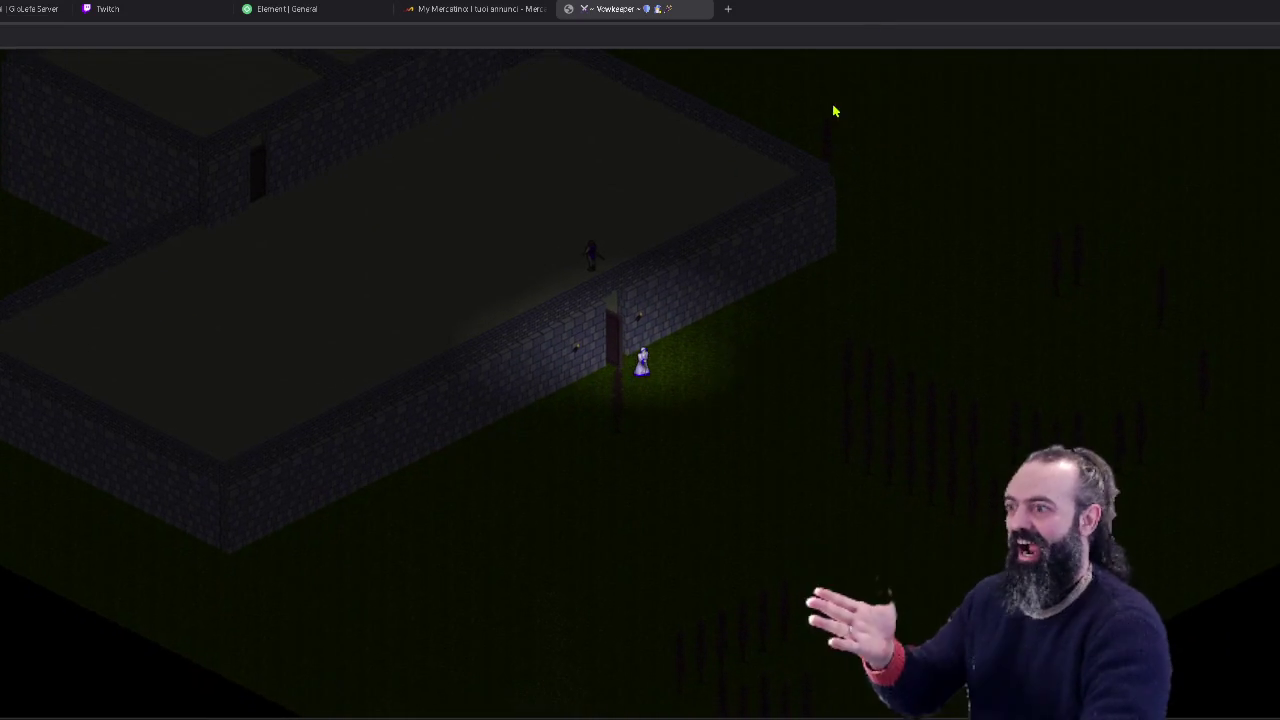
pyautogui.press('Up')
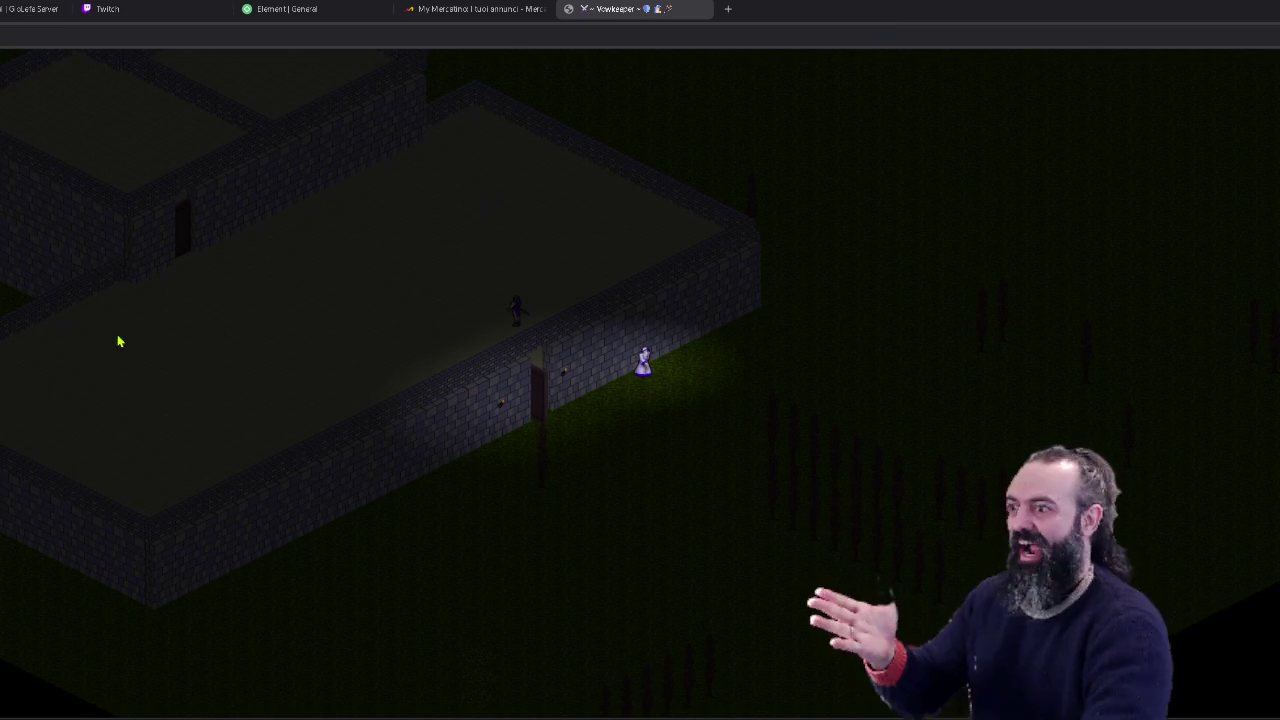
pyautogui.press('Left')
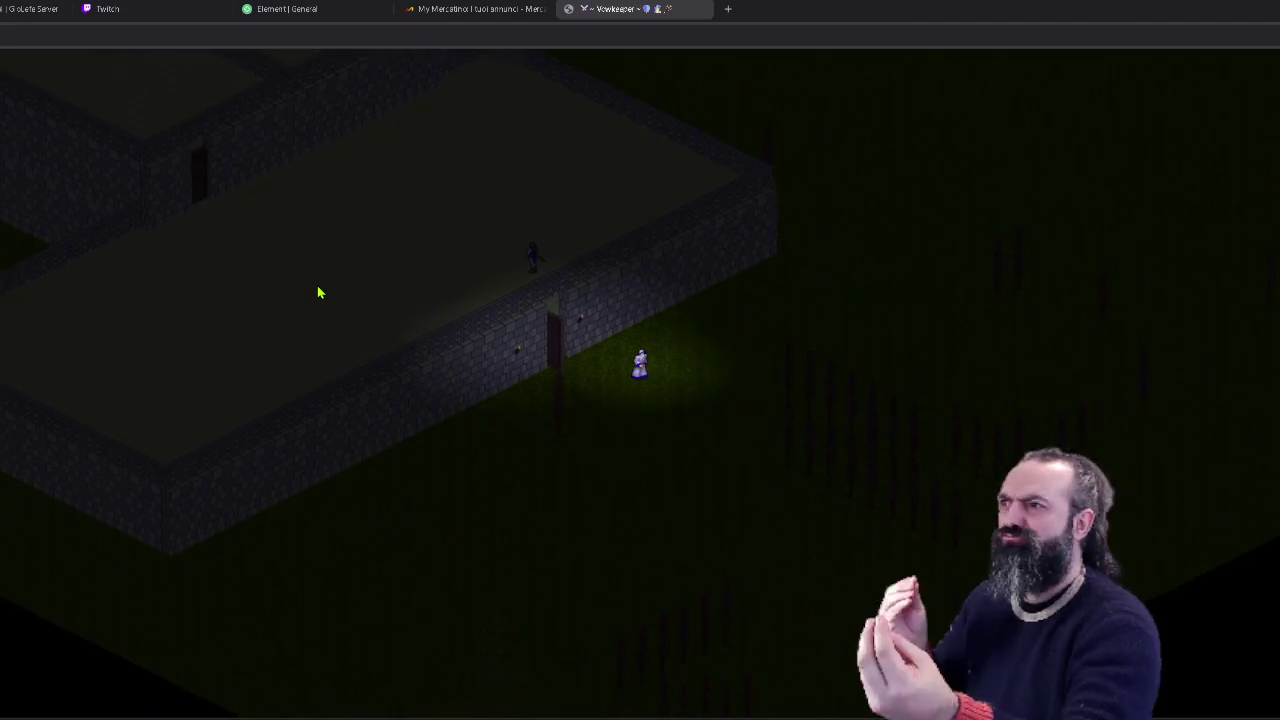
pyautogui.press('Left')
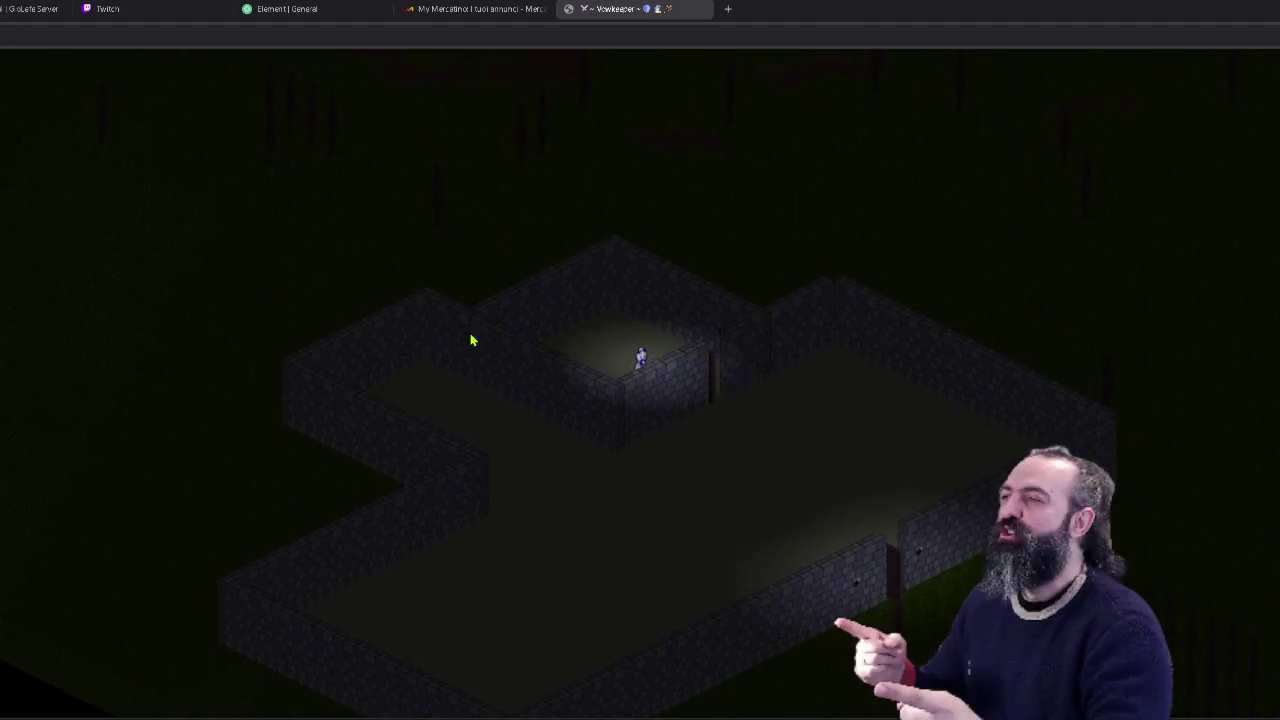
pyautogui.press('Right')
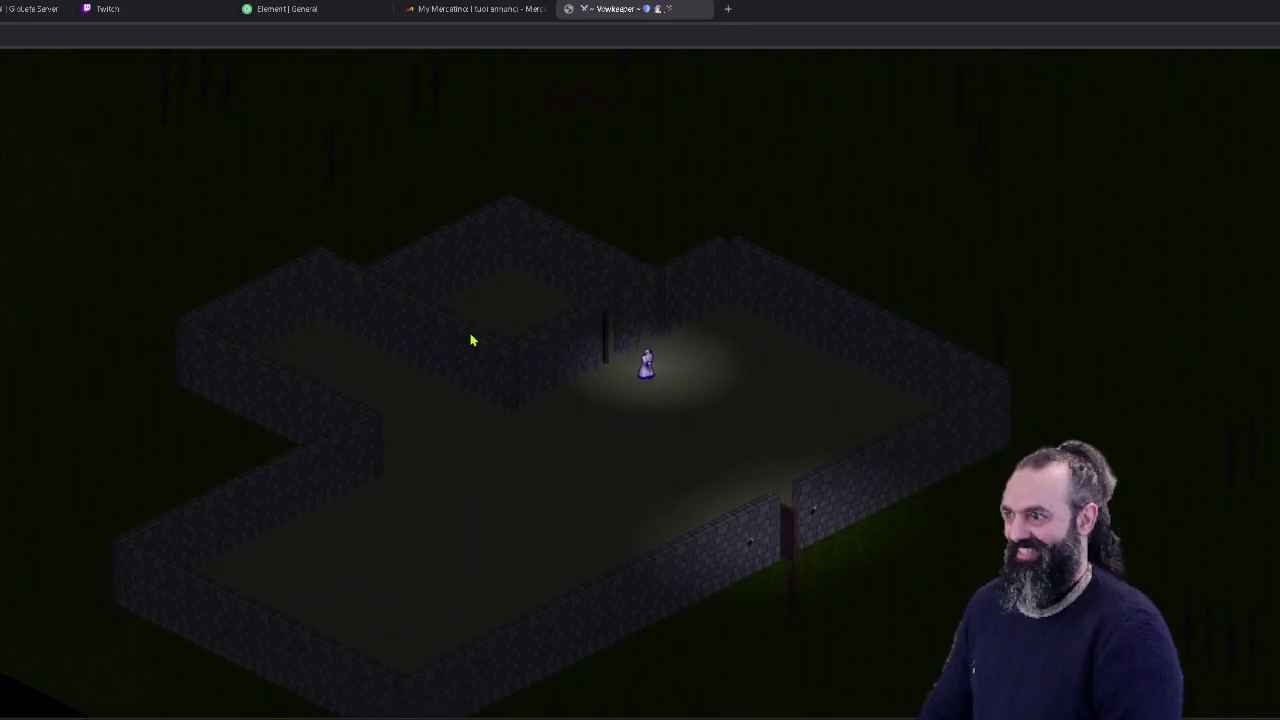
pyautogui.press('Right')
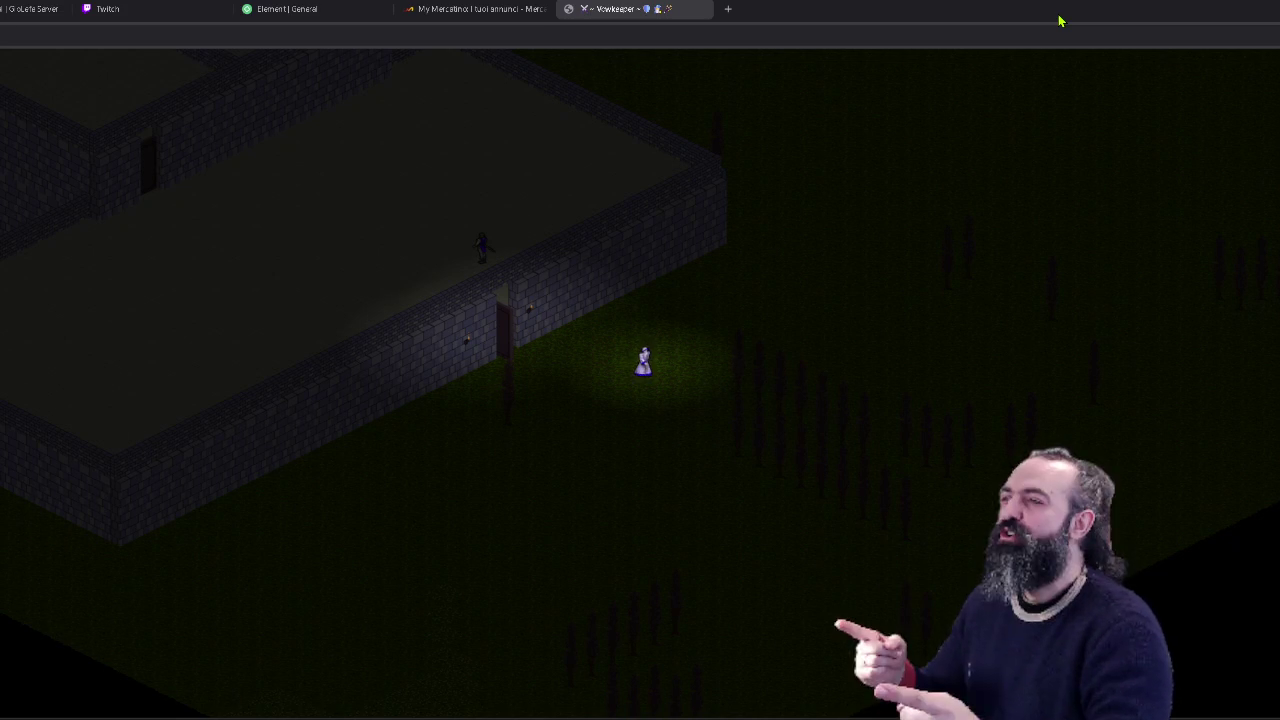
# Step: Sample the light orange skin colour and show the face layer's beard, toggling it to compare
pyautogui.press('Print')
pyautogui.click(1013, 64)
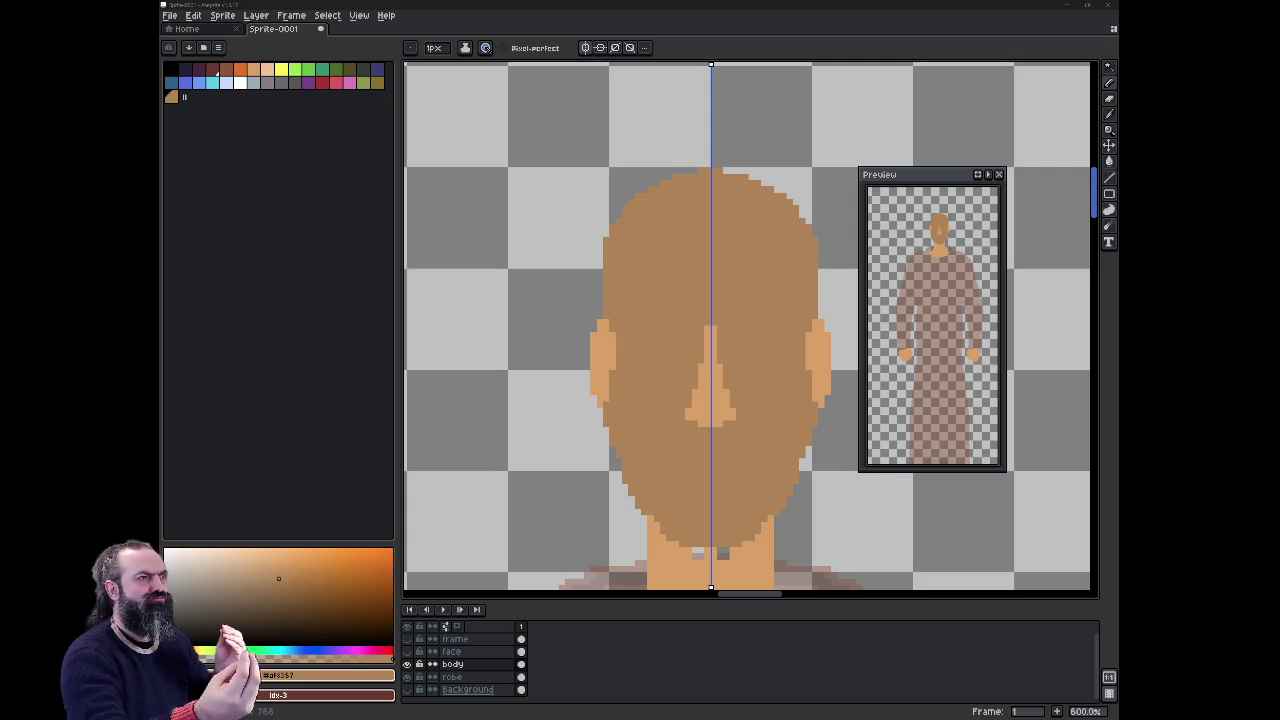
pyautogui.keyDown('alt'); pyautogui.click(710, 400); pyautogui.keyUp('alt')
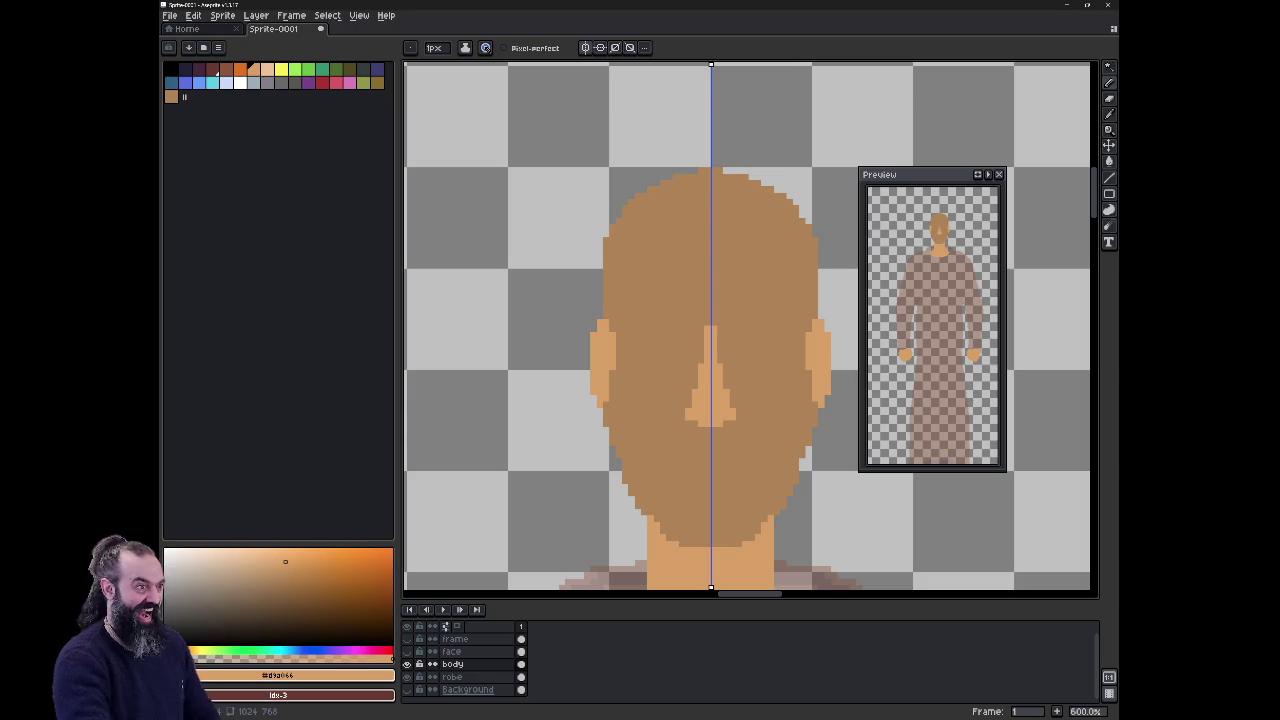
pyautogui.click(521, 651)
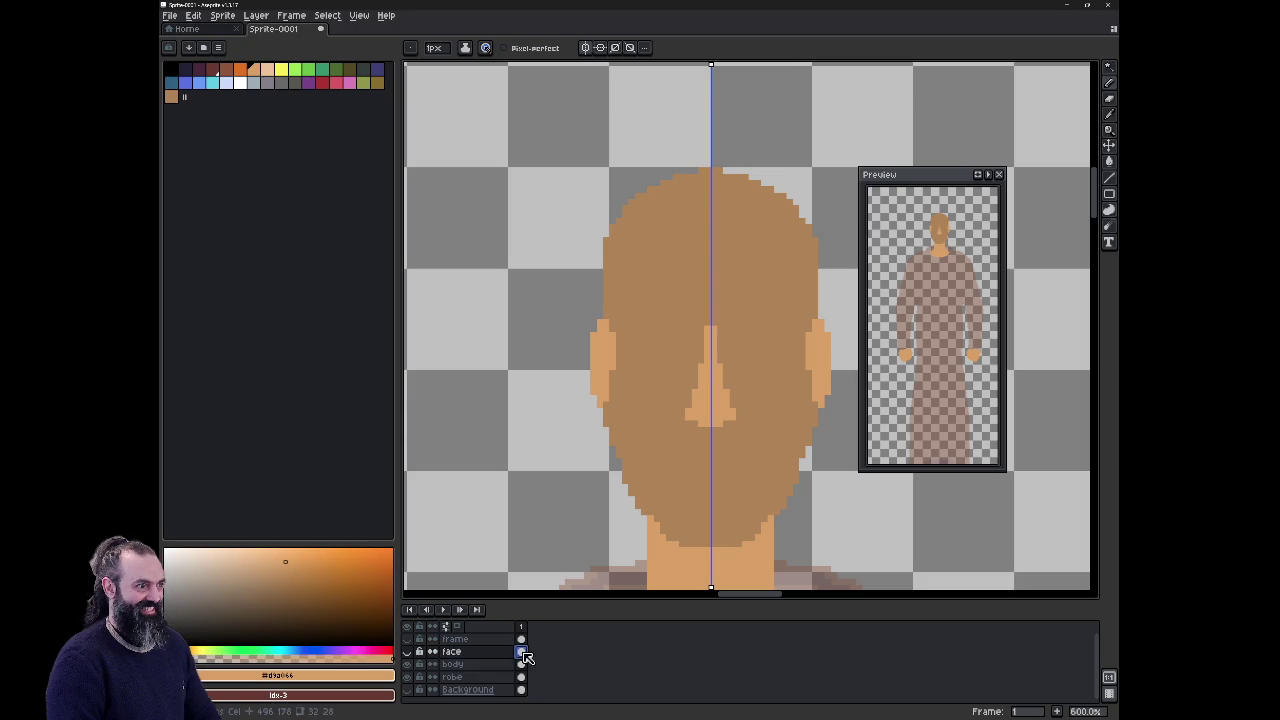
pyautogui.click(408, 651)
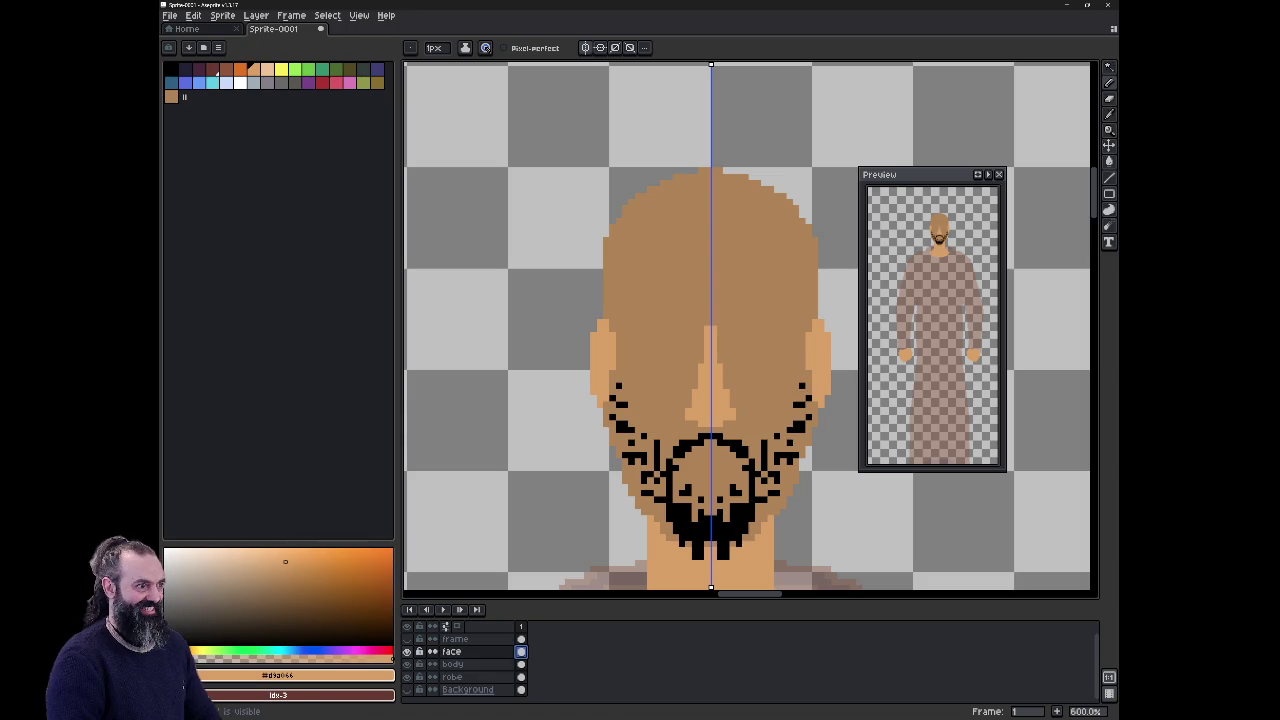
pyautogui.click(408, 651)
pyautogui.click(408, 651)
# Step: Pick black and show the faint head-outline guide on the frame layer
pyautogui.click(170, 68)
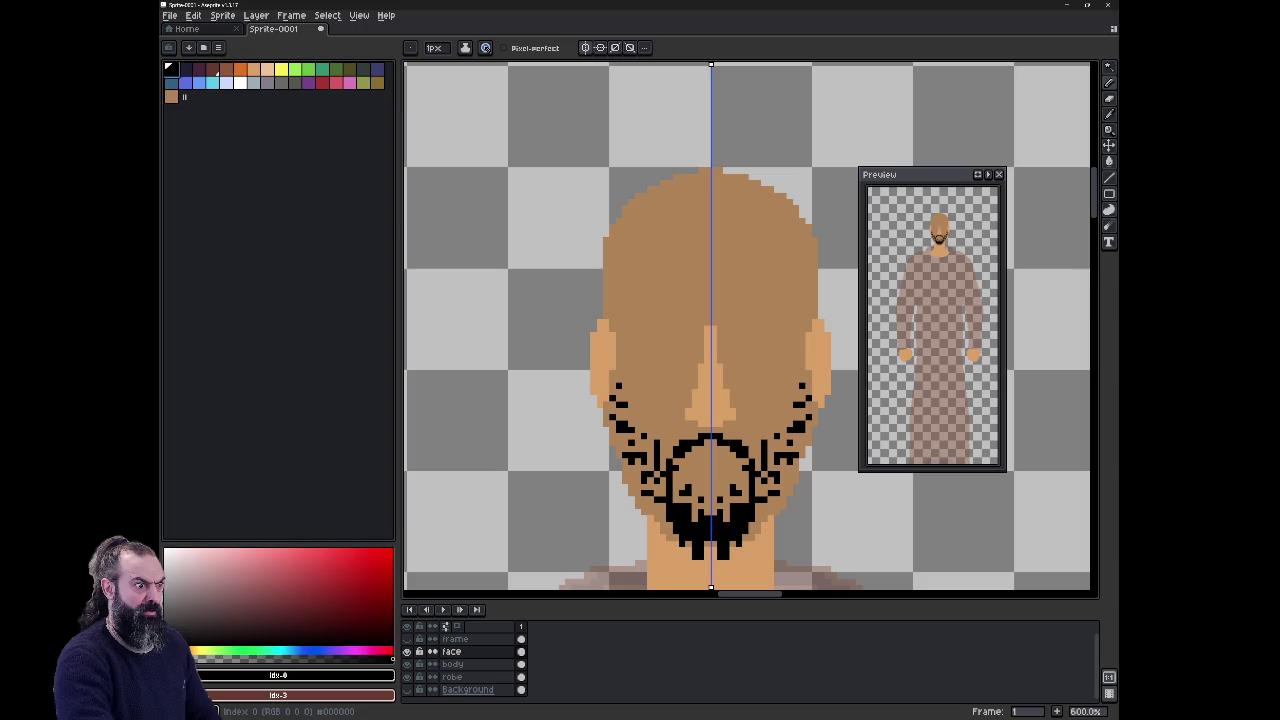
pyautogui.click(406, 638)
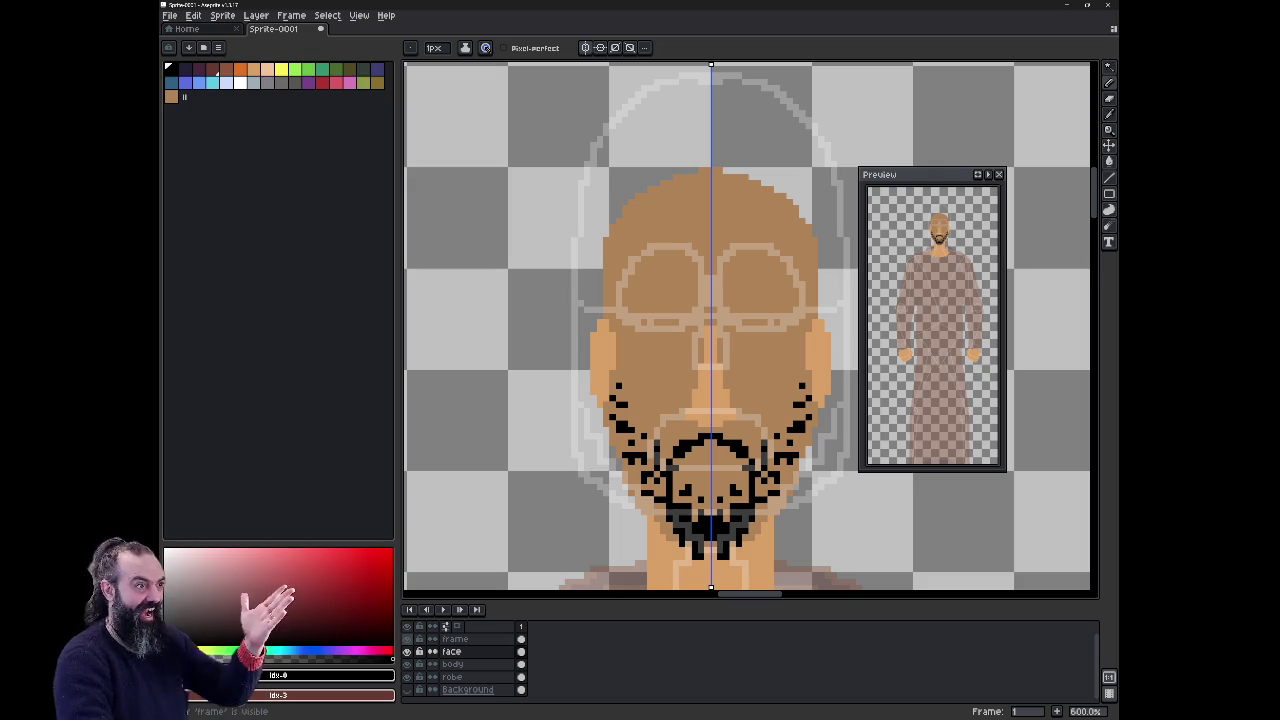
pyautogui.press('e')
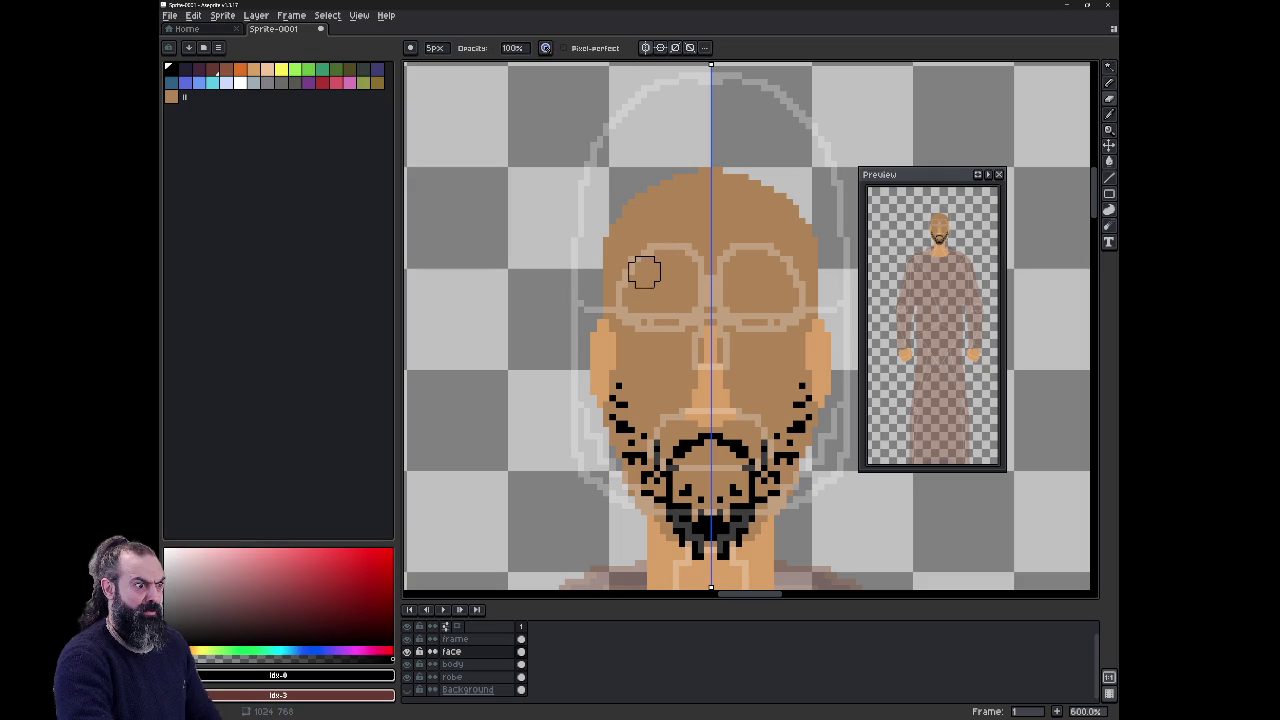
# Step: On the frame layer, erase the eye, head-outline, nose and beard guide strokes with the 5px eraser
pyautogui.press('Up')
pyautogui.moveTo(644, 272)
pyautogui.mouseDown()
pyautogui.moveTo(620, 289)
pyautogui.moveTo(677, 251)
pyautogui.moveTo(709, 300)
pyautogui.moveTo(651, 323)
pyautogui.moveTo(597, 309)
pyautogui.mouseUp()
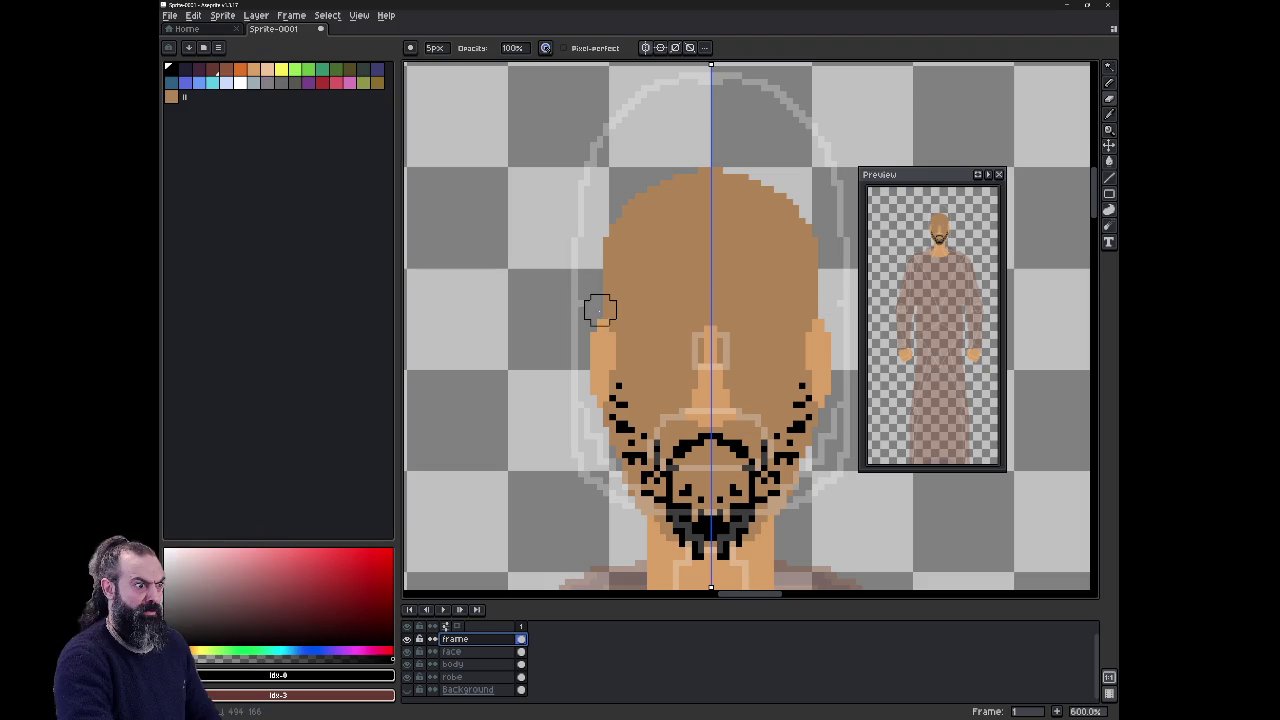
pyautogui.click(828, 297)
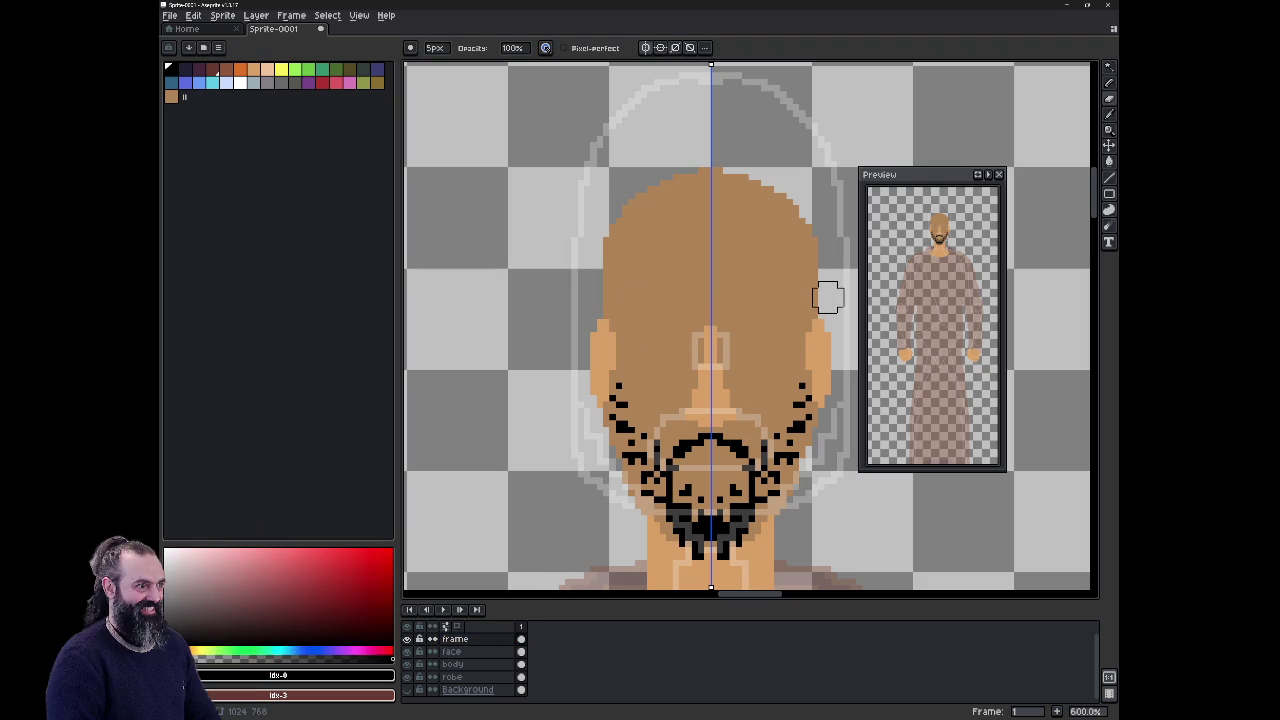
pyautogui.moveTo(605, 500)
pyautogui.mouseDown()
pyautogui.moveTo(580, 434)
pyautogui.moveTo(597, 154)
pyautogui.moveTo(682, 88)
pyautogui.moveTo(768, 88)
pyautogui.moveTo(821, 208)
pyautogui.mouseUp()
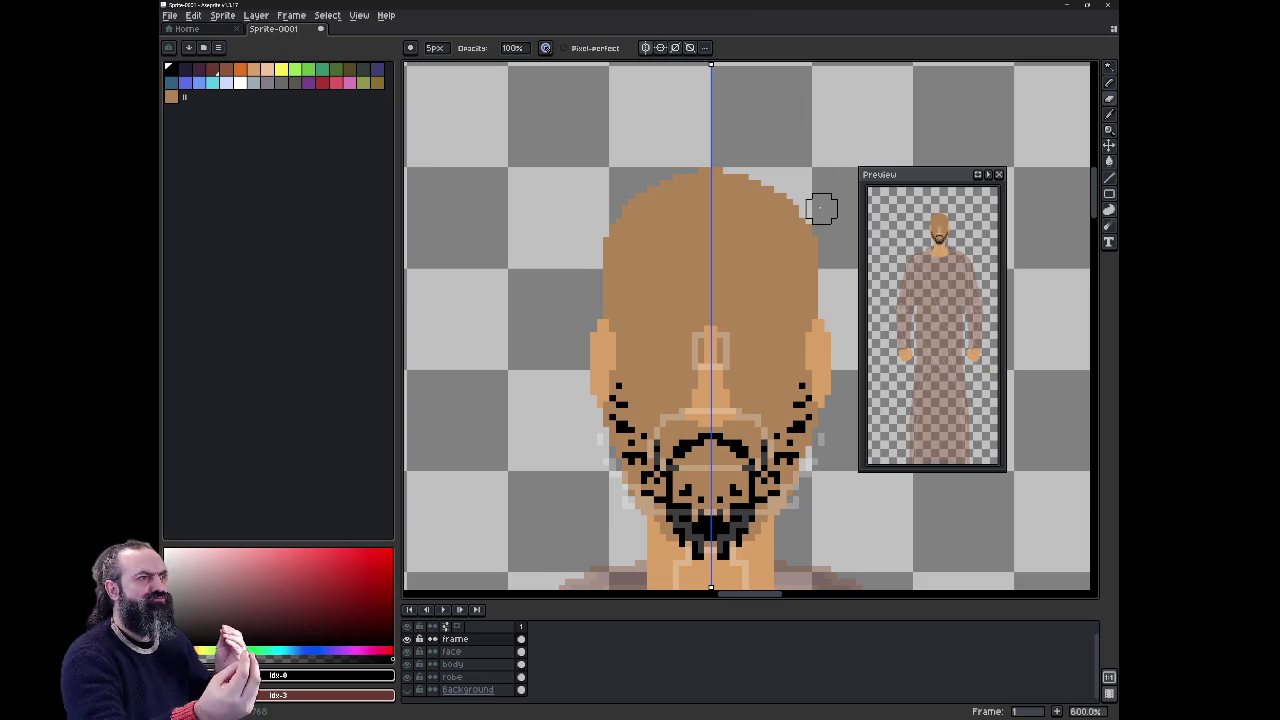
pyautogui.moveTo(725, 330)
pyautogui.mouseDown()
pyautogui.moveTo(677, 455)
pyautogui.moveTo(695, 422)
pyautogui.moveTo(617, 478)
pyautogui.moveTo(706, 520)
pyautogui.moveTo(740, 518)
pyautogui.mouseUp()
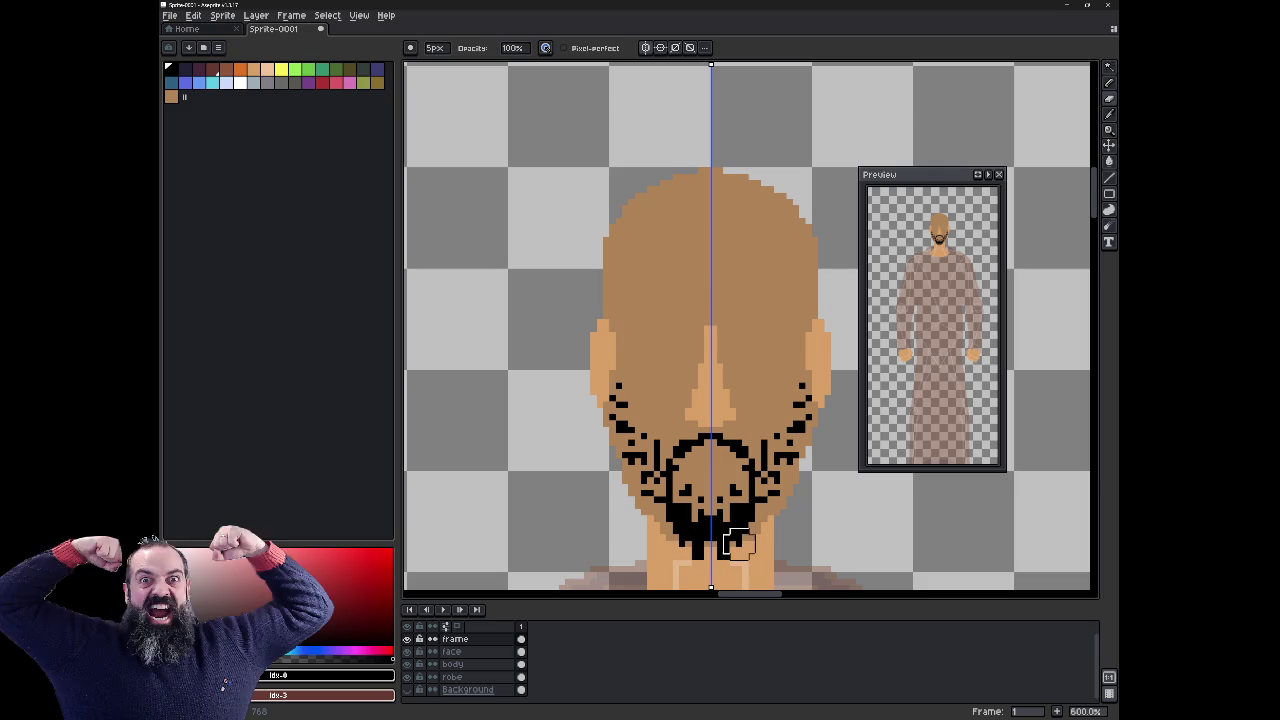
# Step: Toggle the head, beard and black background layers, leaving the face and beard visible
pyautogui.press('b')
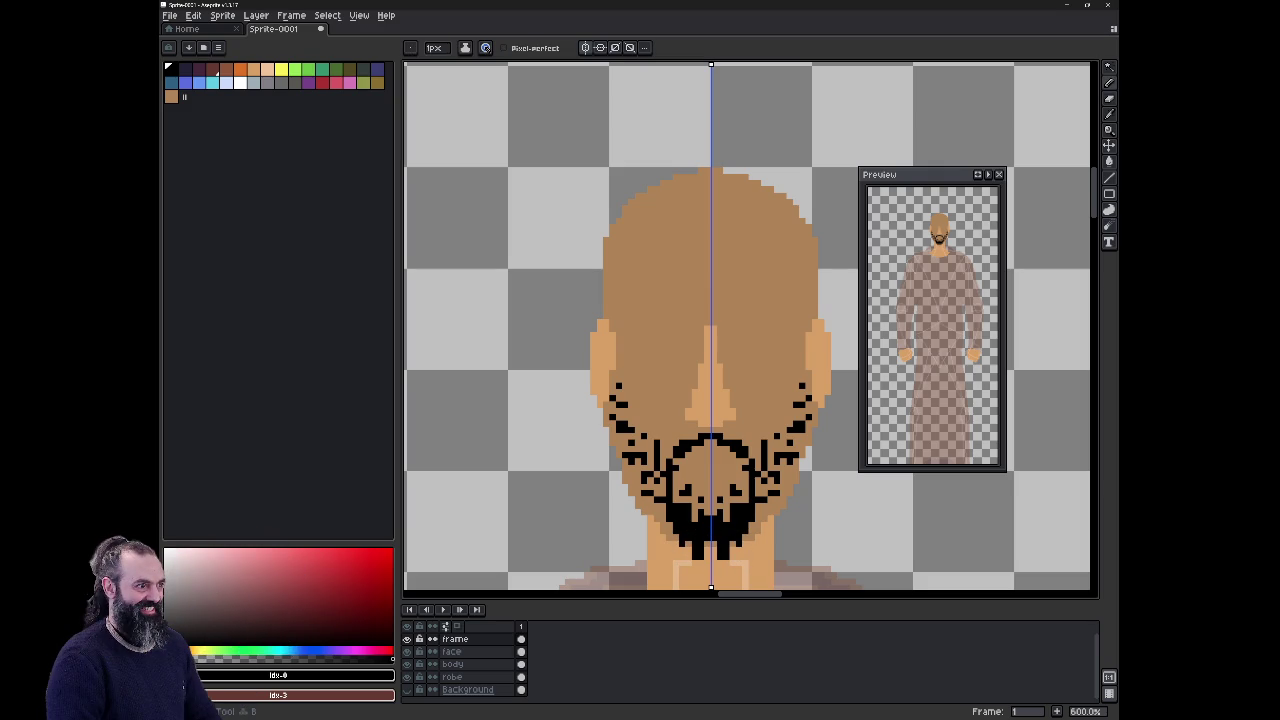
pyautogui.click(406, 664)
pyautogui.click(406, 689)
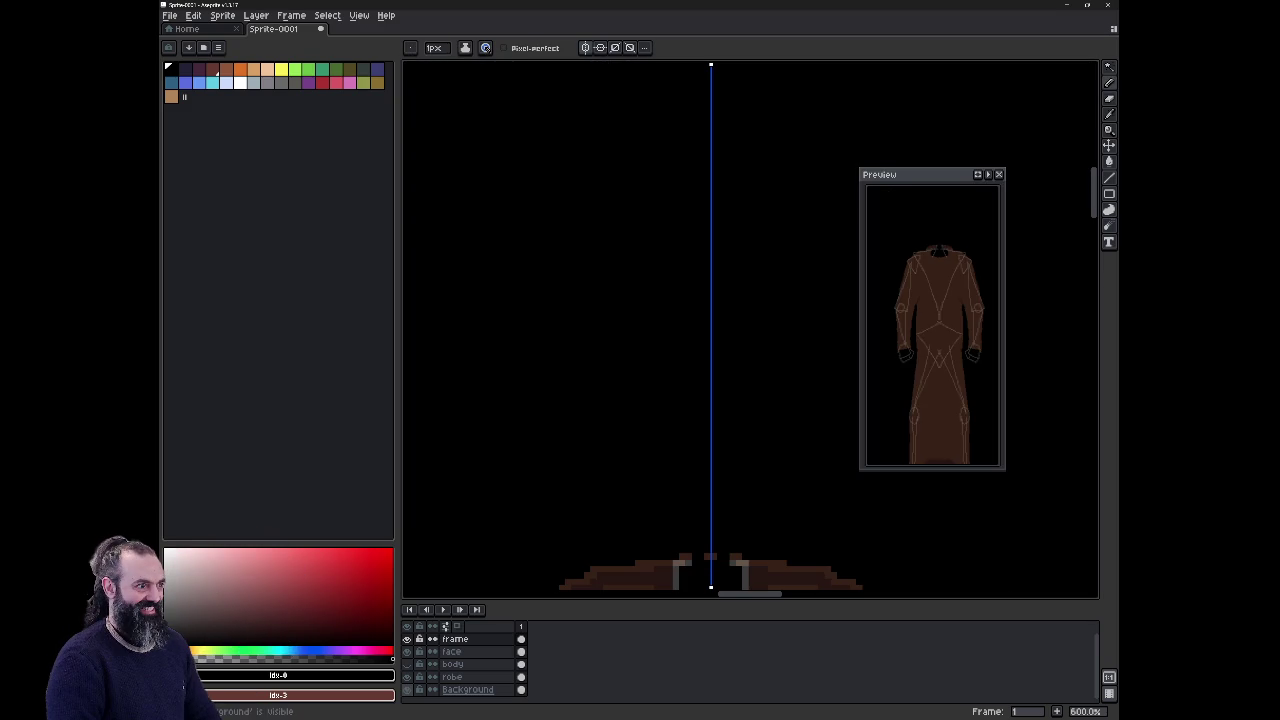
pyautogui.scroll(-5, 720, 330)
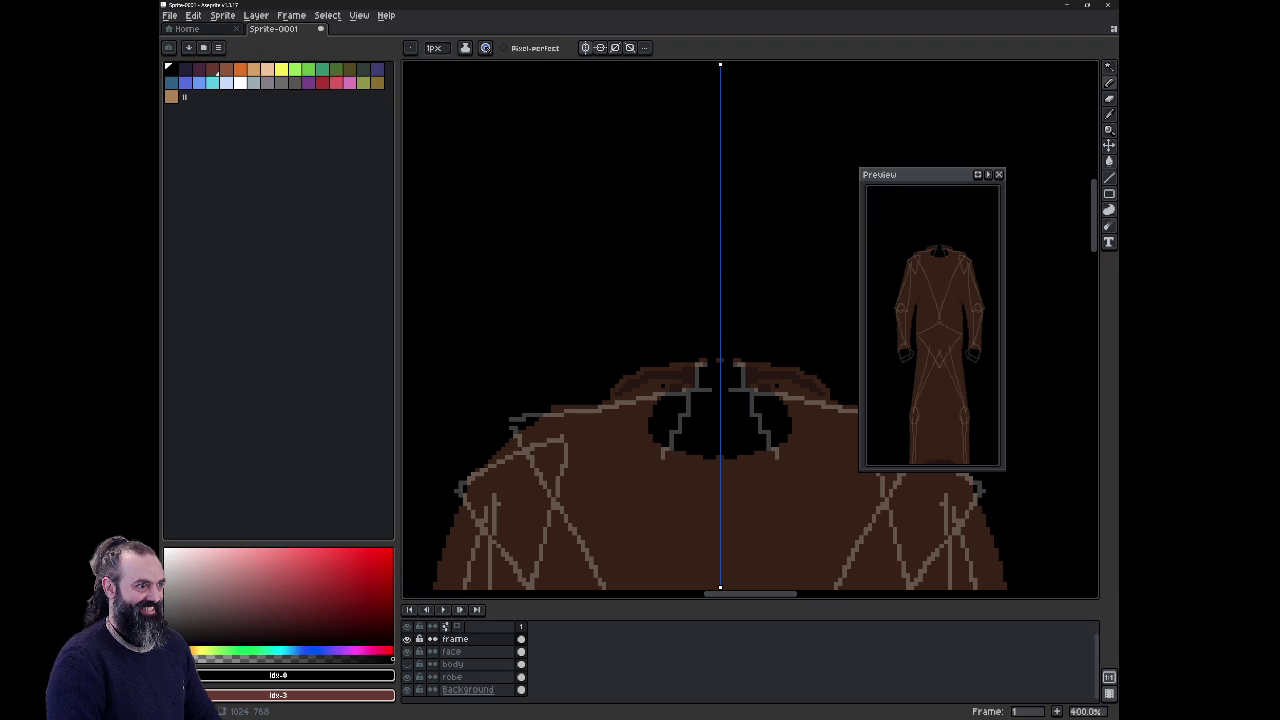
pyautogui.click(406, 664)
pyautogui.click(406, 651)
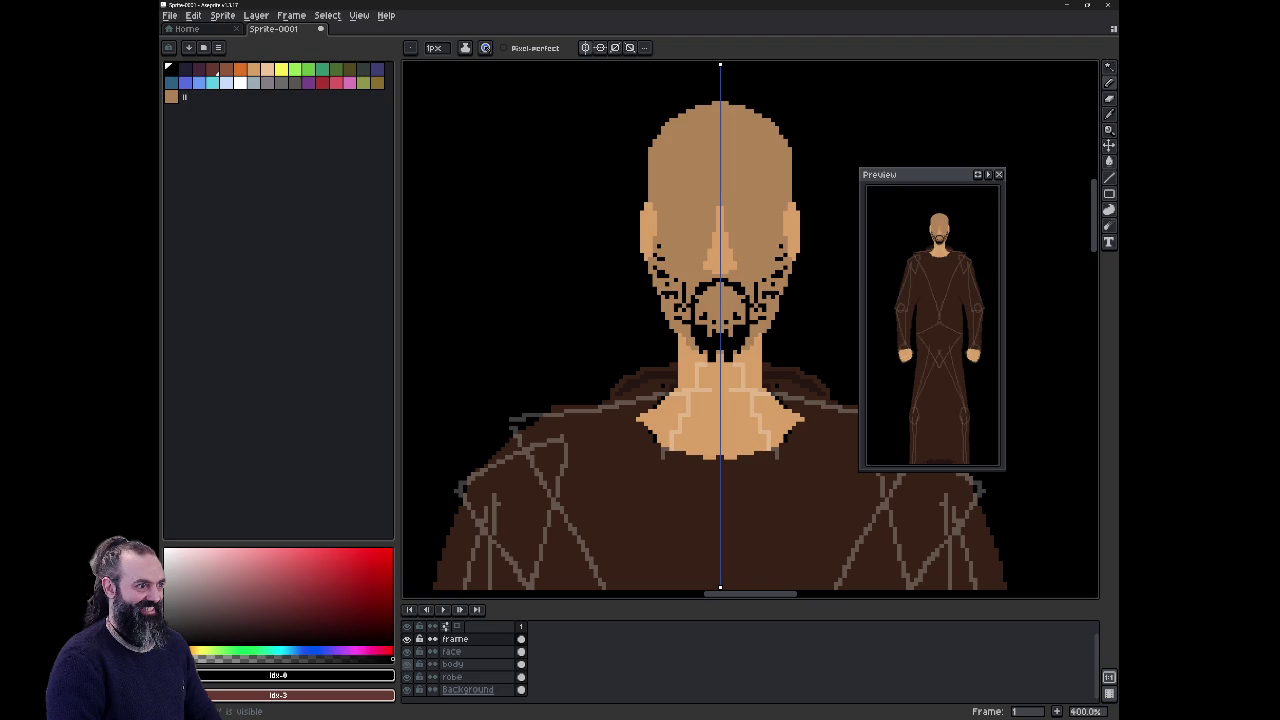
# Step: Sketch light white guide lines marking the brow, eyes and nose
pyautogui.click(240, 82)
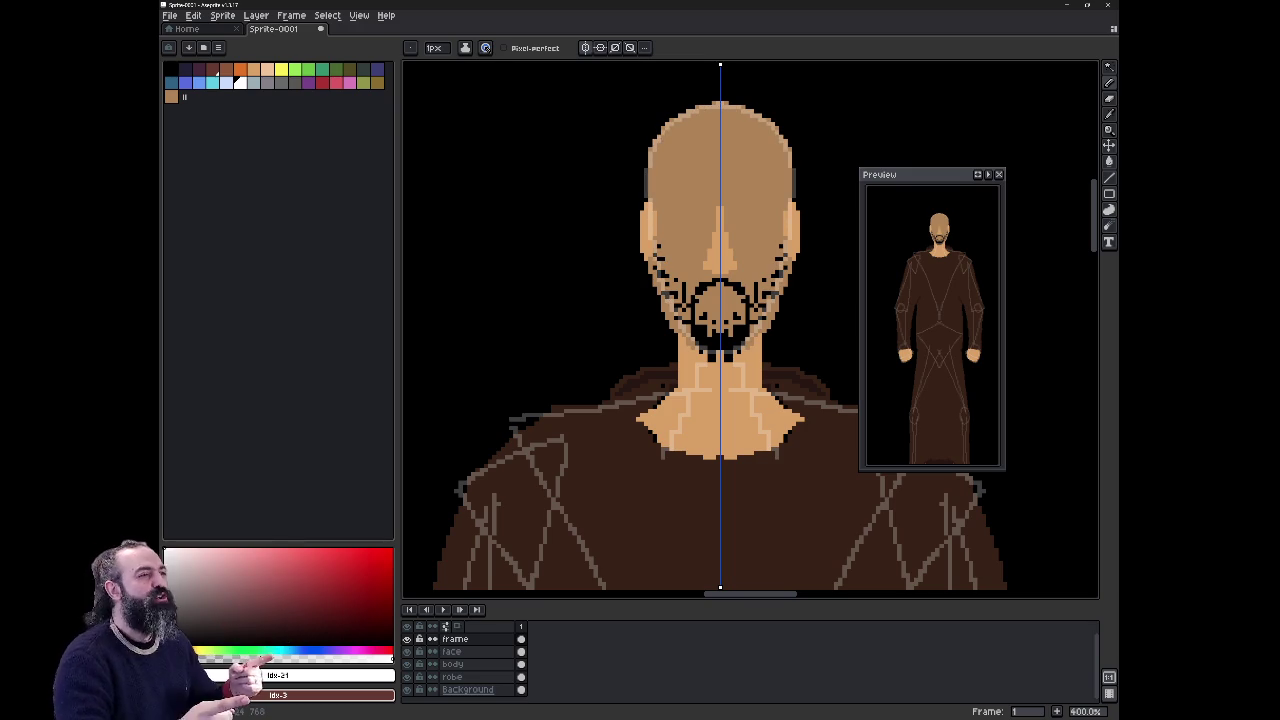
pyautogui.moveTo(715, 216); pyautogui.dragTo(727, 220)
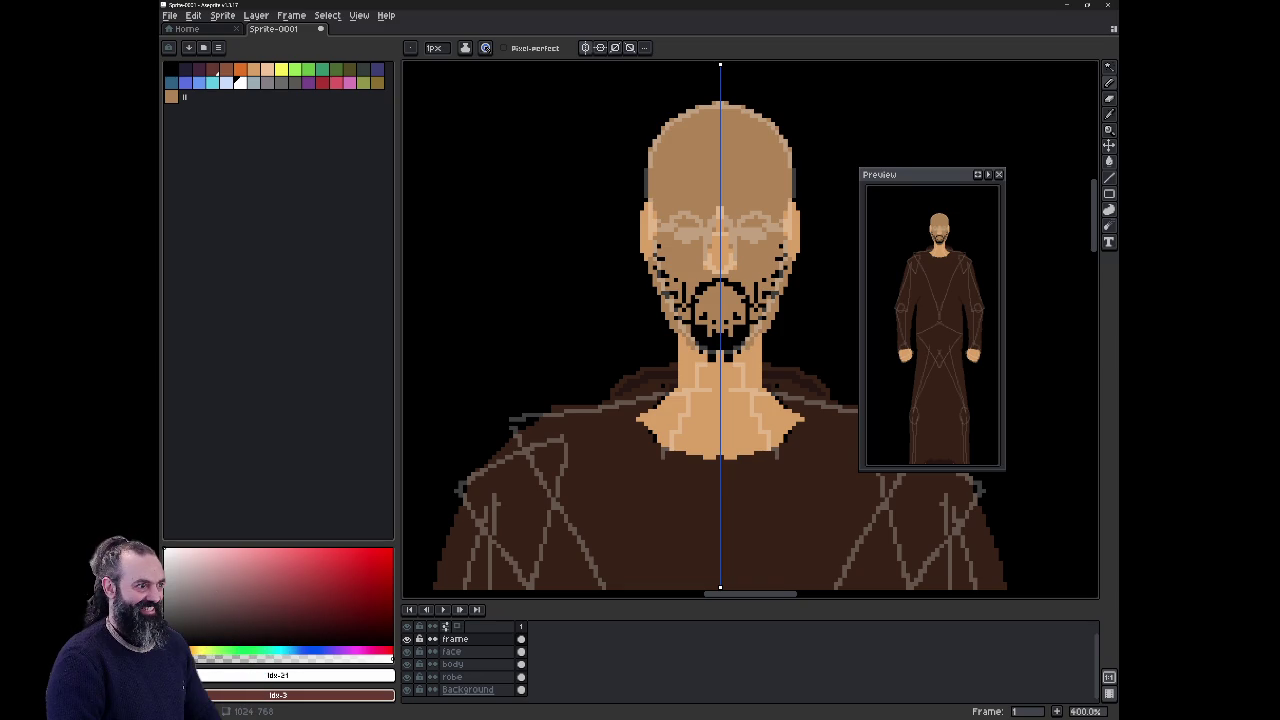
pyautogui.click(170, 68)
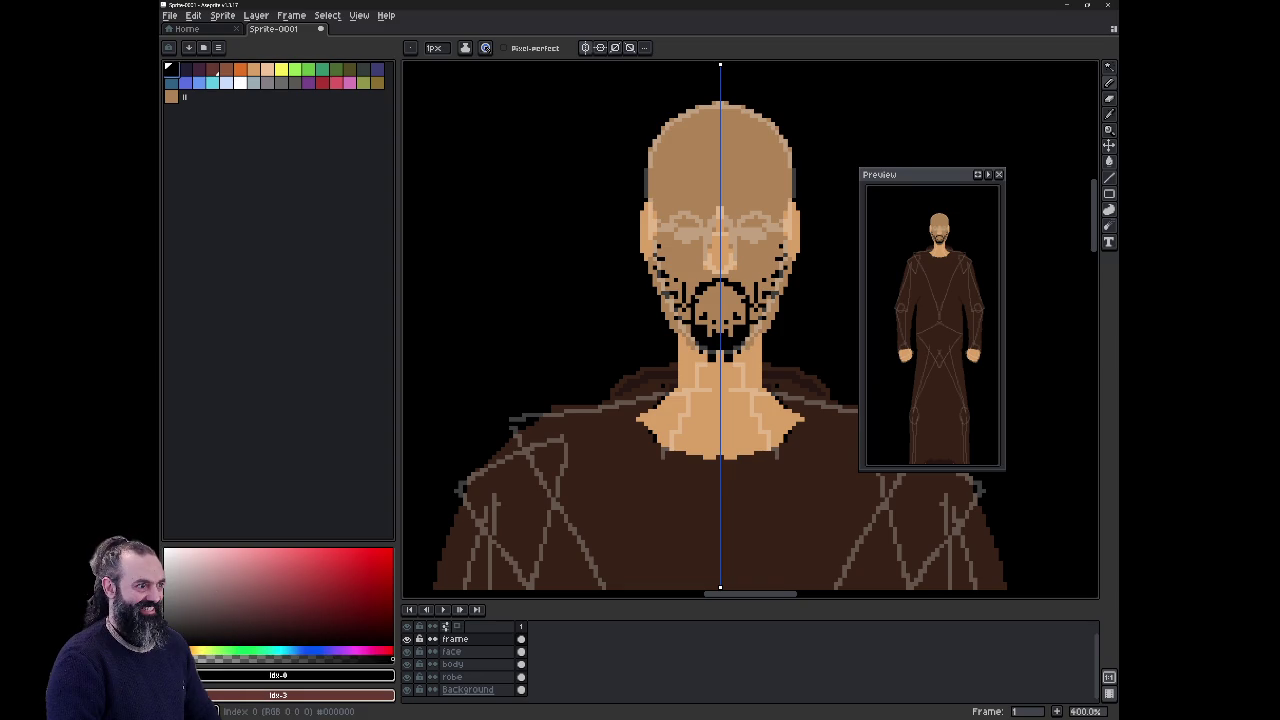
# Step: On the face layer, draw mirrored black oval outlines around both eyes and hide the guide layer
pyautogui.scroll(3, 722, 186)
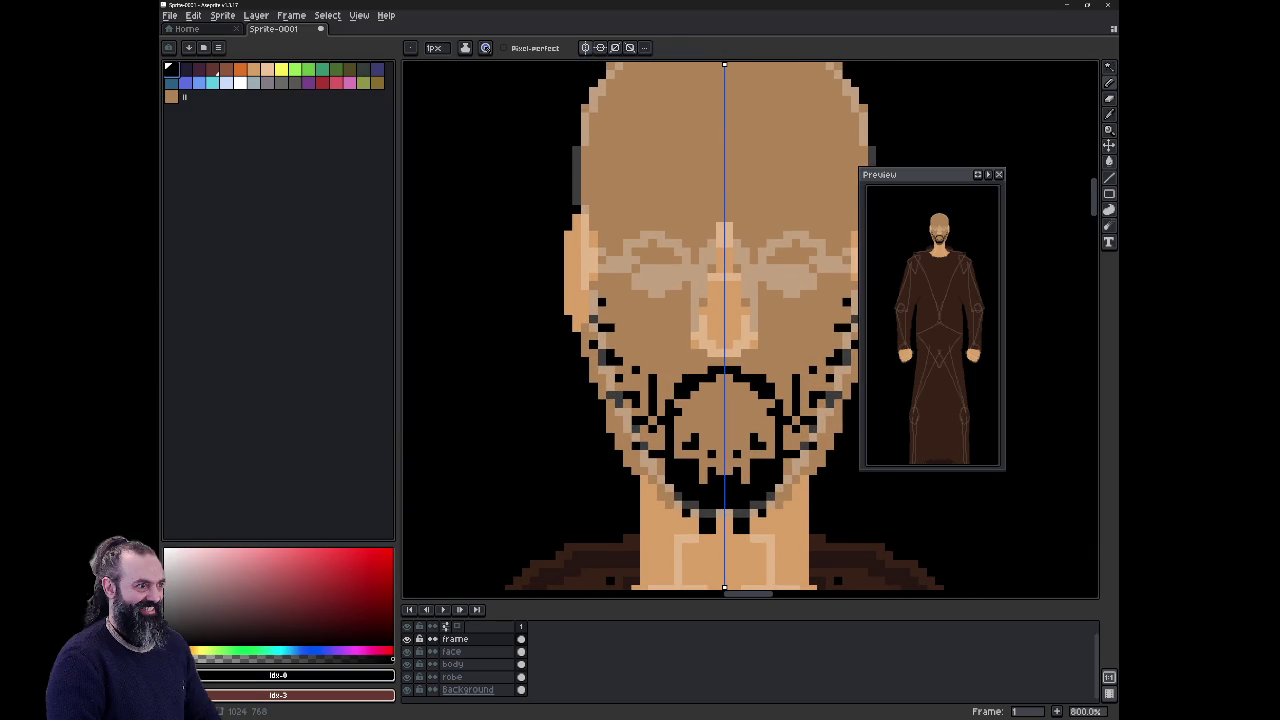
pyautogui.click(452, 651)
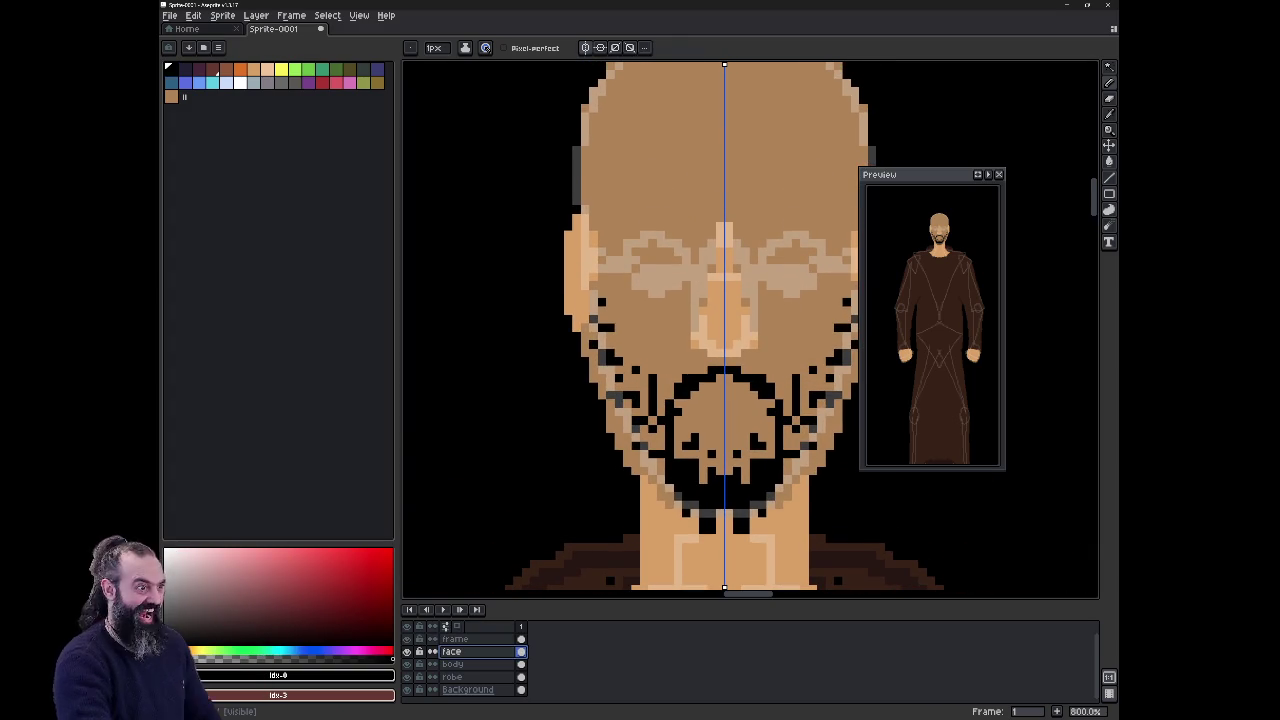
pyautogui.moveTo(626, 260)
pyautogui.mouseDown()
pyautogui.moveTo(640, 238)
pyautogui.moveTo(682, 246)
pyautogui.moveTo(686, 280)
pyautogui.moveTo(640, 286)
pyautogui.moveTo(620, 272)
pyautogui.moveTo(620, 248)
pyautogui.mouseUp()
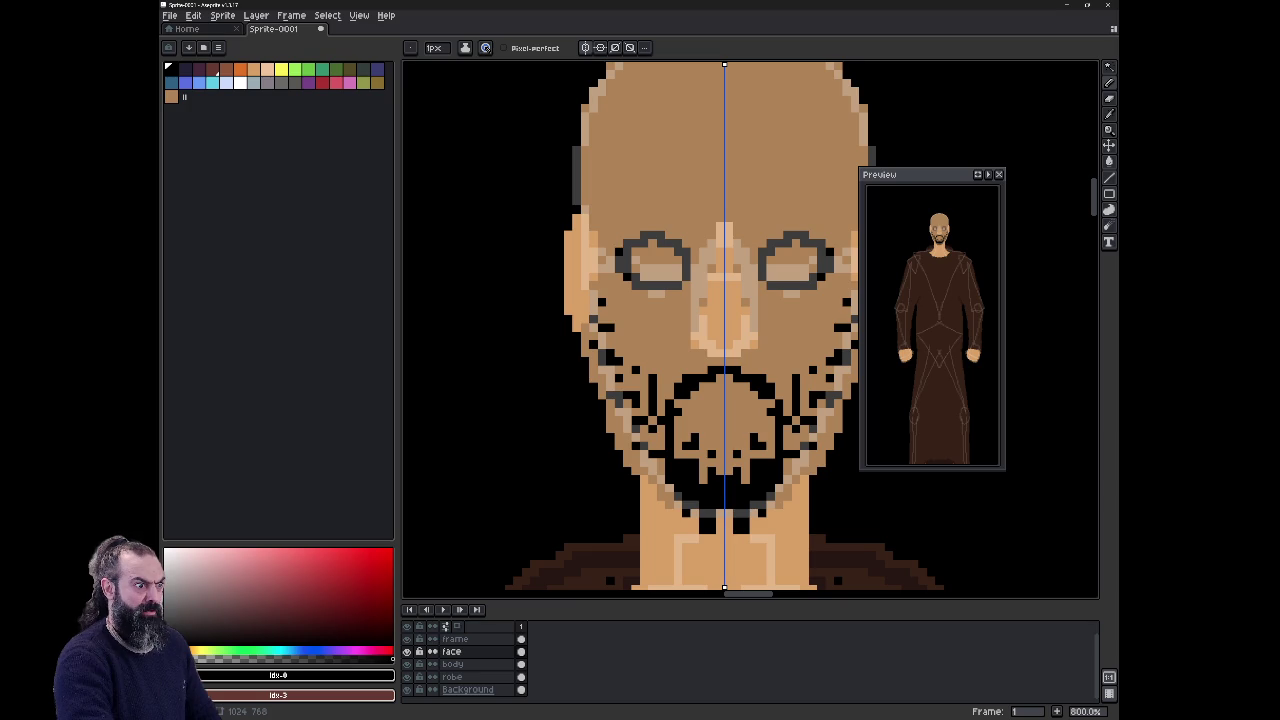
pyautogui.click(407, 639)
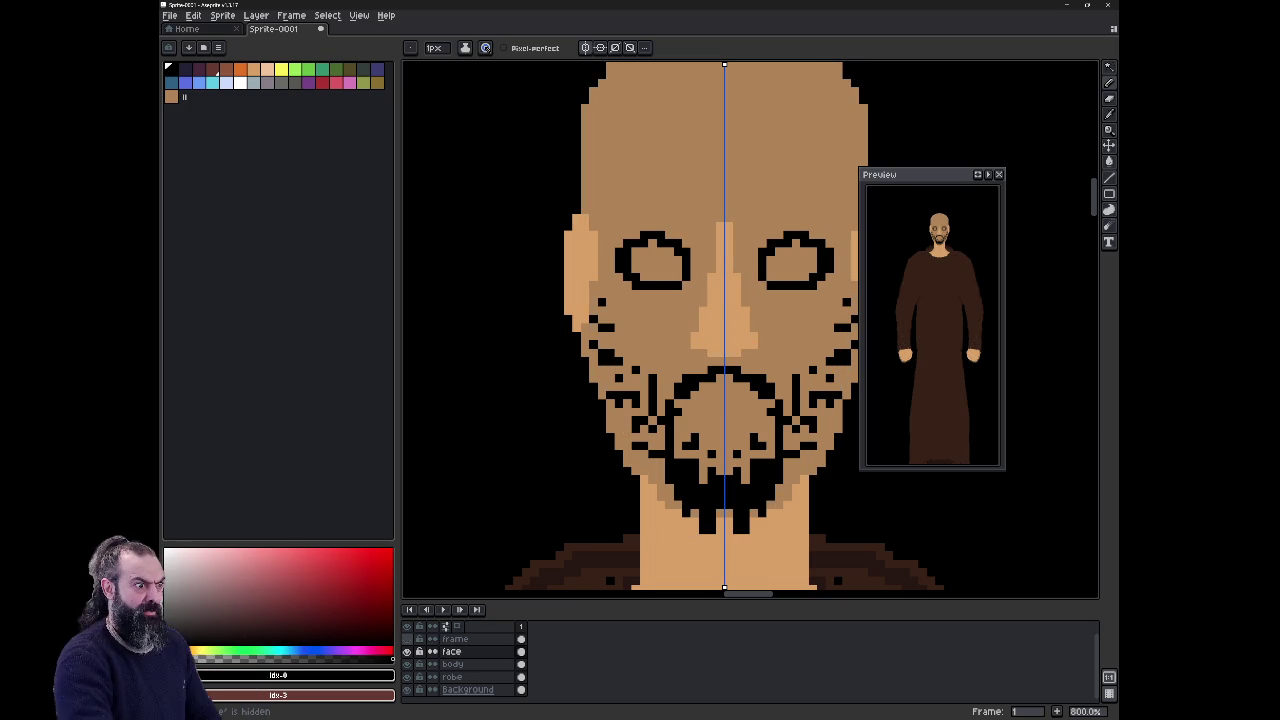
# Step: Add two dark nostril pixels to the nose and a darker detail pixel on each ear
pyautogui.moveTo(945, 178); pyautogui.dragTo(1011, 175)
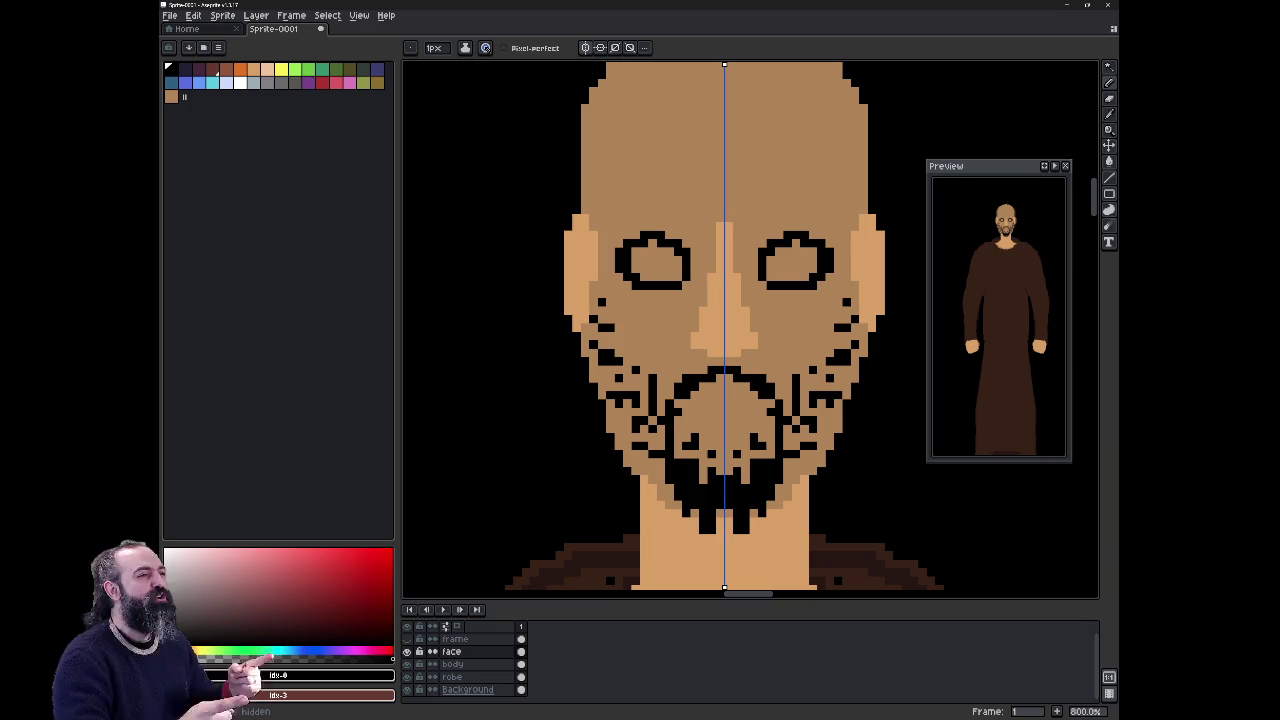
pyautogui.click(711, 352)
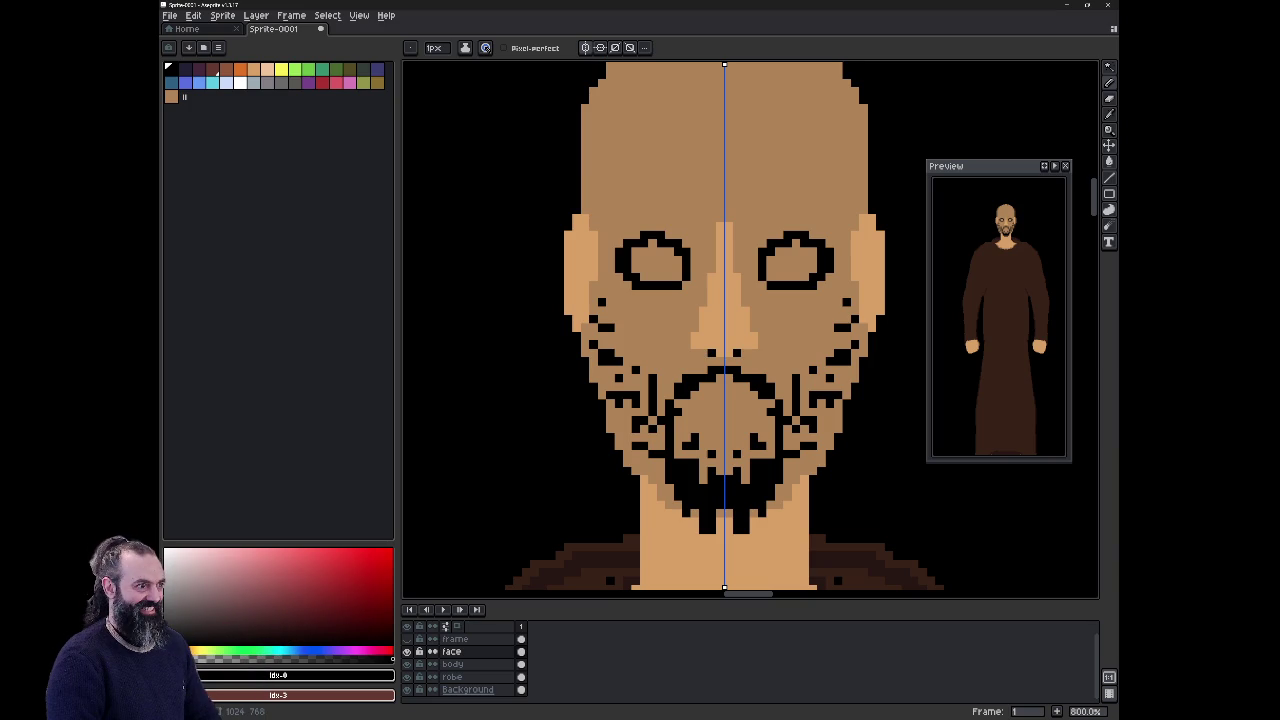
pyautogui.click(576, 290)
pyautogui.moveTo(659, 132); pyautogui.dragTo(718, 478)
pyautogui.hotkey('ctrl', 'z')
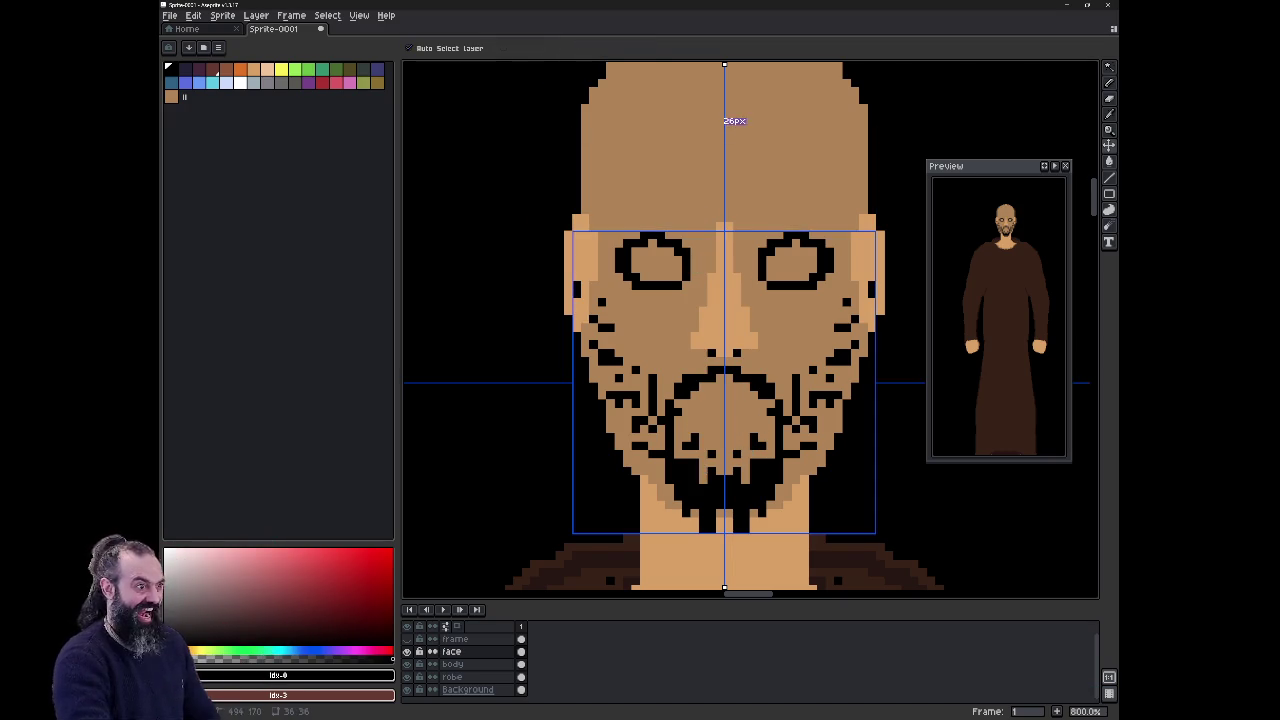
pyautogui.hotkey('ctrl', 'y')
pyautogui.press('b')
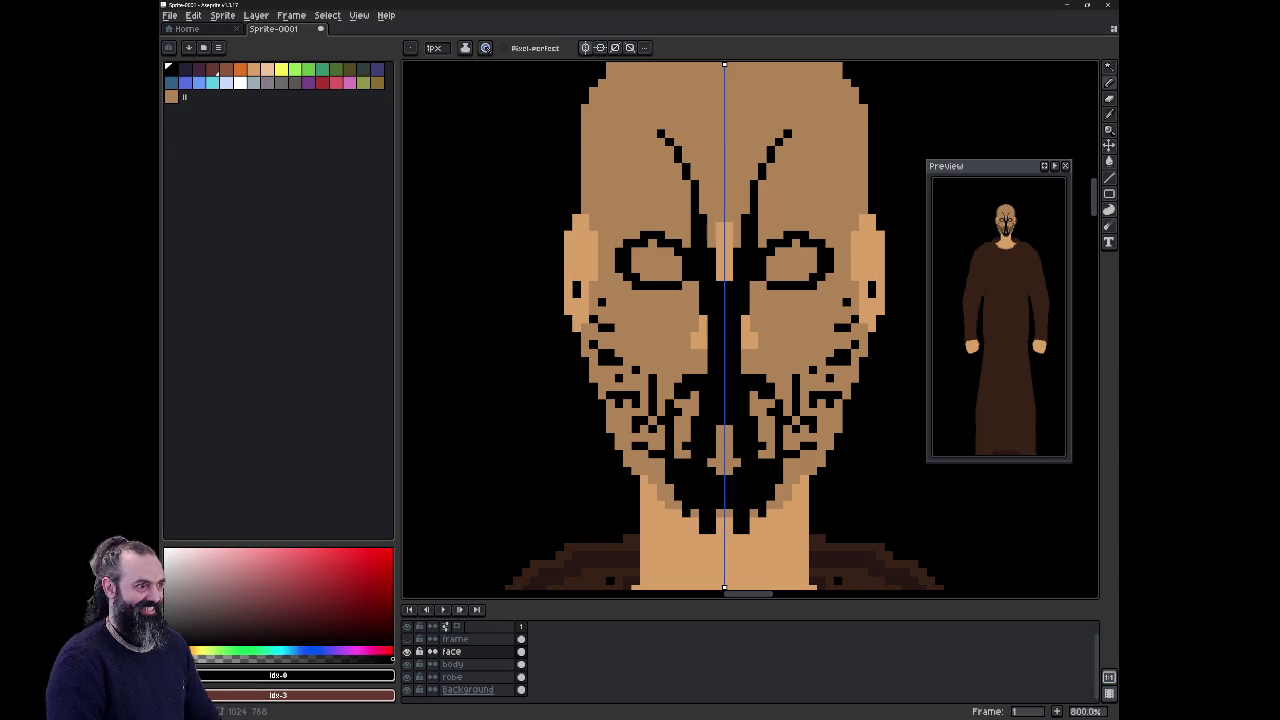
pyautogui.hotkey('ctrl', 'z')
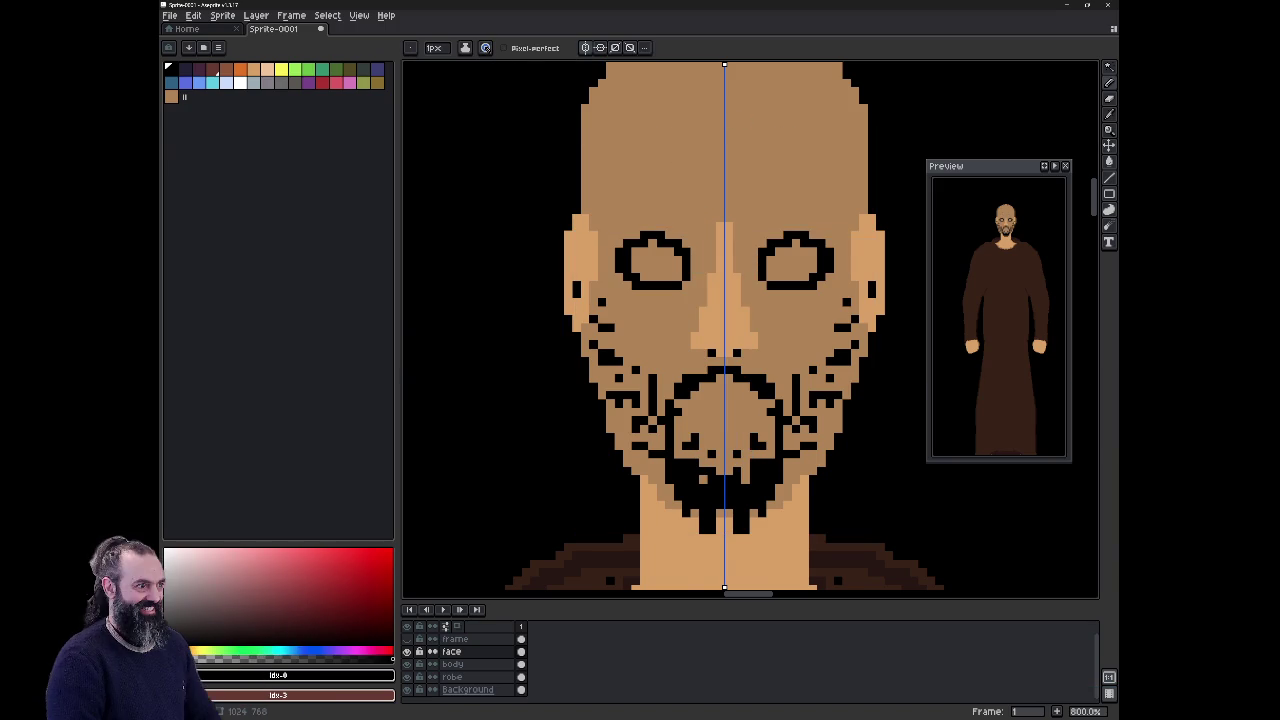
pyautogui.press('-')
pyautogui.press('-')
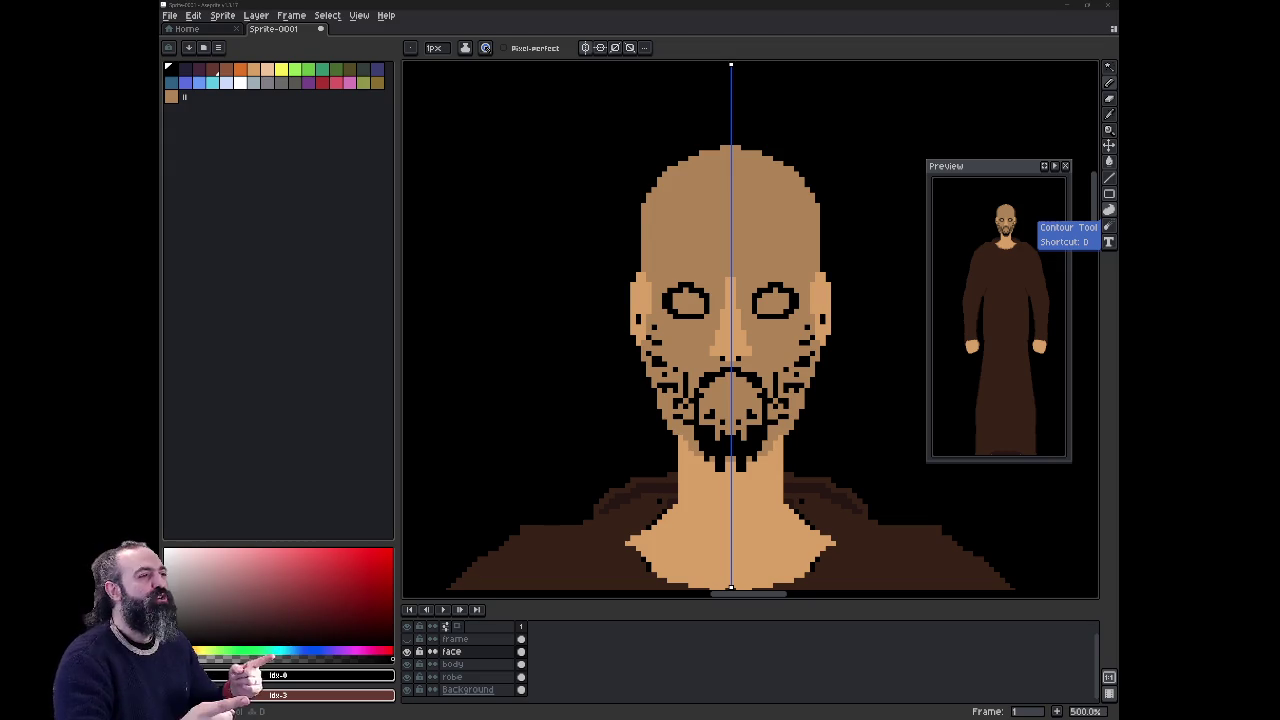
pyautogui.hscroll(1, 750, 330)
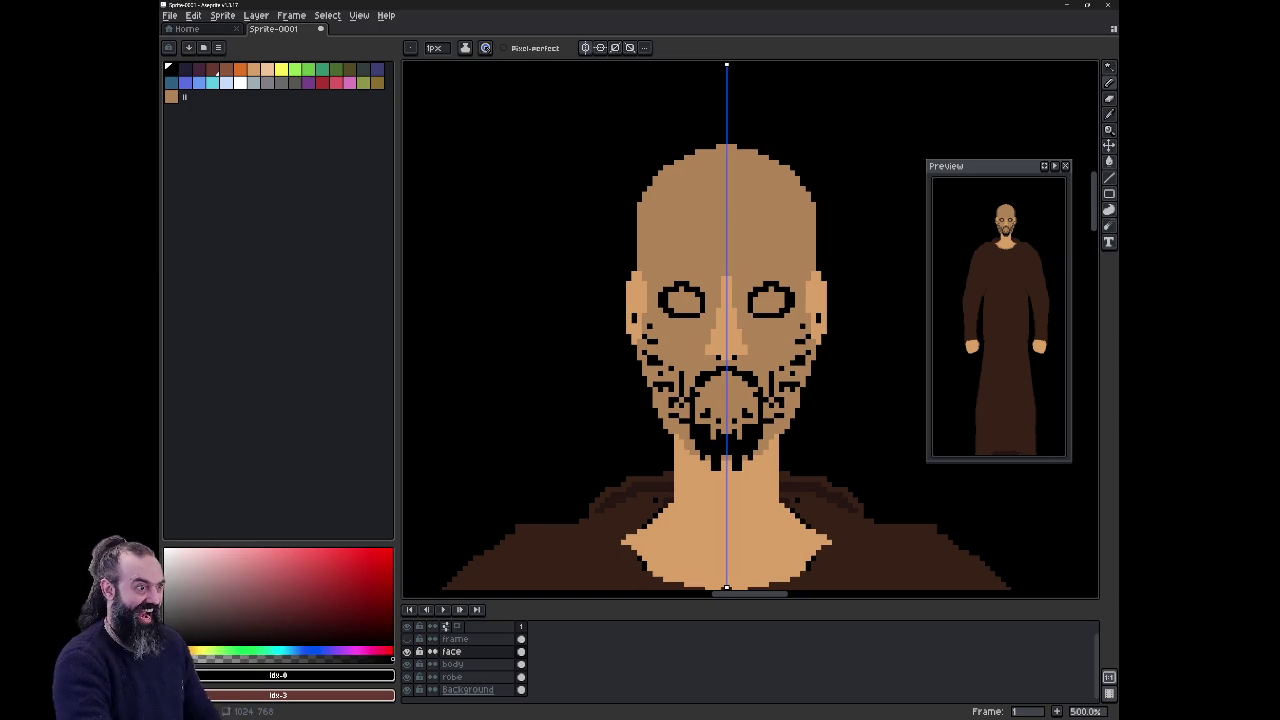
pyautogui.scroll(2, 736, 400)
pyautogui.scroll(2, 736, 400)
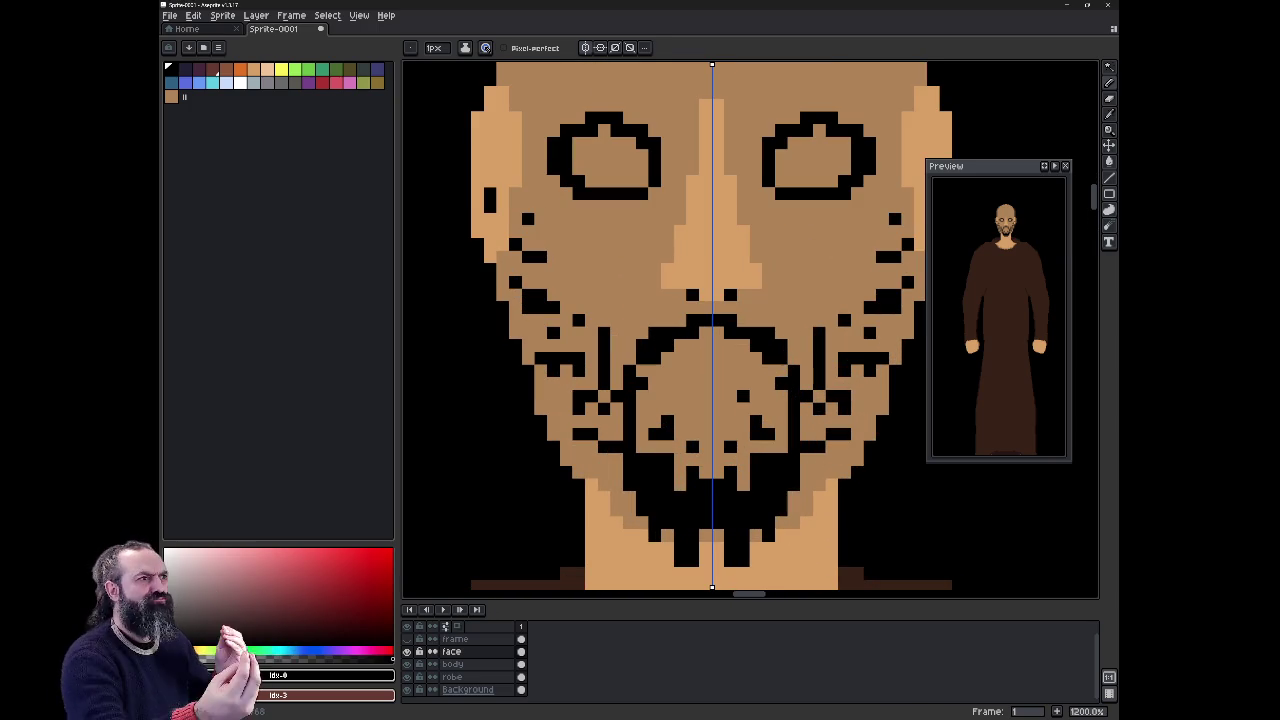
pyautogui.click(240, 69)
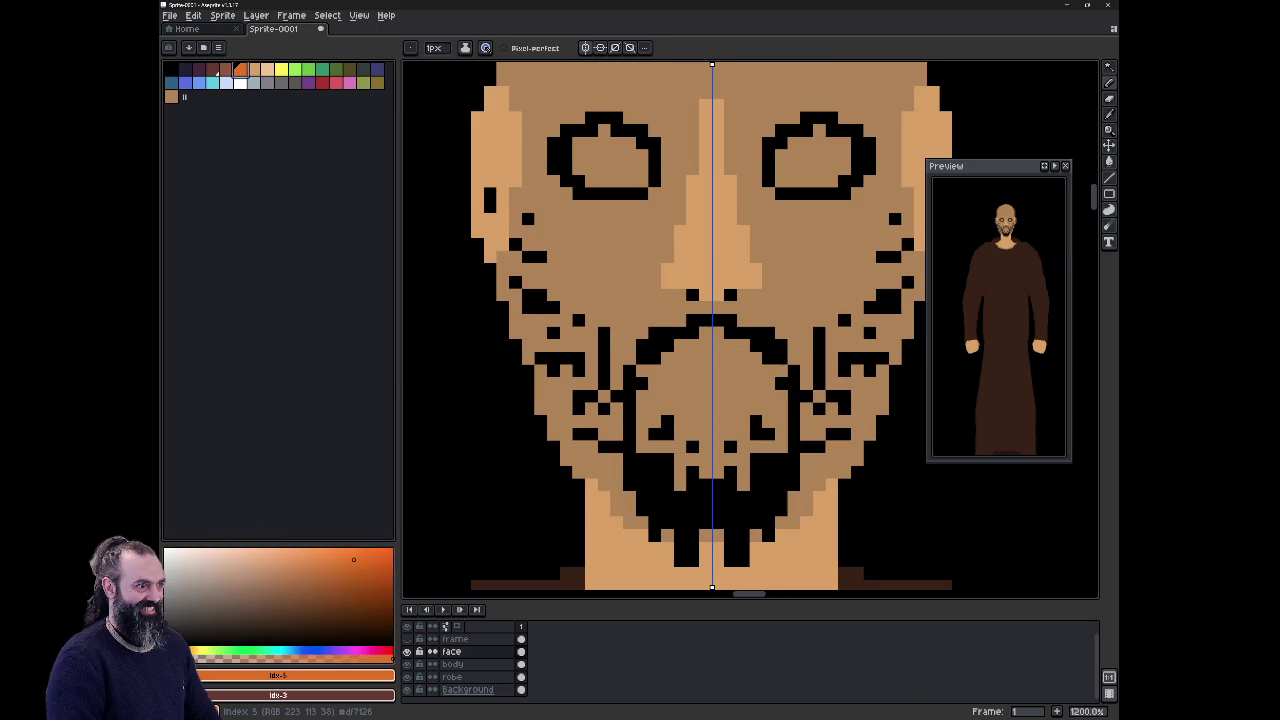
pyautogui.moveTo(652, 382); pyautogui.dragTo(698, 396)
# Step: Replace the orange mouth pixels with one mirrored dark-red mouth line
pyautogui.press('v')
pyautogui.hotkey('ctrl', 'z')
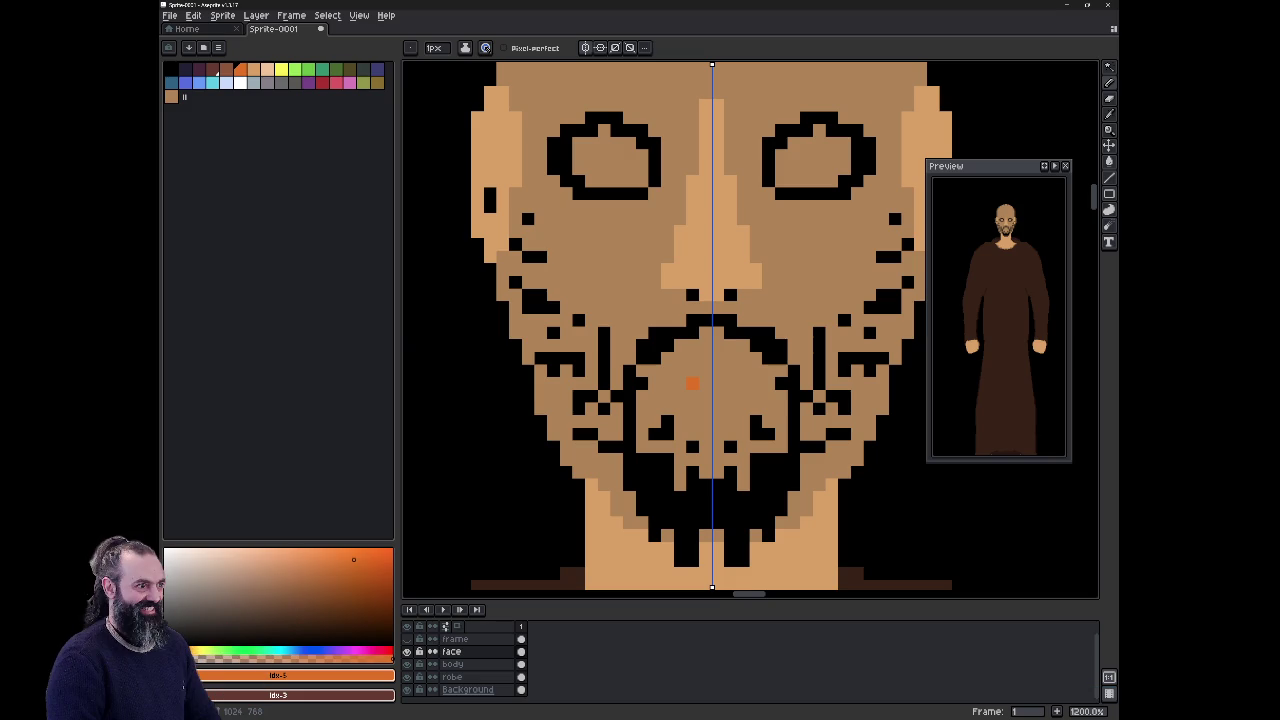
pyautogui.click(205, 75)
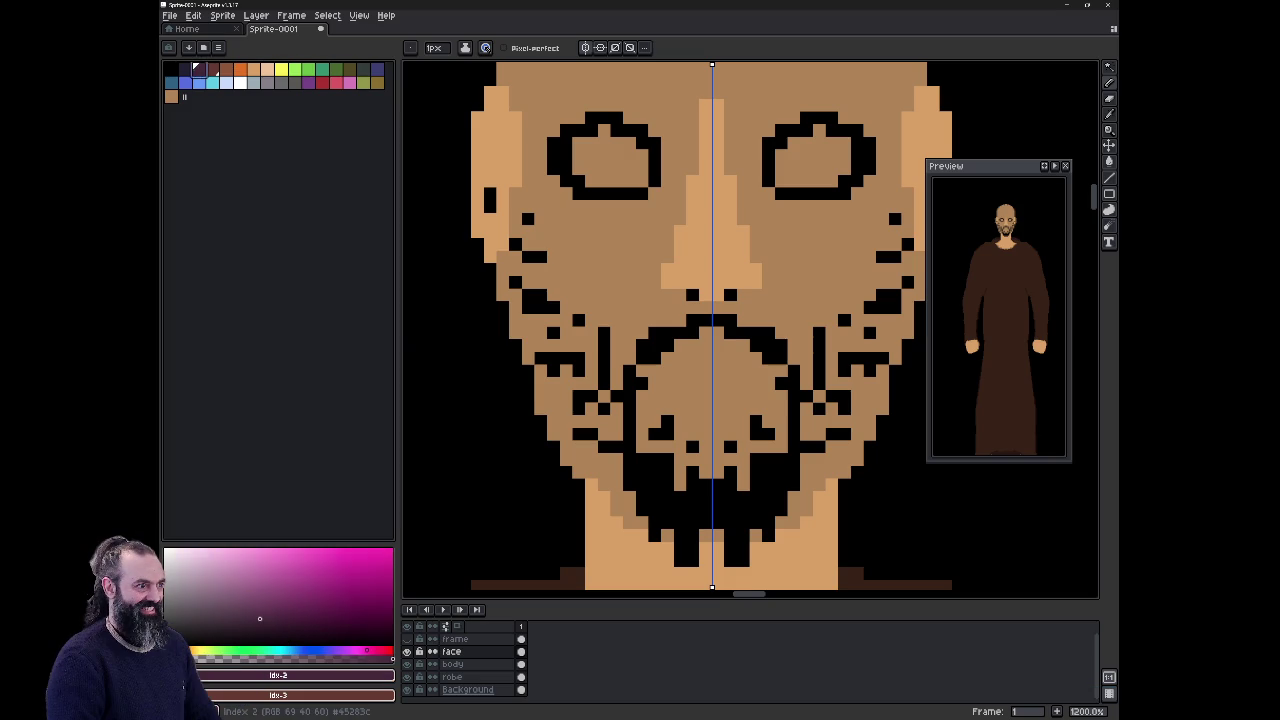
pyautogui.moveTo(655, 409); pyautogui.dragTo(670, 396)
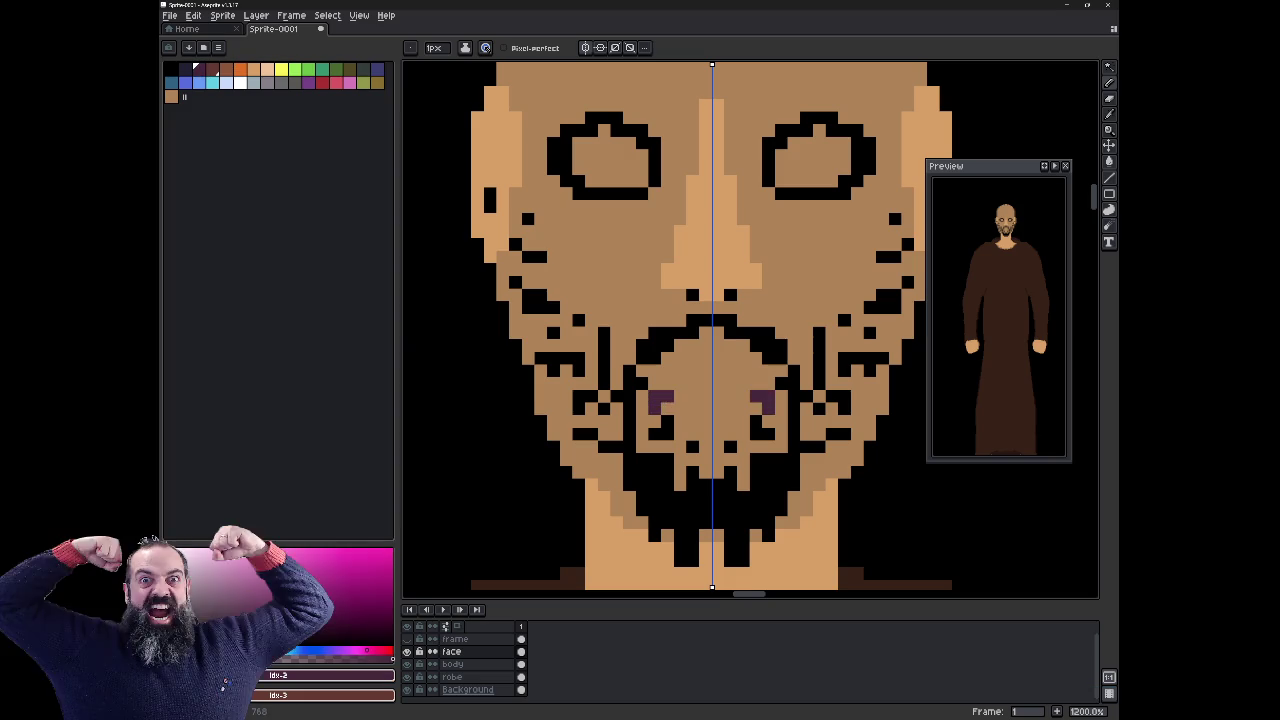
pyautogui.hotkey('ctrl', 'z')
pyautogui.click(212, 68)
pyautogui.click(668, 399)
pyautogui.moveTo(668, 399); pyautogui.dragTo(697, 398)
pyautogui.click(705, 398)
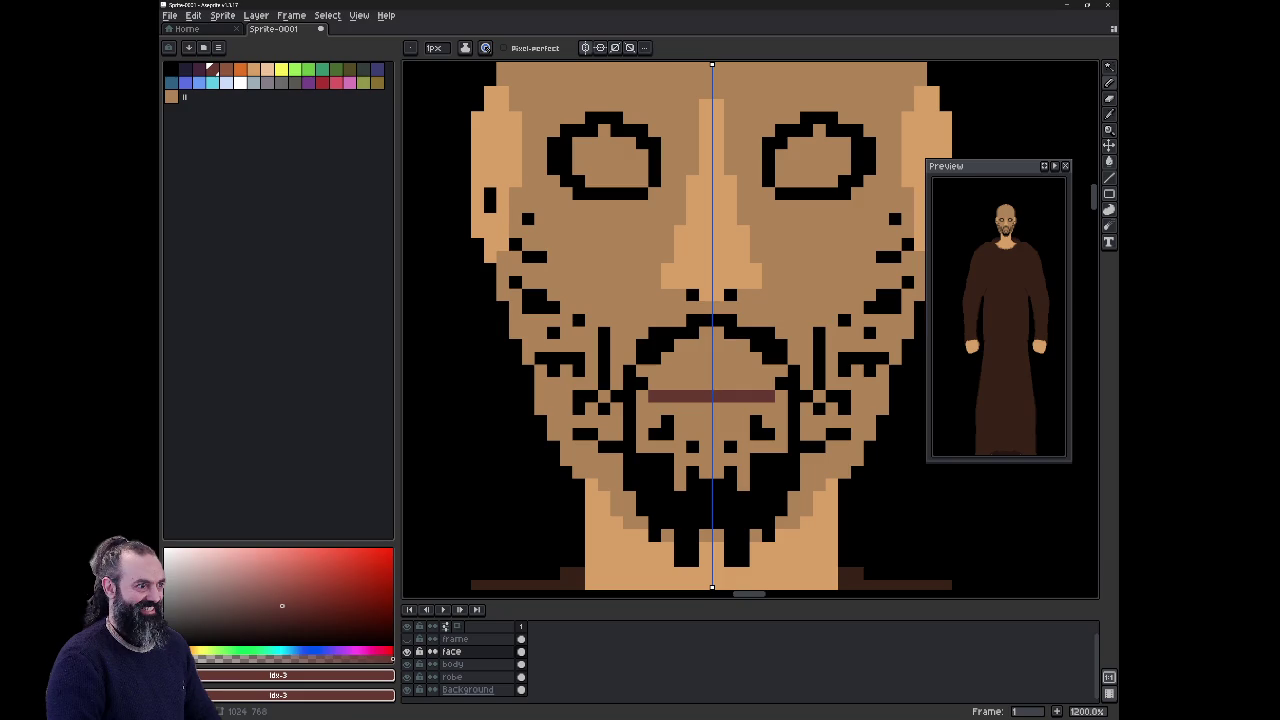
# Step: Add darker red pixels below the mouth centre and thicken the upper lip
pyautogui.click(706, 408)
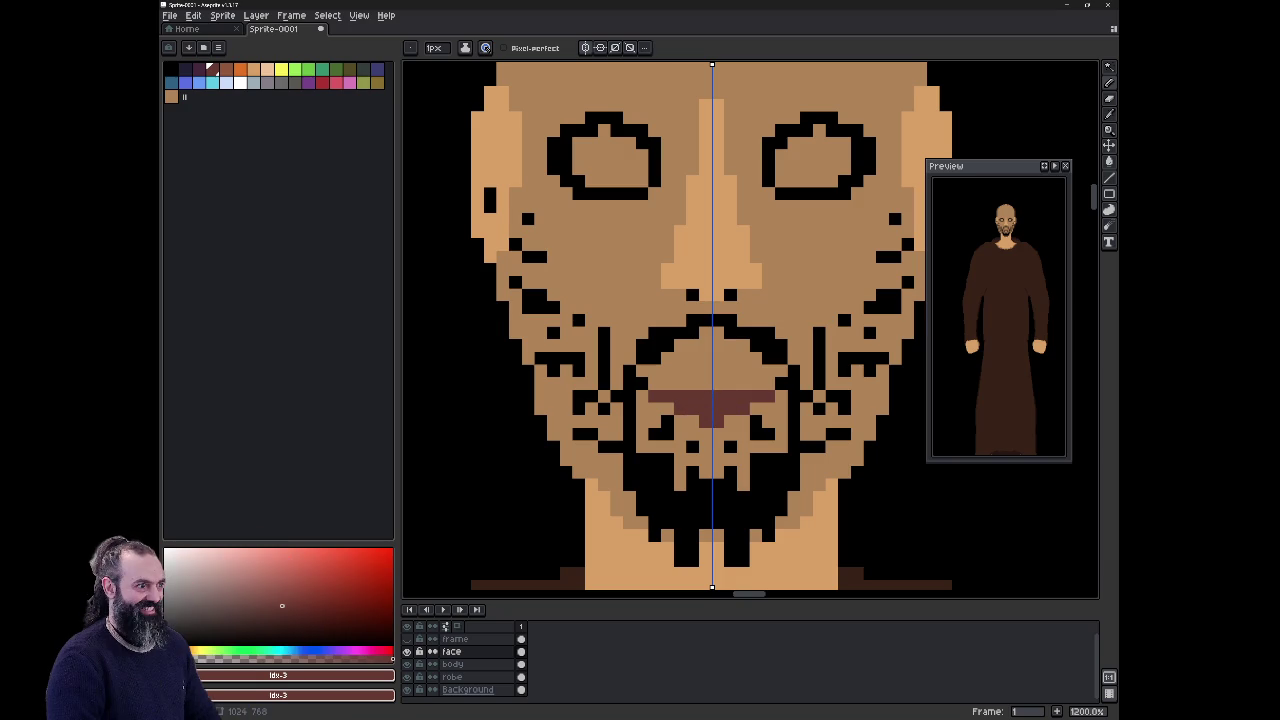
pyautogui.click(705, 383)
pyautogui.click(693, 383)
pyautogui.click(171, 69)
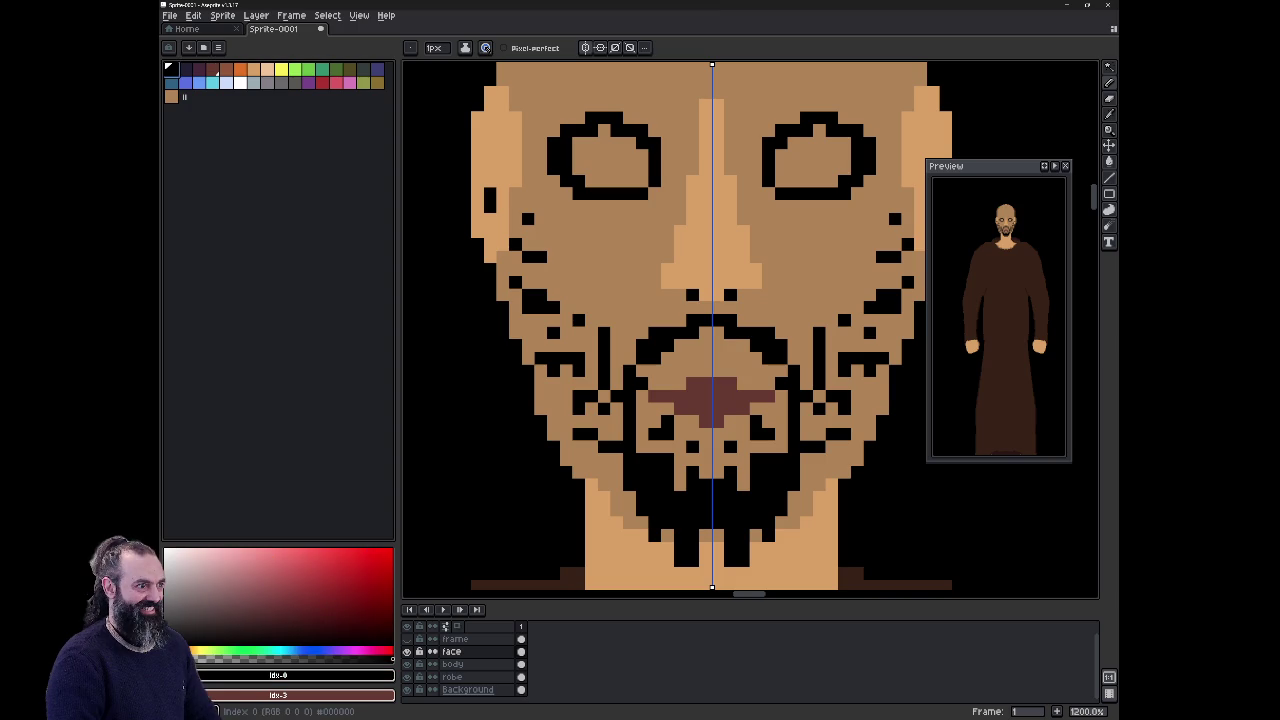
pyautogui.press('Down')
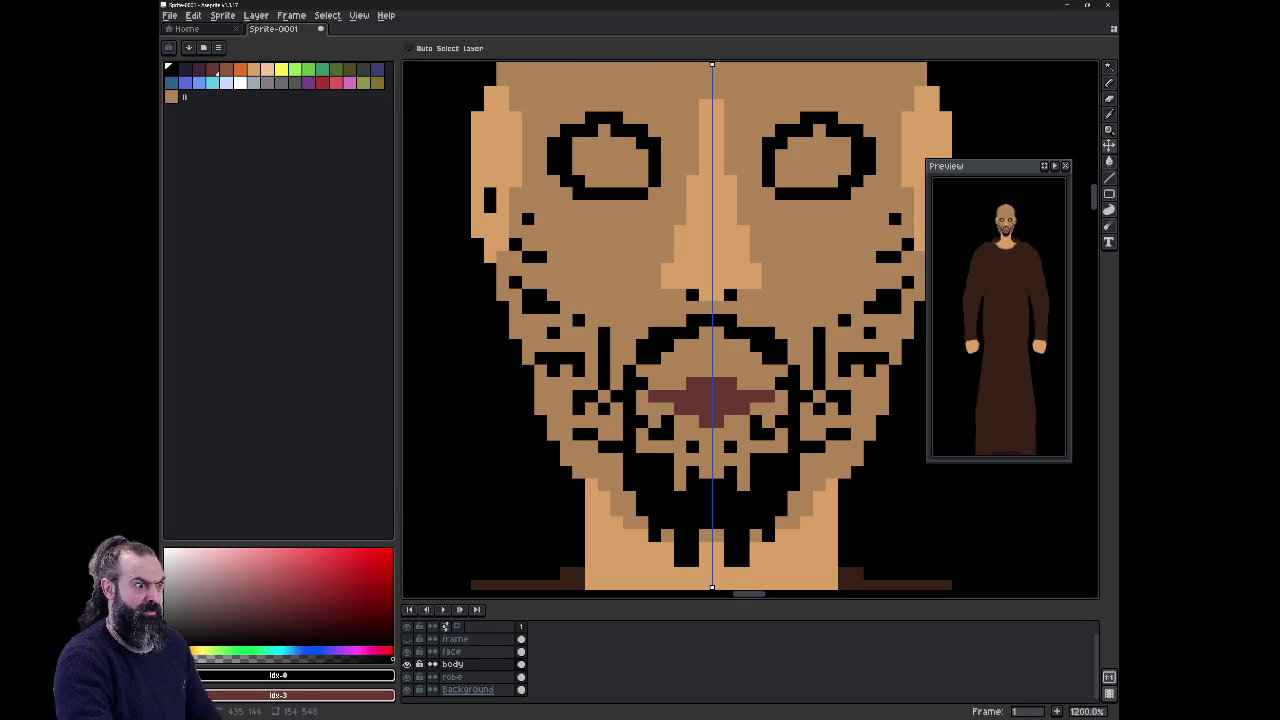
pyautogui.hotkey('ctrl', 'z')
# Step: Trim both outer ends of the mouth symmetrically on the face layer
pyautogui.keyDown('alt'); pyautogui.click(658, 408); pyautogui.keyUp('alt')
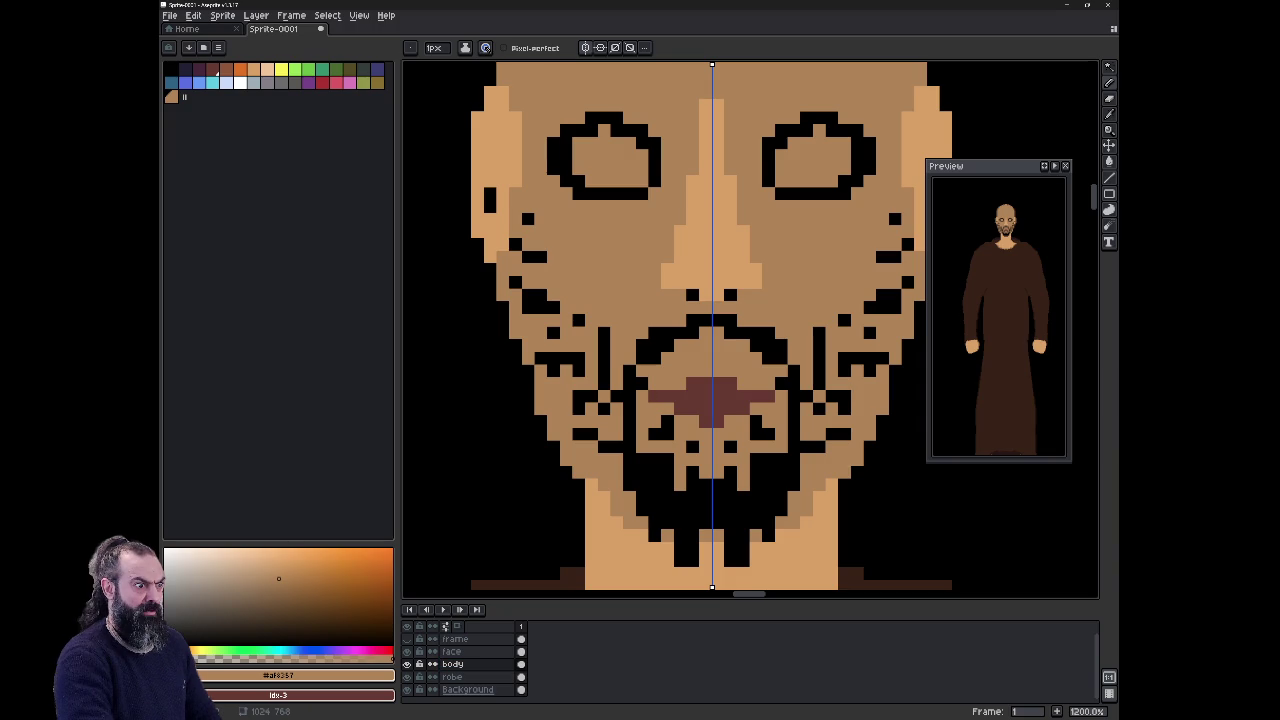
pyautogui.press('alt')
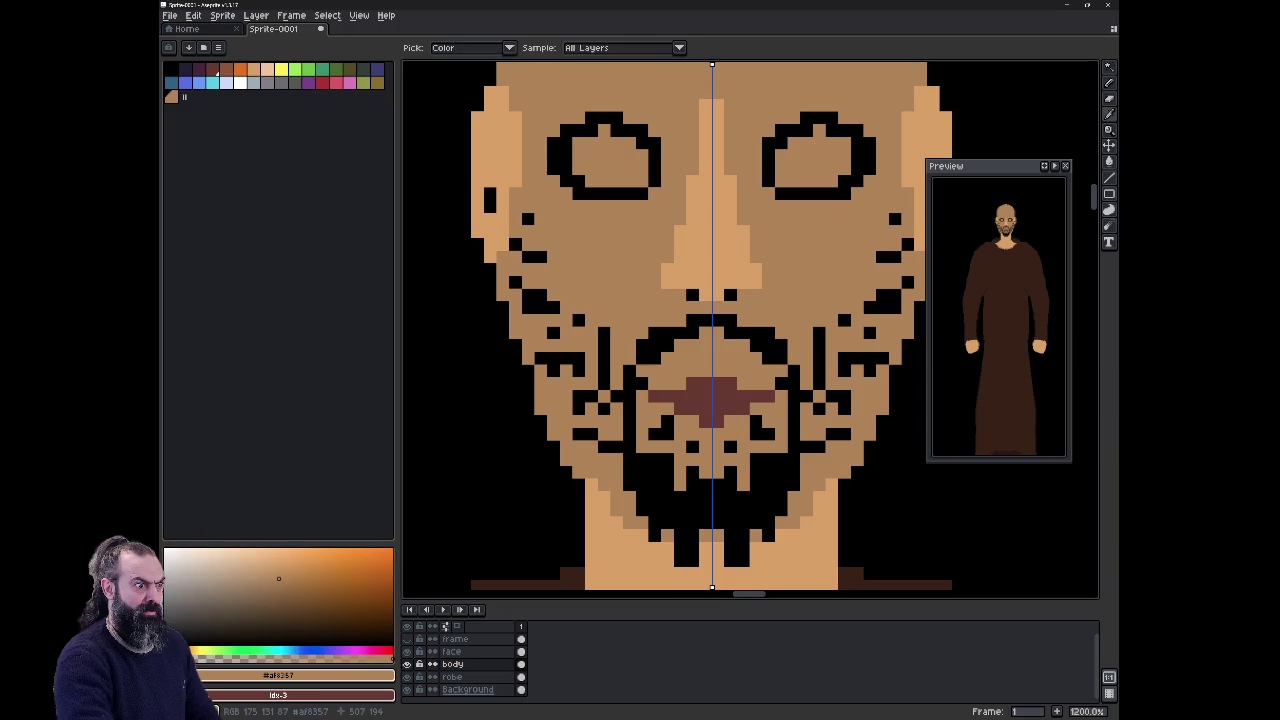
pyautogui.press('b')
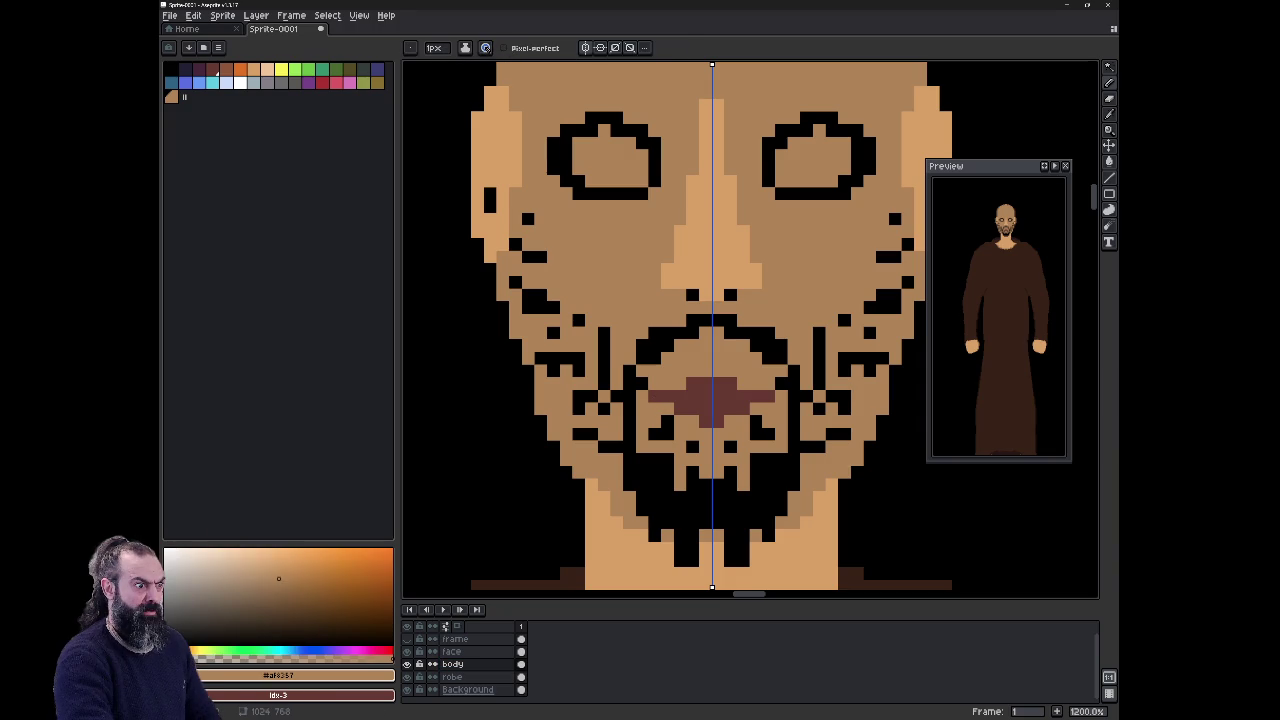
pyautogui.click(451, 651)
pyautogui.press('e')
pyautogui.click(648, 396)
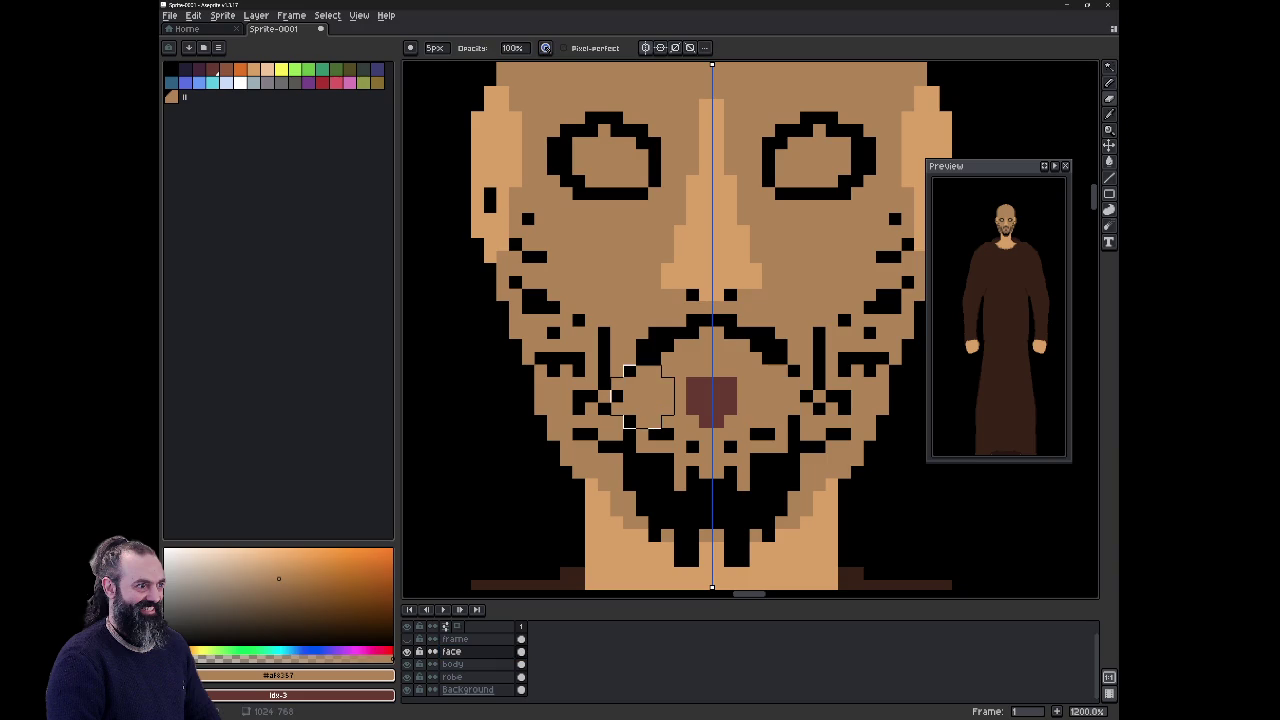
pyautogui.hotkey('ctrl', 'z')
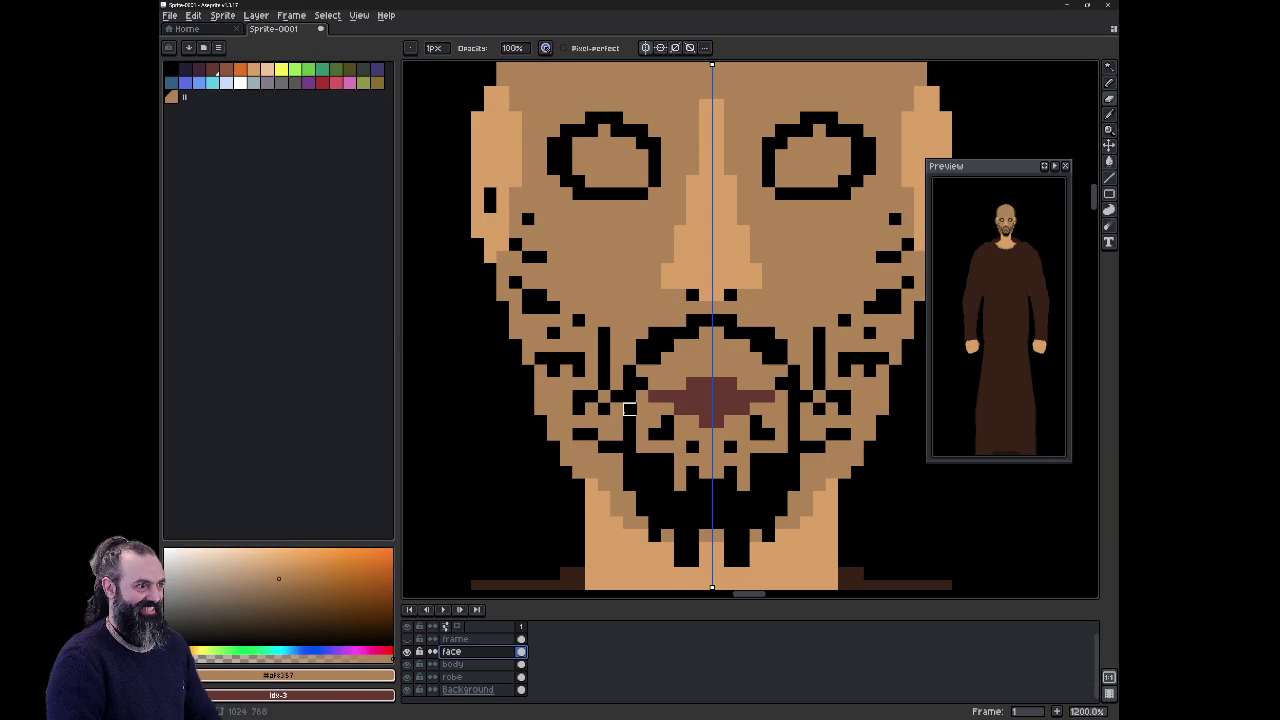
pyautogui.click(654, 397)
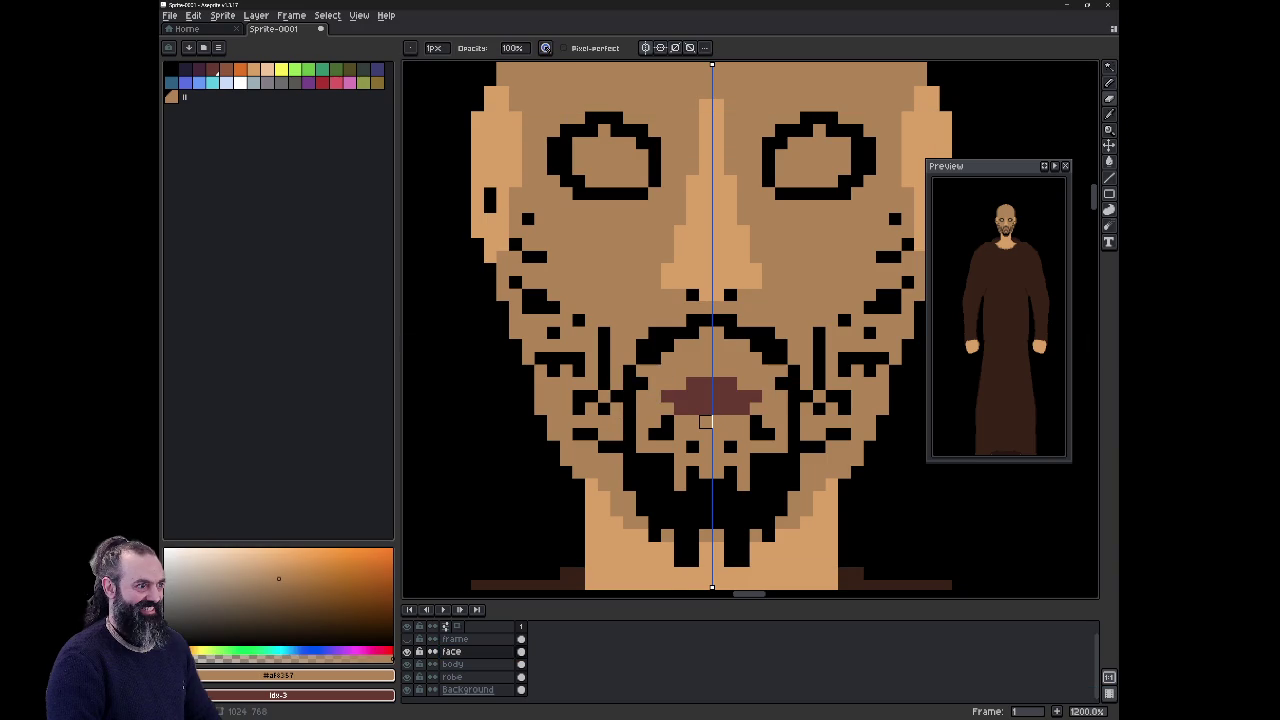
# Step: Lighten the mouth's lower corners with skin tone and darken its upper corners in dark red
pyautogui.click(681, 409)
pyautogui.keyDown('alt'); pyautogui.click(680, 397); pyautogui.keyUp('alt')
pyautogui.press('b')
pyautogui.click(680, 383)
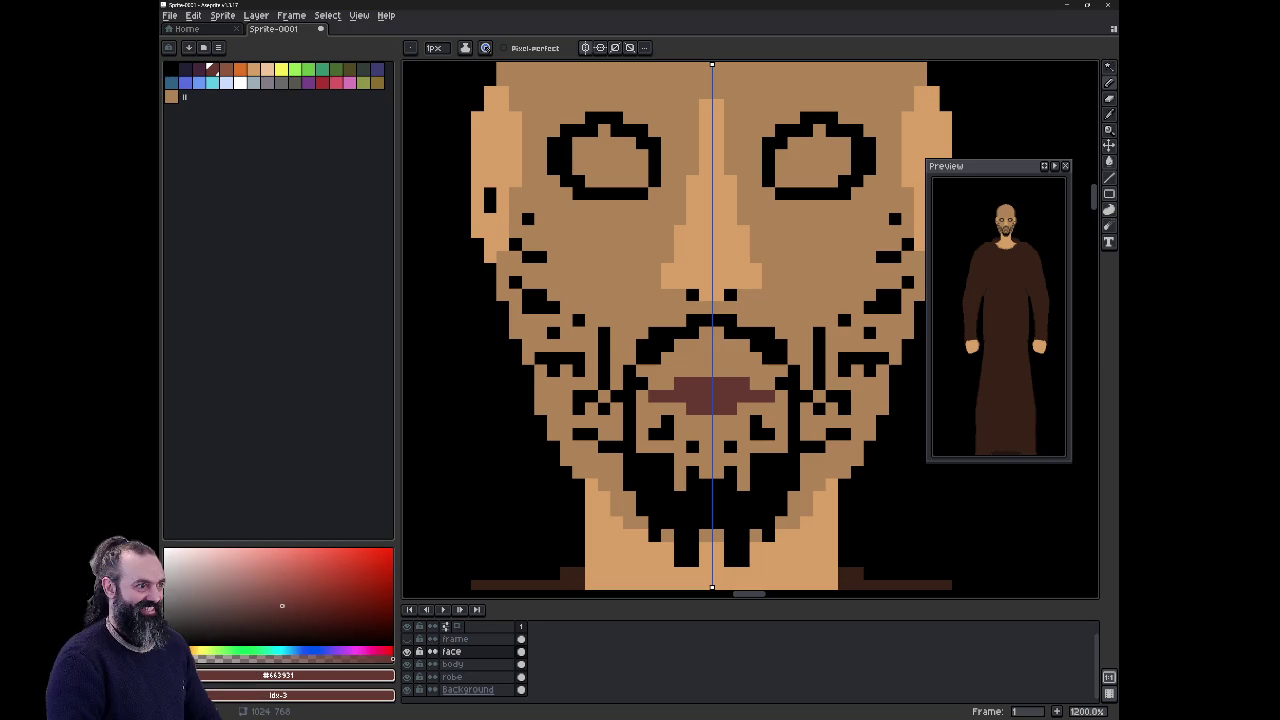
# Step: On the body layer, erase stray pixels along the head's upper-left edge and top
pyautogui.scroll(1, 697, 337)
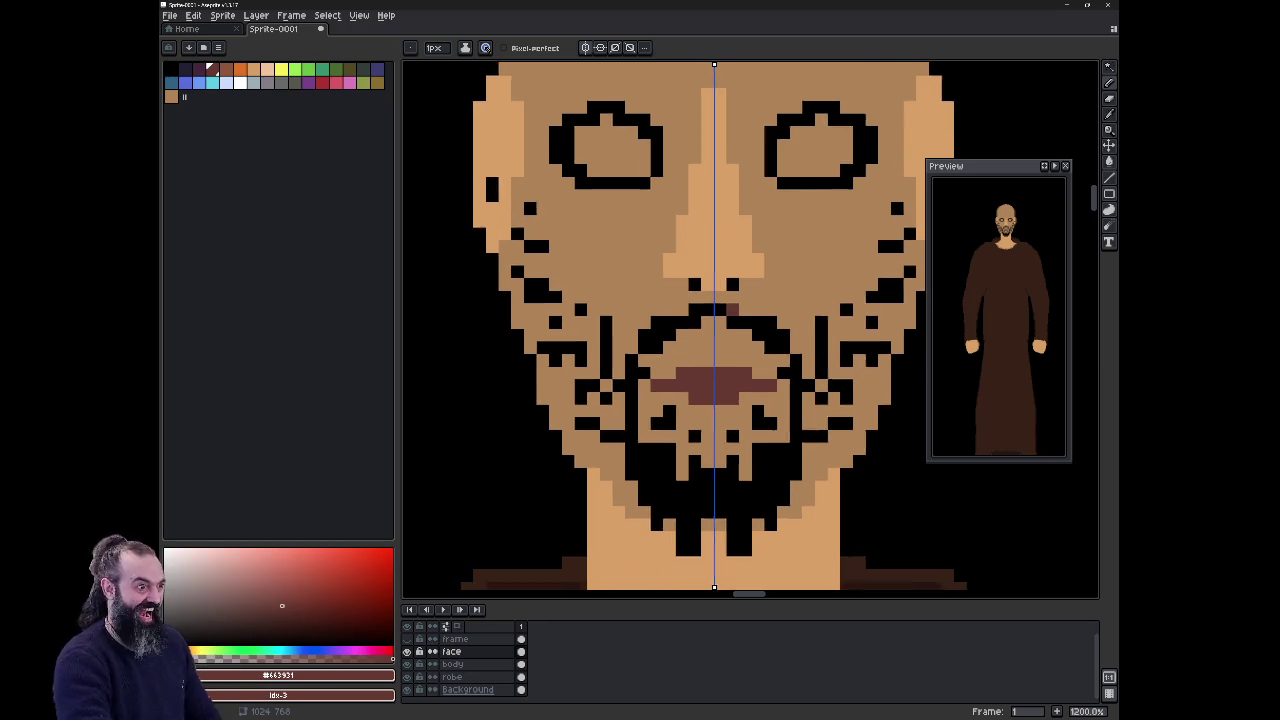
pyautogui.scroll(-1, 717, 330)
pyautogui.scroll(-2, 717, 330)
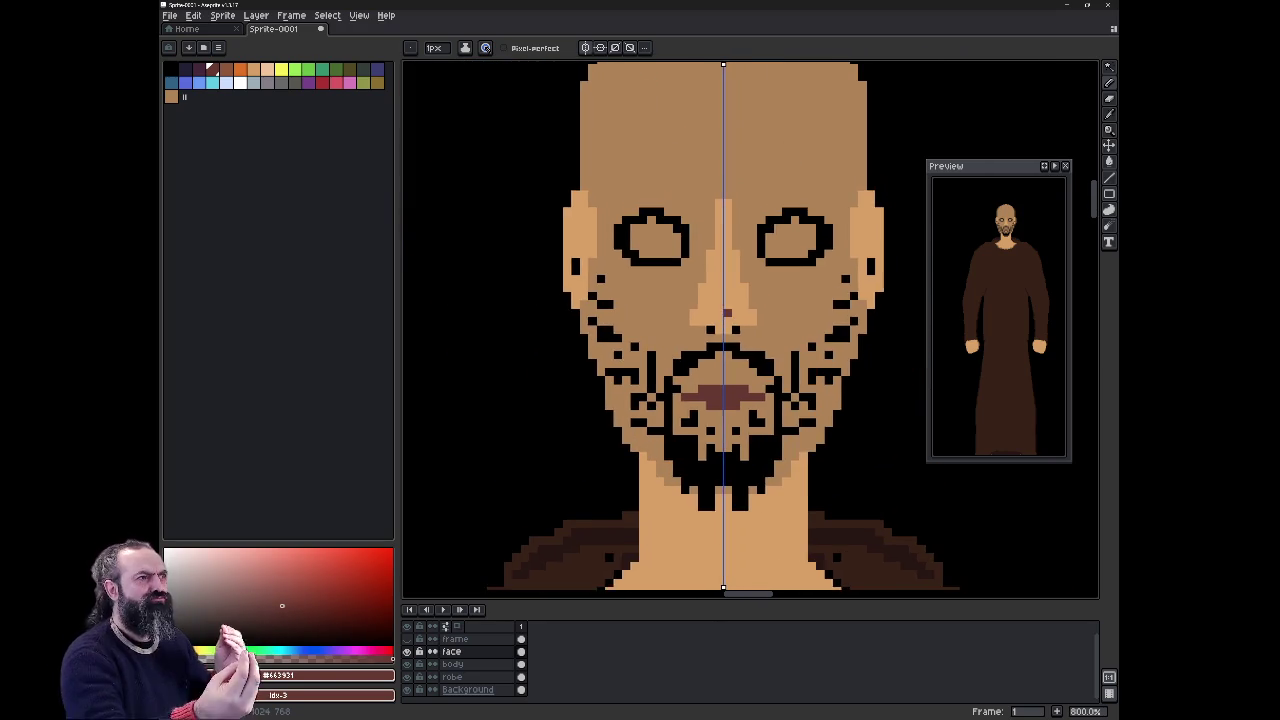
pyautogui.scroll(2, 717, 342)
pyautogui.scroll(-2, 693, 507)
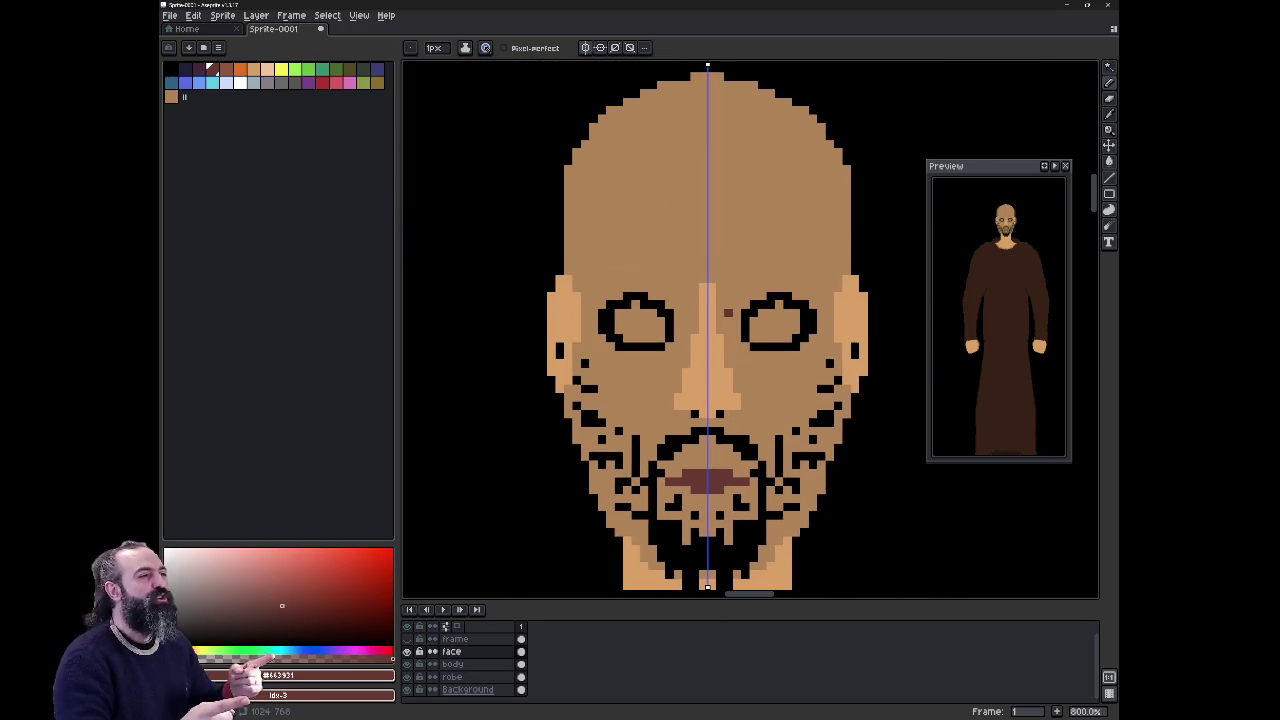
pyautogui.press('e')
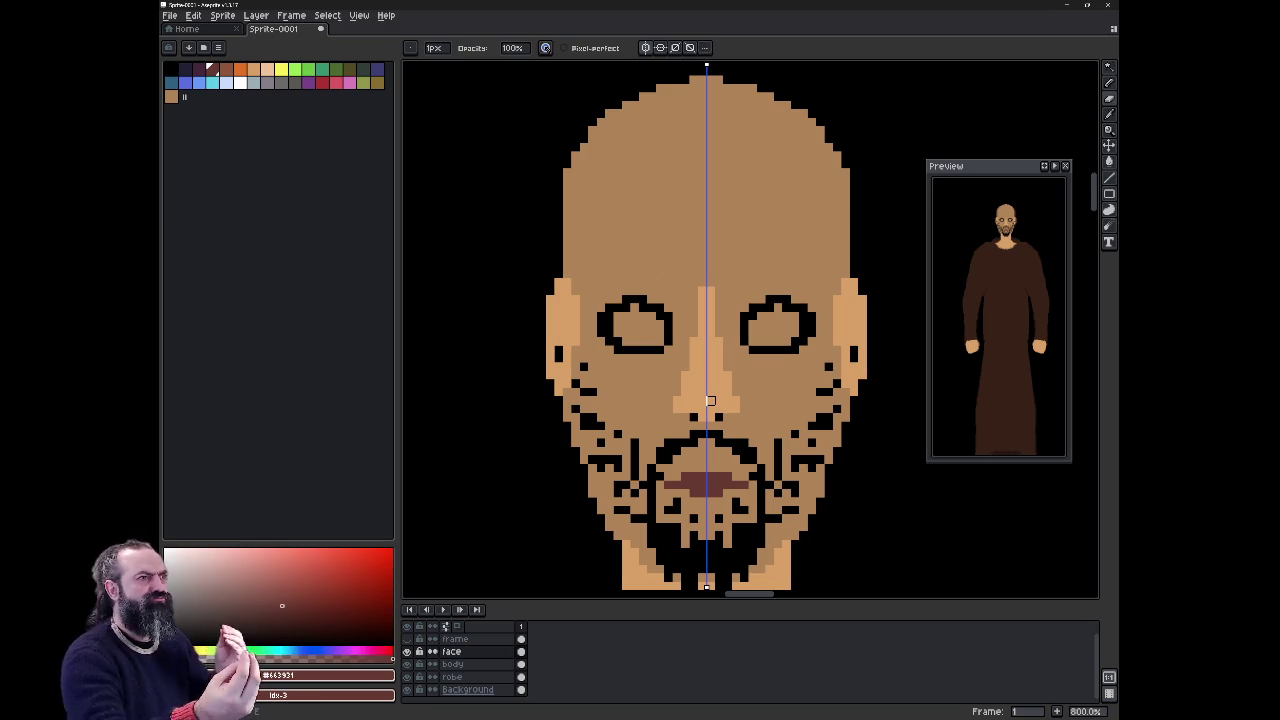
pyautogui.scroll(-1, 710, 400)
pyautogui.scroll(-2, 740, 385)
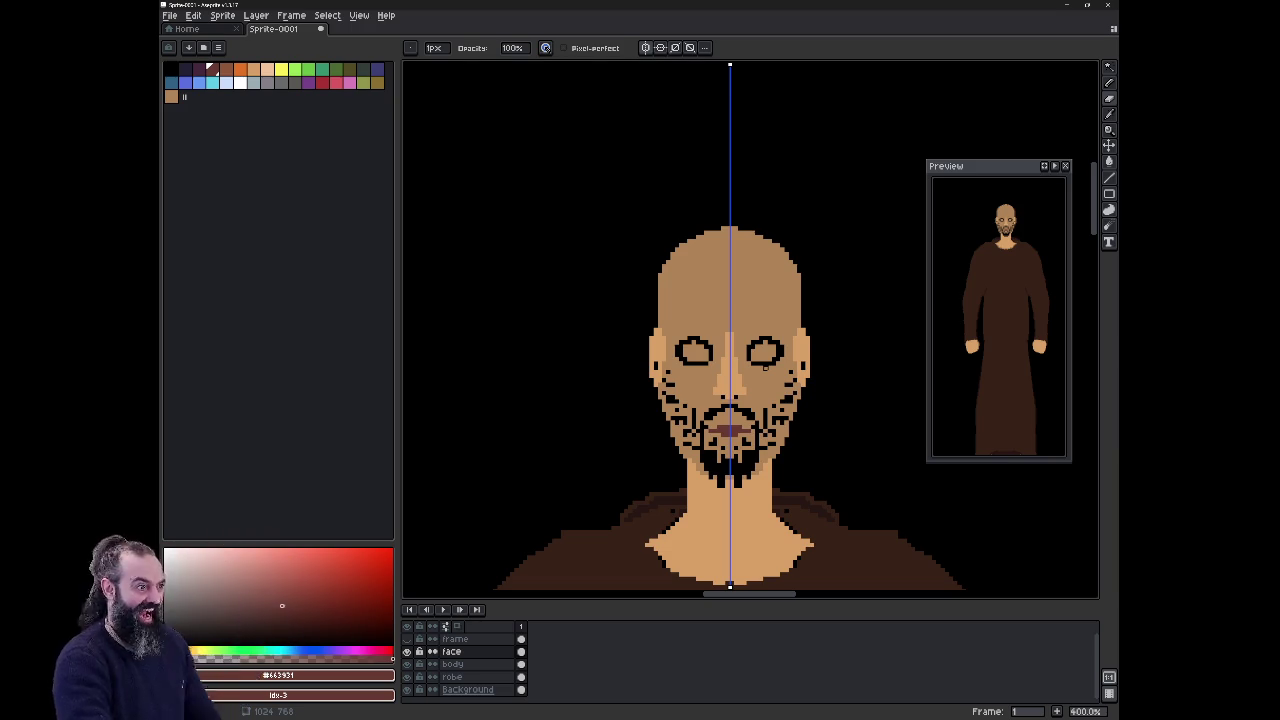
pyautogui.scroll(3, 720, 285)
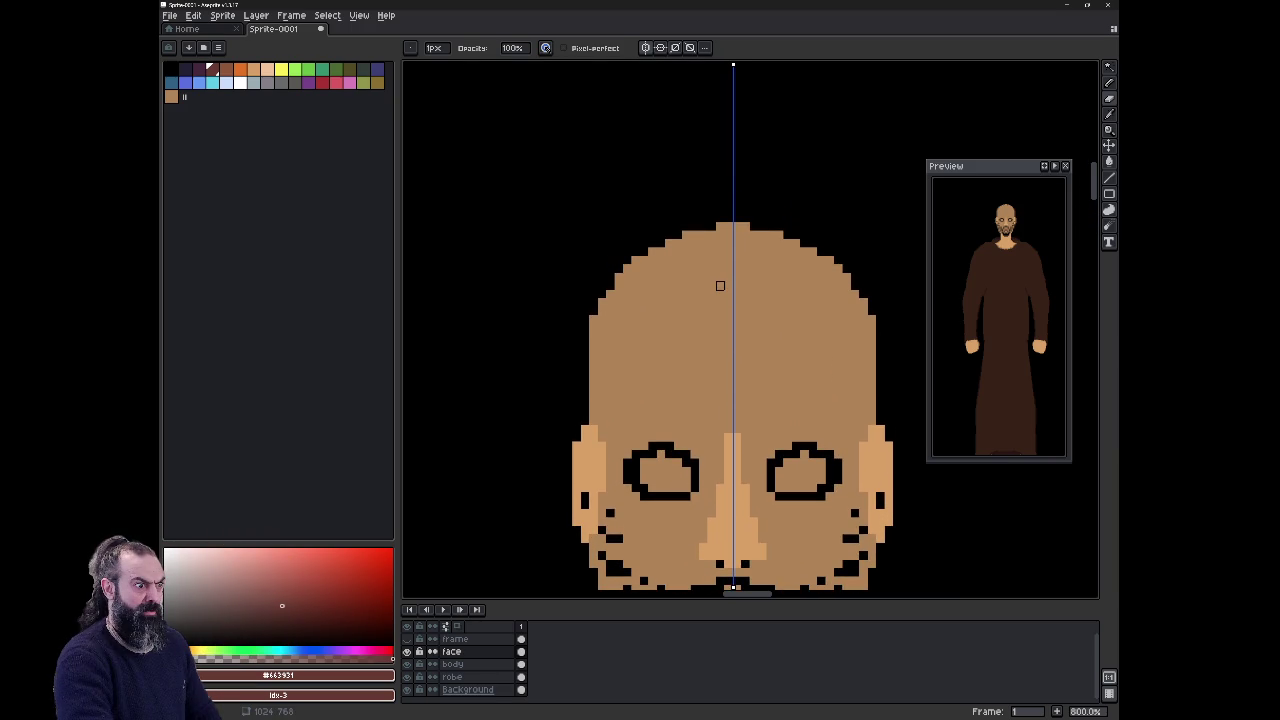
pyautogui.hotkey('alt', 'Down')
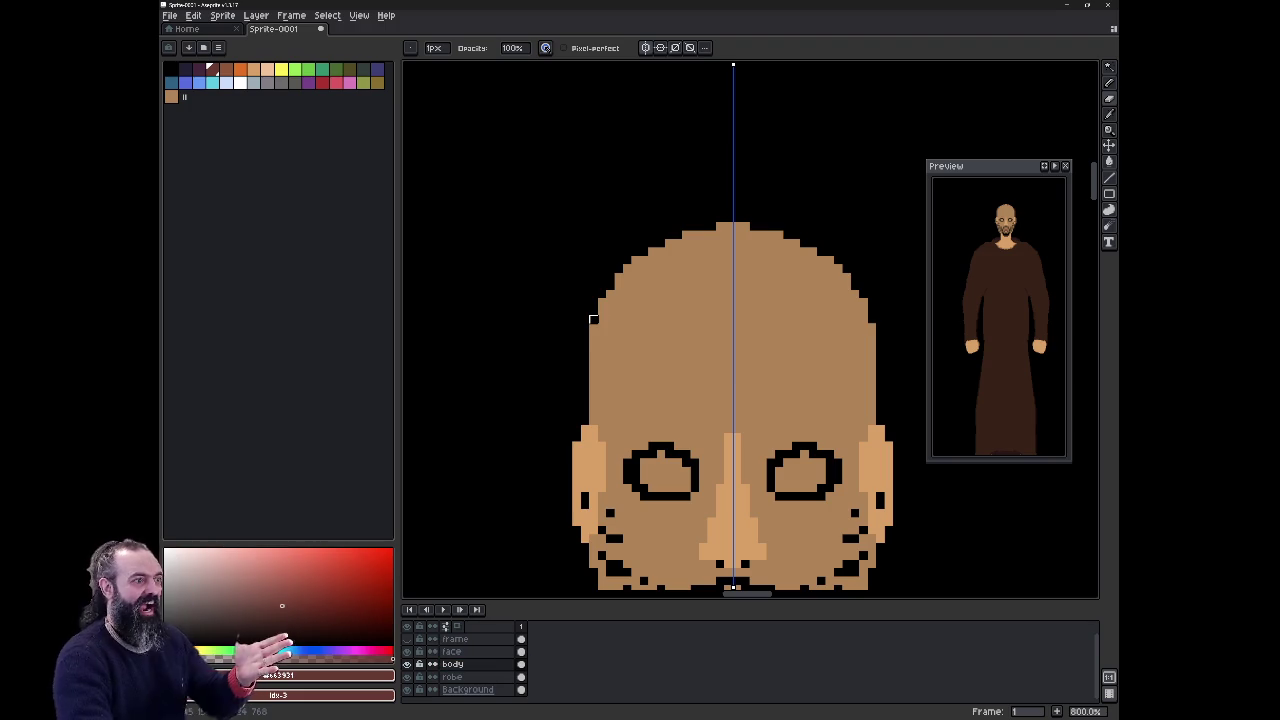
pyautogui.moveTo(610, 294); pyautogui.dragTo(617, 277)
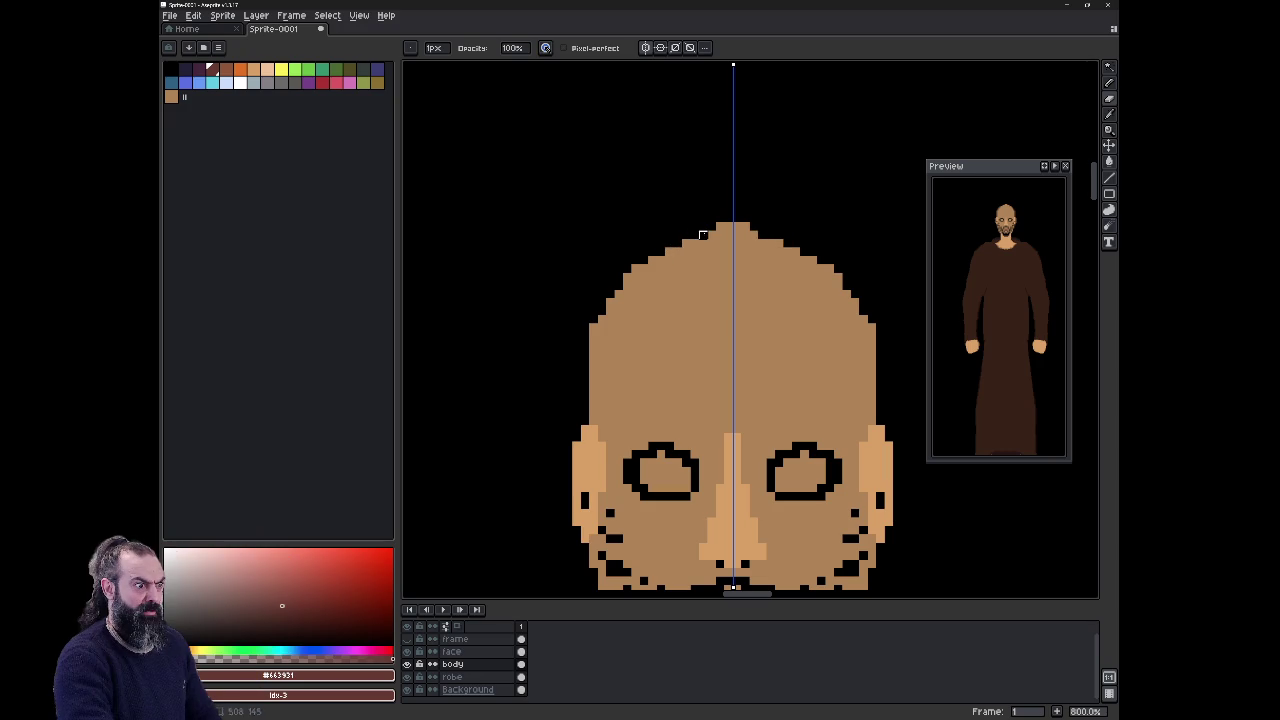
pyautogui.moveTo(720, 226); pyautogui.dragTo(729, 227)
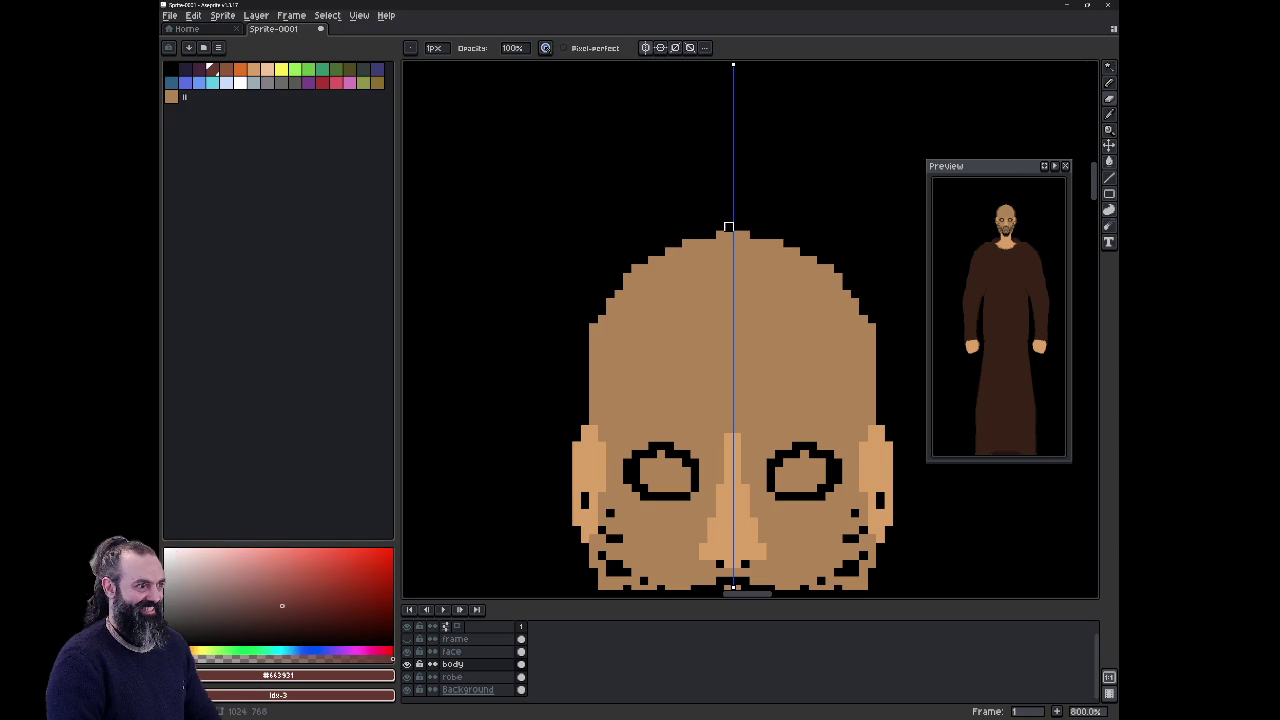
# Step: Sample the skin tone and erase further stray skin pixels at the head's top-left crown
pyautogui.scroll(-4, 729, 227)
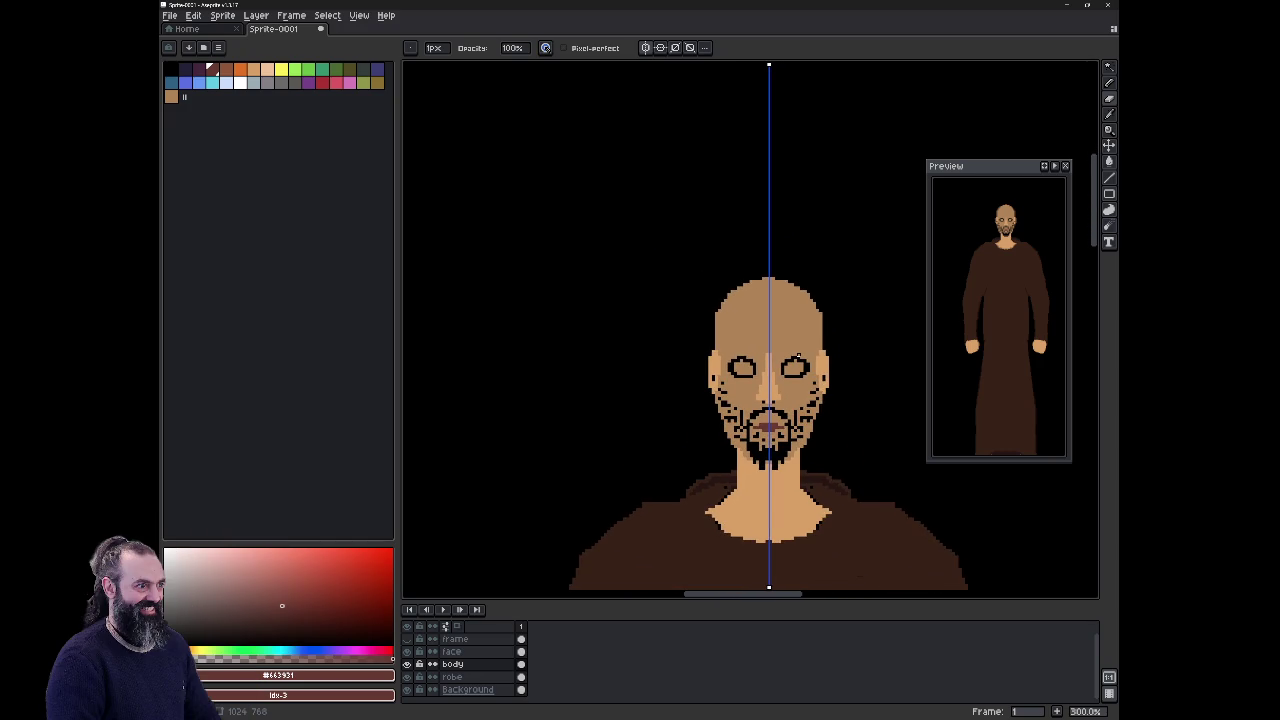
pyautogui.scroll(3, 778, 312)
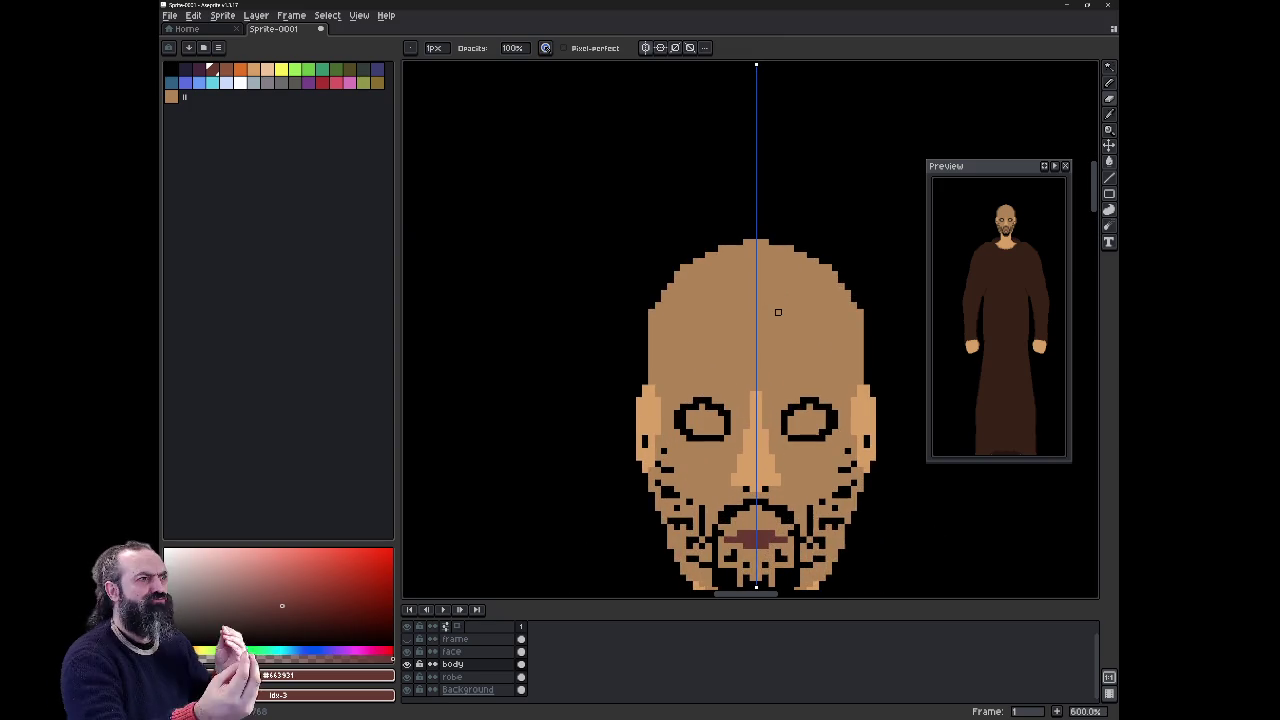
pyautogui.scroll(1, 778, 312)
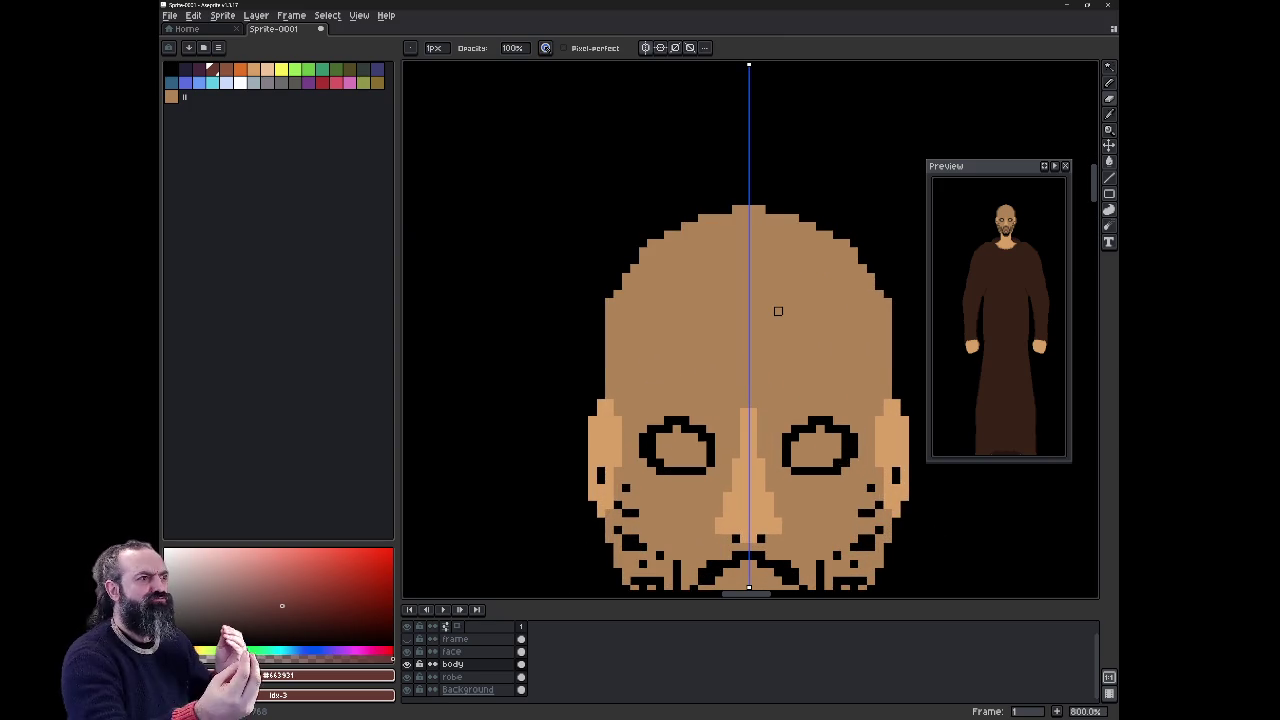
pyautogui.keyDown('alt'); pyautogui.click(778, 311); pyautogui.keyUp('alt')
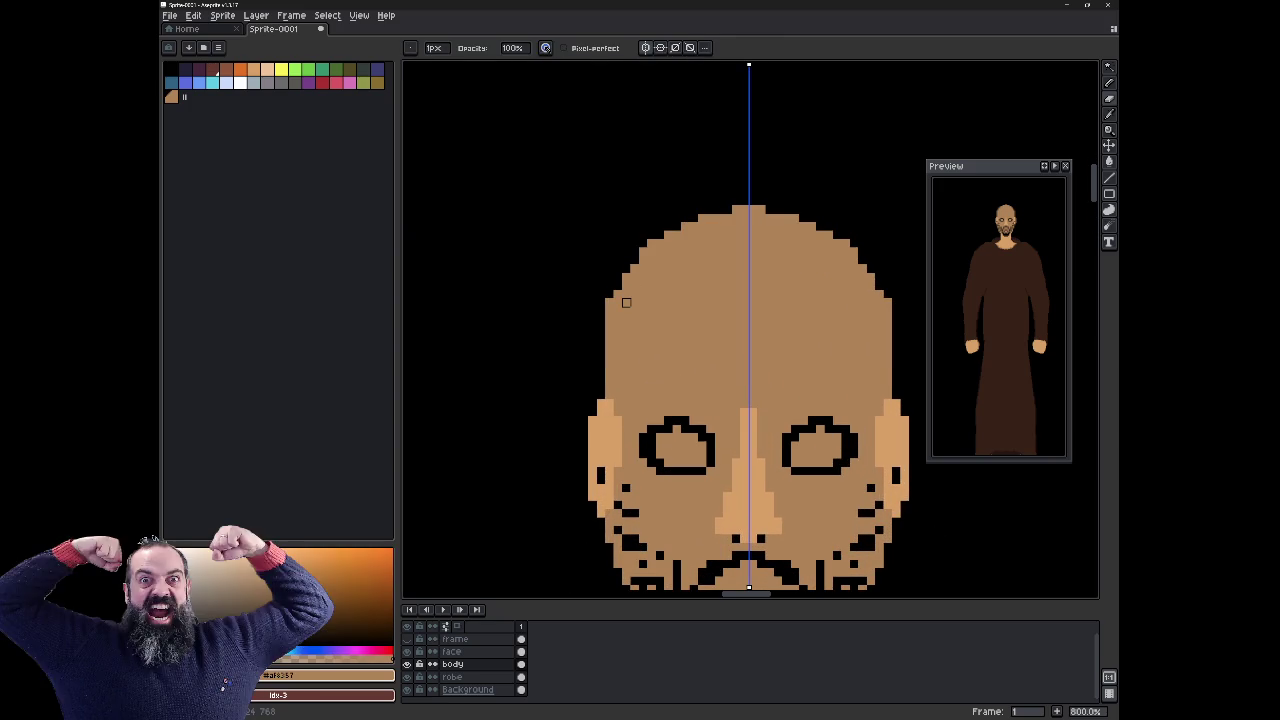
pyautogui.press('e')
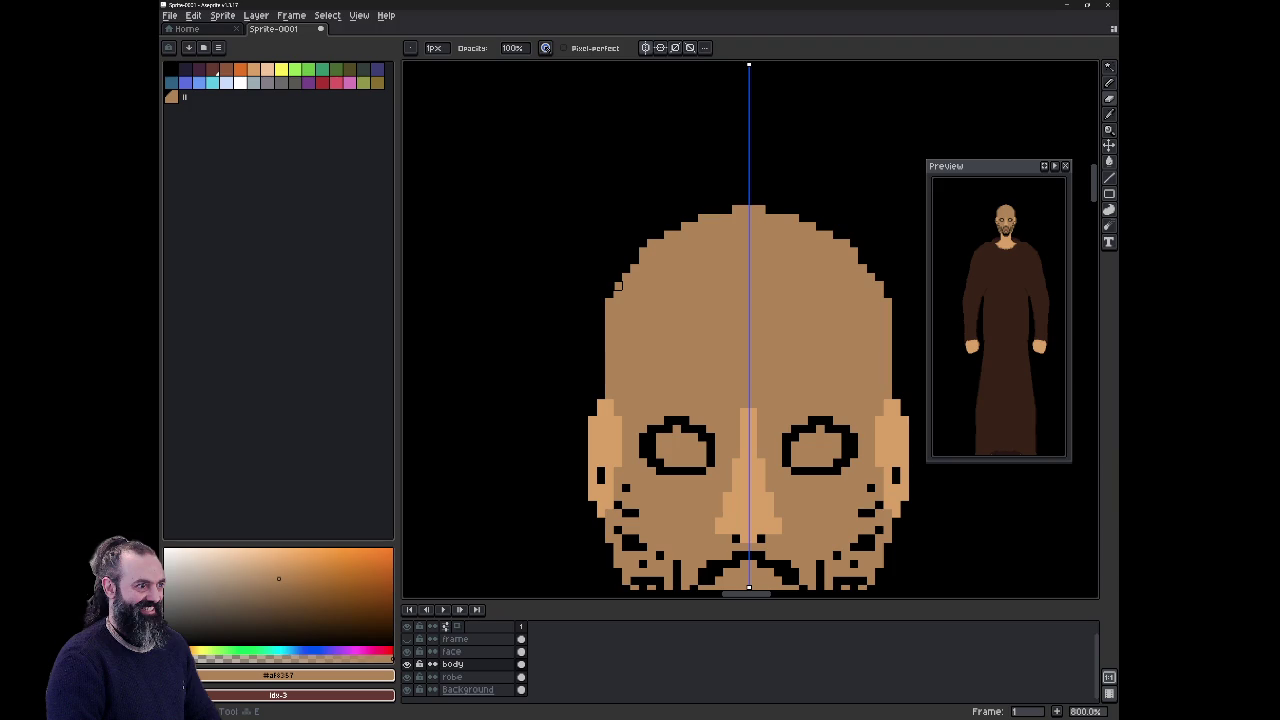
pyautogui.moveTo(702, 218); pyautogui.dragTo(710, 218)
pyautogui.click(735, 210)
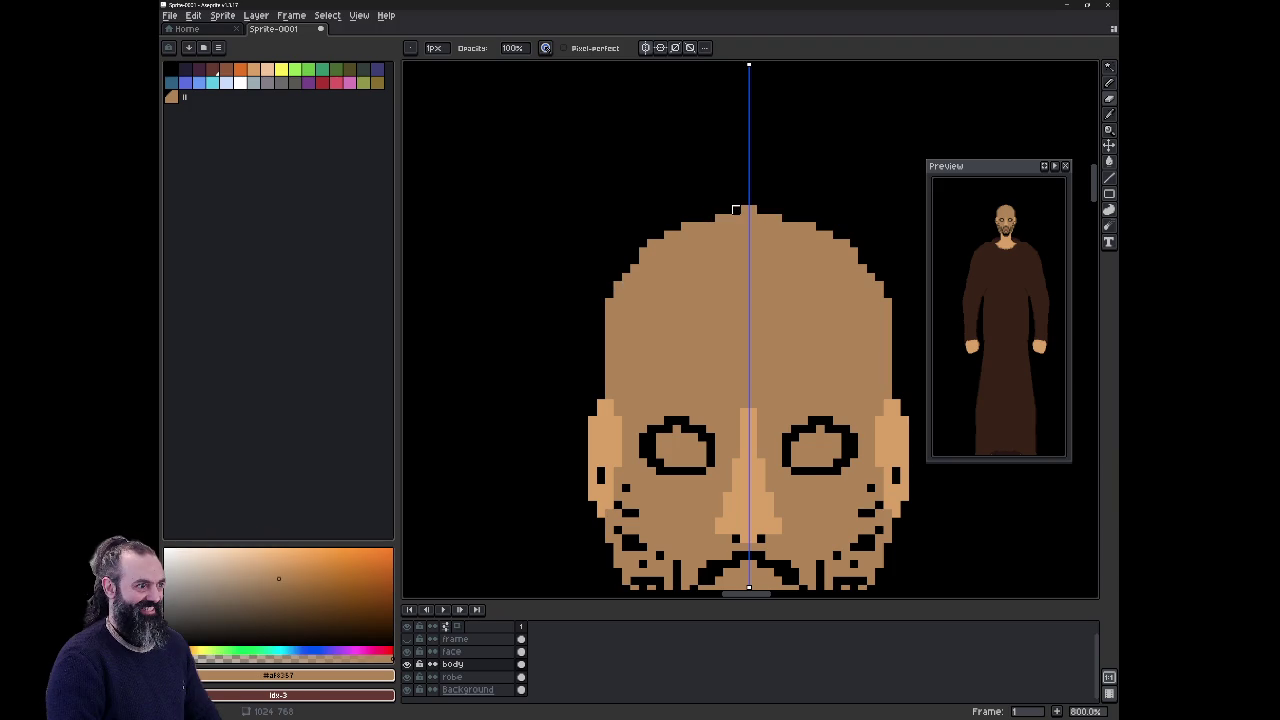
pyautogui.scroll(-2, 736, 330)
pyautogui.scroll(-3, 737, 450)
# Step: With symmetry off, erase the small bump on top of the head, discarding stray diagonal cuts
pyautogui.click(645, 47)
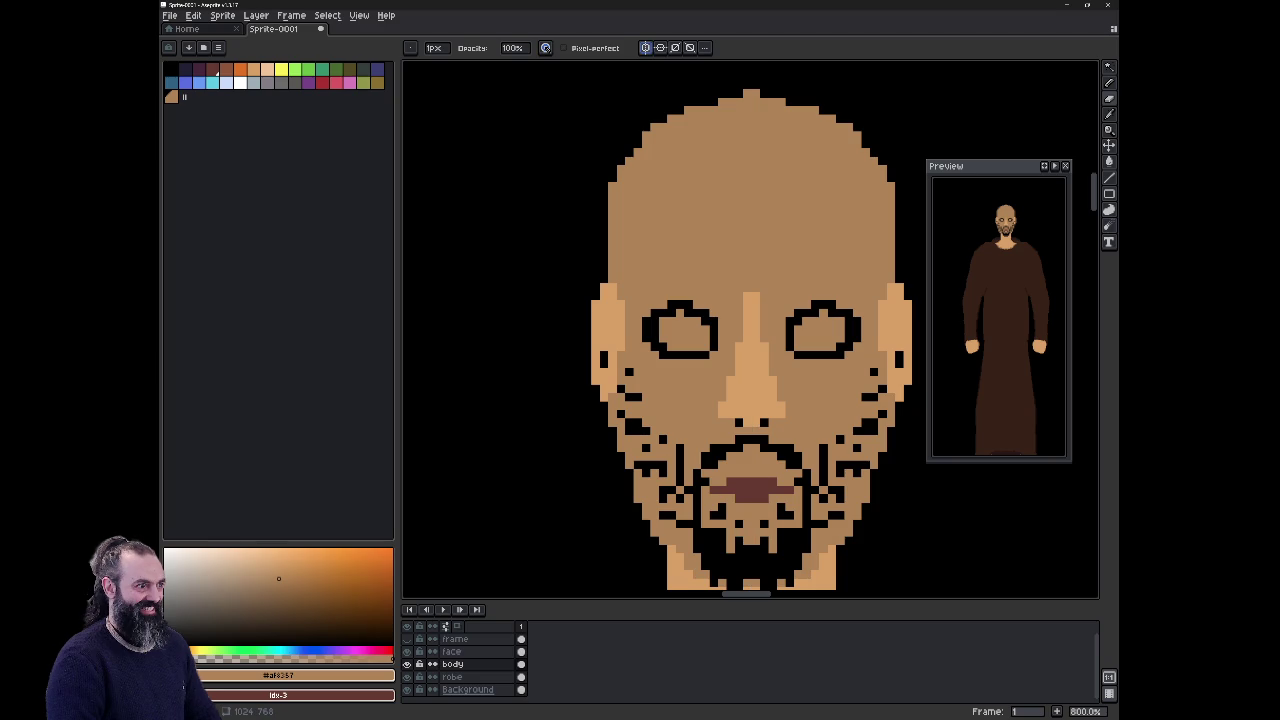
pyautogui.moveTo(745, 93); pyautogui.dragTo(760, 93)
pyautogui.click(645, 47)
pyautogui.moveTo(752, 420); pyautogui.dragTo(838, 170)
pyautogui.moveTo(828, 232); pyautogui.dragTo(822, 245)
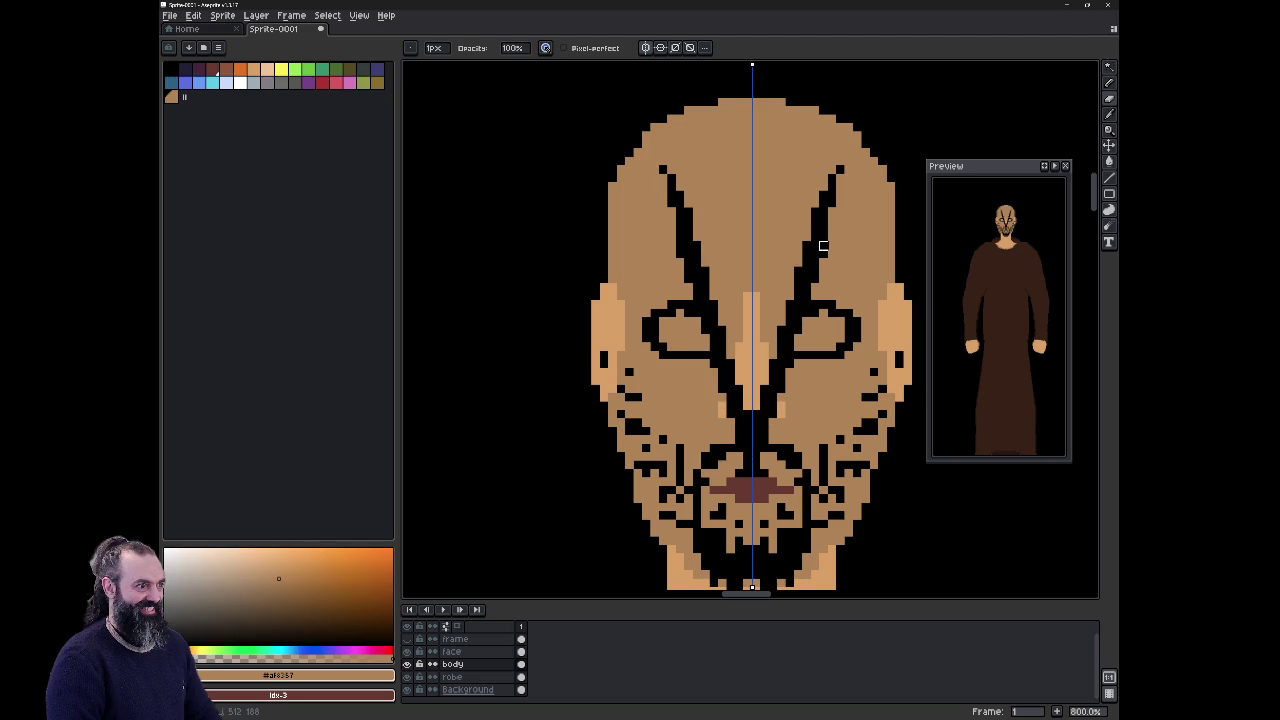
pyautogui.hotkey('ctrl', 'z')
pyautogui.hotkey('ctrl', 'y')
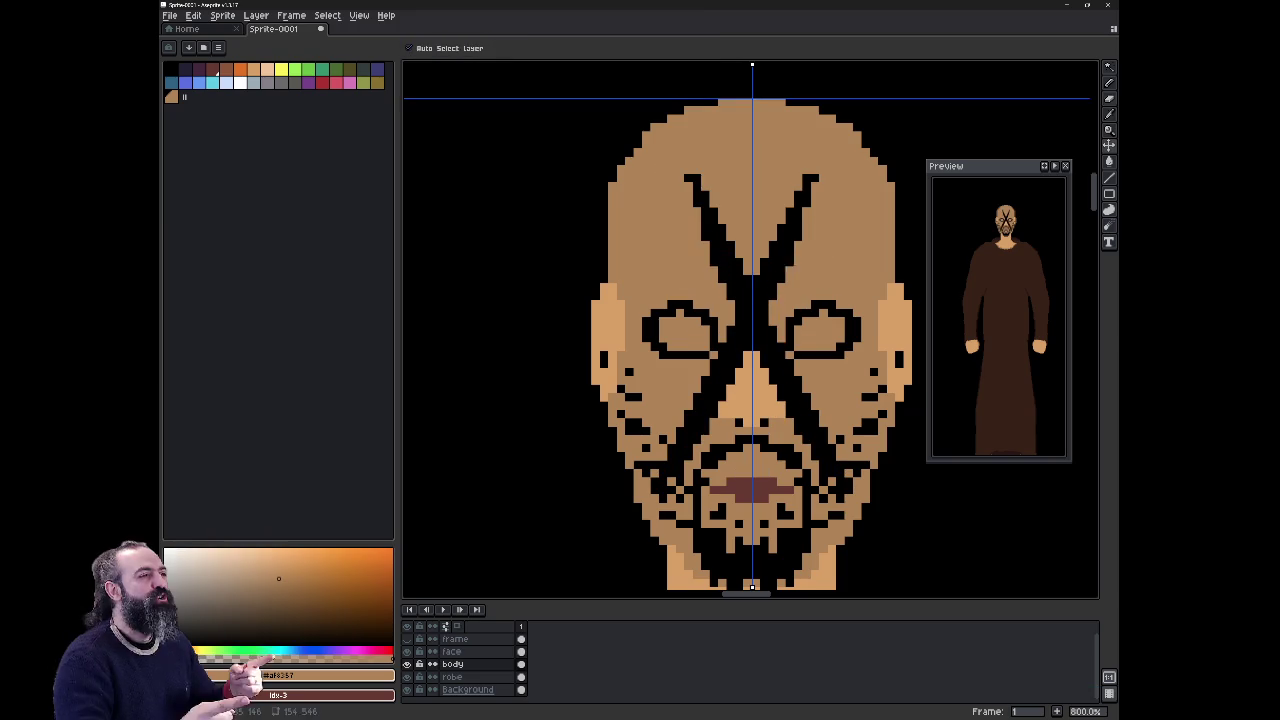
pyautogui.hotkey('ctrl', 'z')
pyautogui.press('-')
pyautogui.press('-')
pyautogui.press('-')
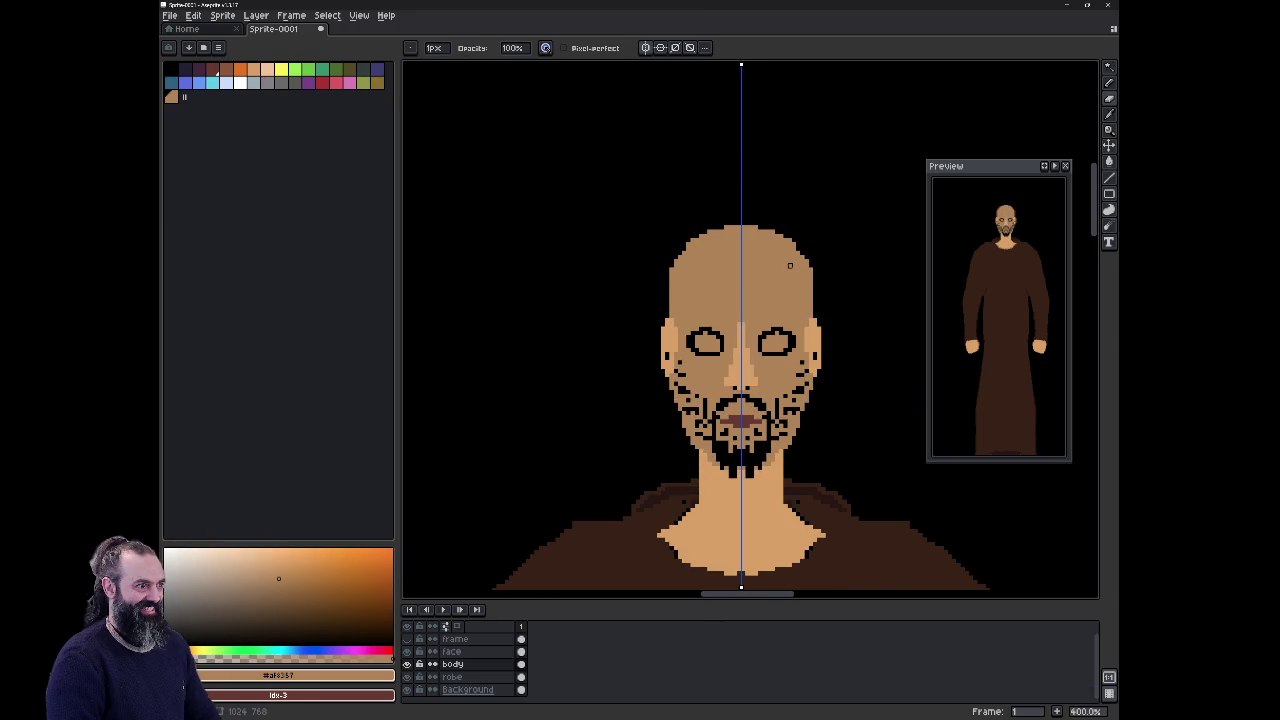
pyautogui.scroll(3, 738, 382)
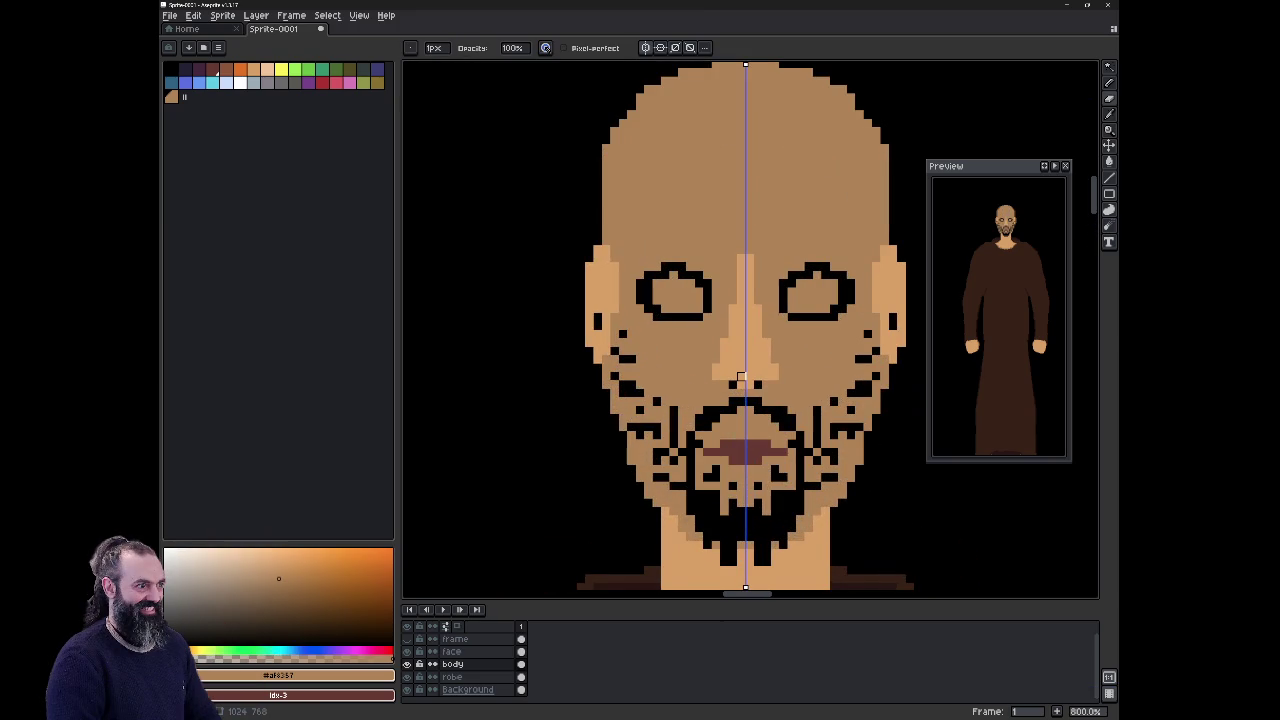
pyautogui.click(452, 651)
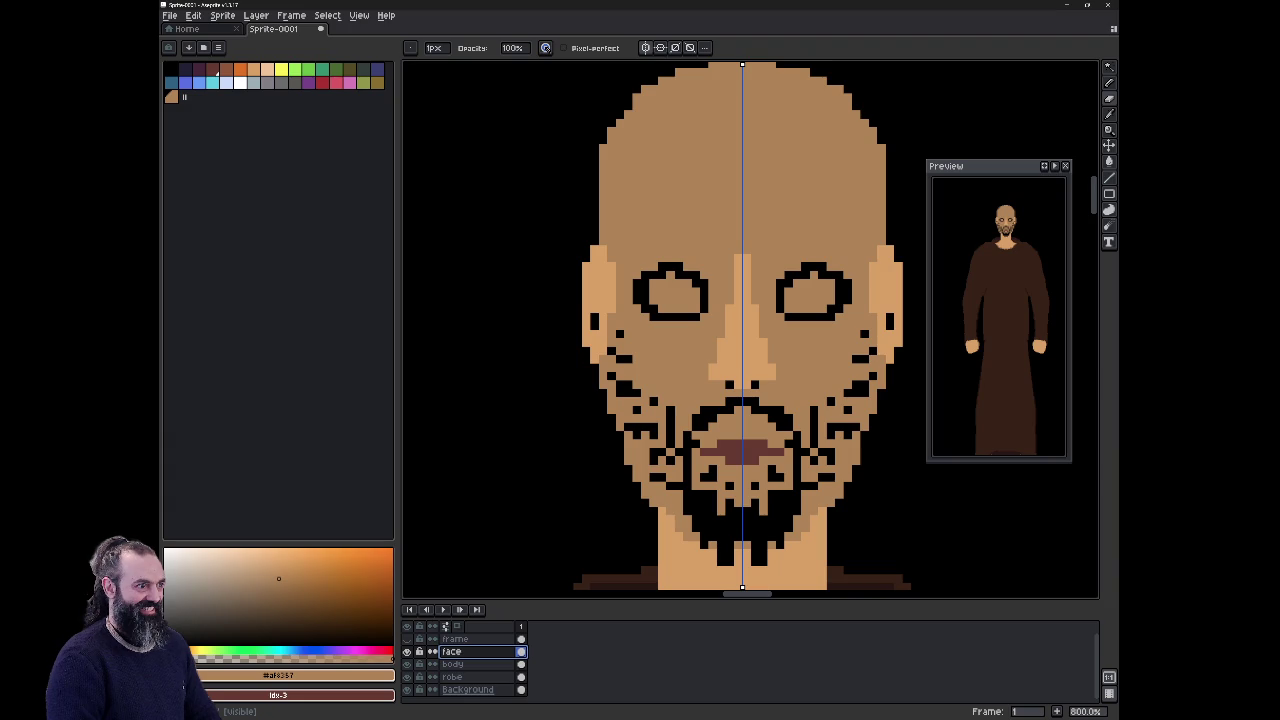
# Step: Cover both eyes' lower outlines with skin, draw new black lower lids, and erase stray pixels
pyautogui.moveTo(640, 302); pyautogui.dragTo(687, 325)
pyautogui.press('e')
pyautogui.press('i')
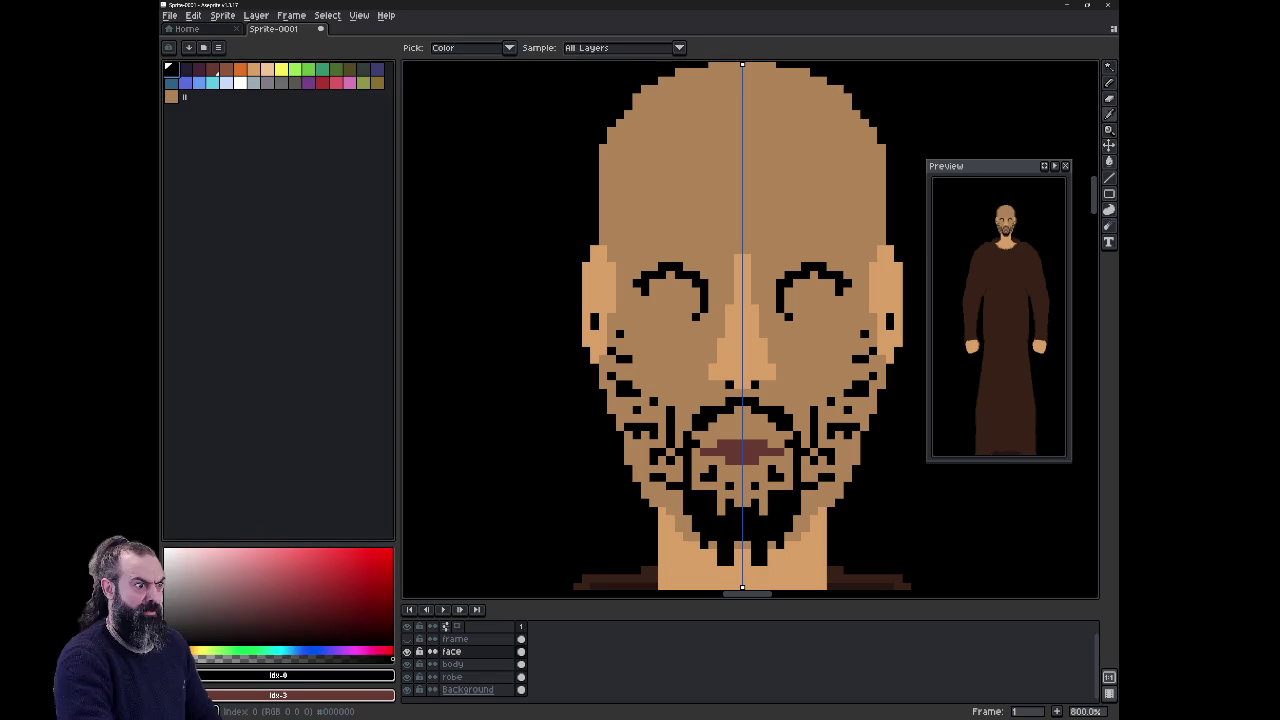
pyautogui.press('b')
pyautogui.moveTo(660, 300); pyautogui.dragTo(698, 290)
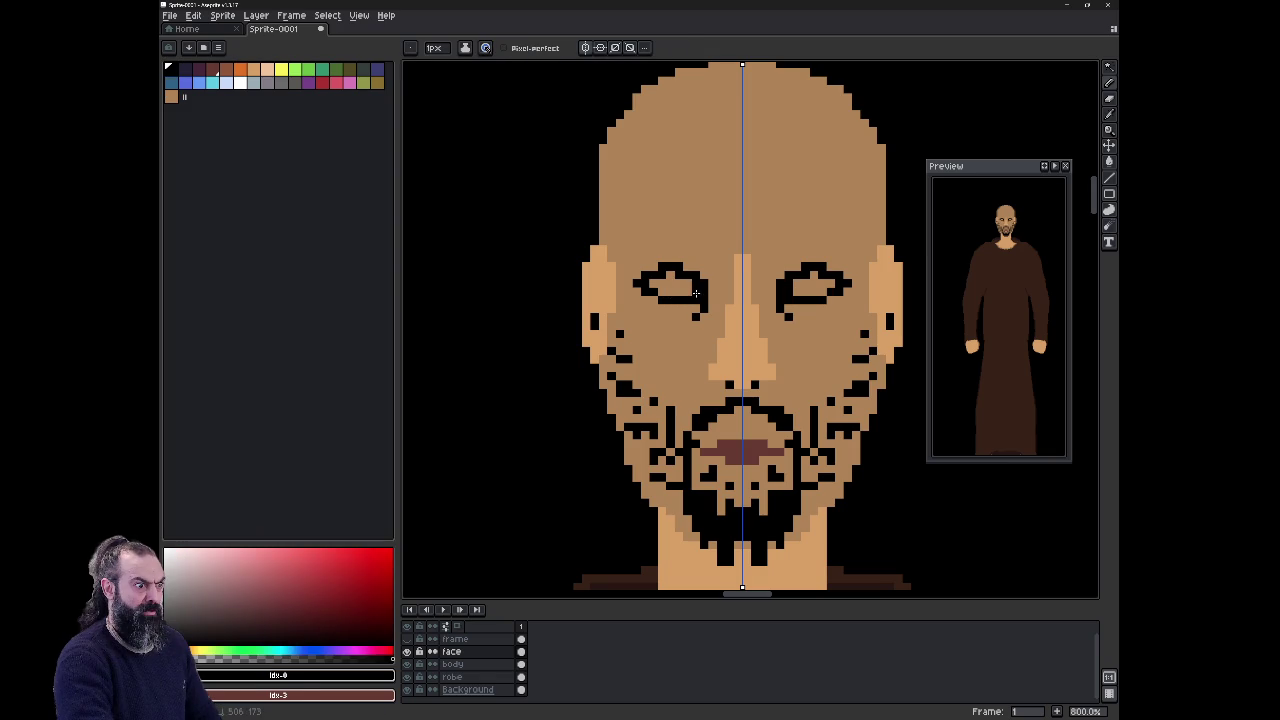
pyautogui.press('e')
pyautogui.click(697, 317)
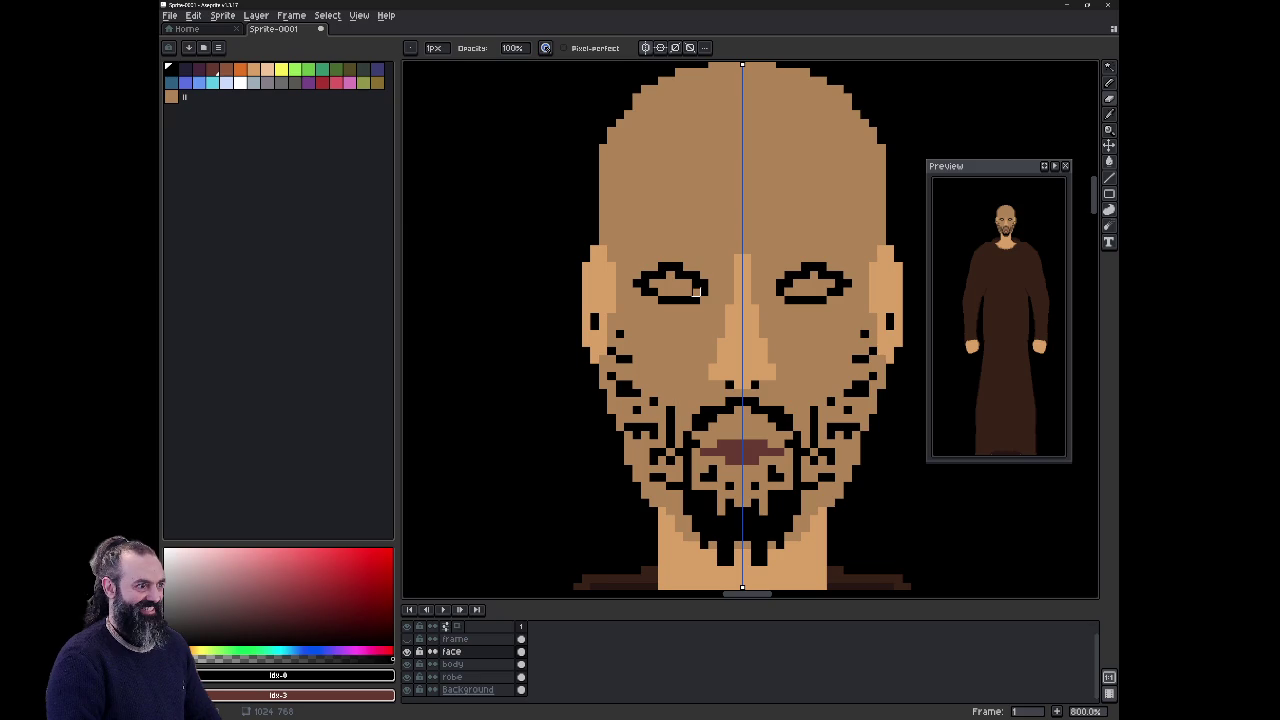
# Step: Marquee-select both eyes and nudge them slightly to the right, then deselect
pyautogui.press('m')
pyautogui.moveTo(621, 252)
pyautogui.mouseDown()
pyautogui.moveTo(718, 323)
pyautogui.moveTo(698, 290)
pyautogui.mouseUp()
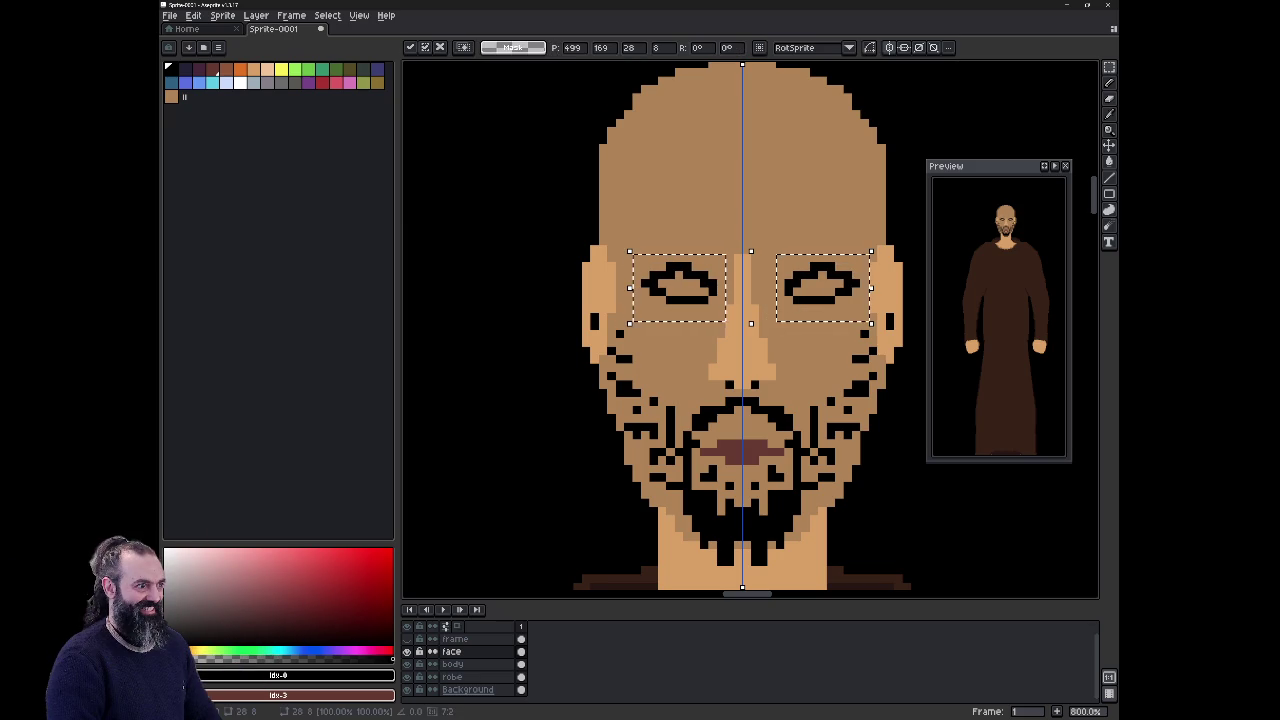
pyautogui.press('Escape')
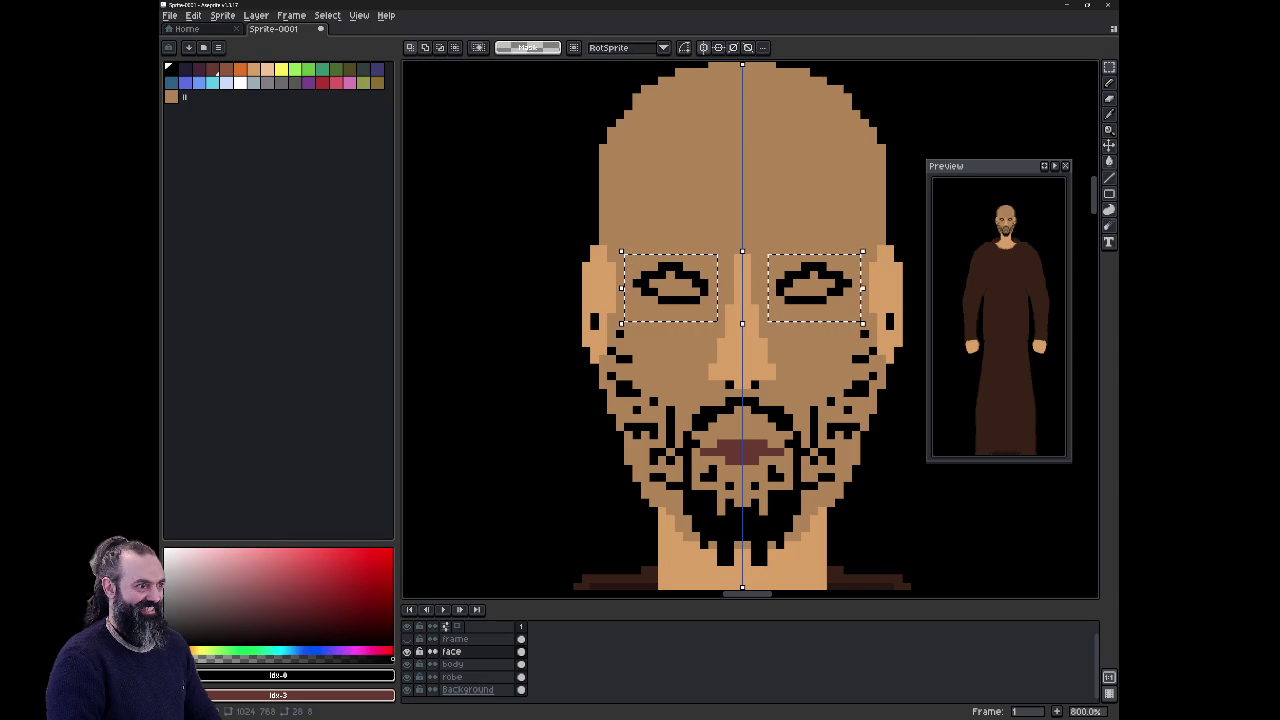
pyautogui.hotkey('ctrl', 'd')
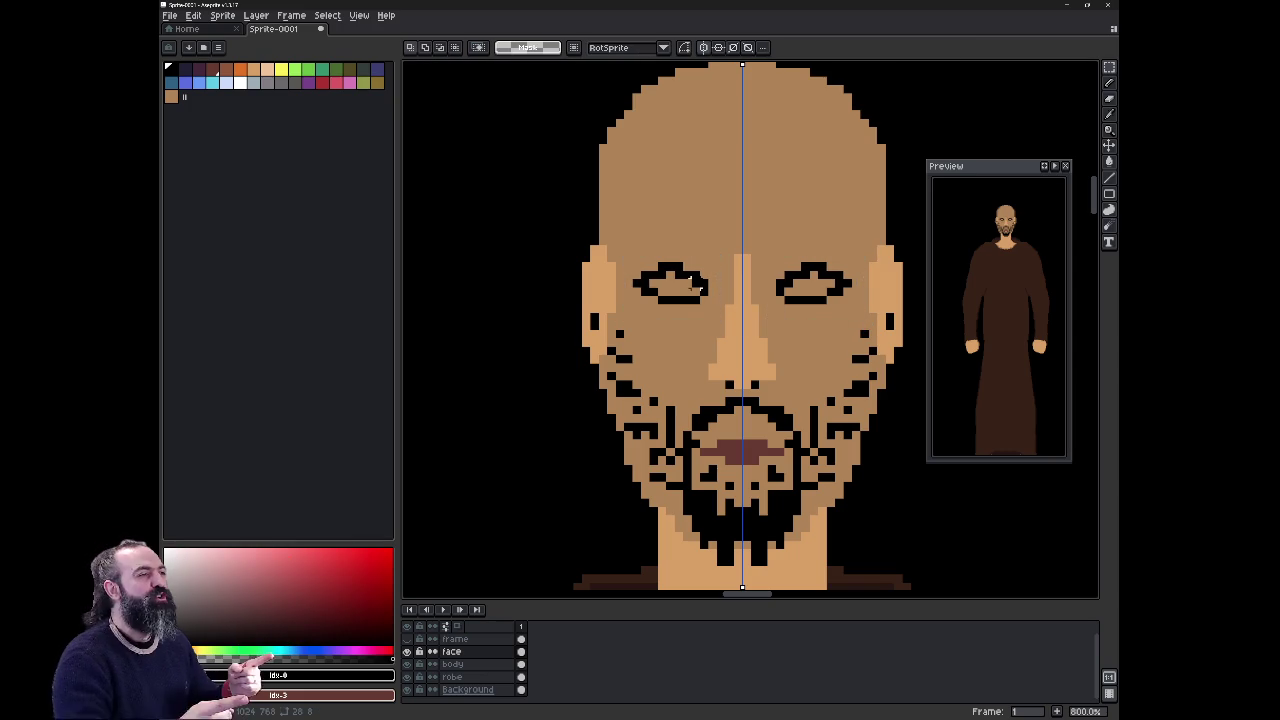
pyautogui.hotkey('ctrl', 'shift', 'd')
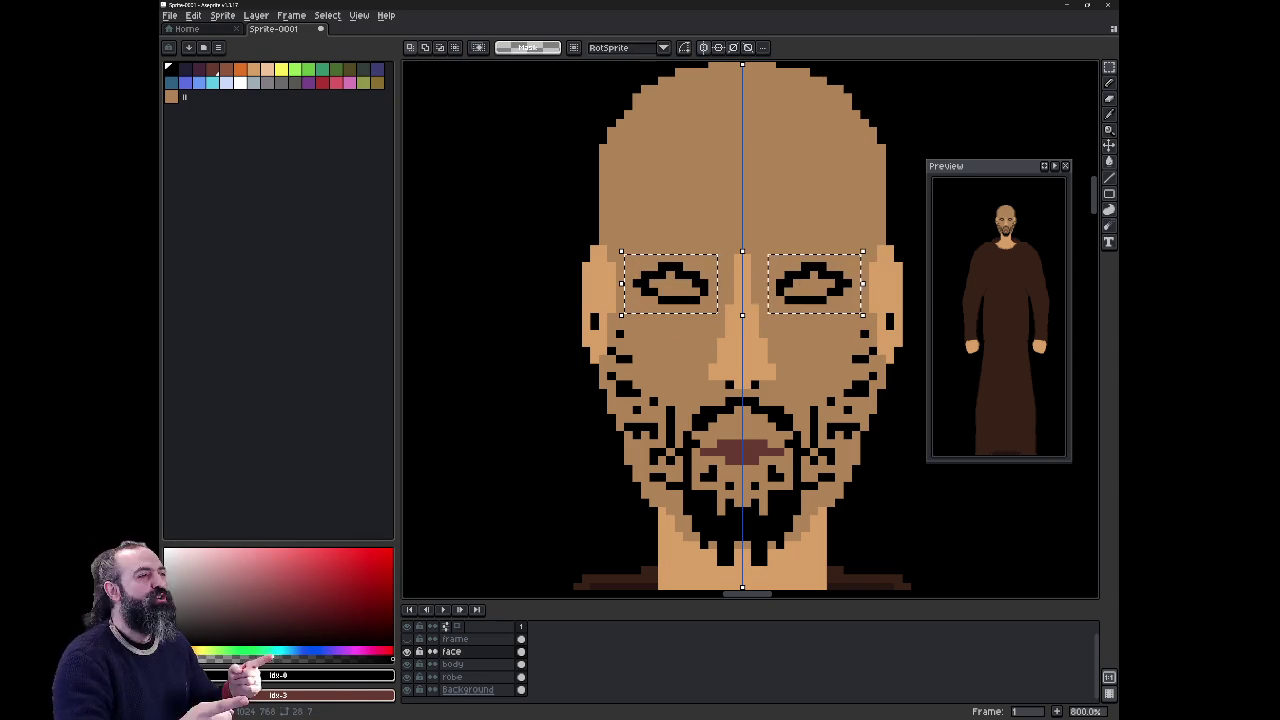
pyautogui.moveTo(696, 288)
pyautogui.mouseDown()
pyautogui.moveTo(712, 288)
pyautogui.moveTo(700, 289)
pyautogui.mouseUp()
pyautogui.press('Return')
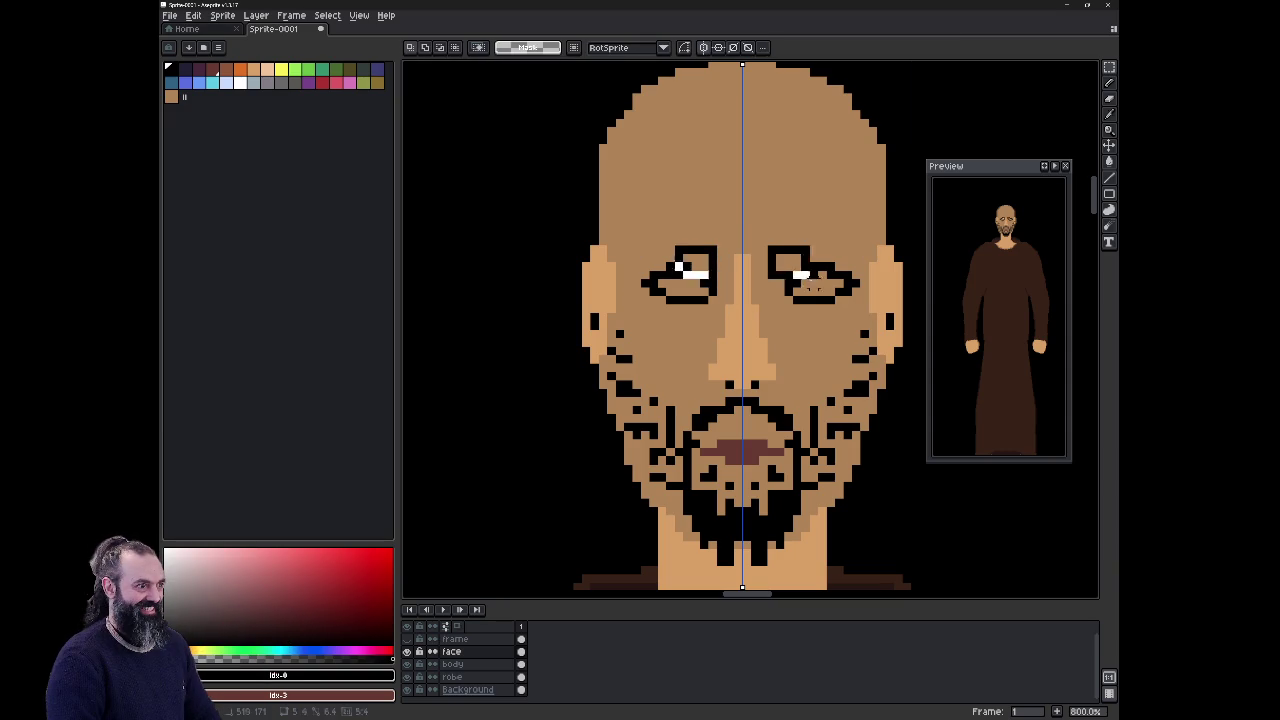
pyautogui.hotkey('ctrl', 'z')
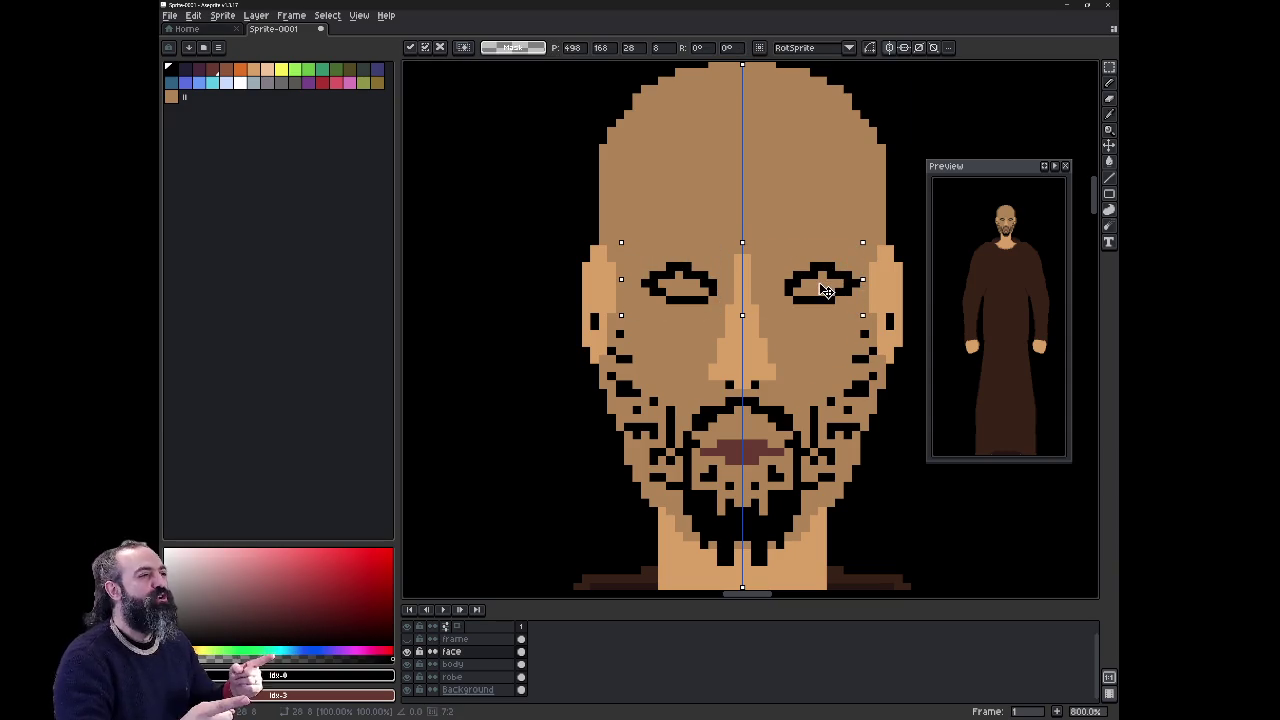
pyautogui.press('Return')
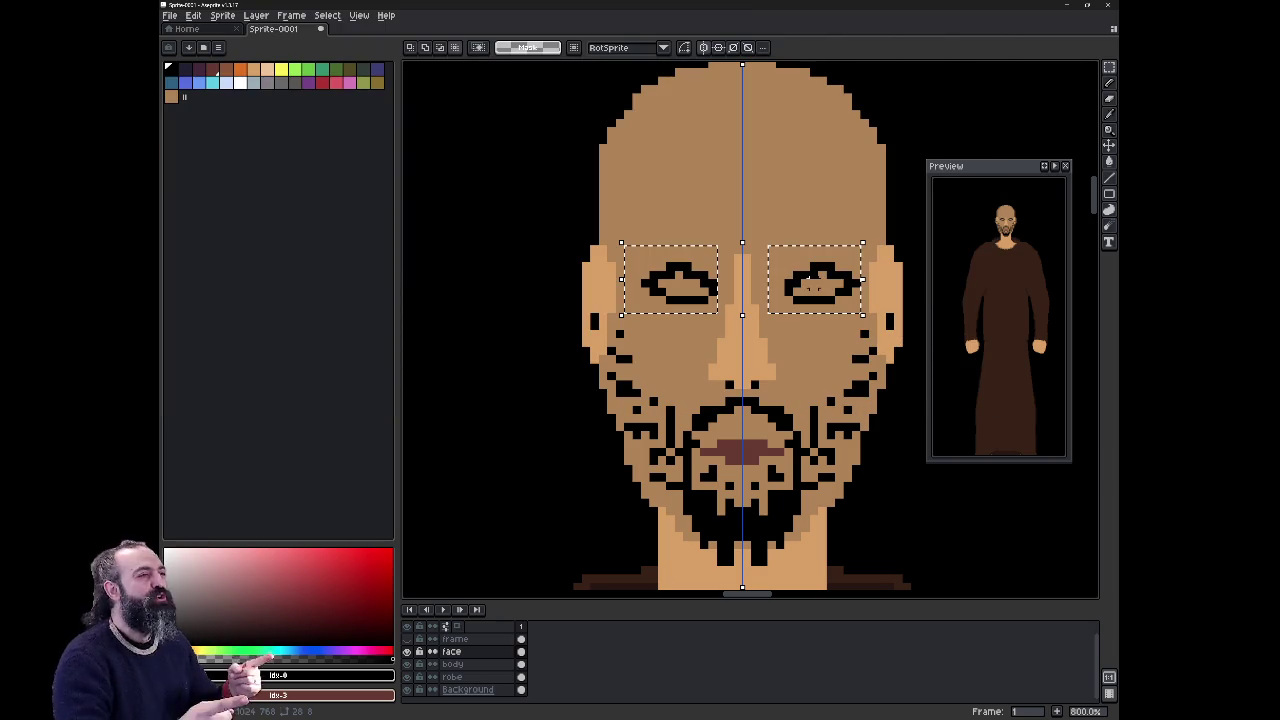
pyautogui.hotkey('ctrl', 'd')
# Step: Turn off symmetry and move the right eye slightly inward toward the nose
pyautogui.moveTo(776, 244); pyautogui.dragTo(872, 316)
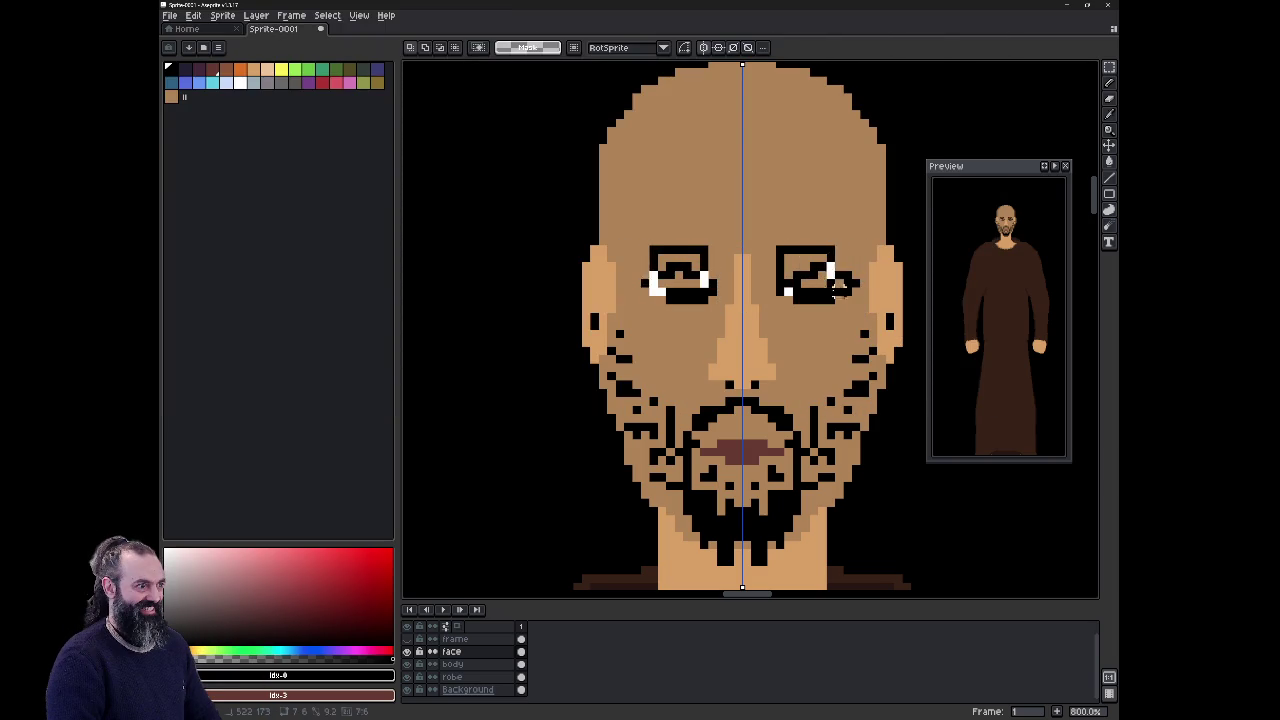
pyautogui.hotkey('ctrl', 'z')
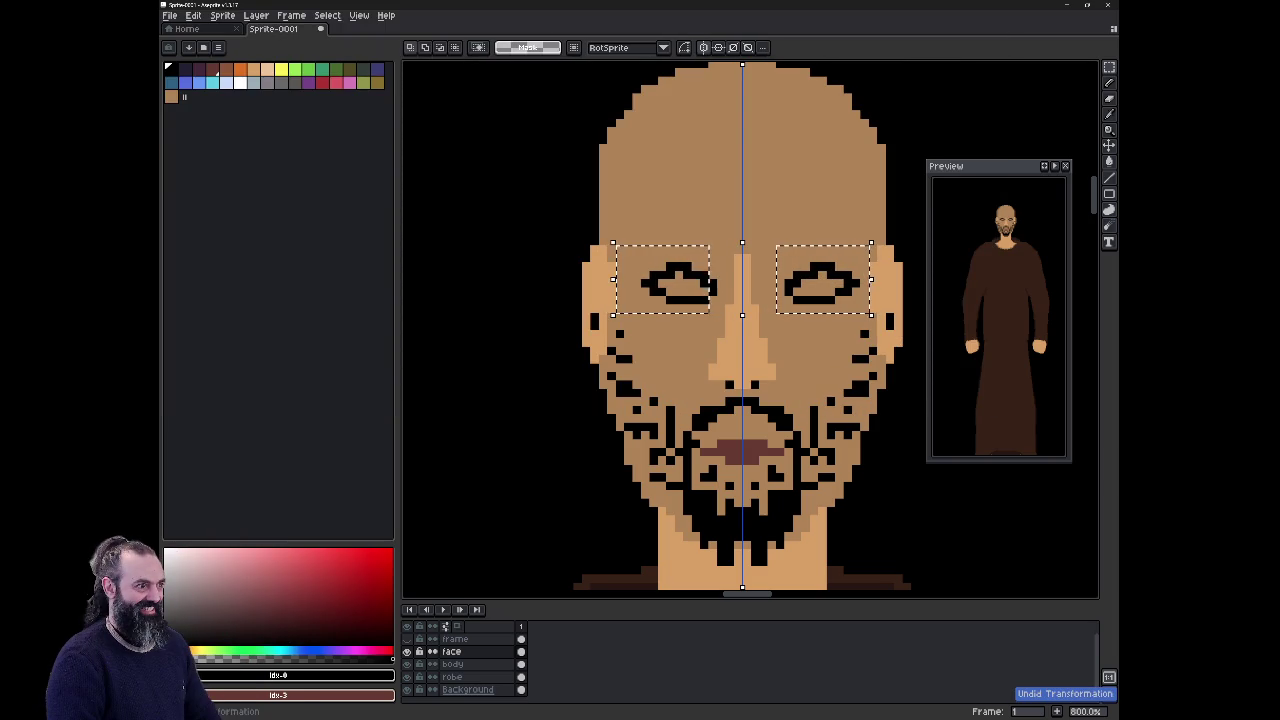
pyautogui.hotkey('ctrl', 'd')
pyautogui.hotkey('ctrl', 'shift', 's')
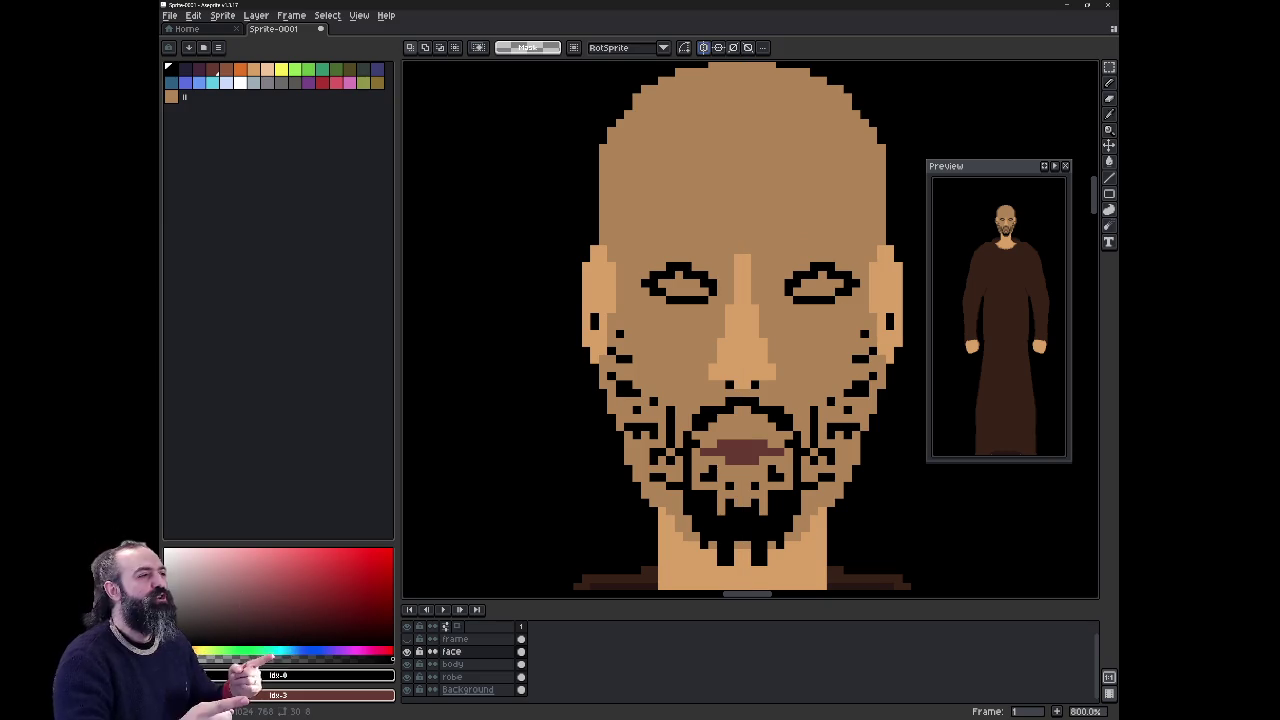
pyautogui.moveTo(775, 253)
pyautogui.mouseDown()
pyautogui.moveTo(862, 306)
pyautogui.moveTo(832, 298)
pyautogui.mouseUp()
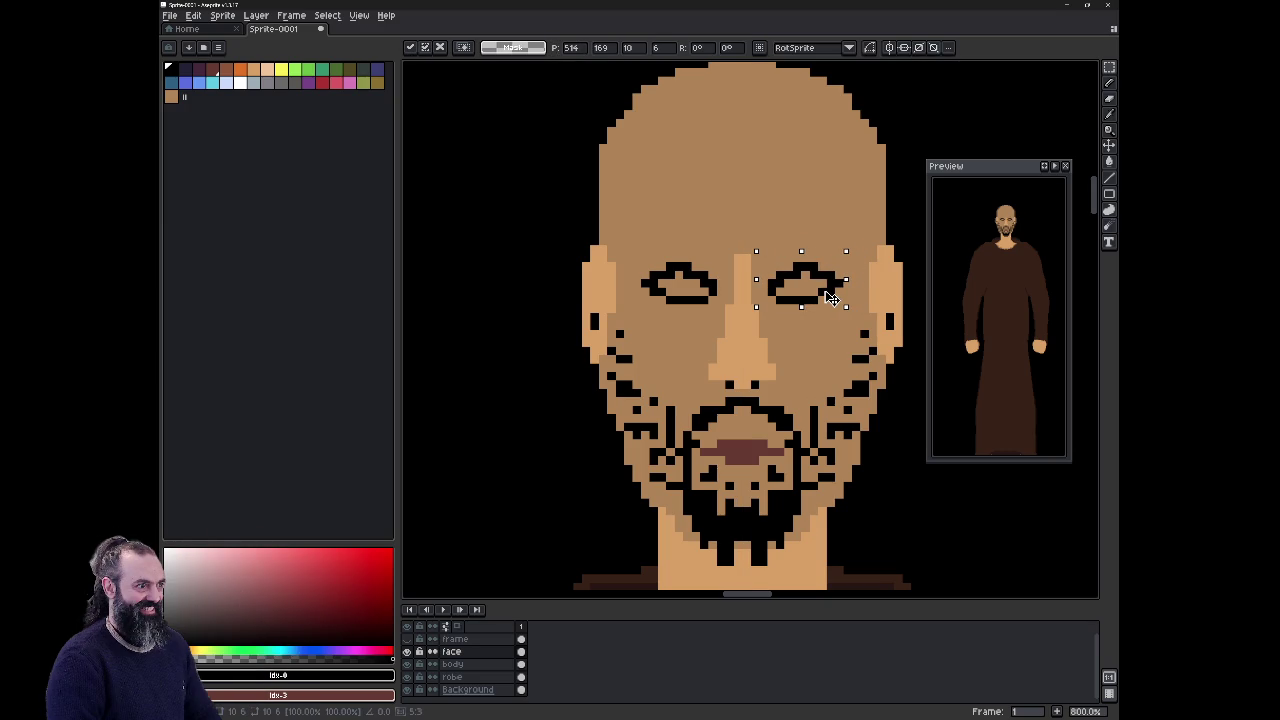
pyautogui.click(805, 335)
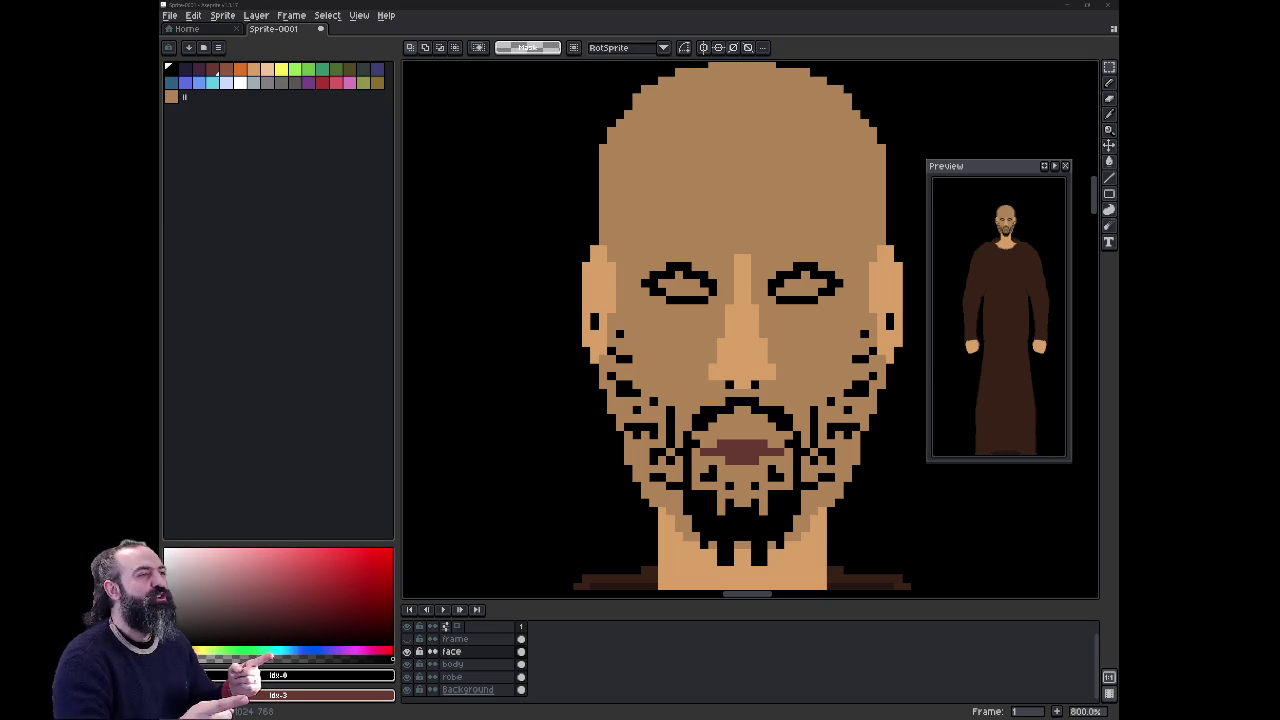
pyautogui.click(226, 69)
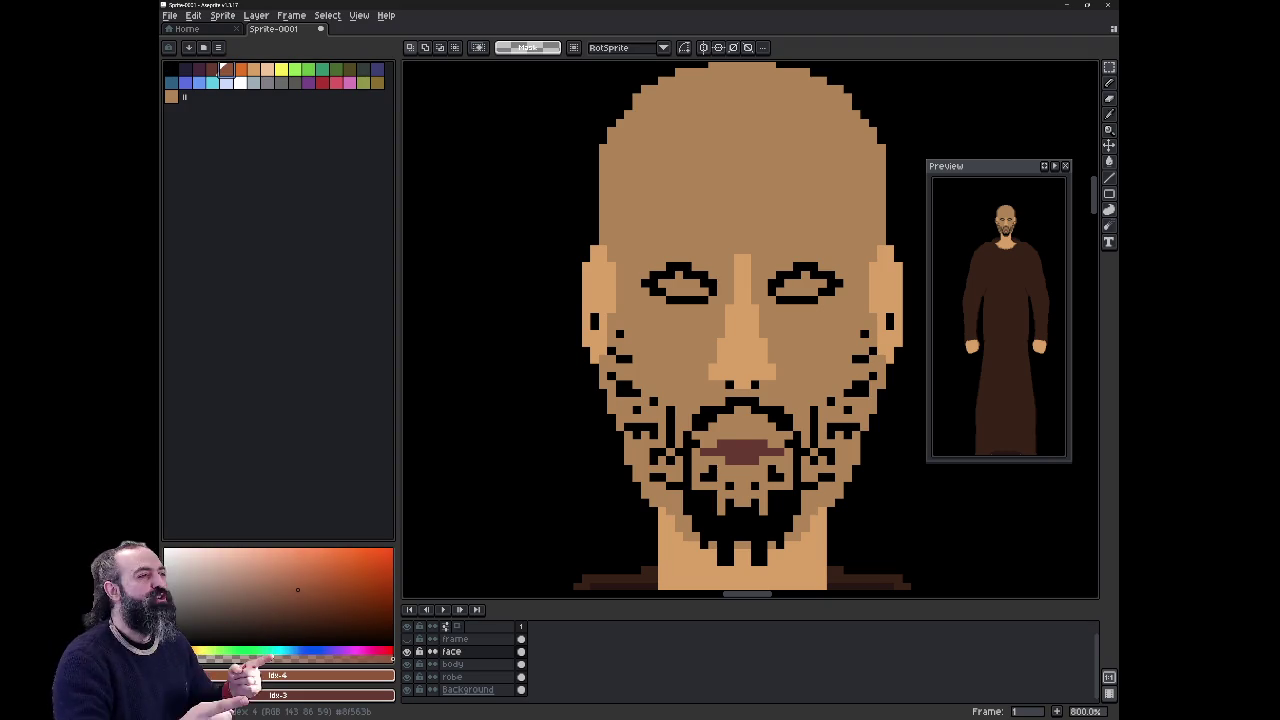
pyautogui.click(452, 664)
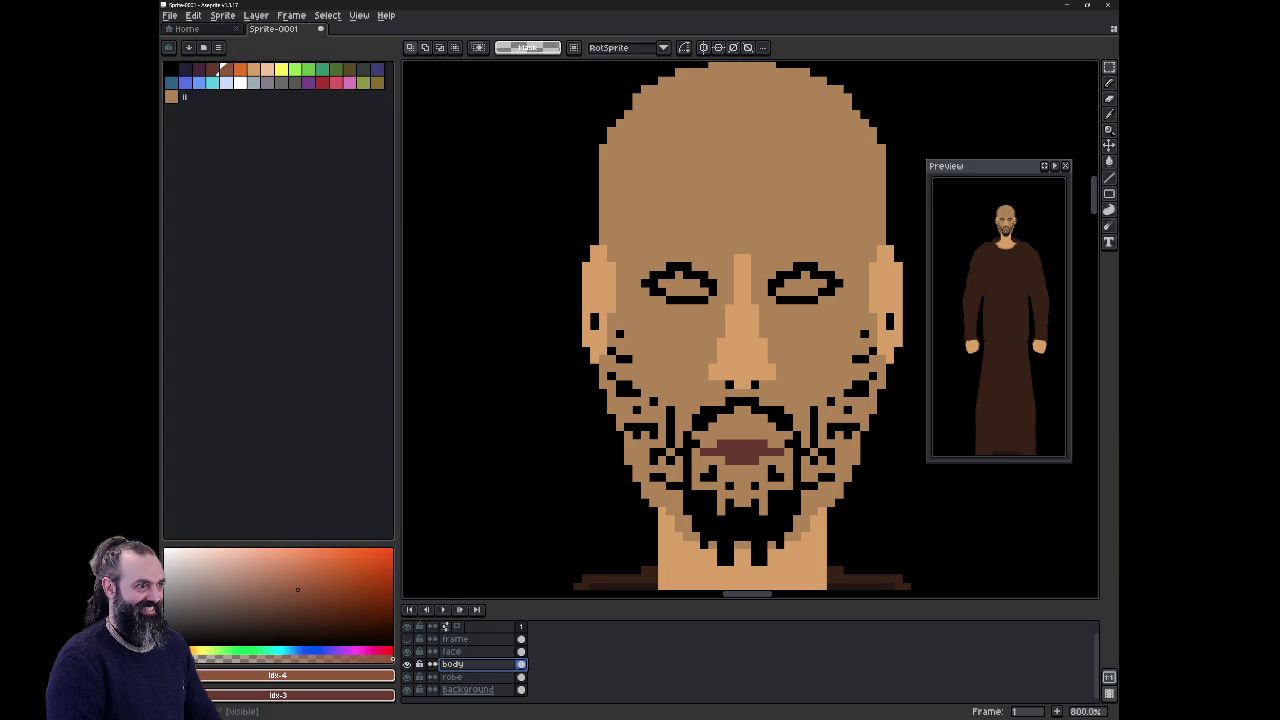
pyautogui.press('Up')
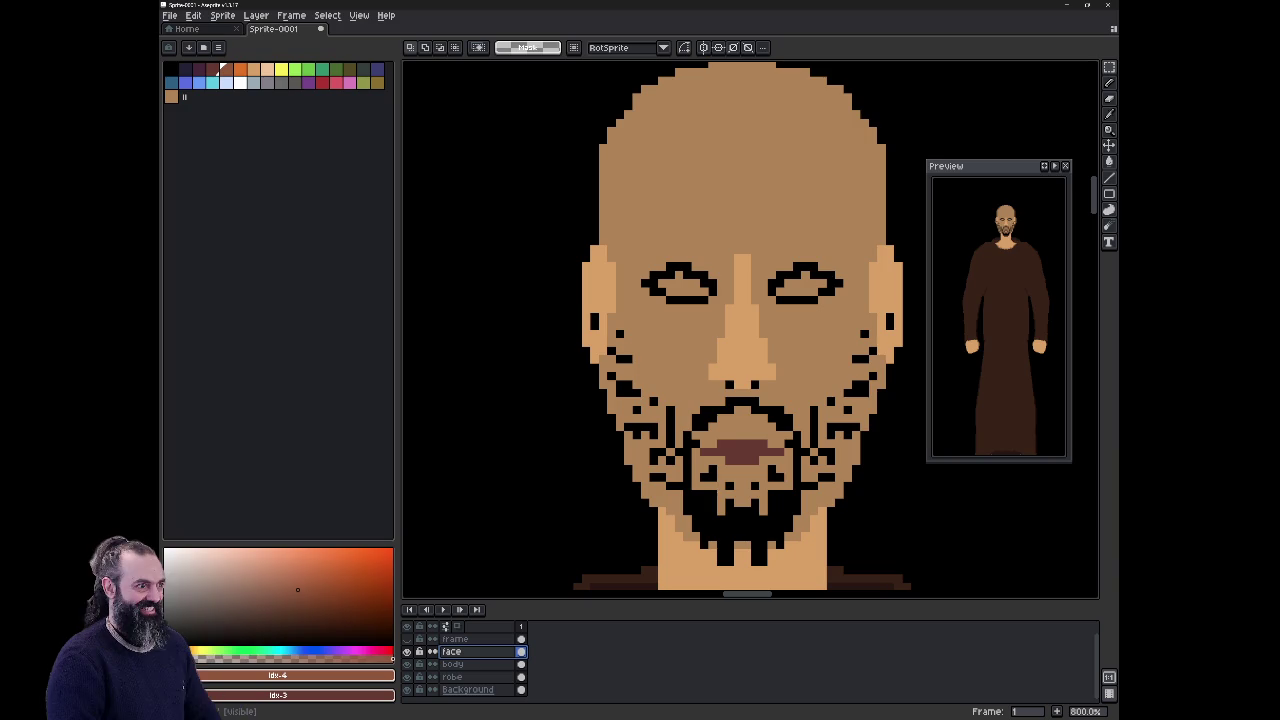
pyautogui.click(170, 68)
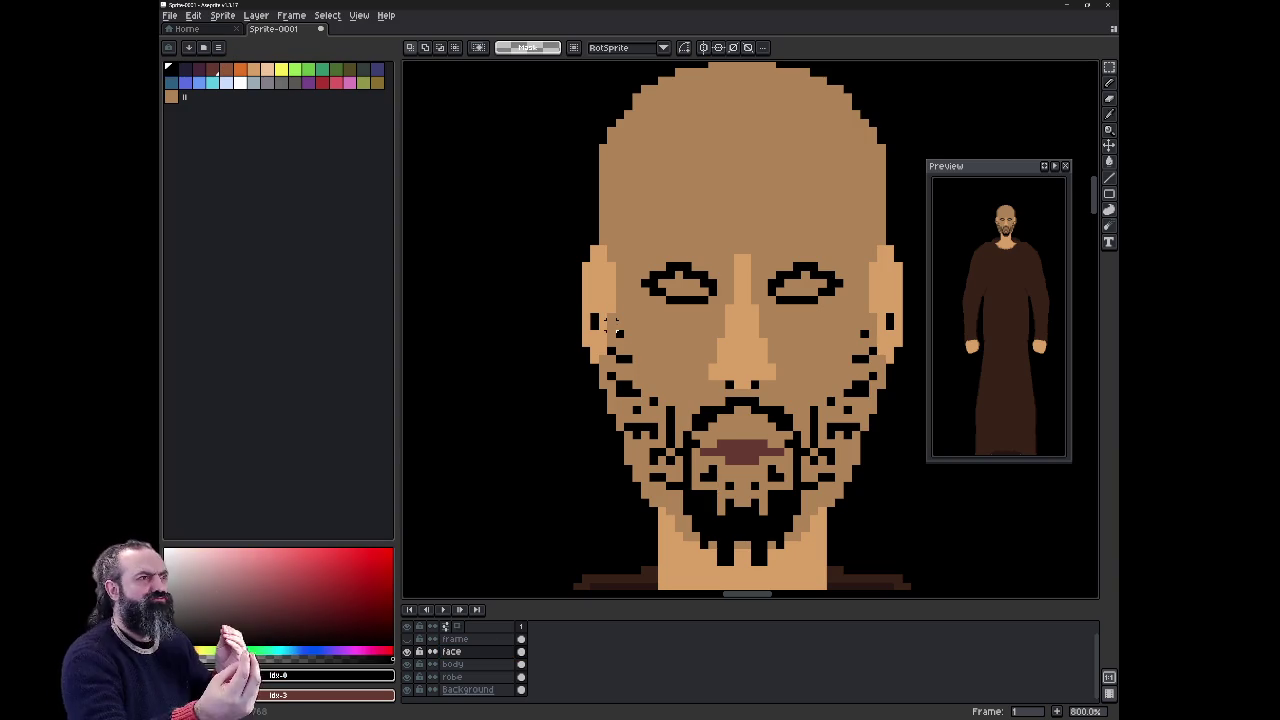
pyautogui.press('b')
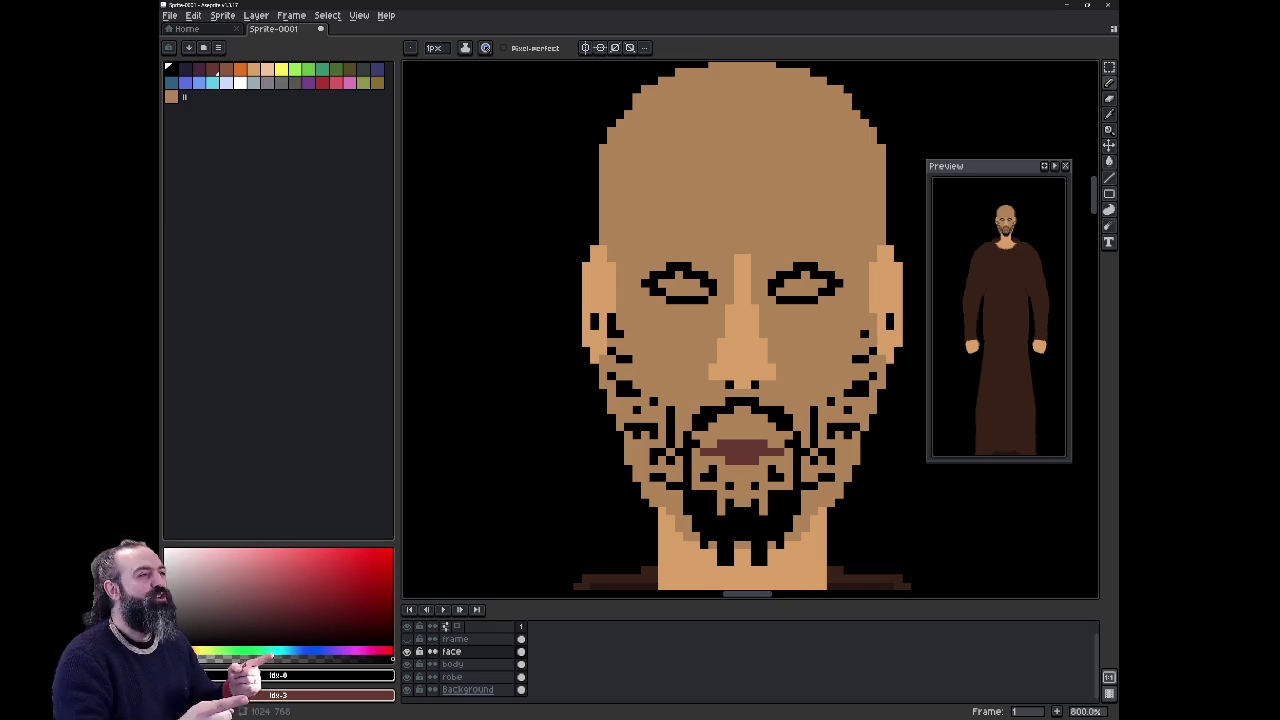
pyautogui.hotkey('ctrl', 'z')
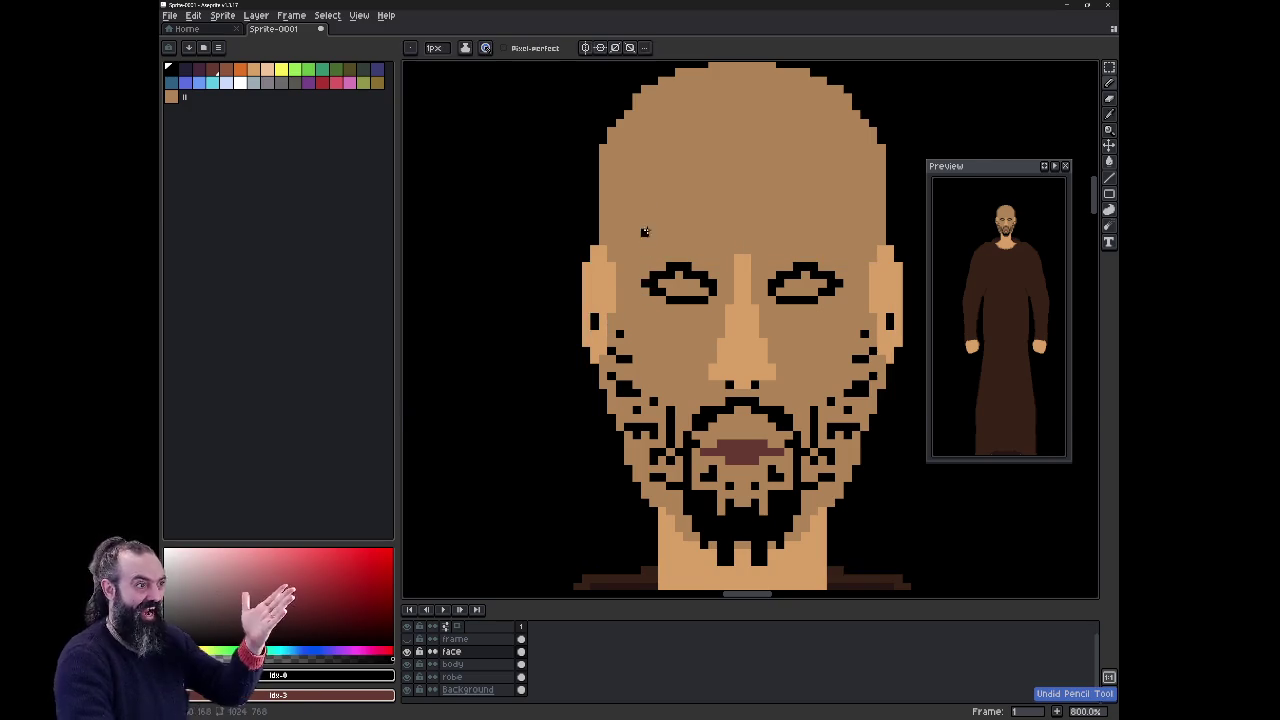
pyautogui.hotkey('ctrl', 'z')
pyautogui.hotkey('ctrl', 'z')
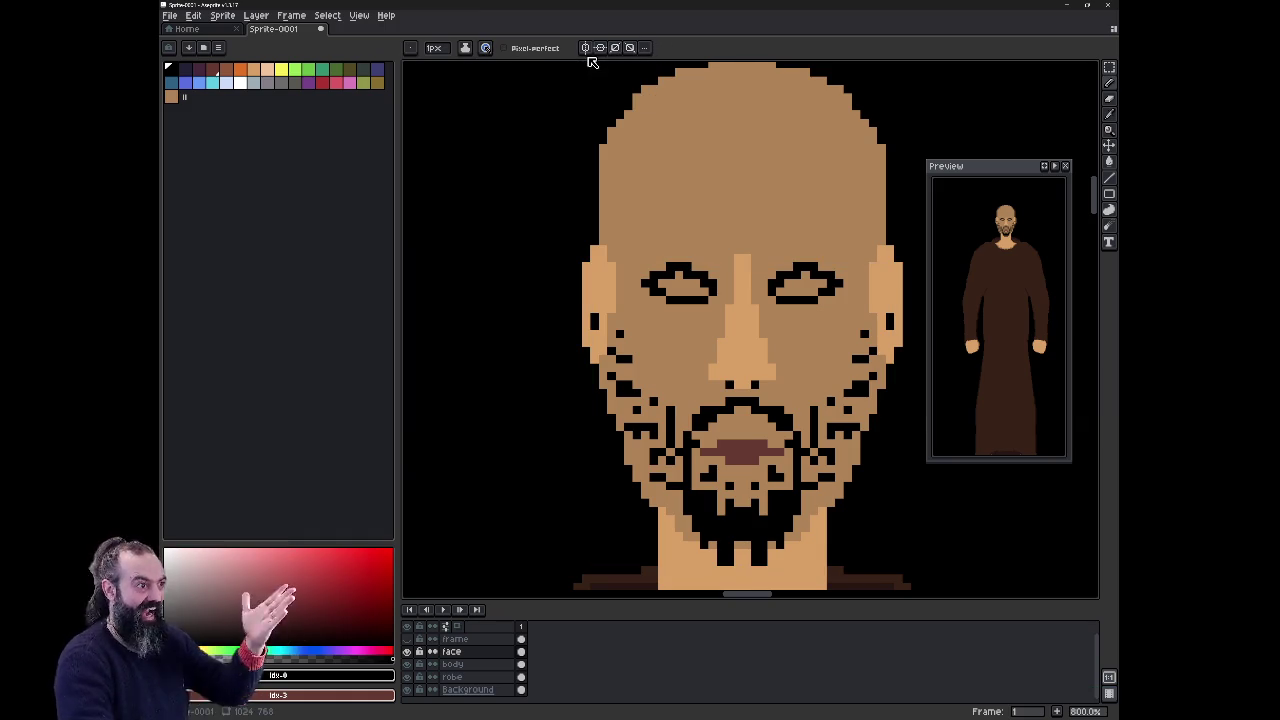
pyautogui.click(586, 48)
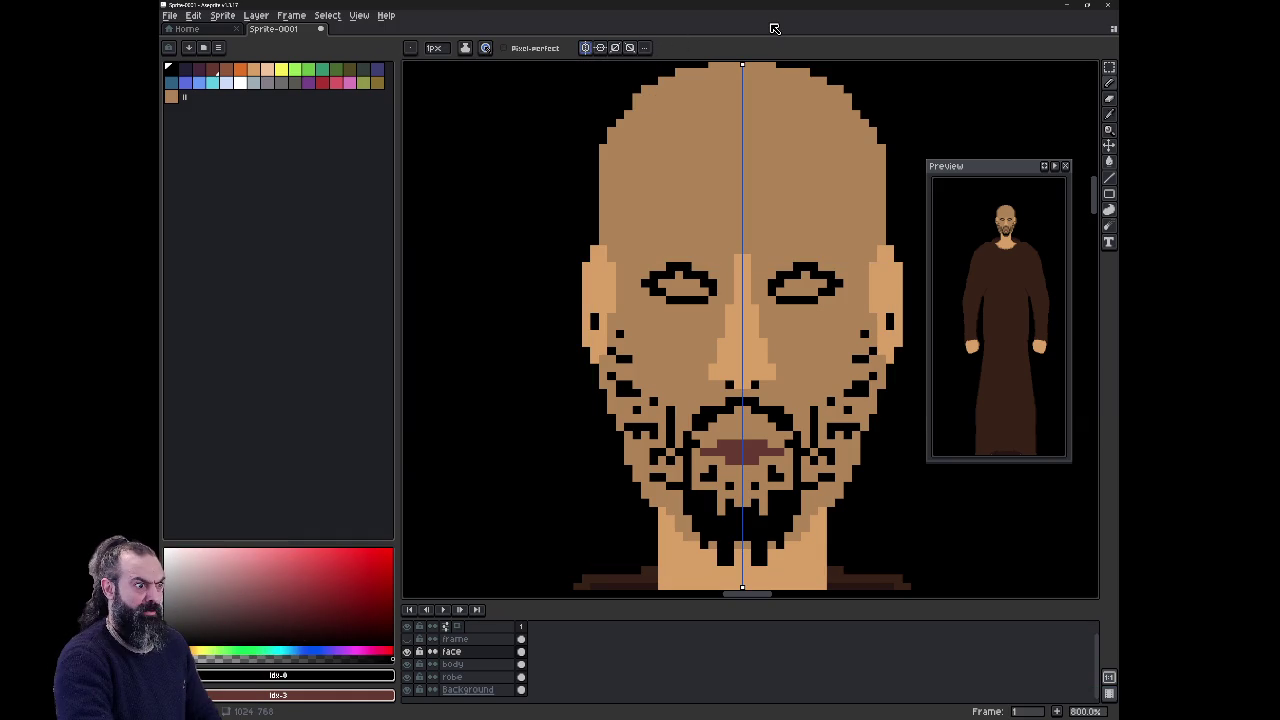
# Step: Touch up the eye outline and fill both eyes with light blue using the mirrored Pencil
pyautogui.press('e')
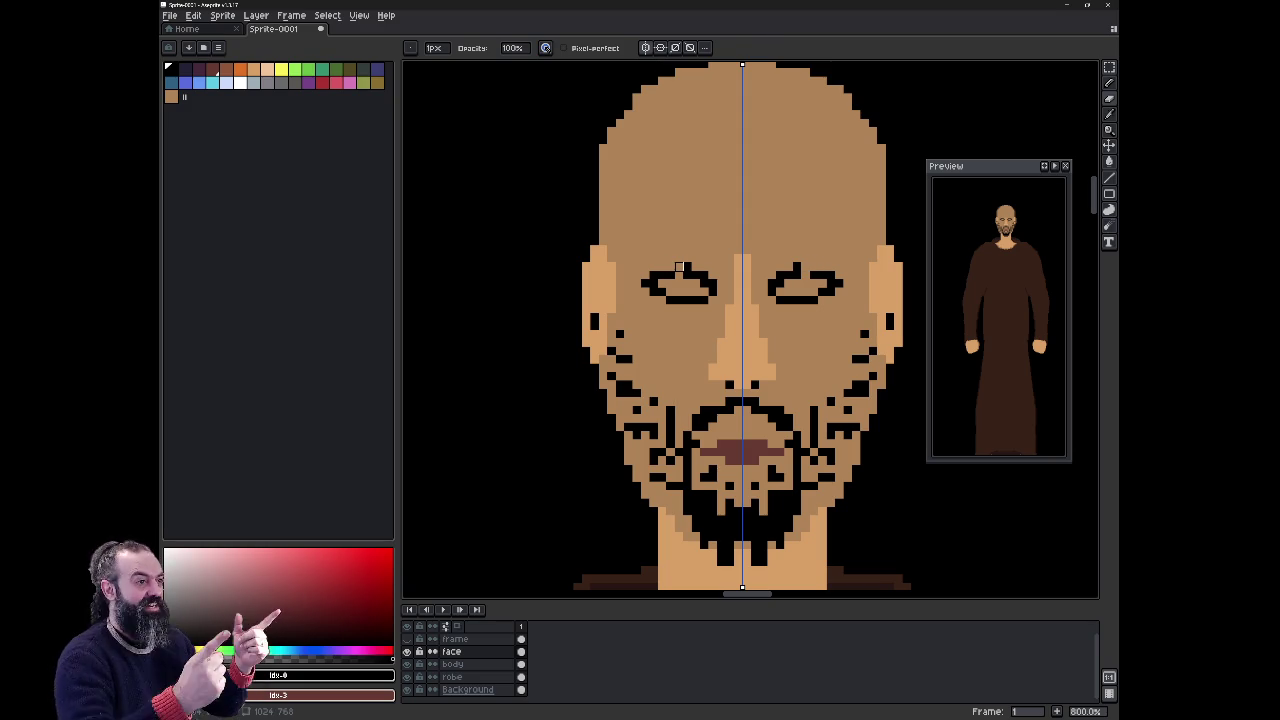
pyautogui.press('b')
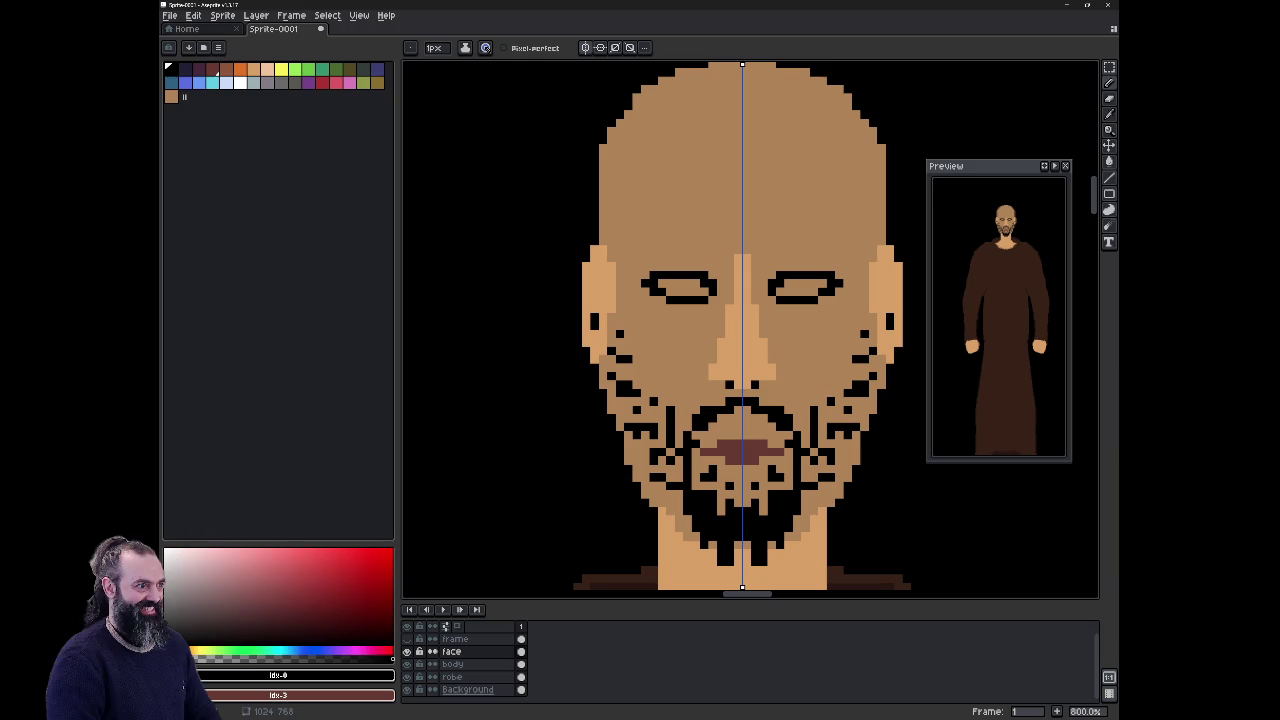
pyautogui.click(227, 82)
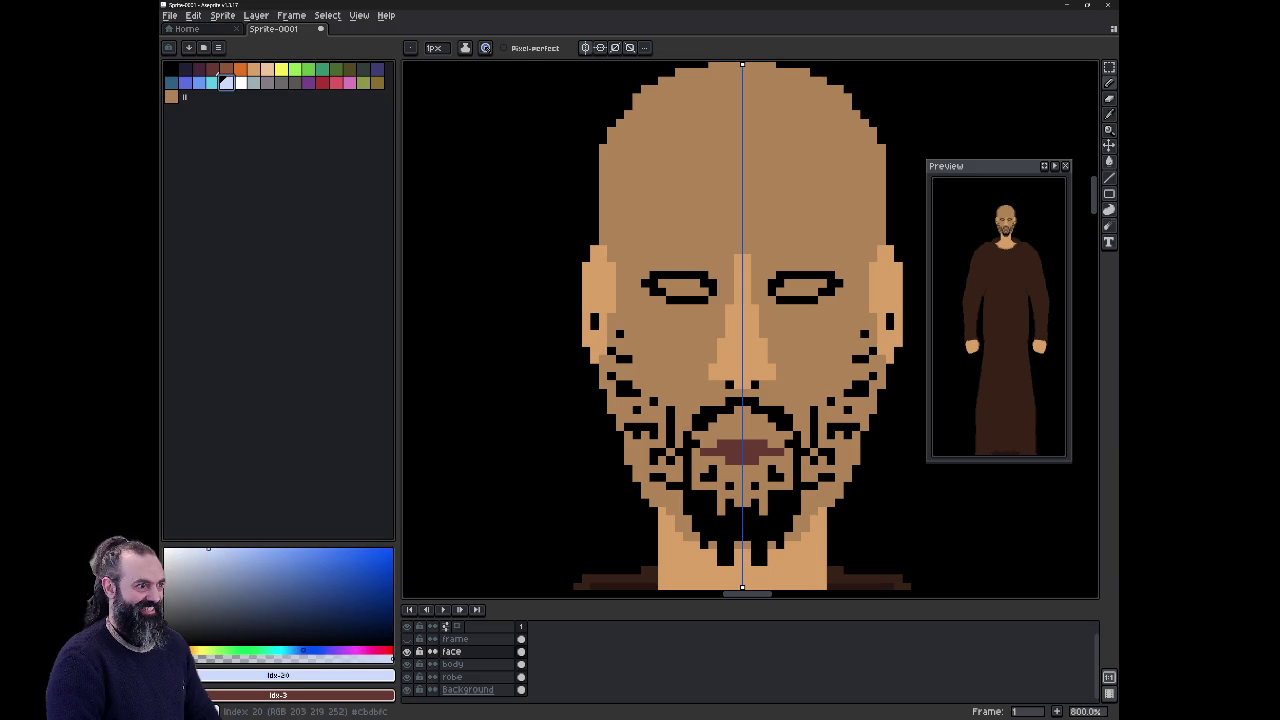
pyautogui.click(661, 284)
pyautogui.moveTo(681, 286); pyautogui.dragTo(687, 290)
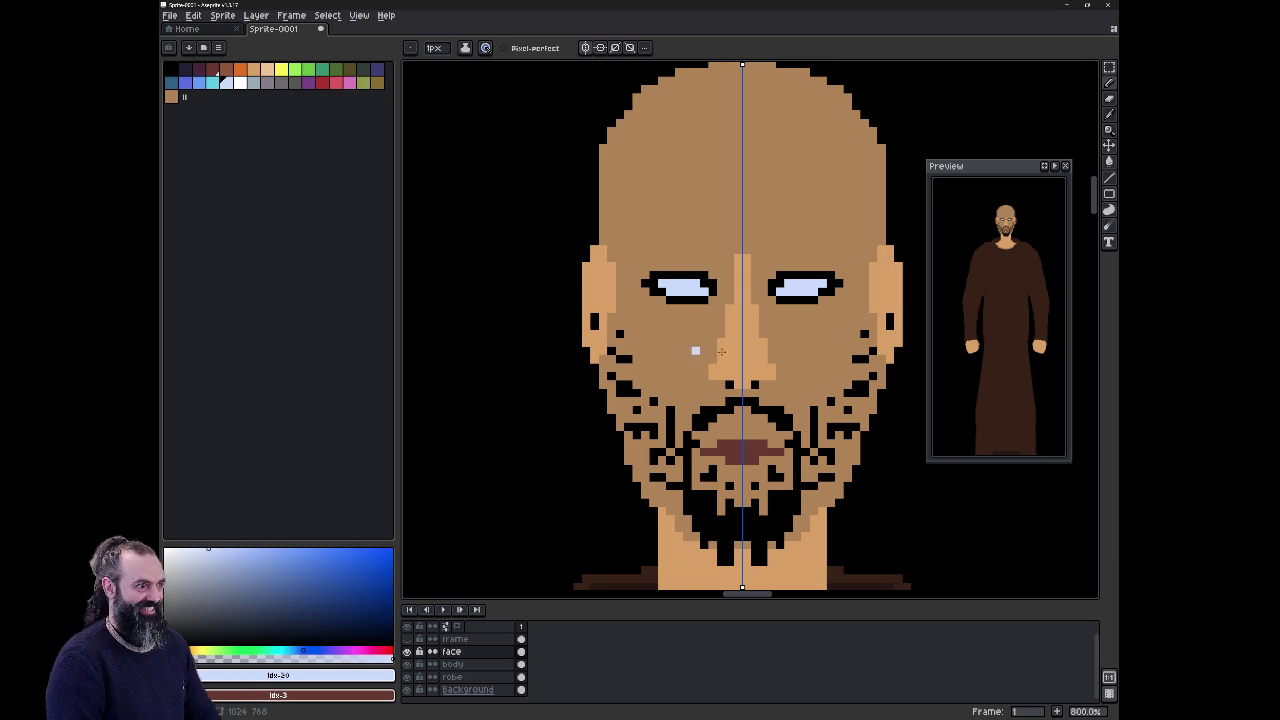
pyautogui.click(170, 68)
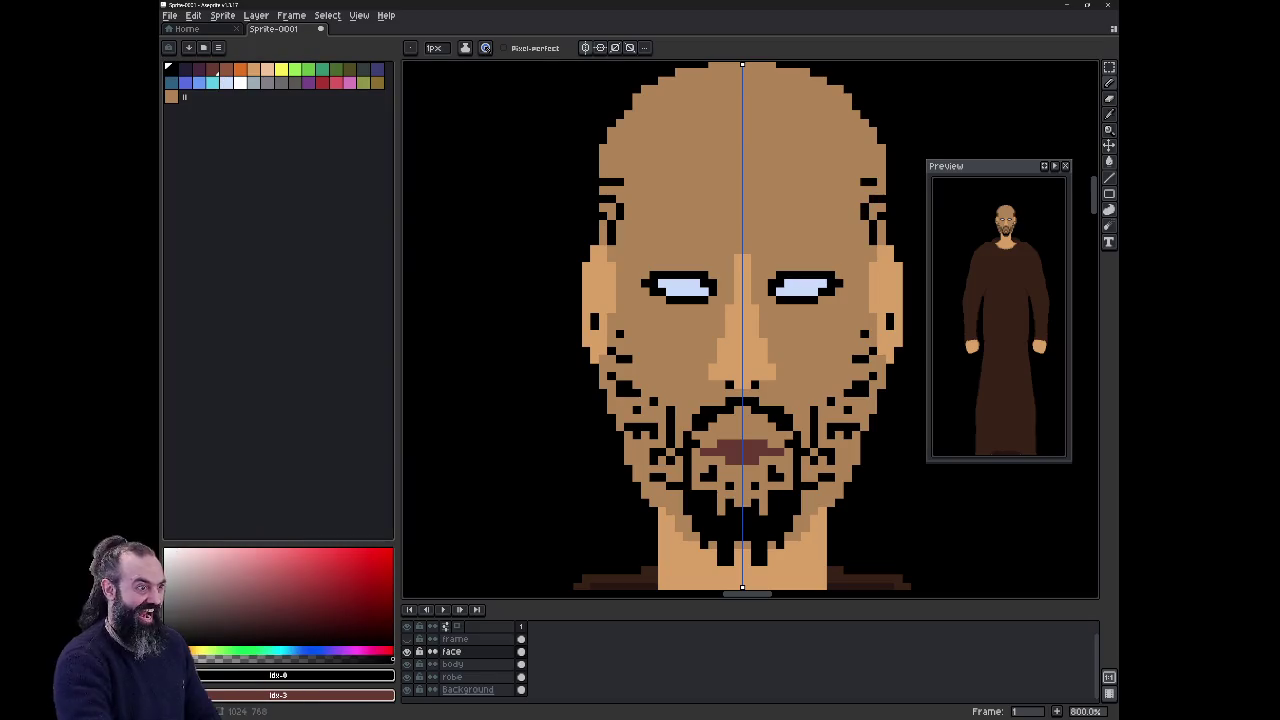
# Step: Hide the Background layer and draw mirrored black hair tufts on both temples
pyautogui.click(629, 199)
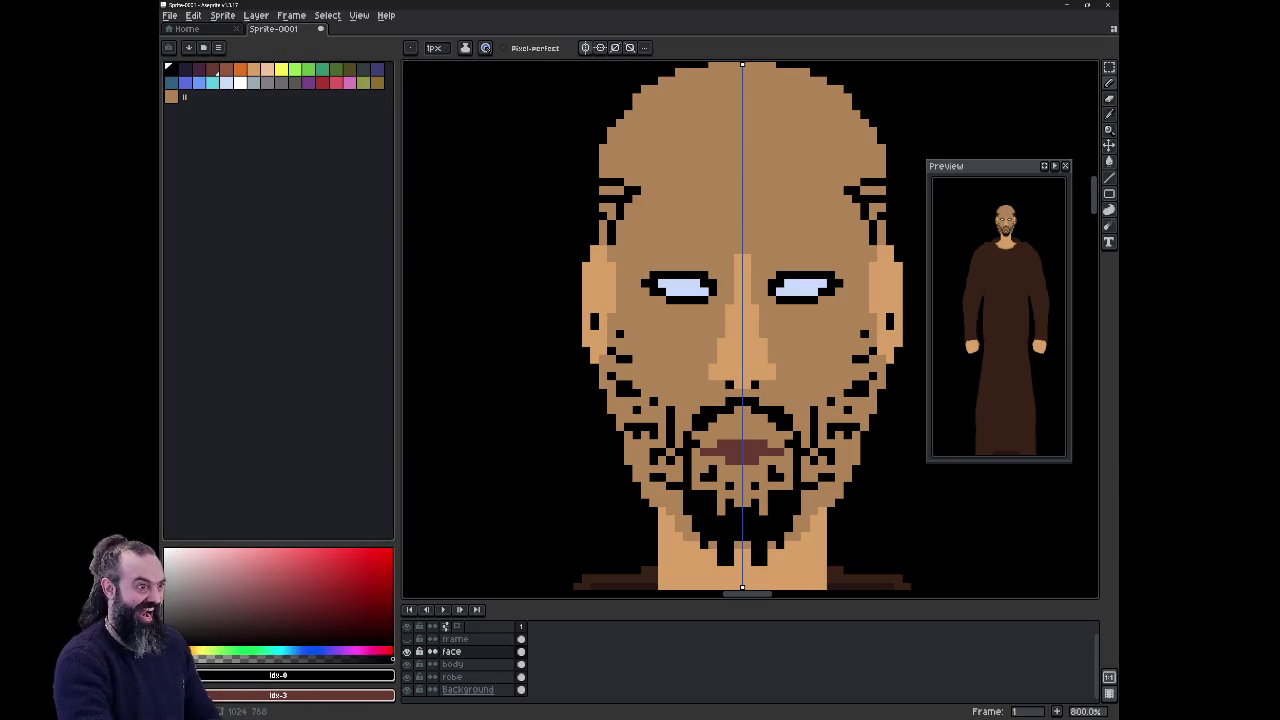
pyautogui.click(406, 689)
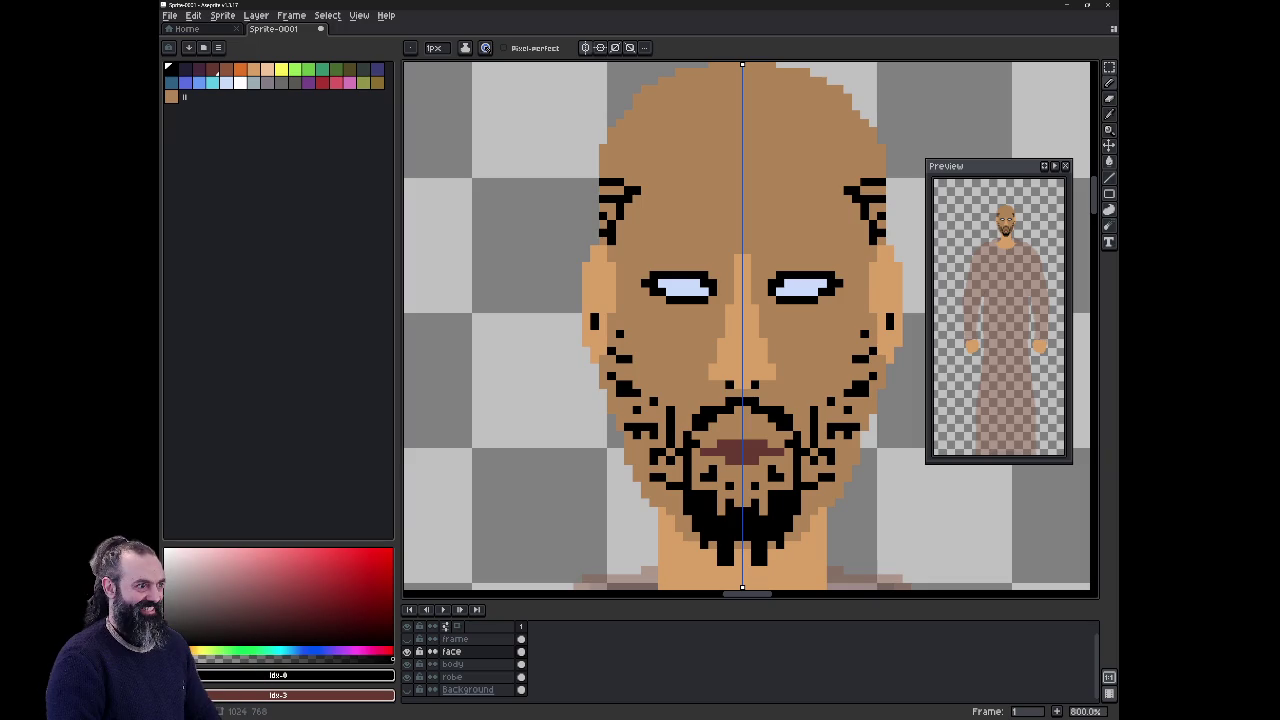
pyautogui.moveTo(612, 164); pyautogui.dragTo(612, 178)
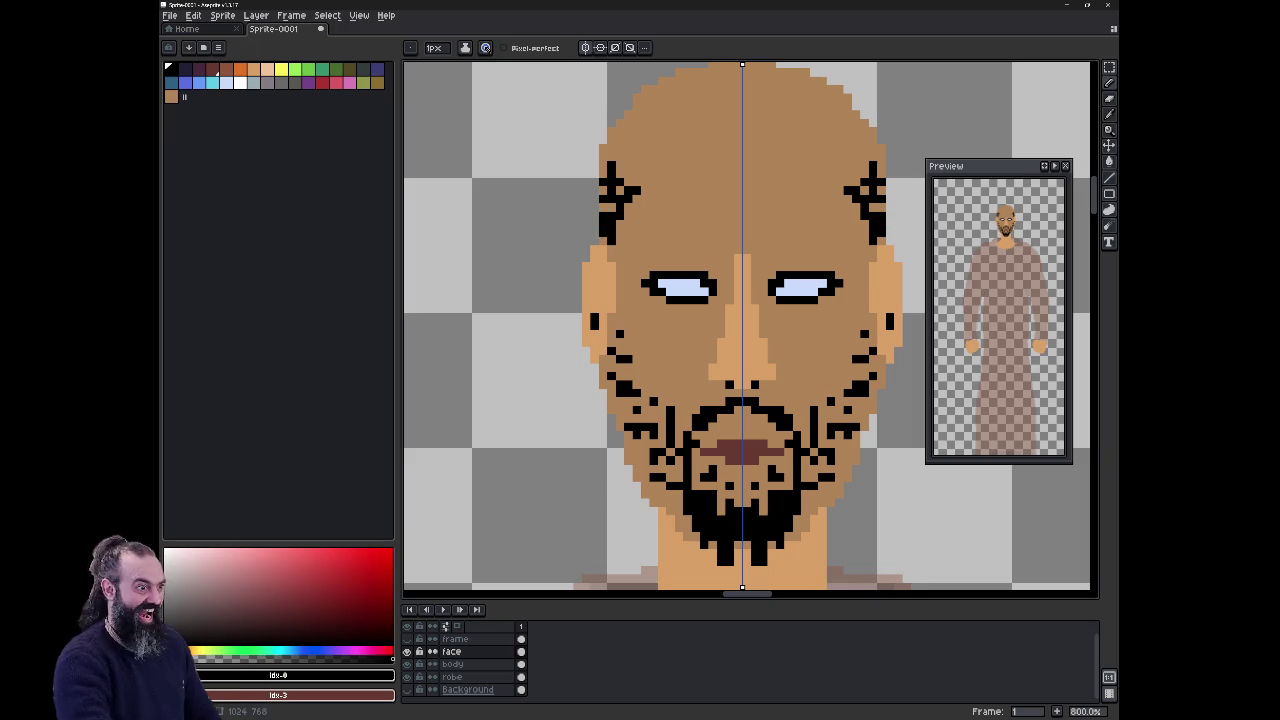
pyautogui.click(603, 165)
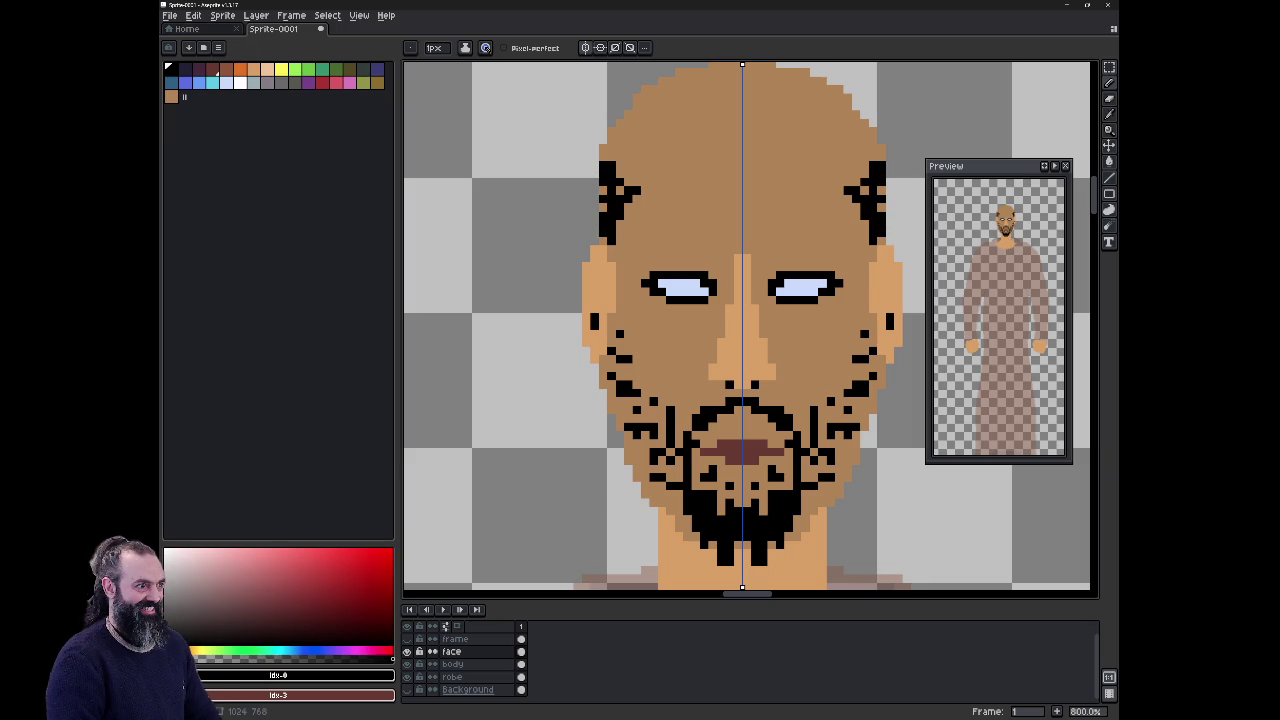
# Step: Add black hair pixels along the crown and upper sides of the head
pyautogui.click(671, 88)
pyautogui.moveTo(690, 80)
pyautogui.mouseDown()
pyautogui.moveTo(737, 81)
pyautogui.moveTo(730, 105)
pyautogui.mouseUp()
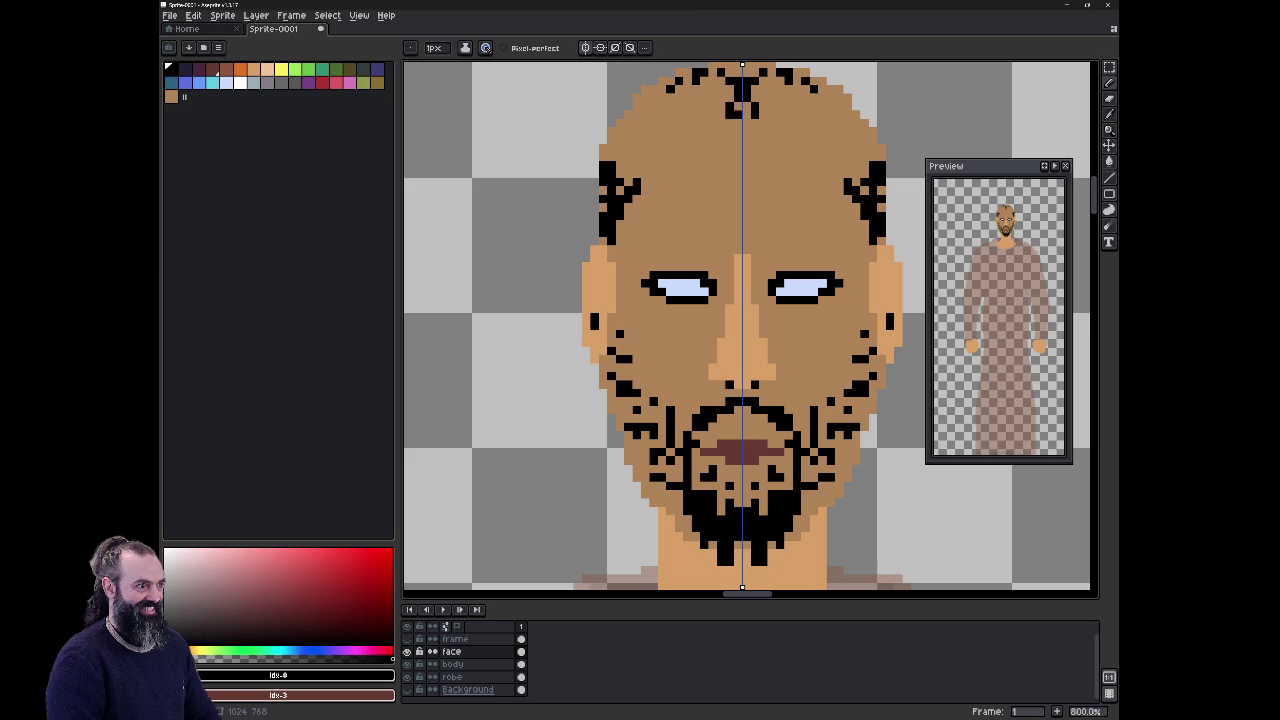
pyautogui.click(736, 82)
pyautogui.moveTo(730, 66); pyautogui.dragTo(724, 90)
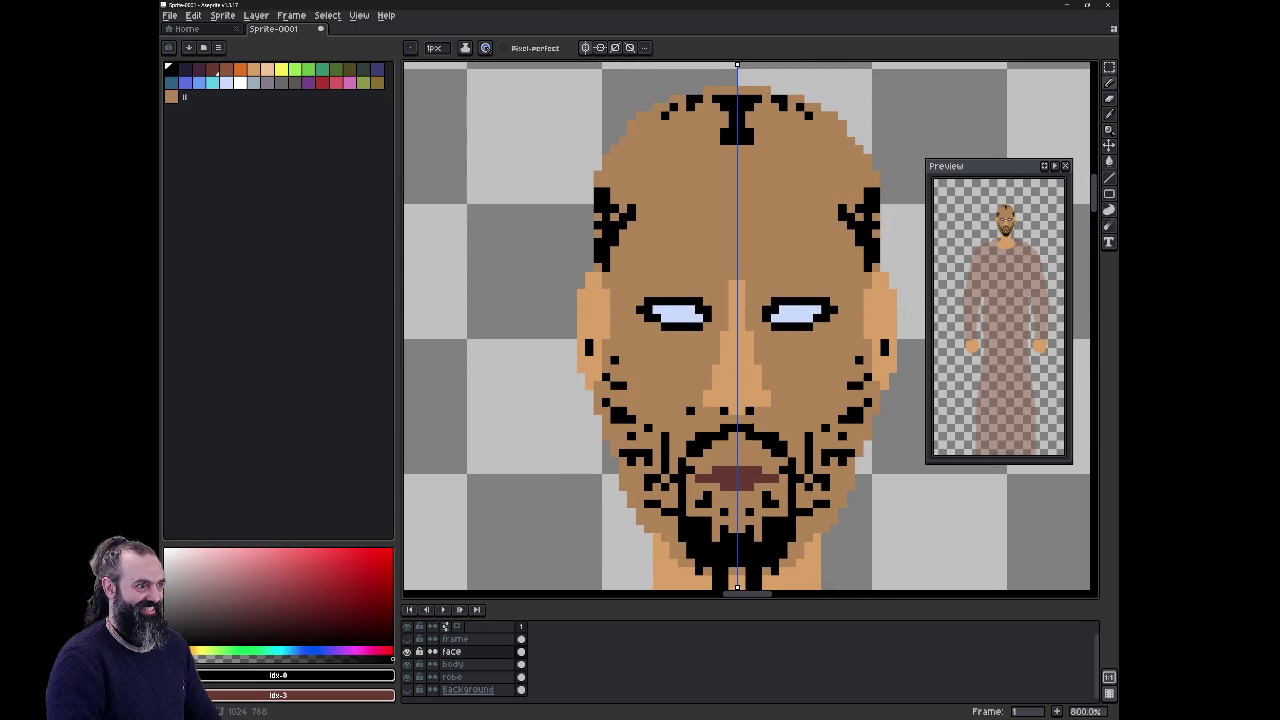
pyautogui.click(732, 91)
pyautogui.click(665, 108)
pyautogui.moveTo(652, 114); pyautogui.dragTo(640, 121)
pyautogui.click(600, 180)
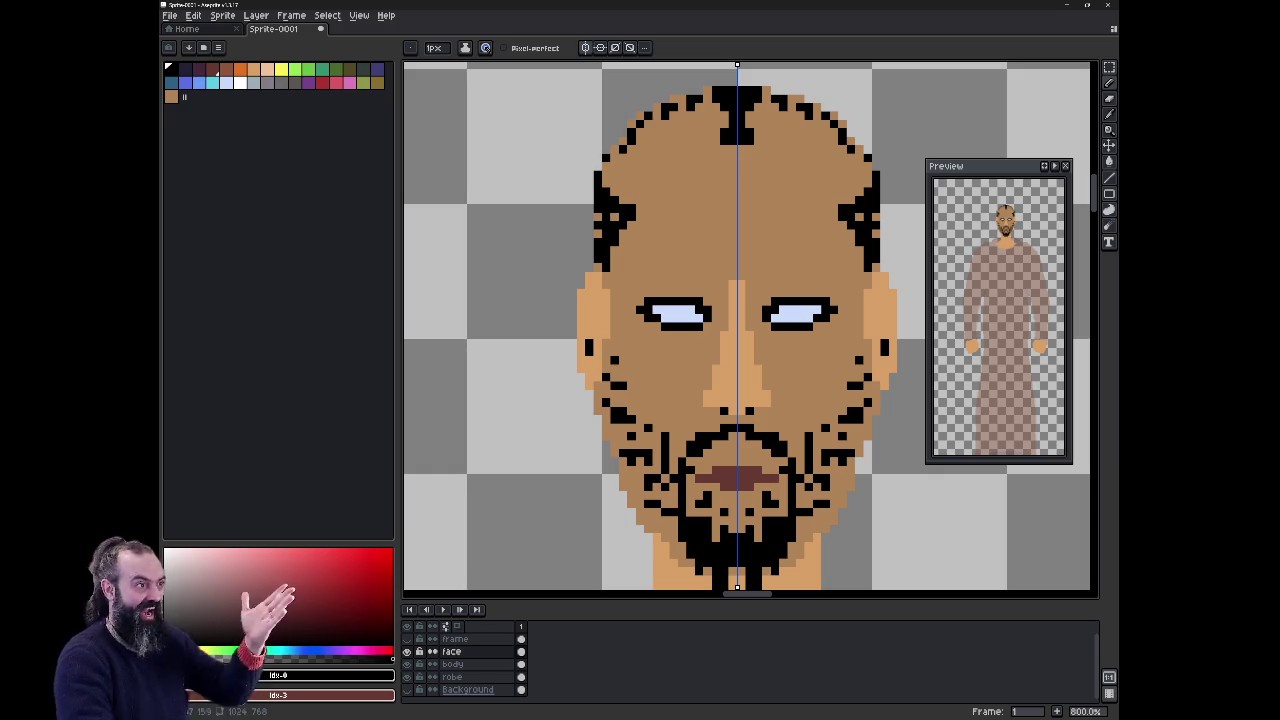
pyautogui.click(452, 664)
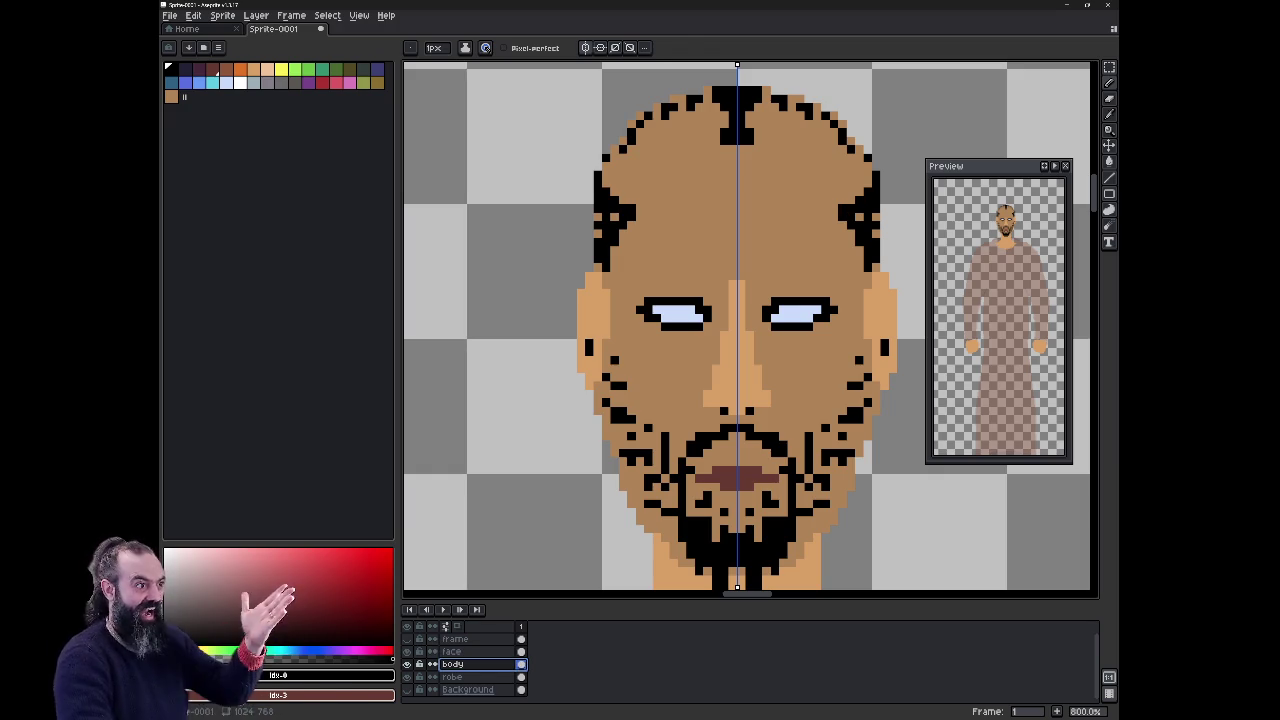
# Step: Paint the stray hair pixels beside both temples in the skin brown colour
pyautogui.keyDown('alt'); pyautogui.click(680, 220); pyautogui.keyUp('alt')
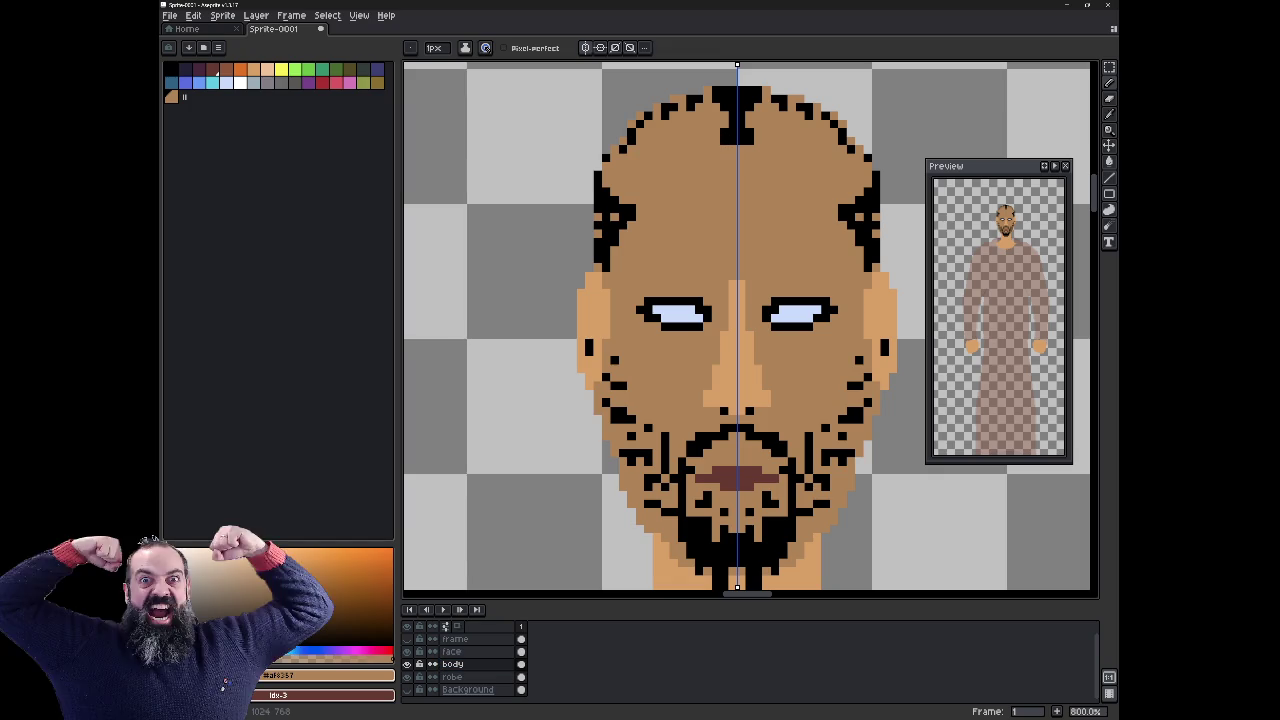
pyautogui.click(451, 651)
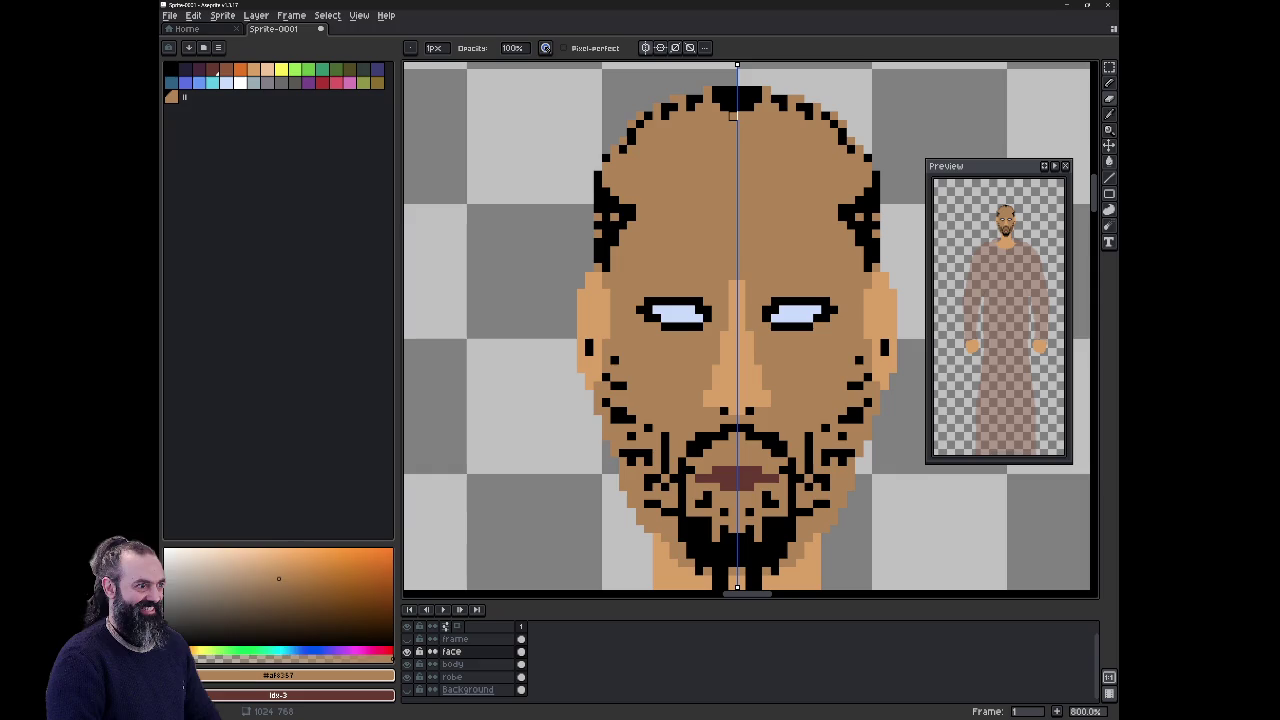
pyautogui.click(631, 217)
# Step: Try covering the eye outlines with the sampled eye-white colour, then undo those edits
pyautogui.press('alt')
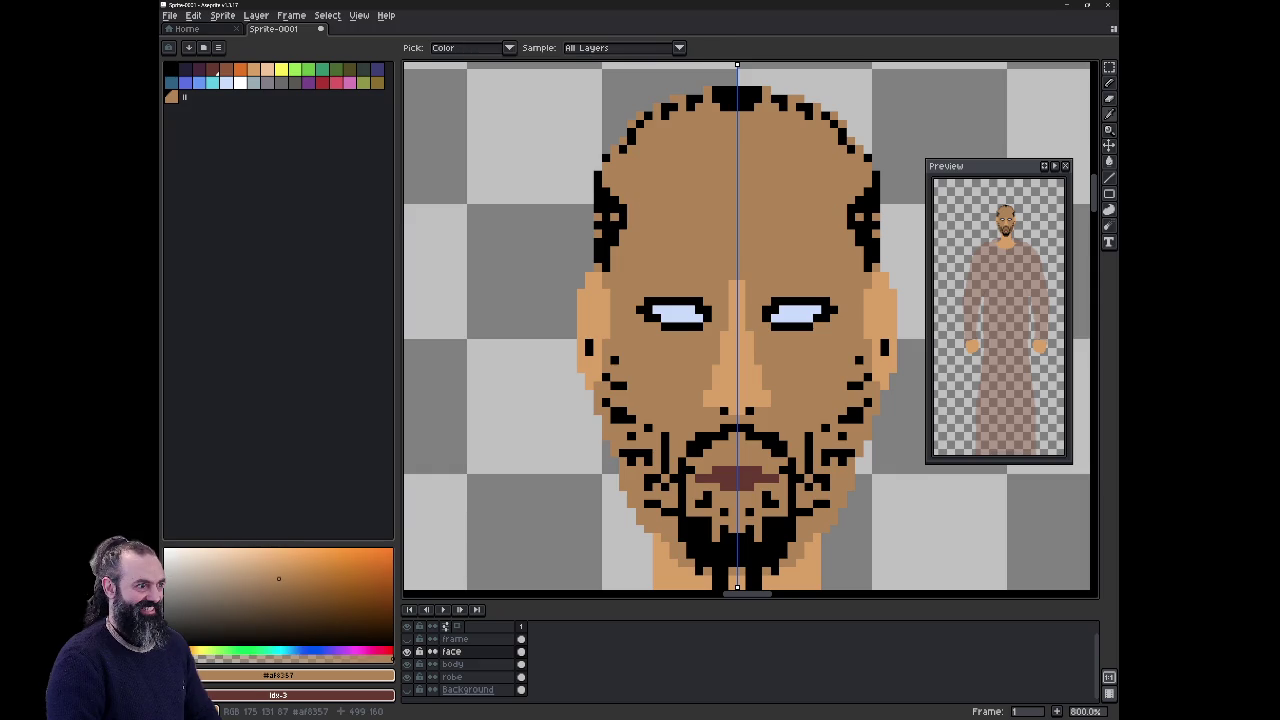
pyautogui.keyDown('alt'); pyautogui.click(673, 313); pyautogui.keyUp('alt')
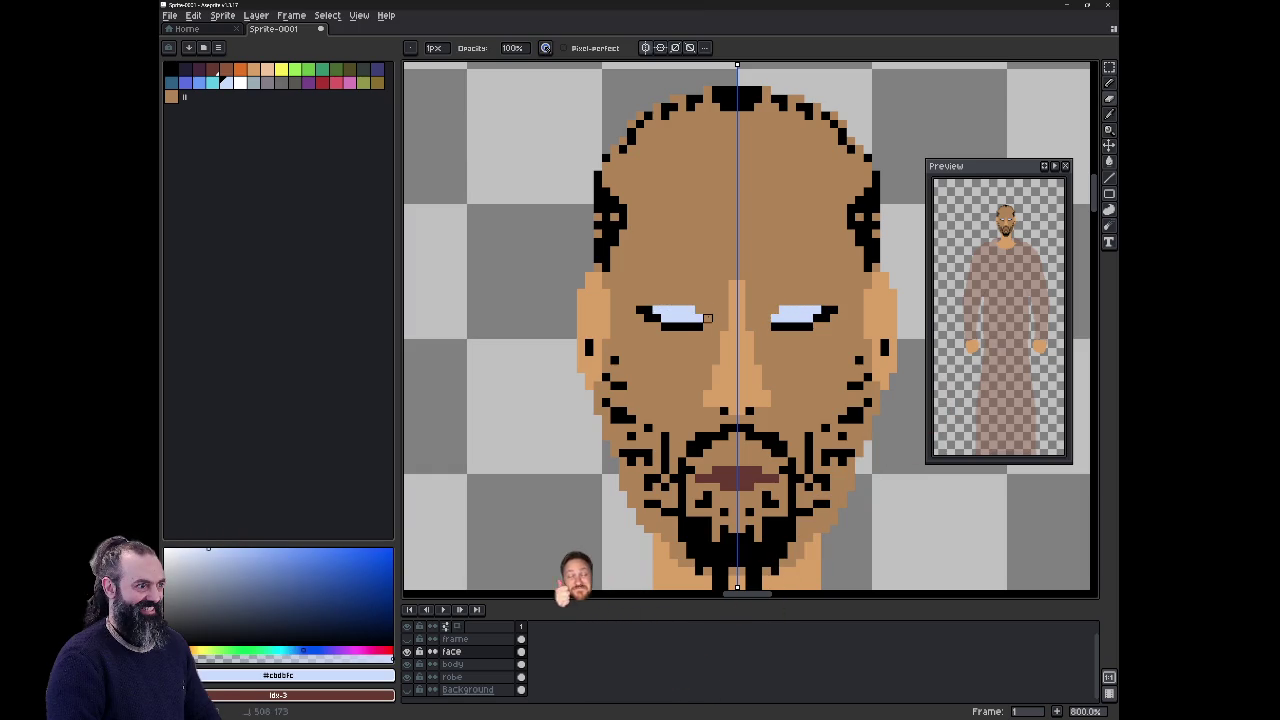
pyautogui.click(695, 327)
pyautogui.click(641, 310)
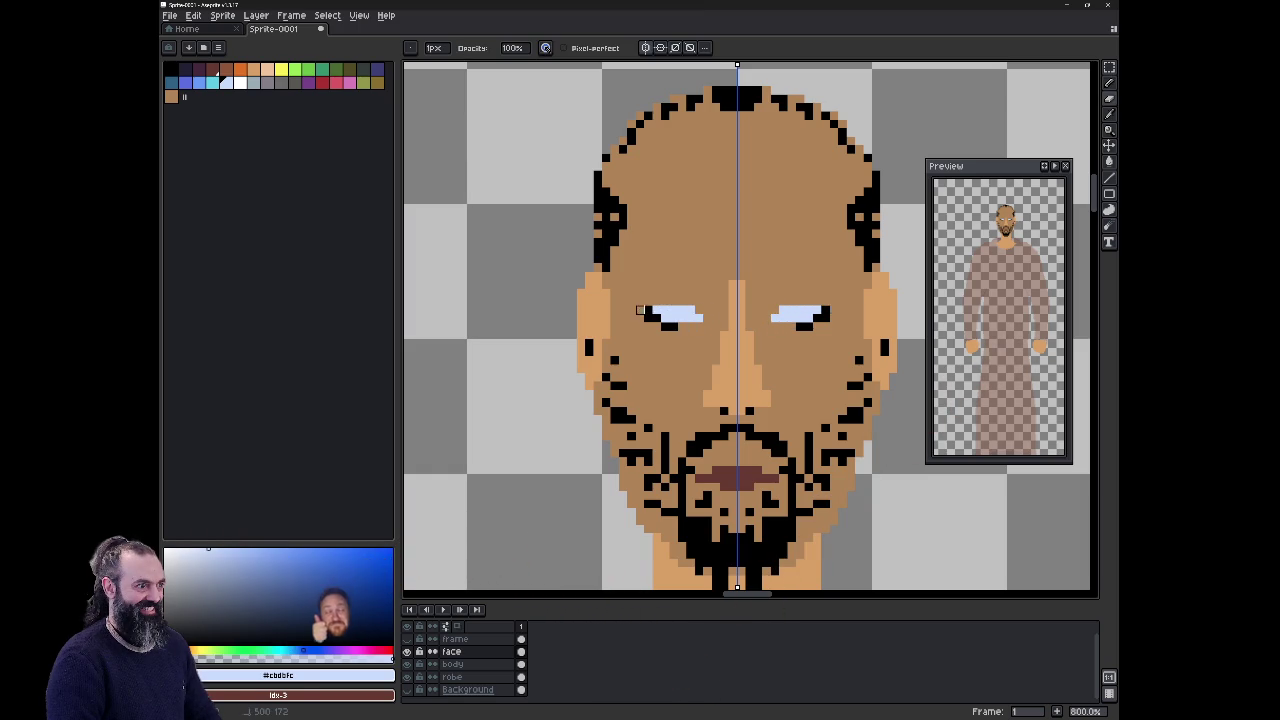
pyautogui.click(657, 319)
pyautogui.click(673, 327)
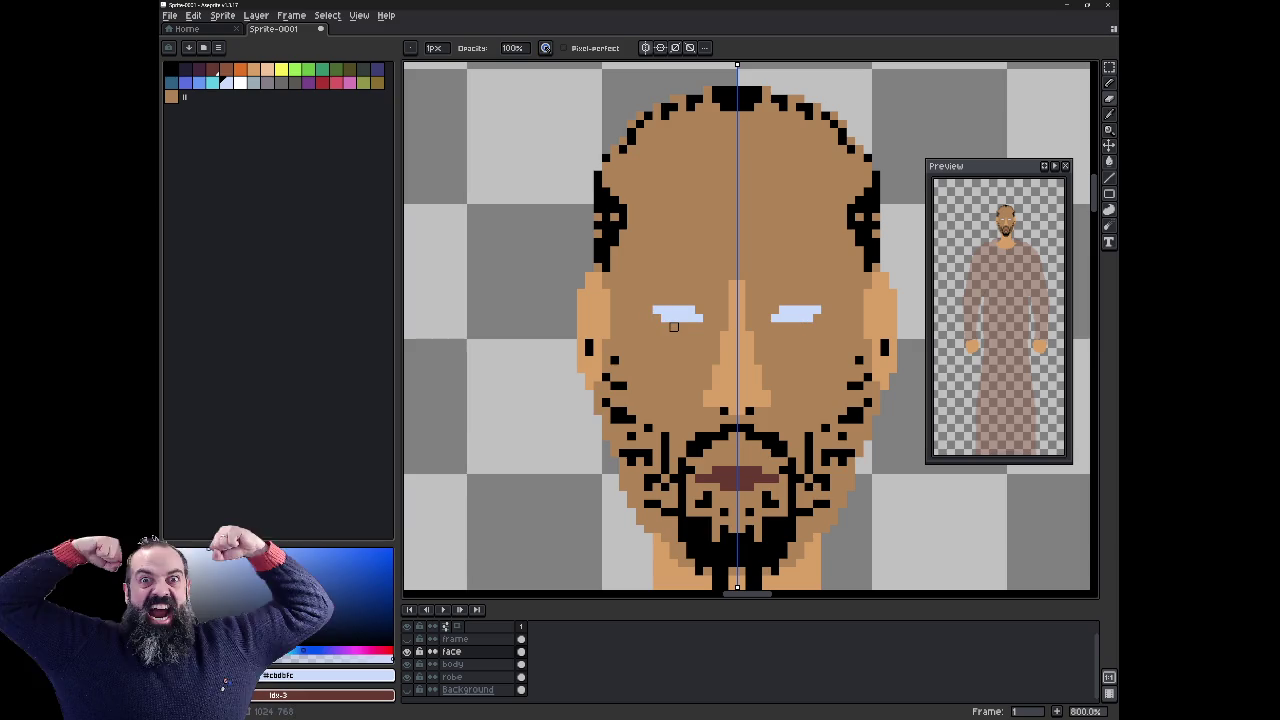
pyautogui.hotkey('ctrl', 'z')
pyautogui.hotkey('ctrl', 'z')
pyautogui.hotkey('ctrl', 'z')
pyautogui.hotkey('ctrl', 'z')
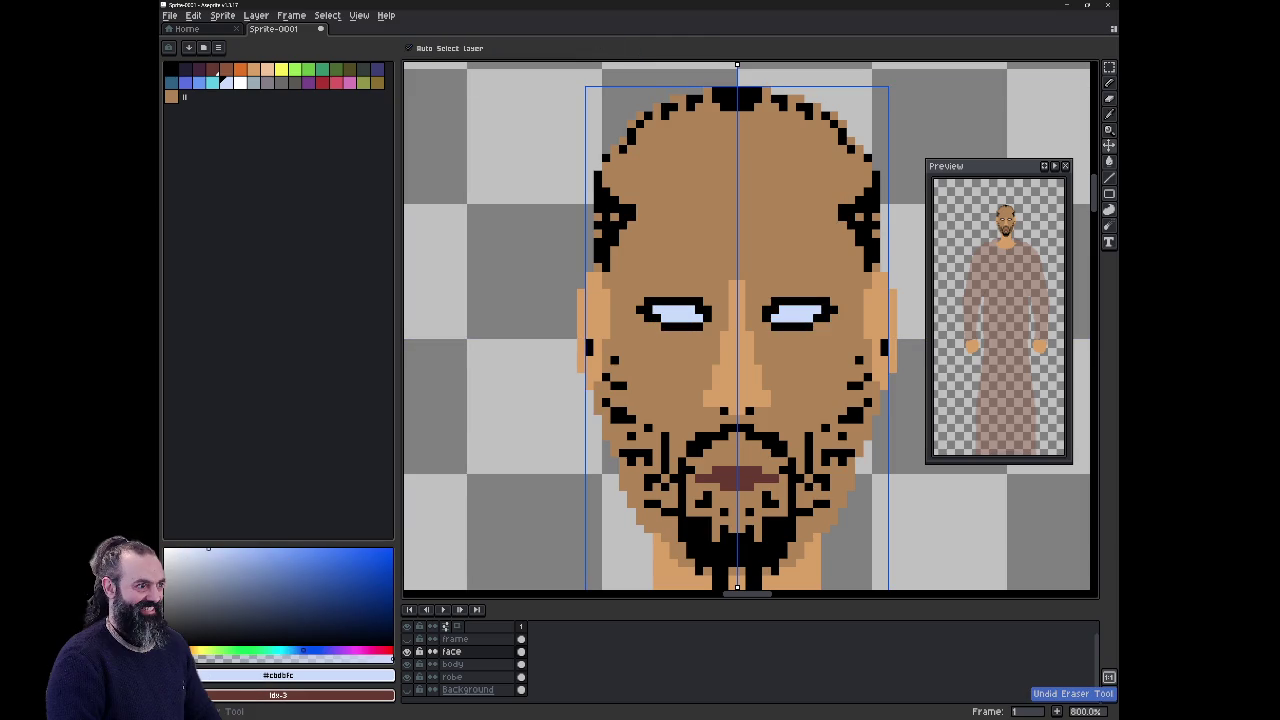
pyautogui.hotkey('ctrl', 'y')
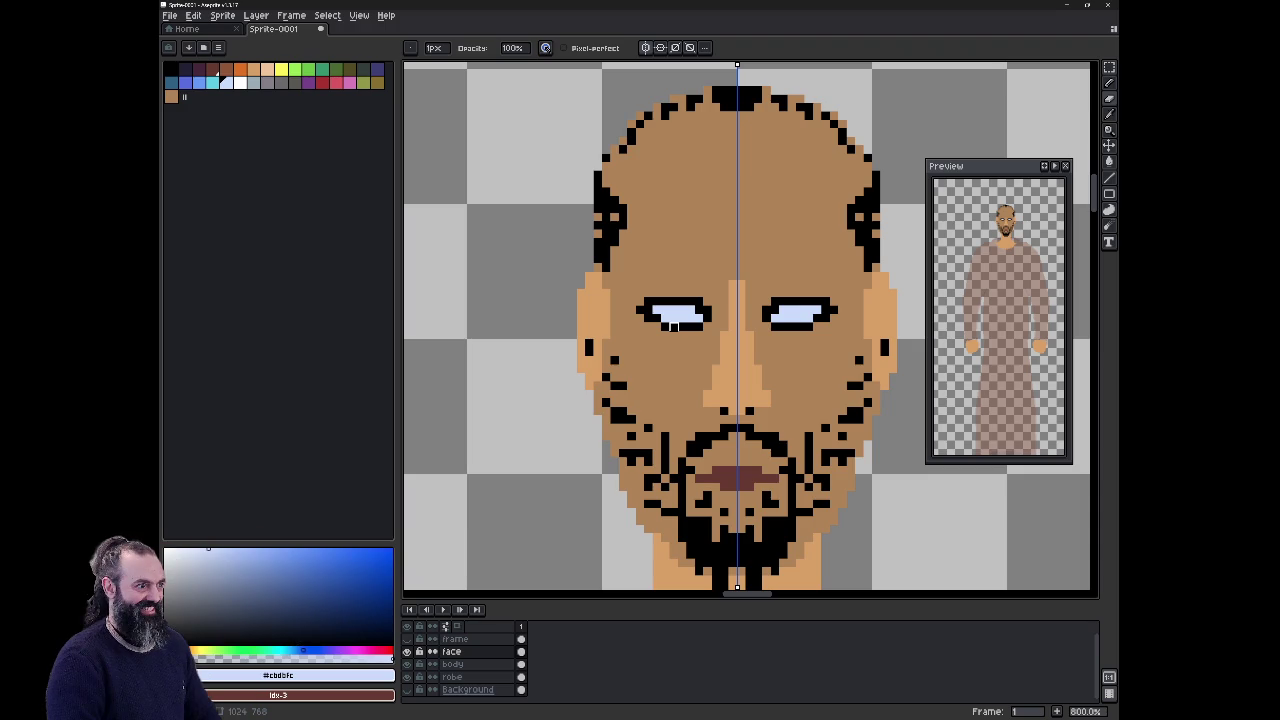
pyautogui.moveTo(669, 416); pyautogui.dragTo(643, 371)
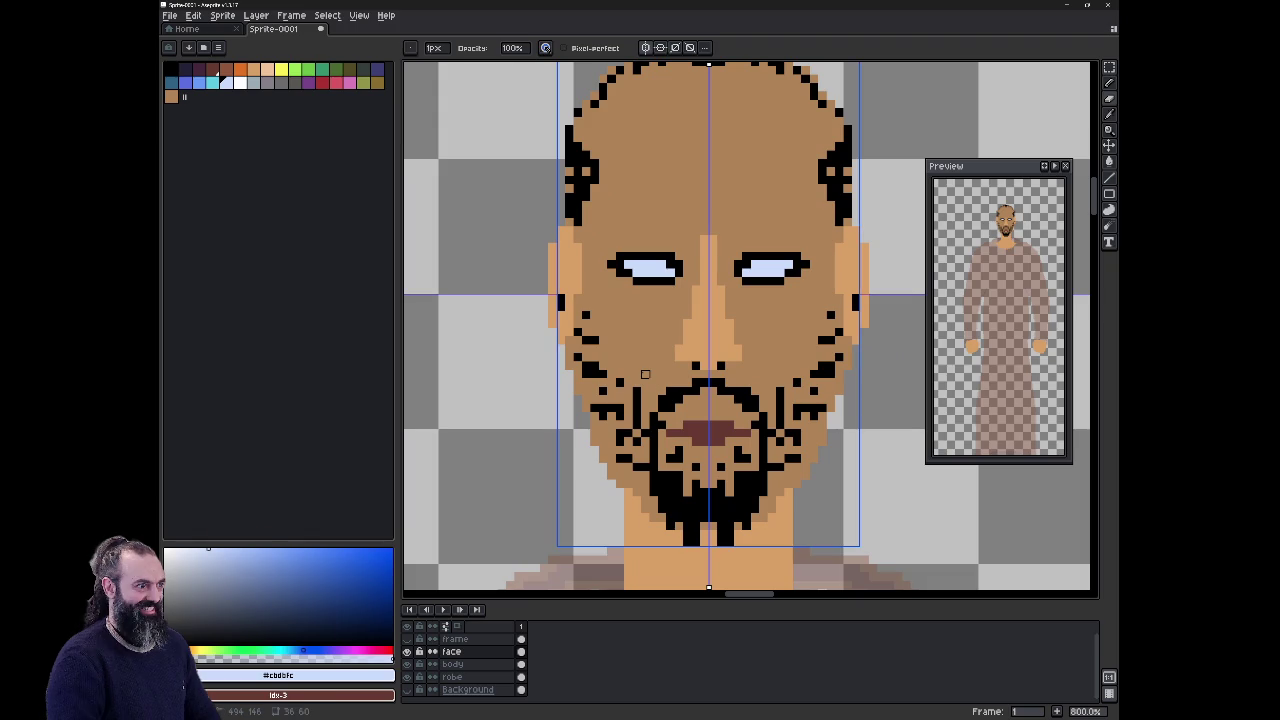
pyautogui.scroll(-2, 601, 398)
pyautogui.scroll(-4, 601, 398)
pyautogui.scroll(-2, 640, 390)
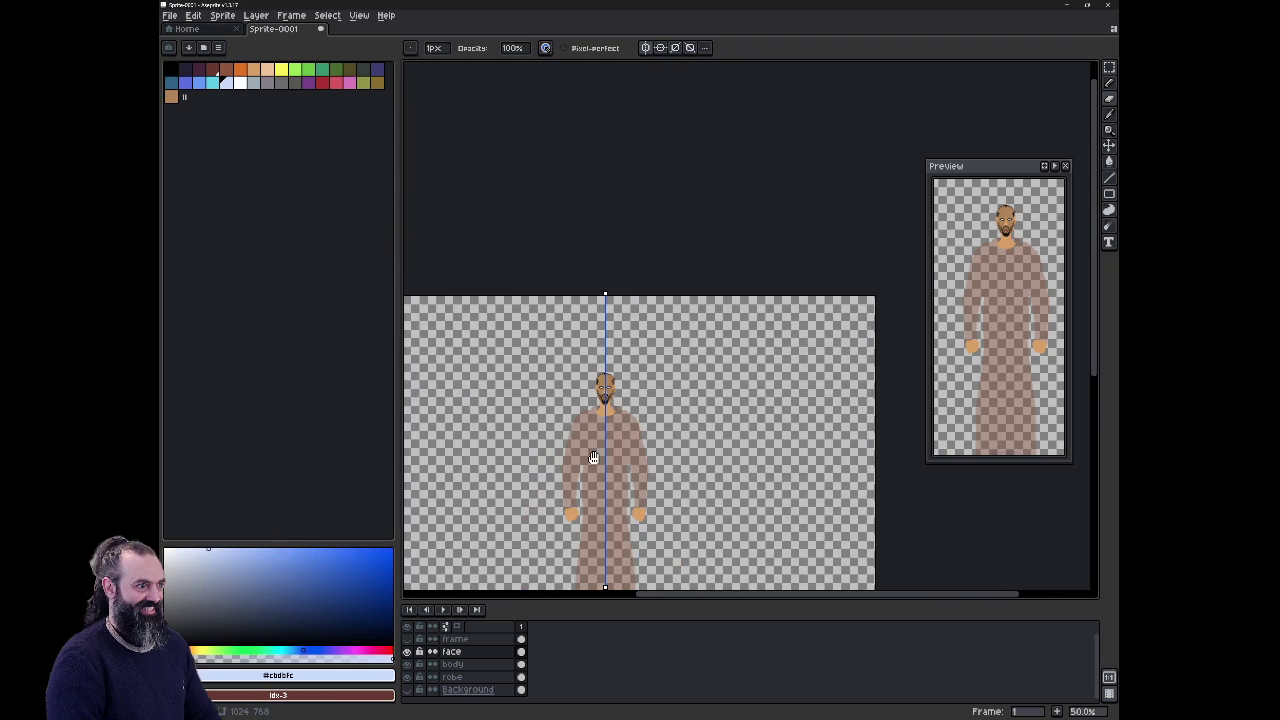
pyautogui.scroll(1, 690, 385)
pyautogui.scroll(-1, 690, 385)
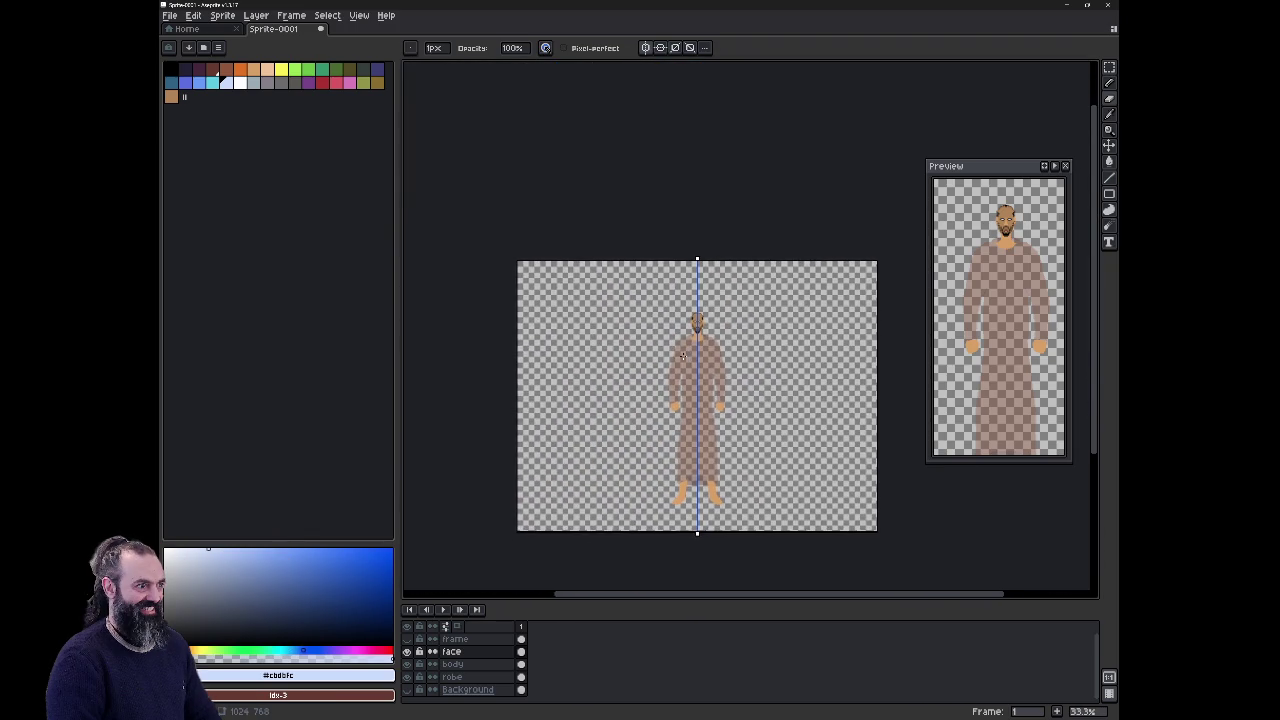
pyautogui.scroll(3, 685, 360)
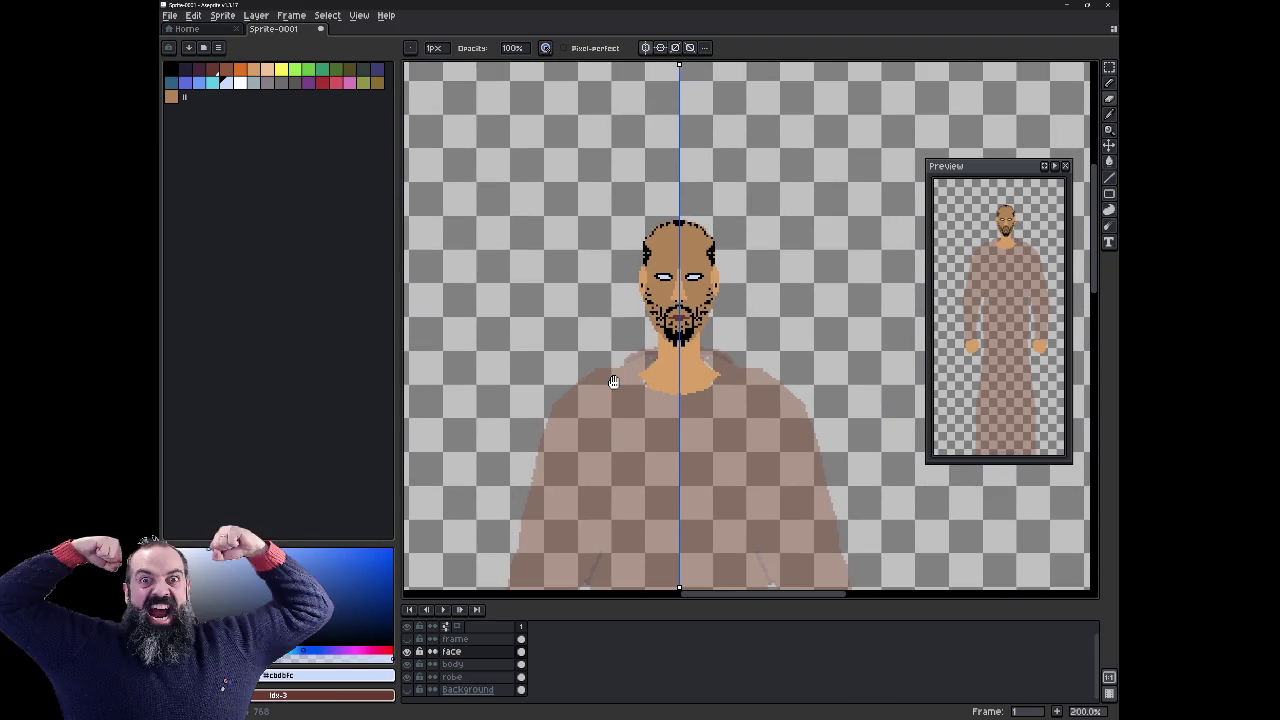
pyautogui.scroll(3, 628, 309)
pyautogui.scroll(1, 628, 309)
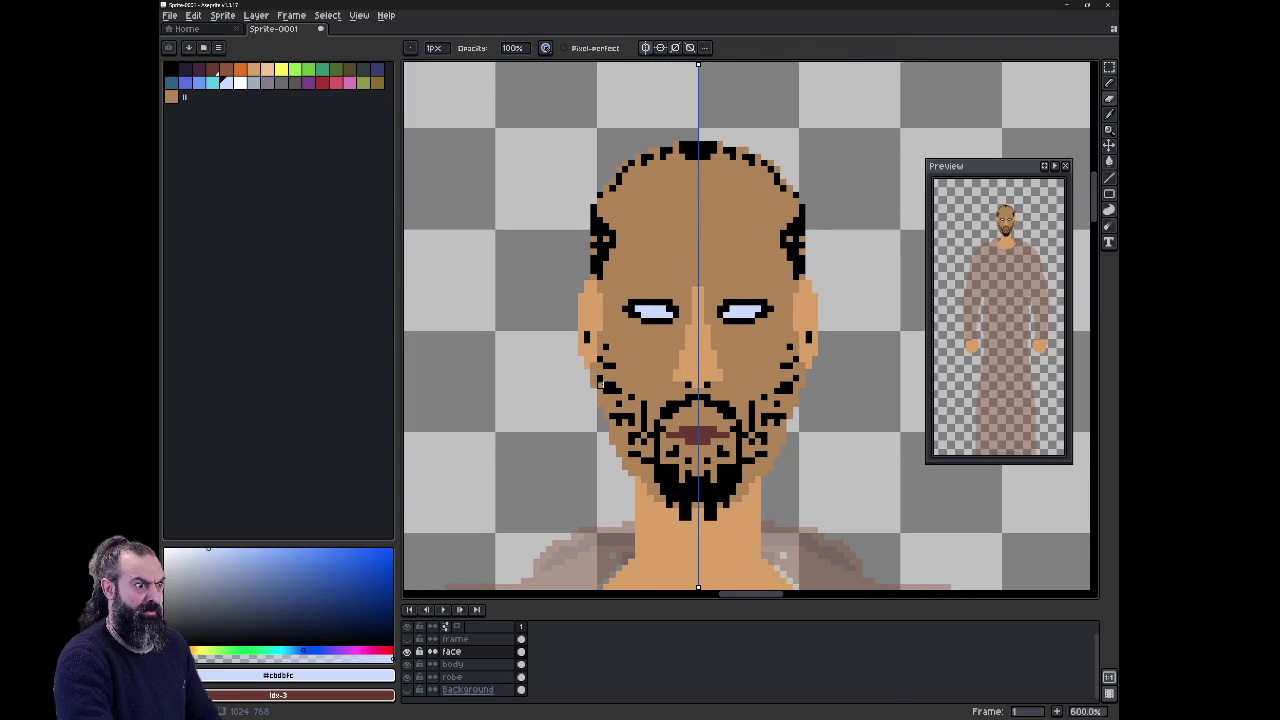
pyautogui.scroll(1, 605, 375)
pyautogui.scroll(-1, 600, 383)
pyautogui.scroll(-1, 615, 384)
pyautogui.scroll(1, 630, 385)
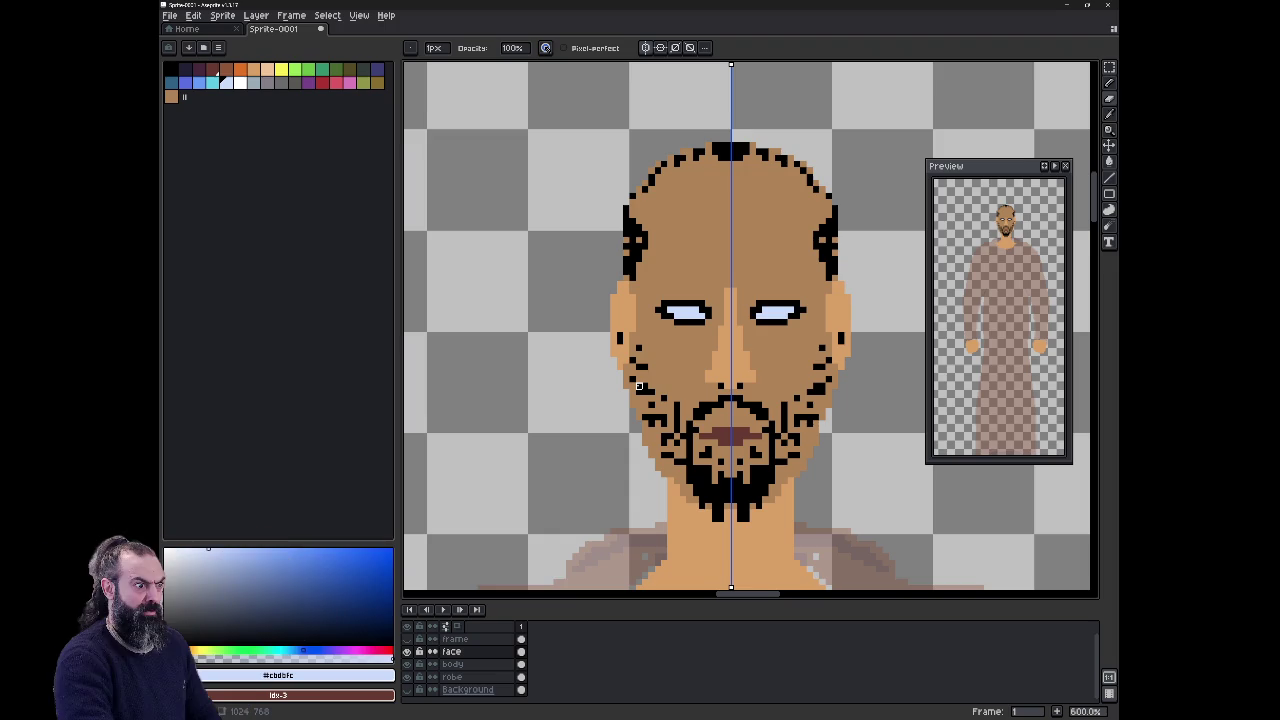
pyautogui.scroll(1, 727, 322)
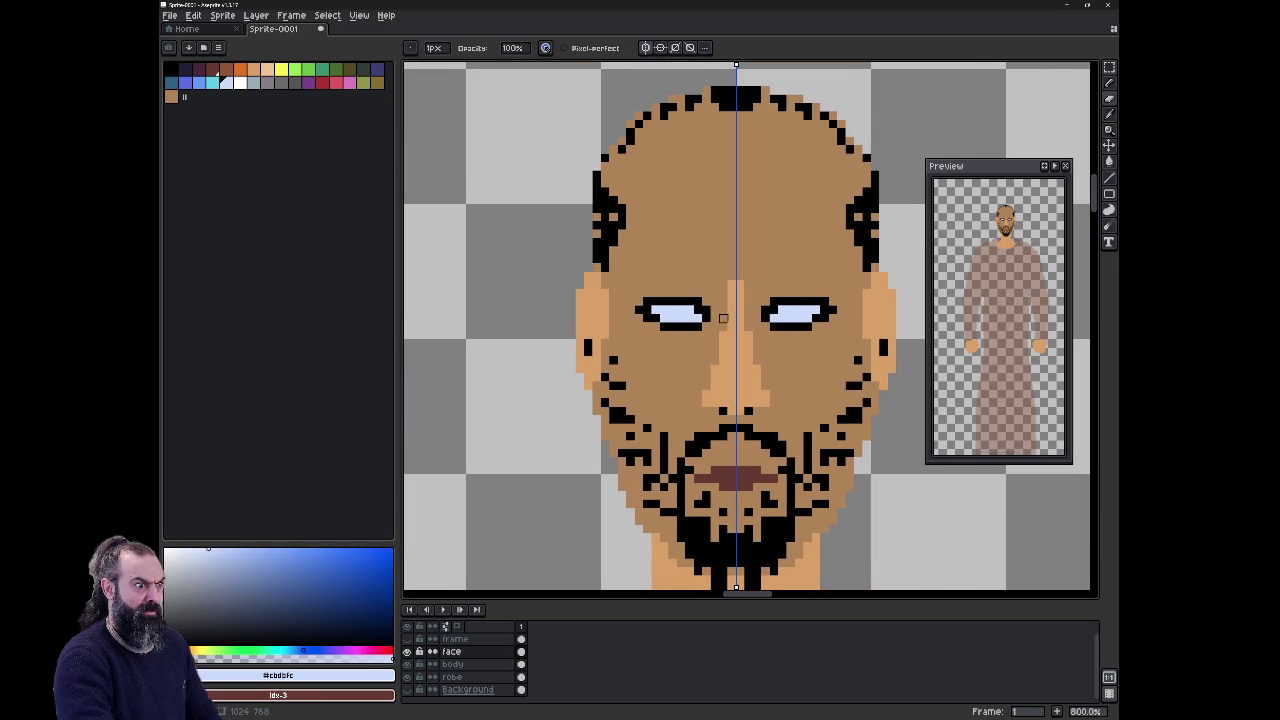
pyautogui.scroll(2, 723, 318)
pyautogui.scroll(-2, 723, 325)
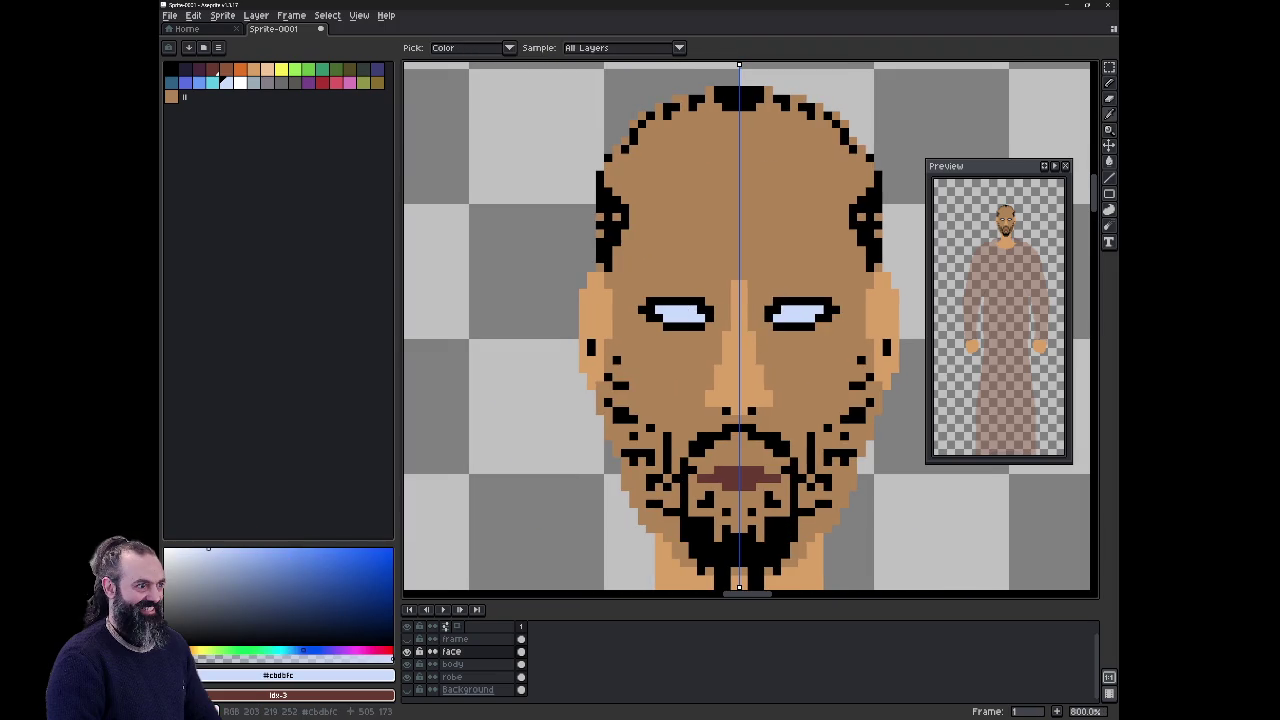
pyautogui.press('b')
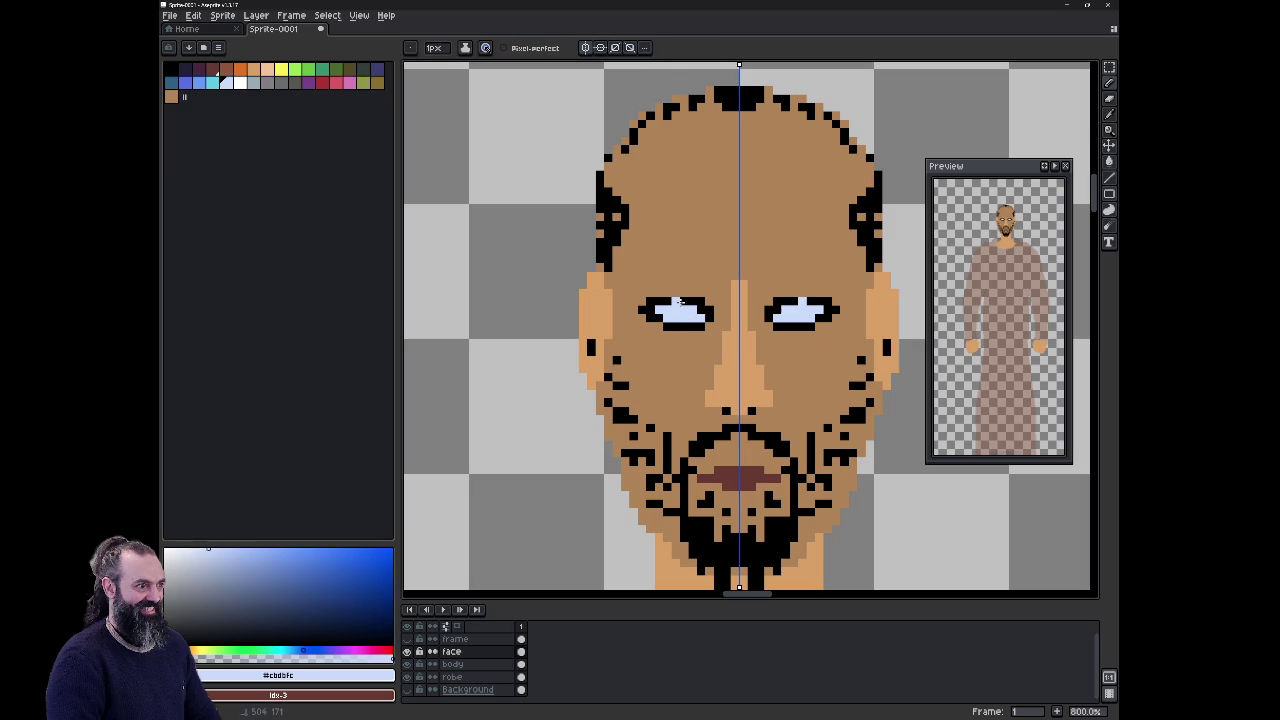
# Step: Try erasing the outline around both eyes, then undo to restore it
pyautogui.moveTo(701, 301); pyautogui.dragTo(702, 309)
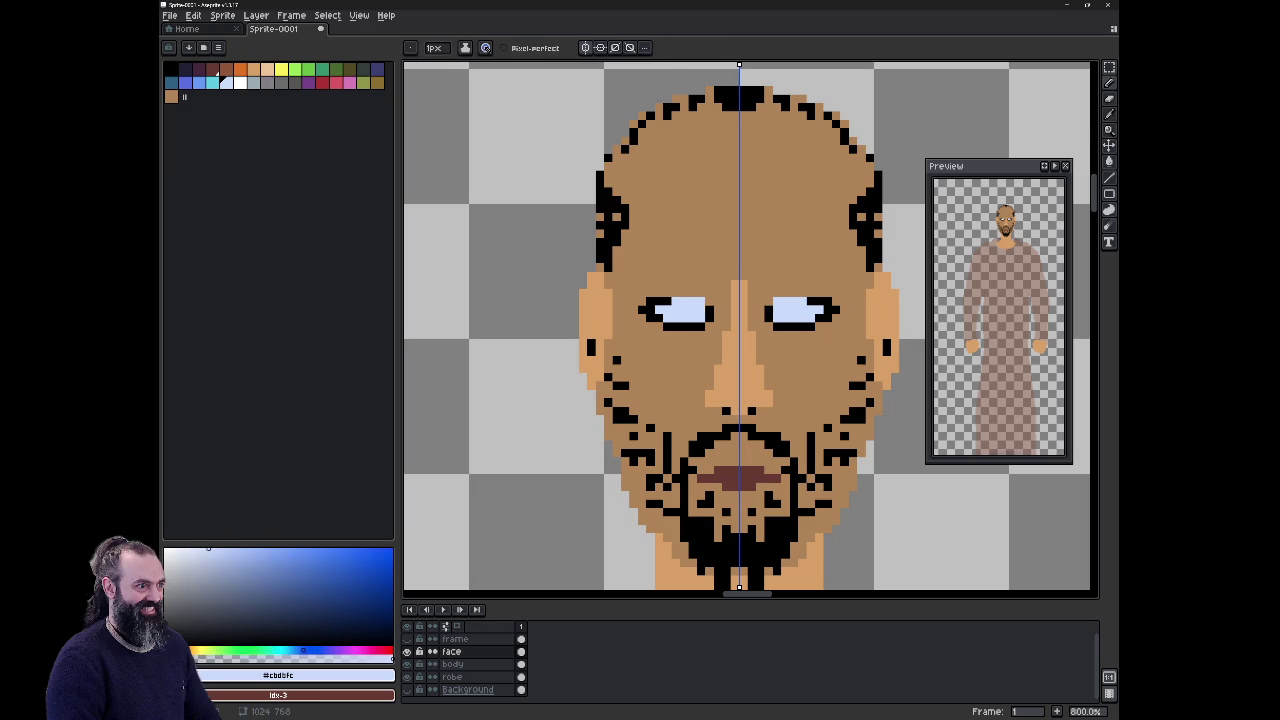
pyautogui.press('e')
pyautogui.click(668, 302)
pyautogui.moveTo(650, 301)
pyautogui.mouseDown()
pyautogui.moveTo(652, 320)
pyautogui.moveTo(712, 318)
pyautogui.mouseUp()
pyautogui.hotkey('ctrl', 'z')
pyautogui.press('v')
pyautogui.hotkey('ctrl', 'z')
pyautogui.hotkey('ctrl', 'z')
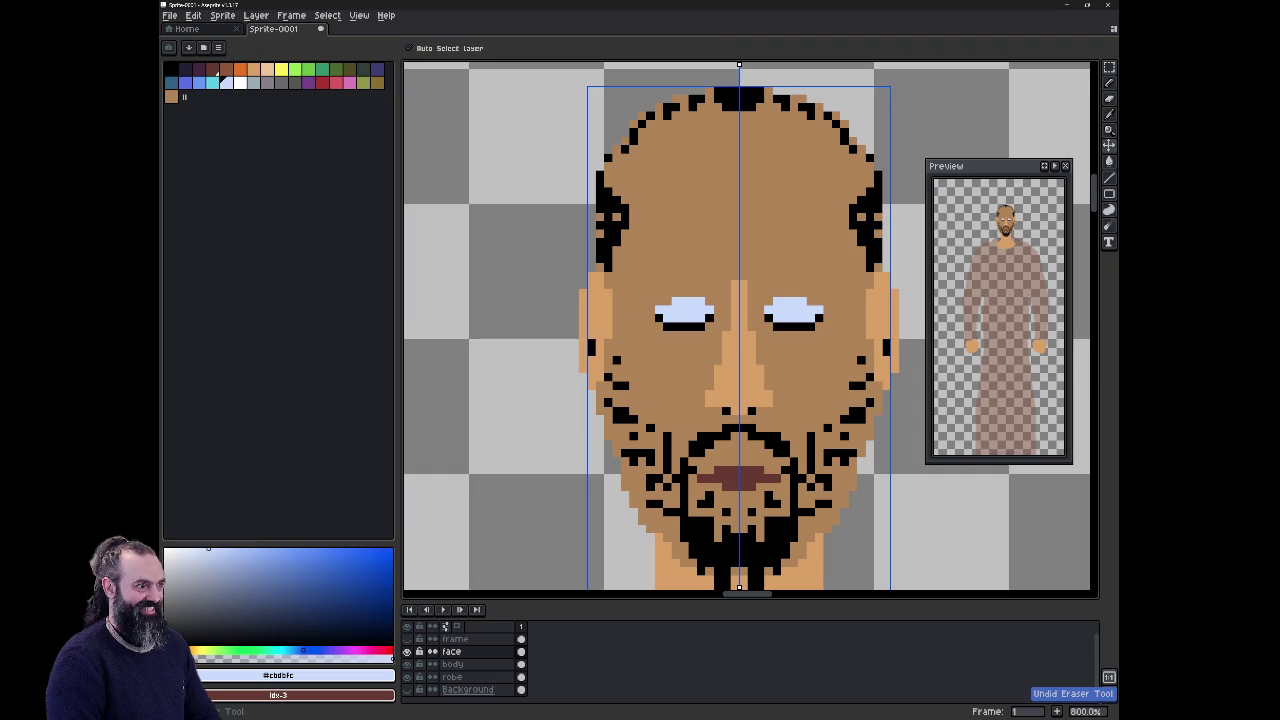
pyautogui.hotkey('ctrl', 'z')
pyautogui.hotkey('ctrl', 'z')
pyautogui.hotkey('ctrl', 'z')
pyautogui.hotkey('ctrl', 'z')
pyautogui.hotkey('ctrl', 'z')
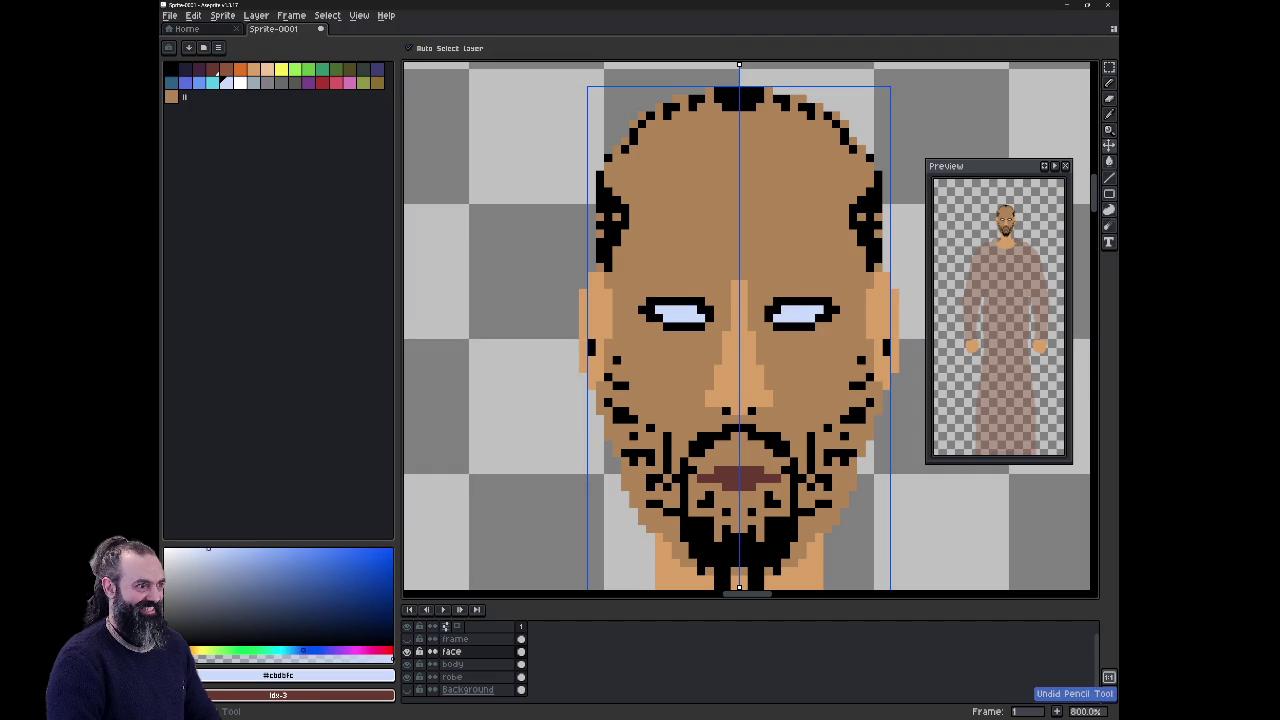
pyautogui.press('b')
# Step: Trim the upper outlines of both eyes to skin tone, narrowing them
pyautogui.moveTo(664, 302); pyautogui.dragTo(696, 302)
pyautogui.click(657, 301)
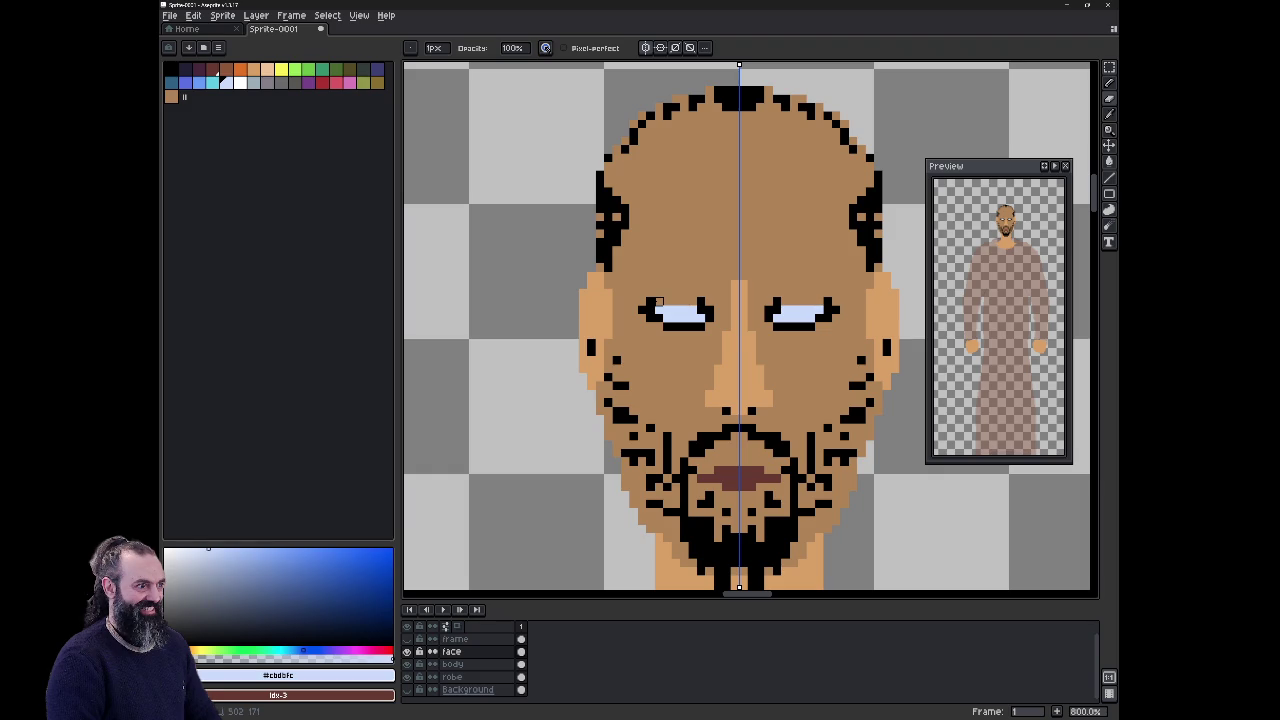
pyautogui.click(654, 302)
pyautogui.click(701, 302)
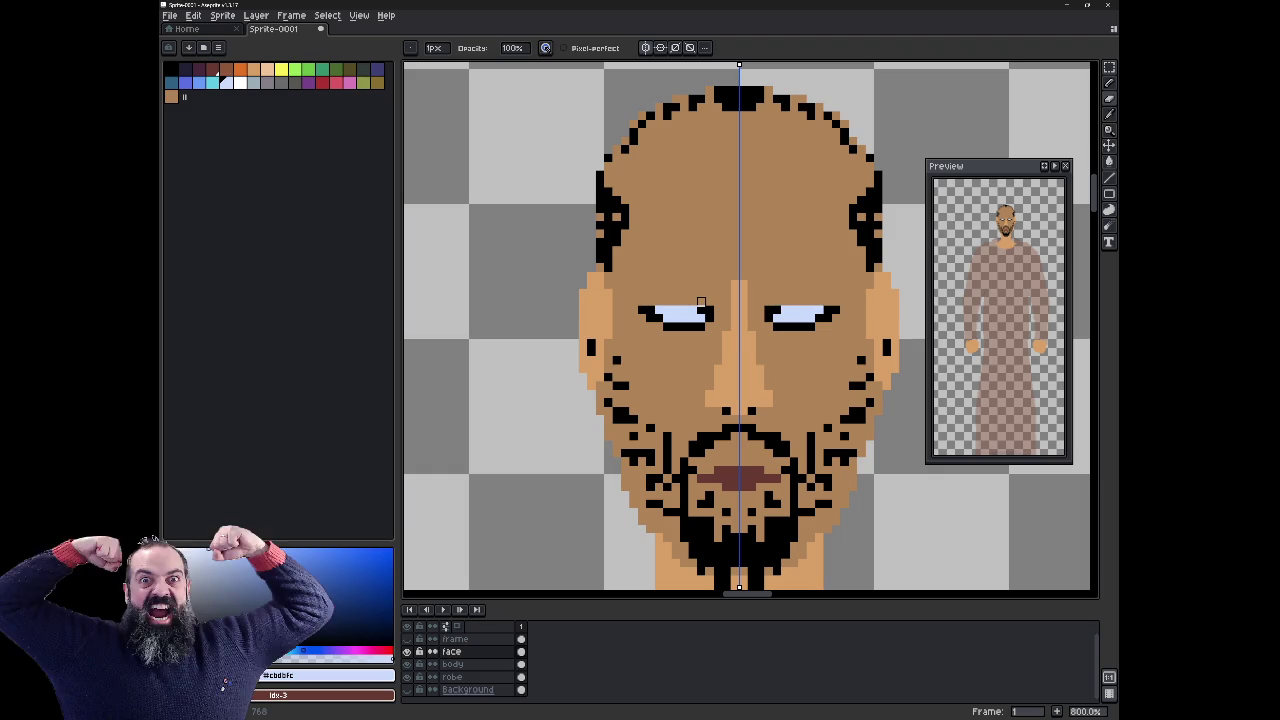
pyautogui.hotkey('ctrl', 'z')
pyautogui.hotkey('ctrl', 'z')
pyautogui.hotkey('ctrl', 'z')
pyautogui.hotkey('ctrl', 'z')
pyautogui.click(701, 302)
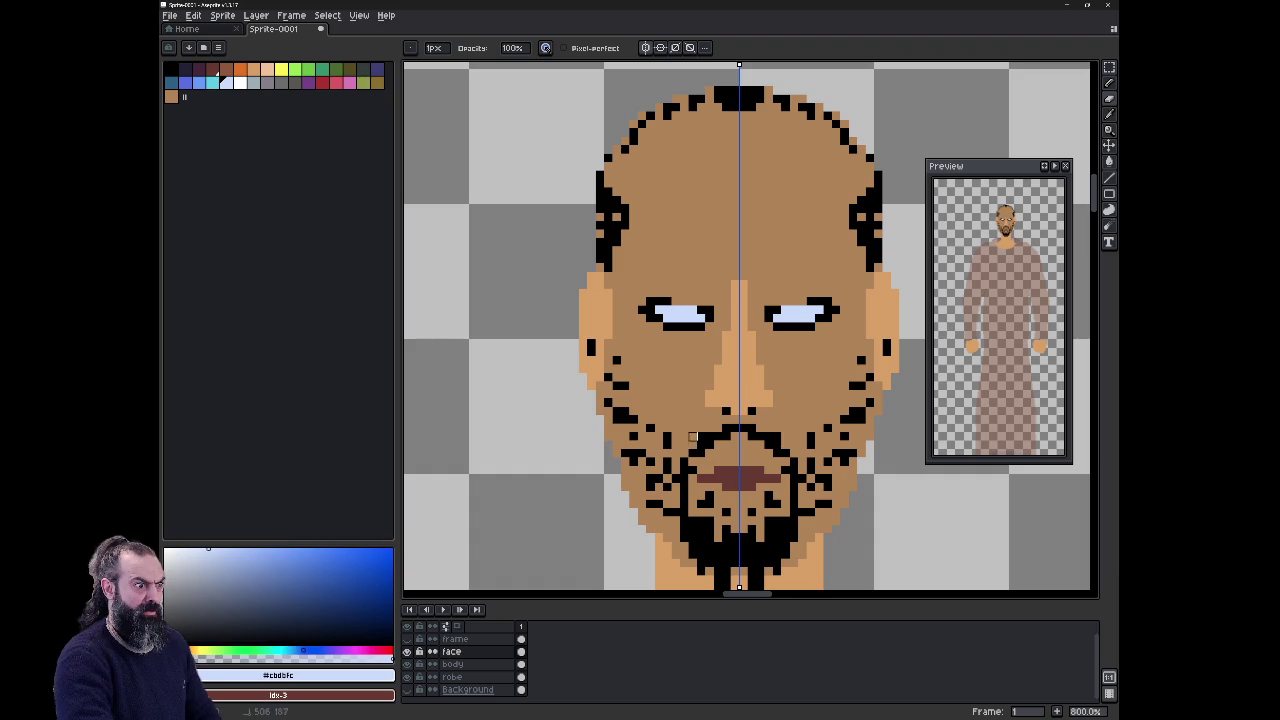
# Step: Show the black Background layer behind the robed figure again
pyautogui.scroll(-1, 620, 378)
pyautogui.scroll(-4, 620, 378)
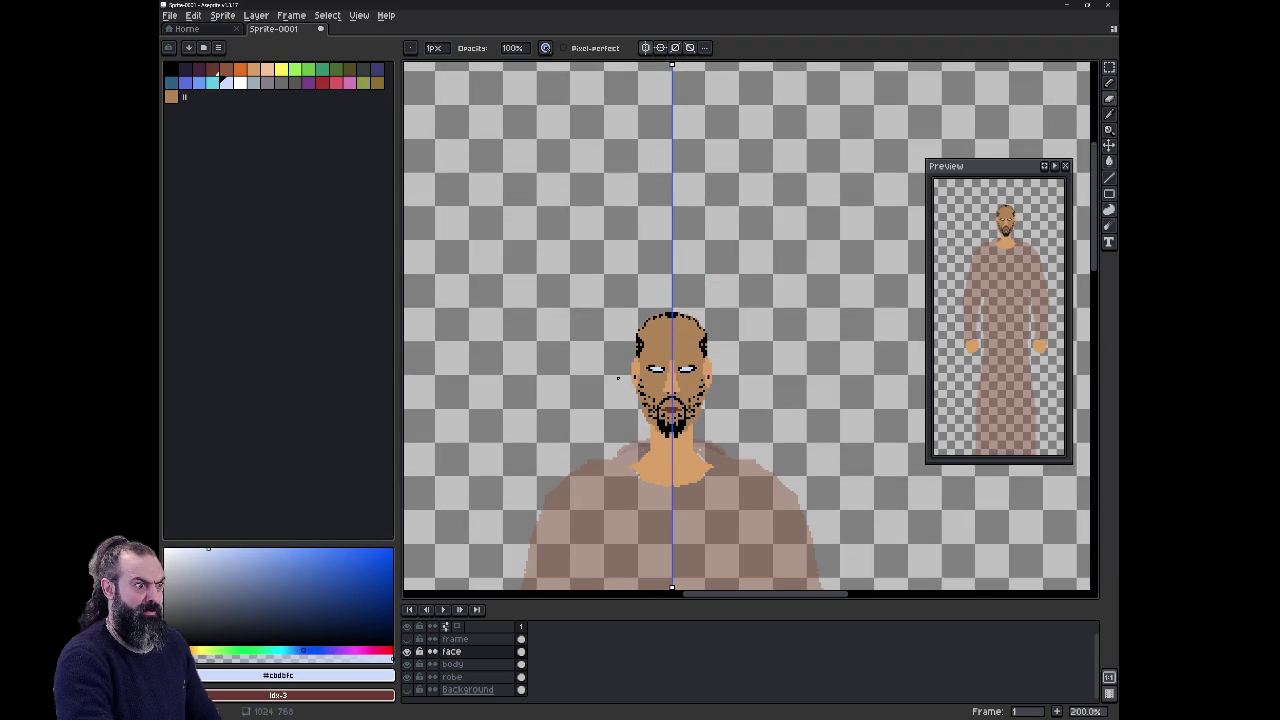
pyautogui.click(407, 690)
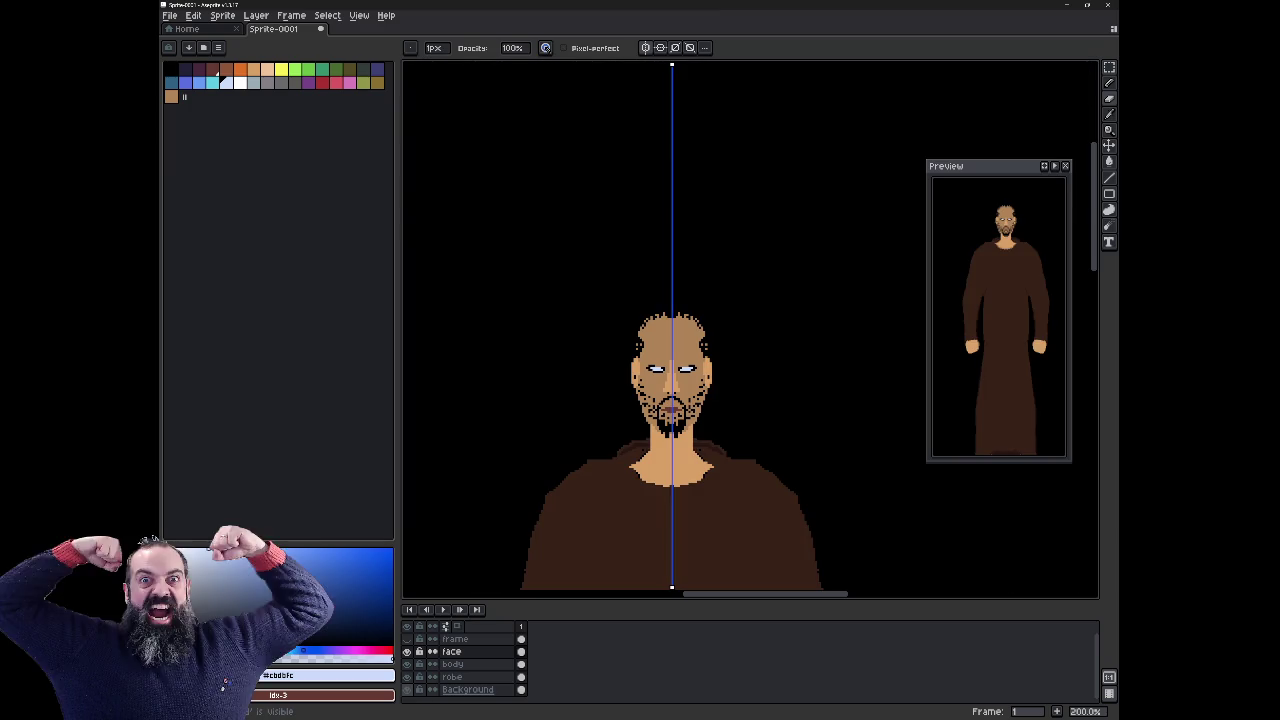
pyautogui.scroll(-1, 815, 350)
pyautogui.scroll(-2, 750, 330)
# Step: Mix a pale grey drawing colour in the colour picker
pyautogui.scroll(-1, 750, 330)
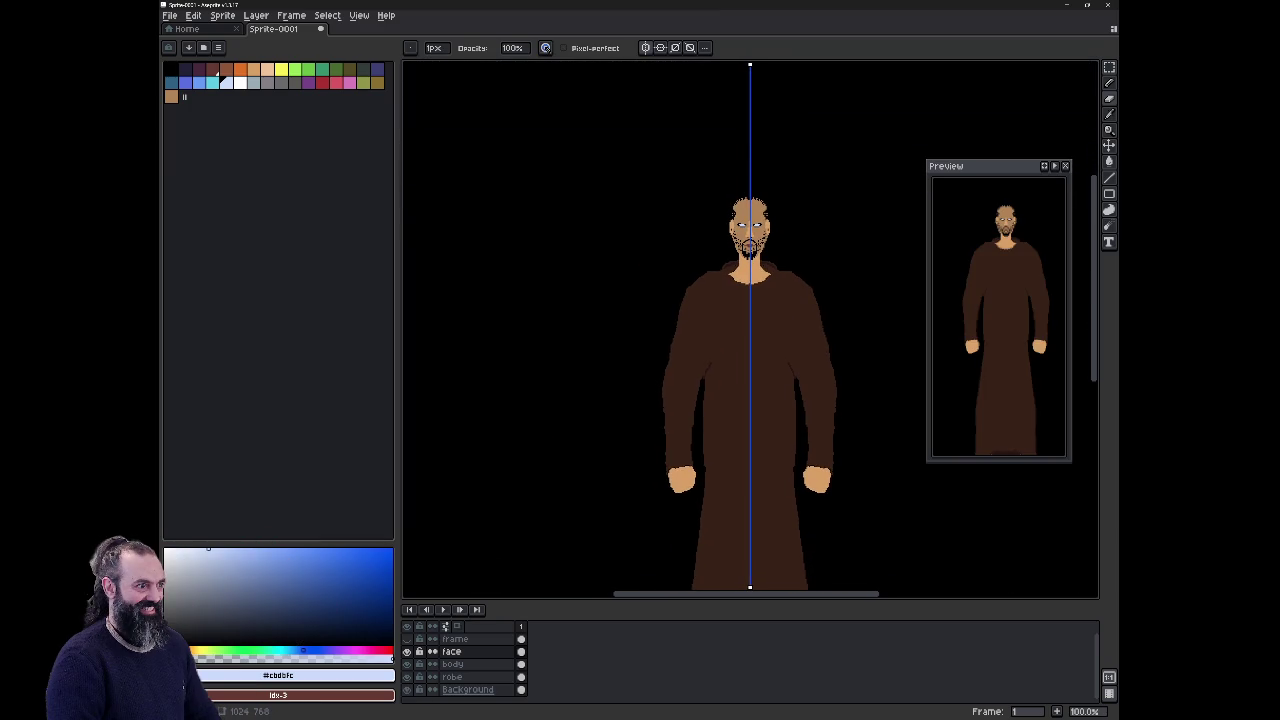
pyautogui.scroll(4, 745, 250)
pyautogui.scroll(1, 740, 260)
pyautogui.scroll(1, 730, 275)
pyautogui.scroll(2, 724, 288)
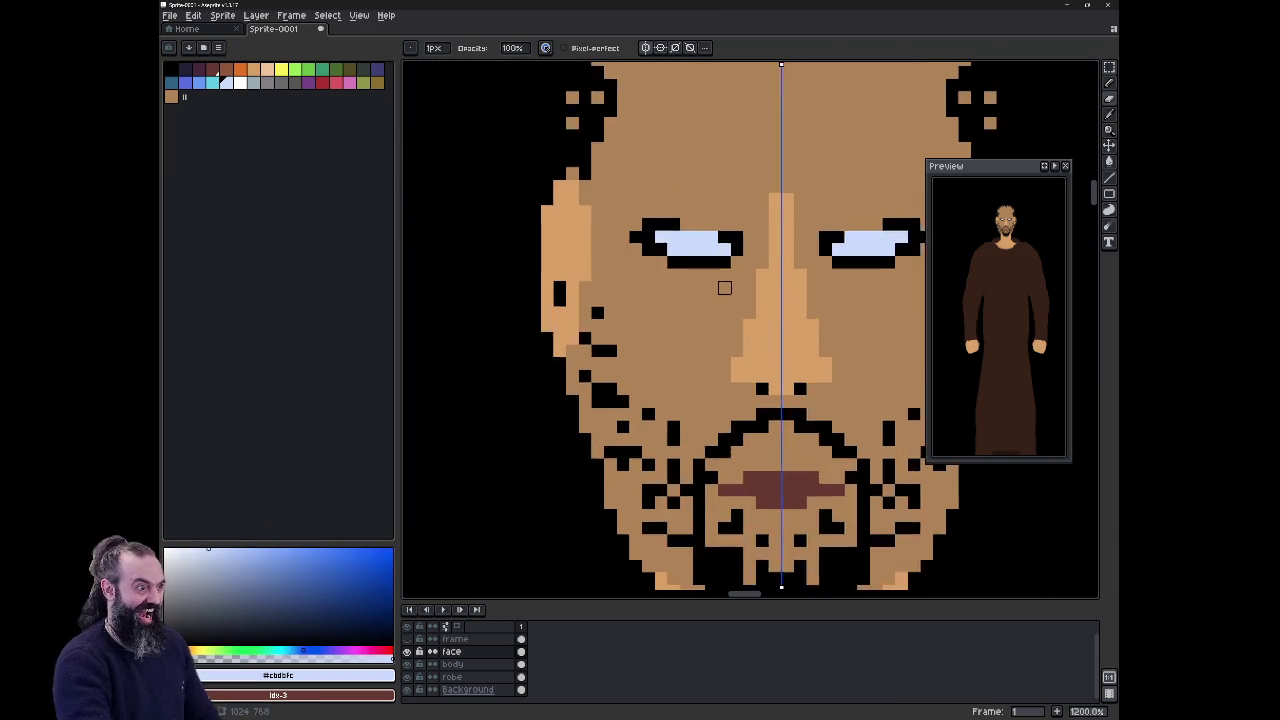
pyautogui.scroll(1, 724, 288)
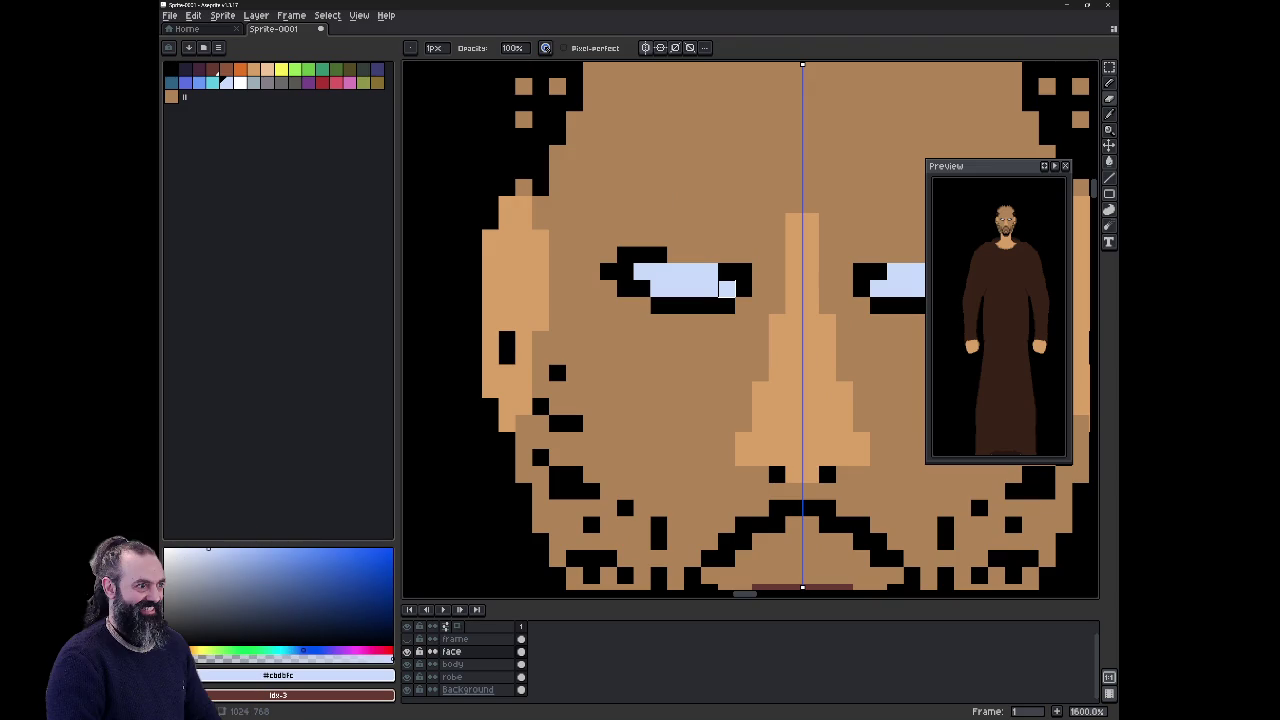
pyautogui.click(240, 82)
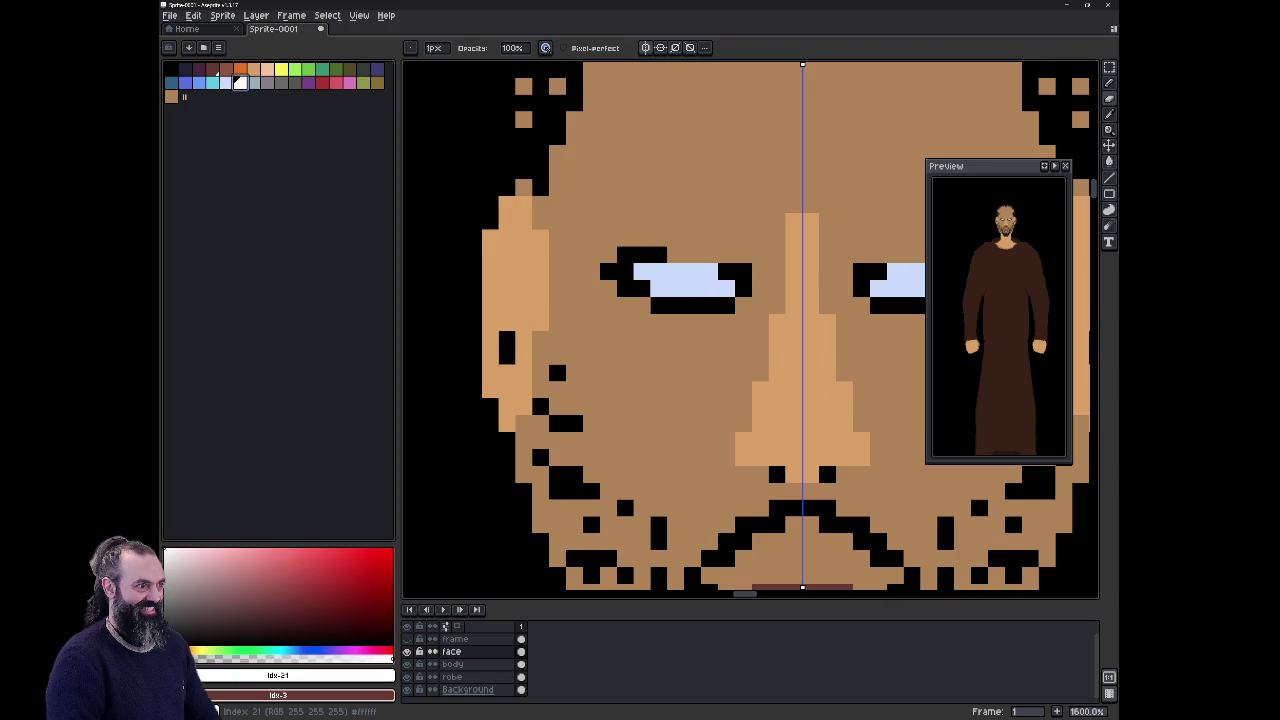
pyautogui.click(202, 607)
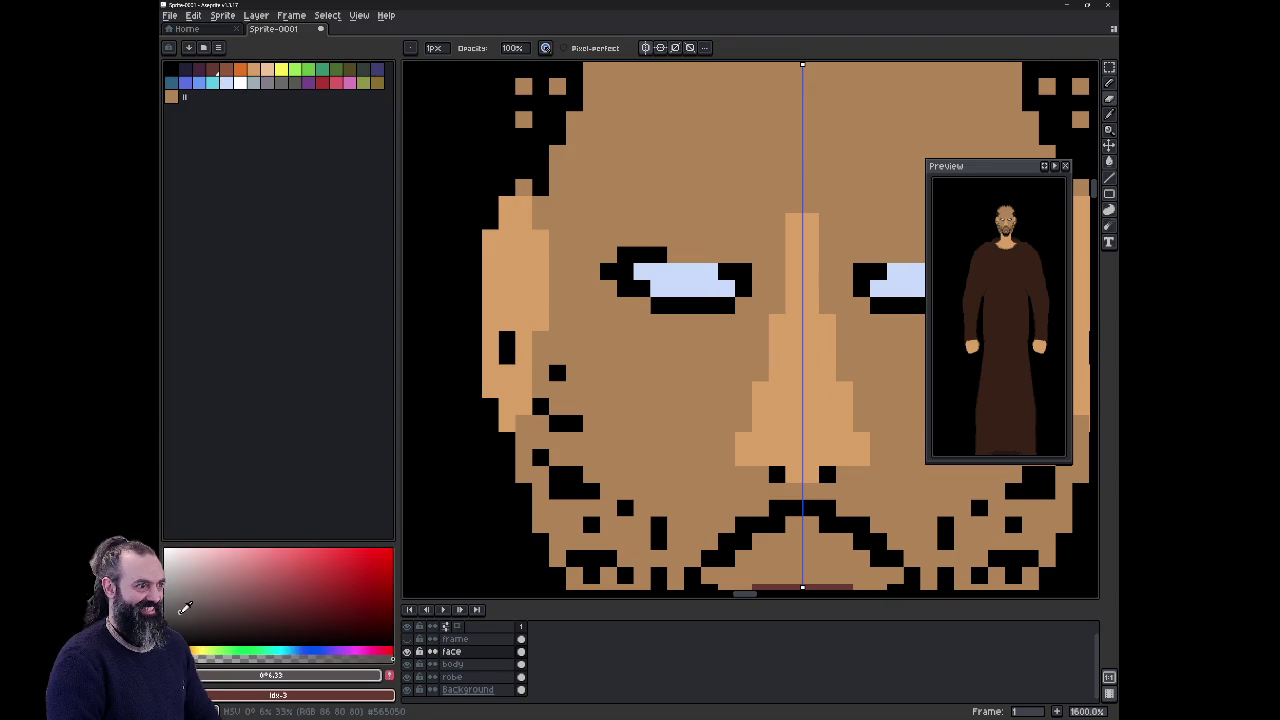
pyautogui.moveTo(202, 607)
pyautogui.mouseDown()
pyautogui.moveTo(179, 570)
pyautogui.moveTo(172, 578)
pyautogui.mouseUp()
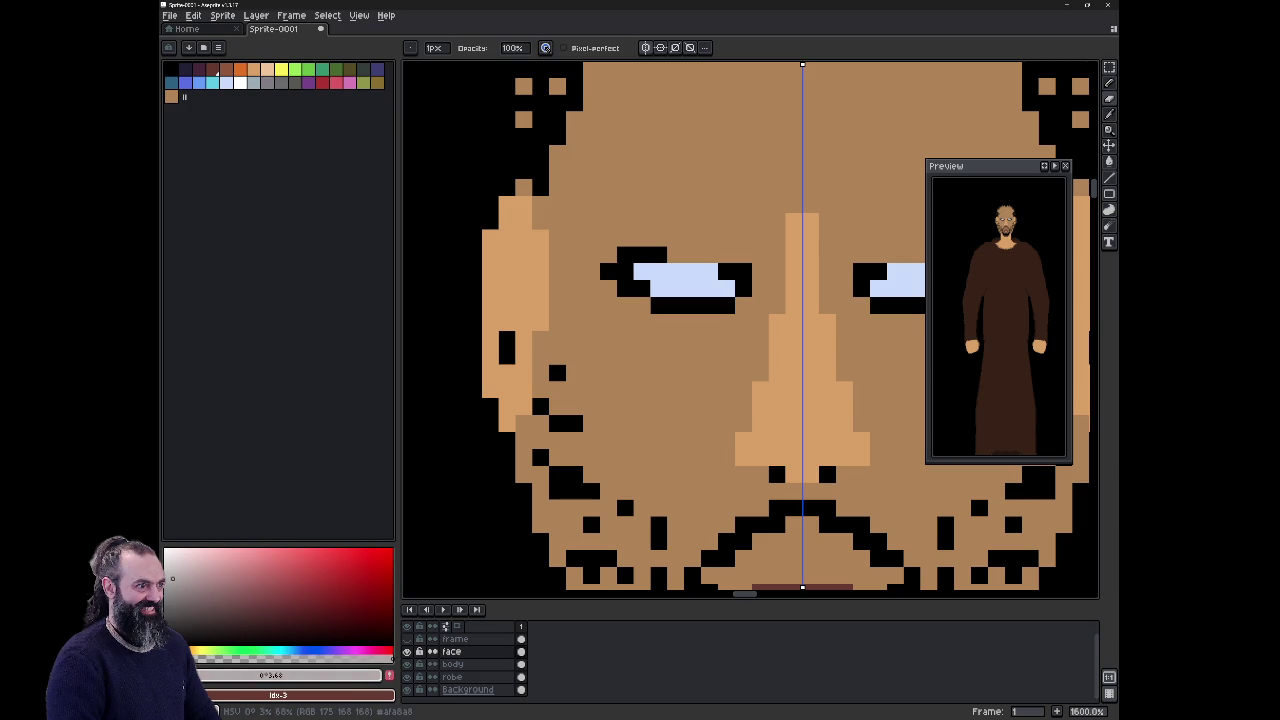
# Step: Bucket-fill both eye whites with the pale grey, then switch to black
pyautogui.press('g')
pyautogui.click(686, 286)
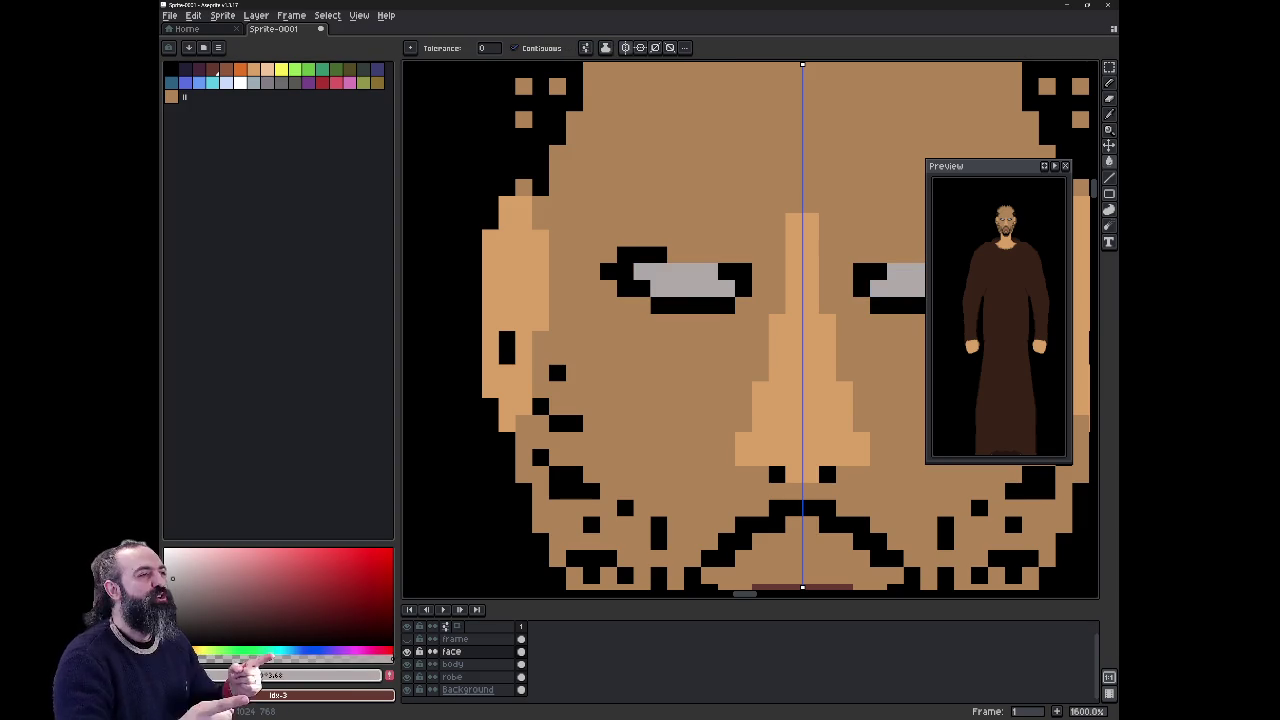
pyautogui.scroll(-1, 710, 336)
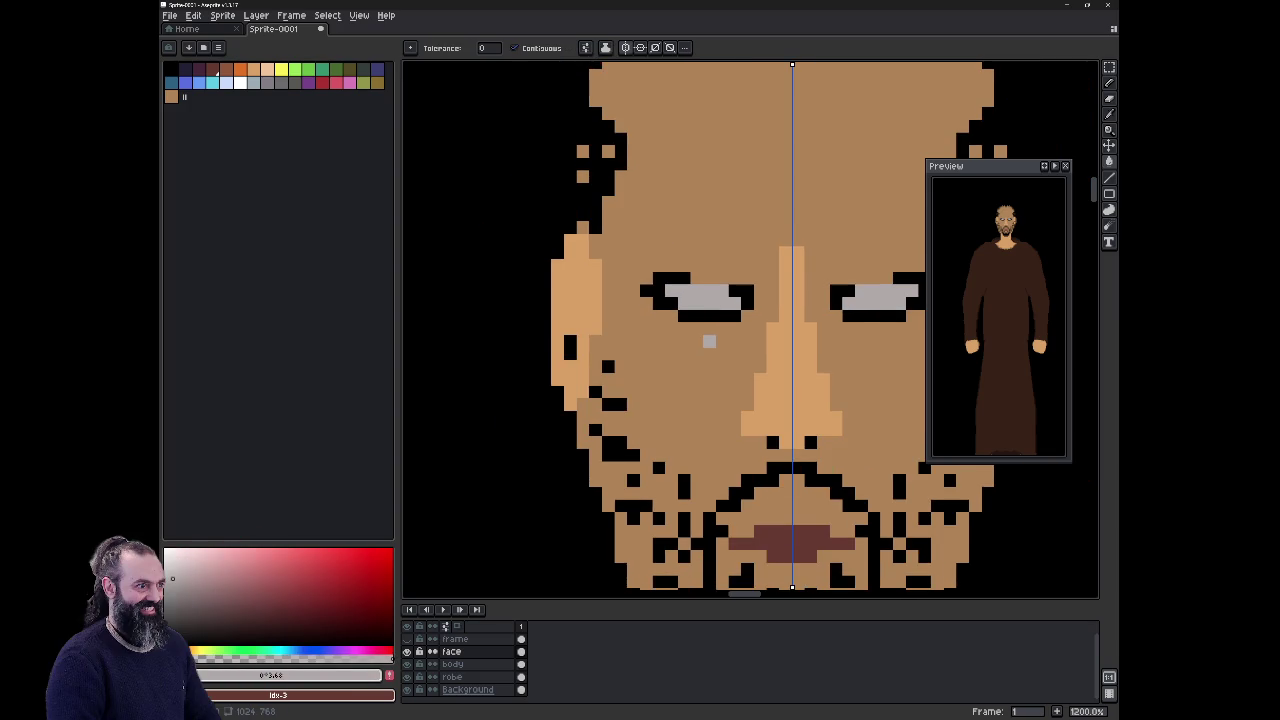
pyautogui.scroll(-2, 710, 336)
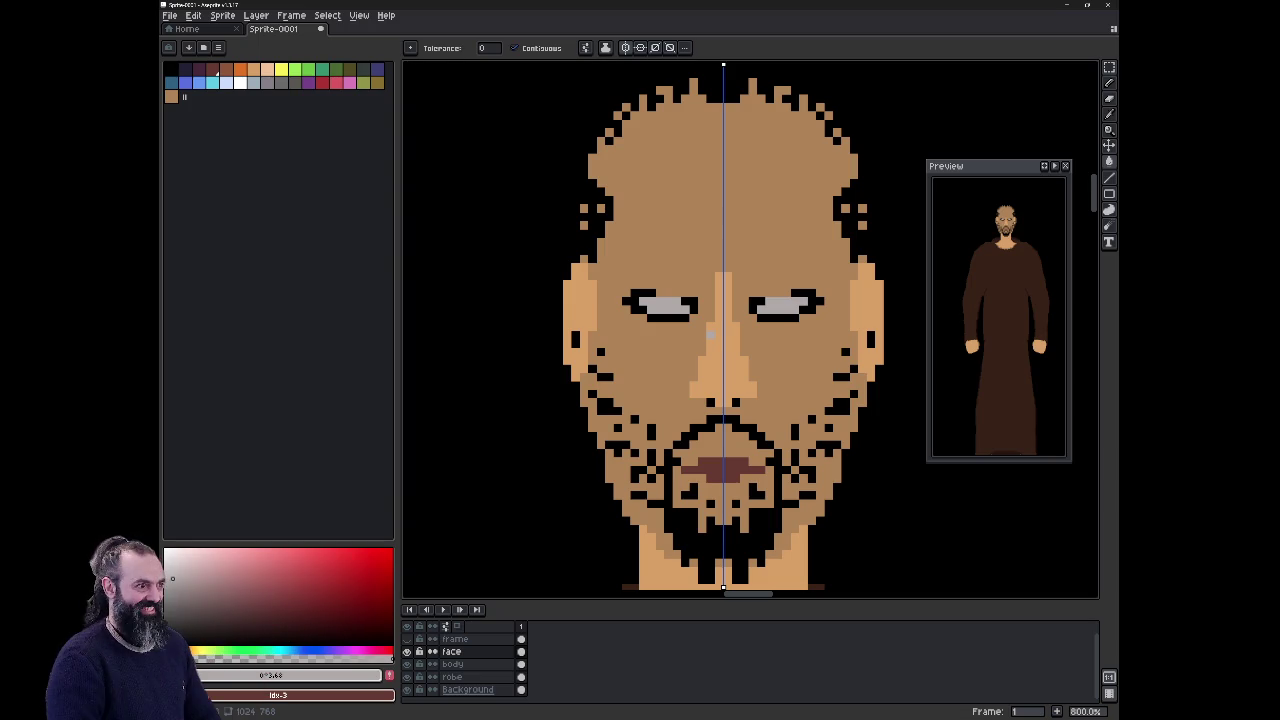
pyautogui.click(170, 68)
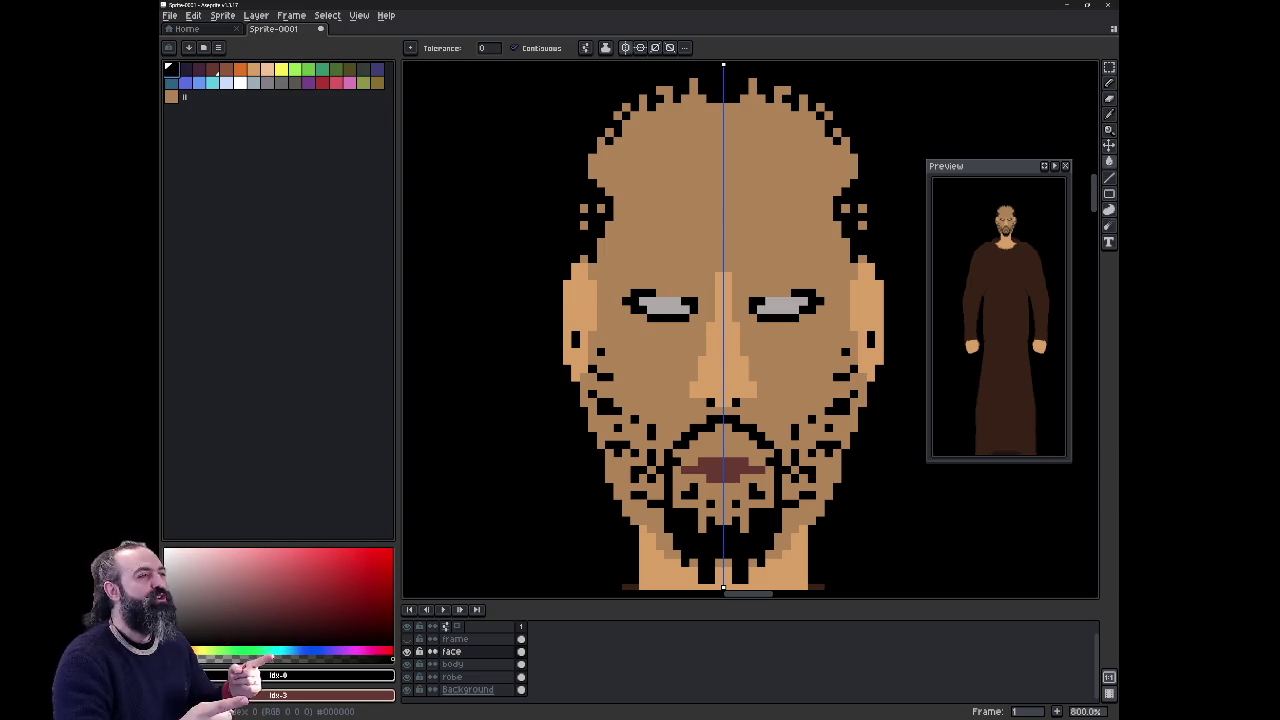
# Step: Pencil black into both eyes with symmetry, leaving a small grey glint in each
pyautogui.press('b')
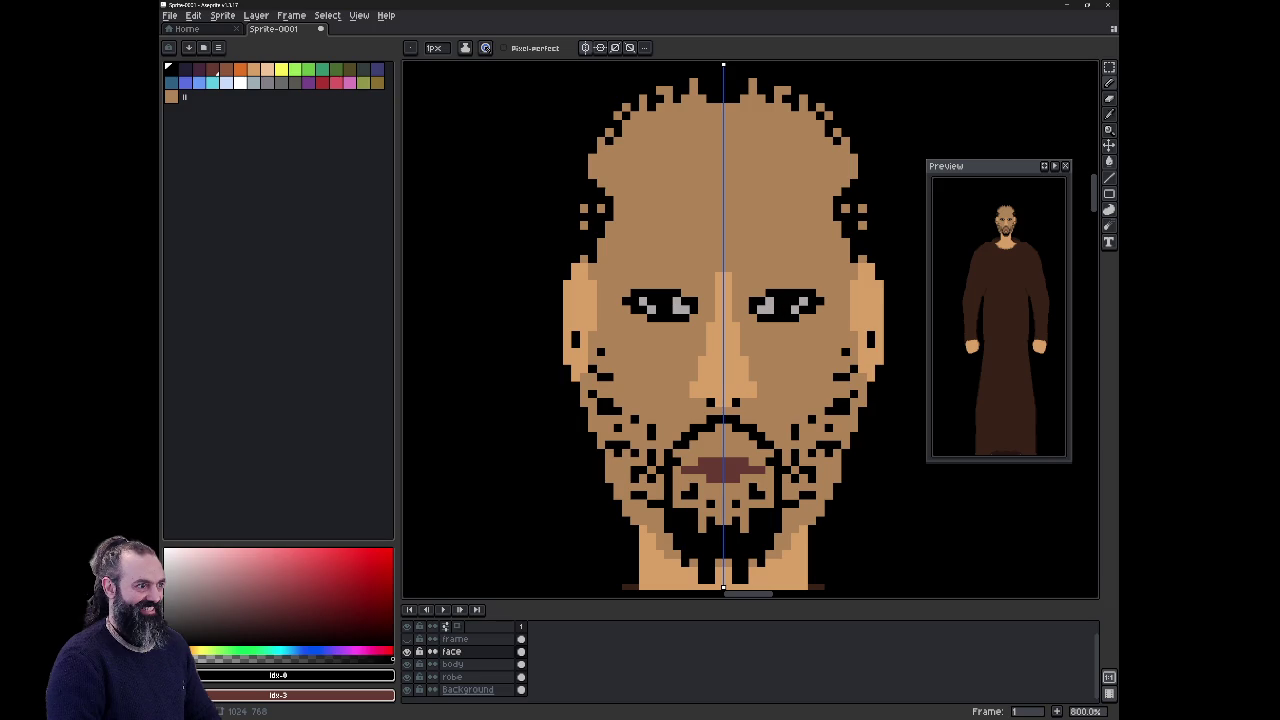
pyautogui.click(677, 309)
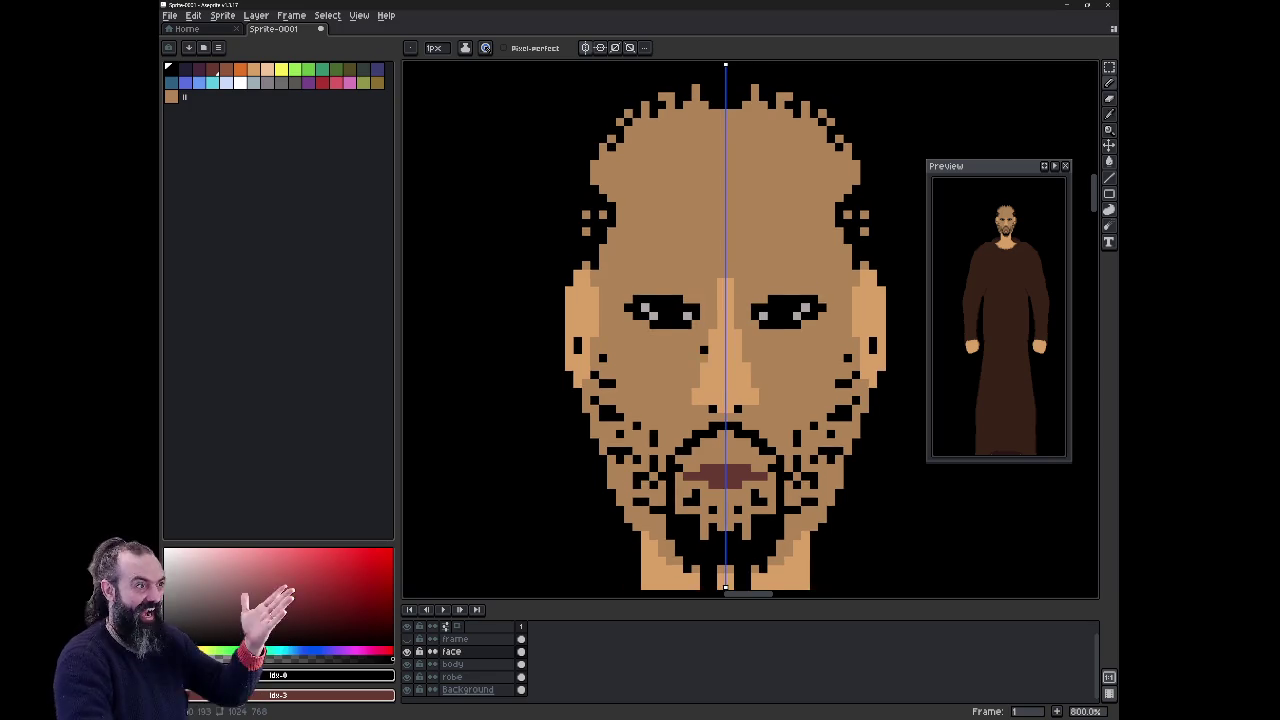
pyautogui.scroll(-1, 723, 373)
pyautogui.scroll(-1, 723, 373)
pyautogui.scroll(1, 715, 365)
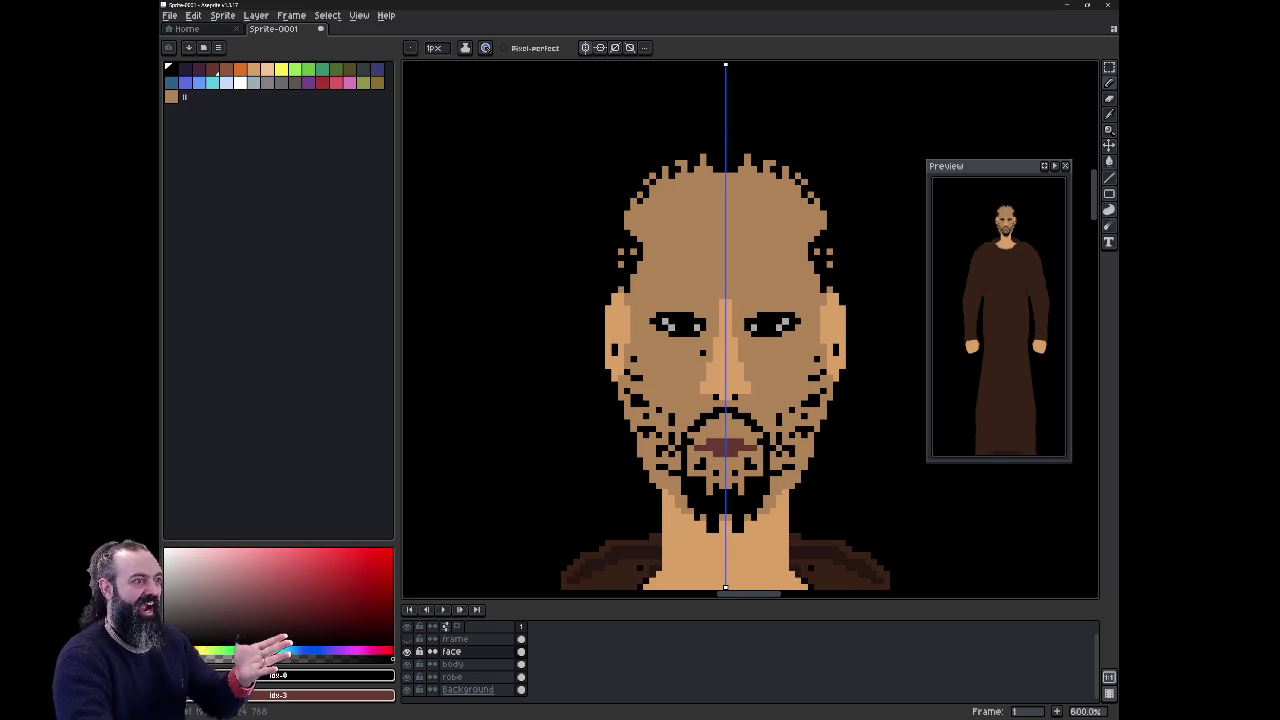
pyautogui.scroll(1, 701, 338)
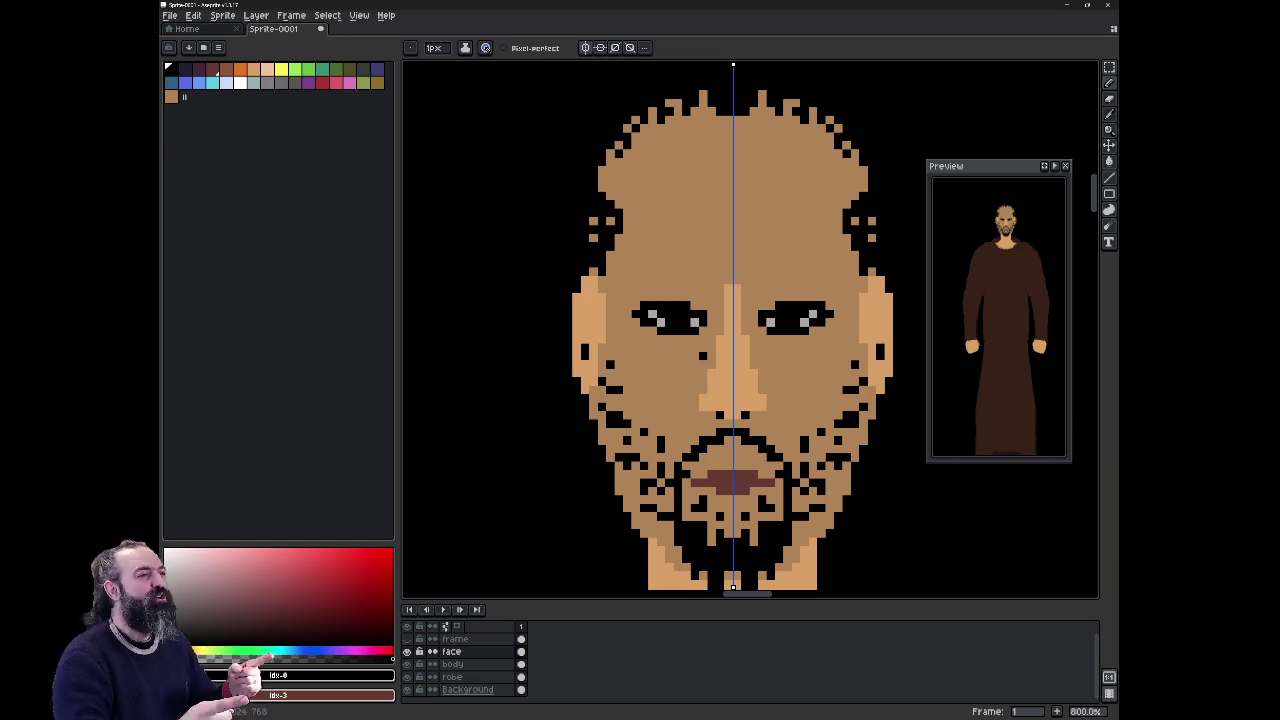
# Step: Eyedrop the face's skin tone #af8357 and toggle the Background layer off and on
pyautogui.click(452, 664)
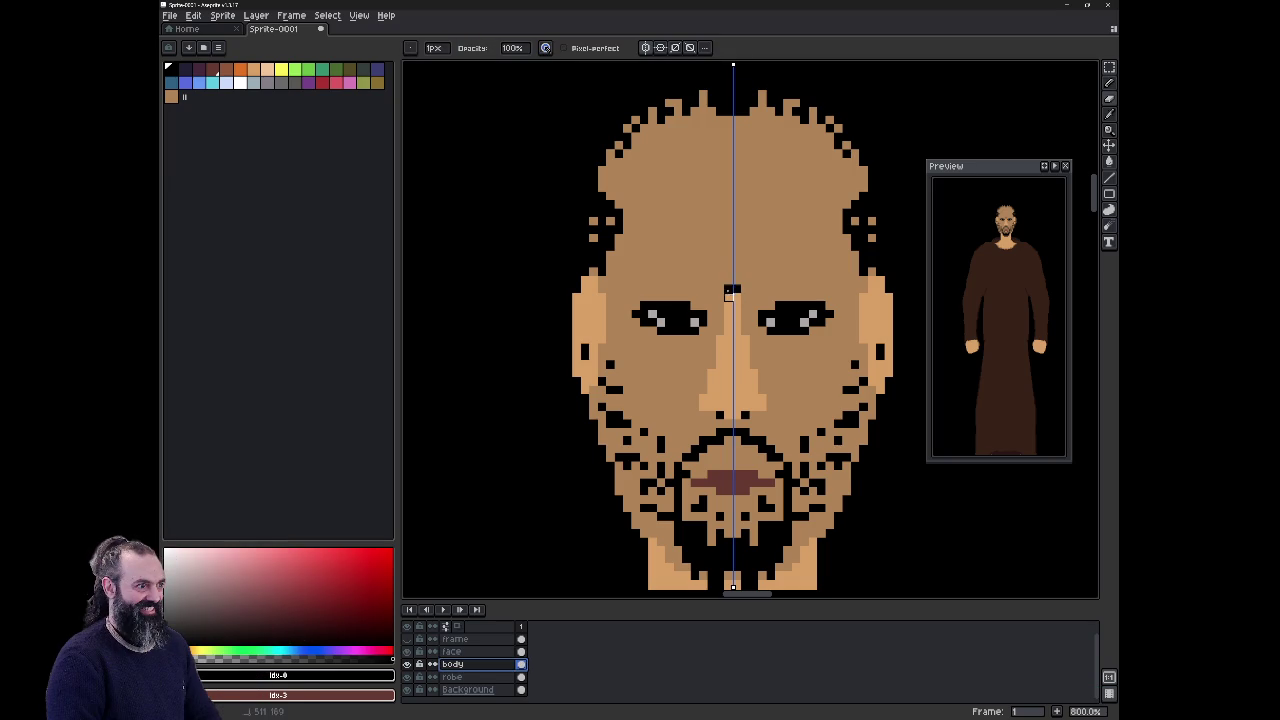
pyautogui.click(490, 653)
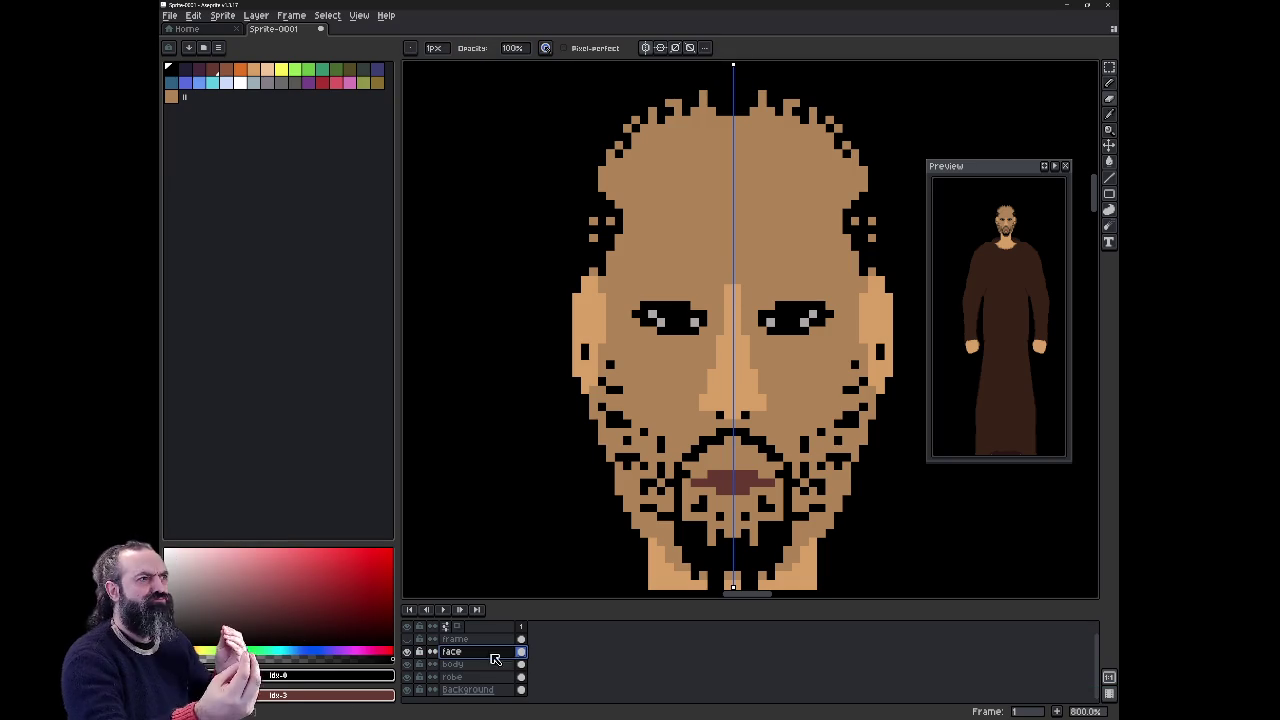
pyautogui.click(490, 664)
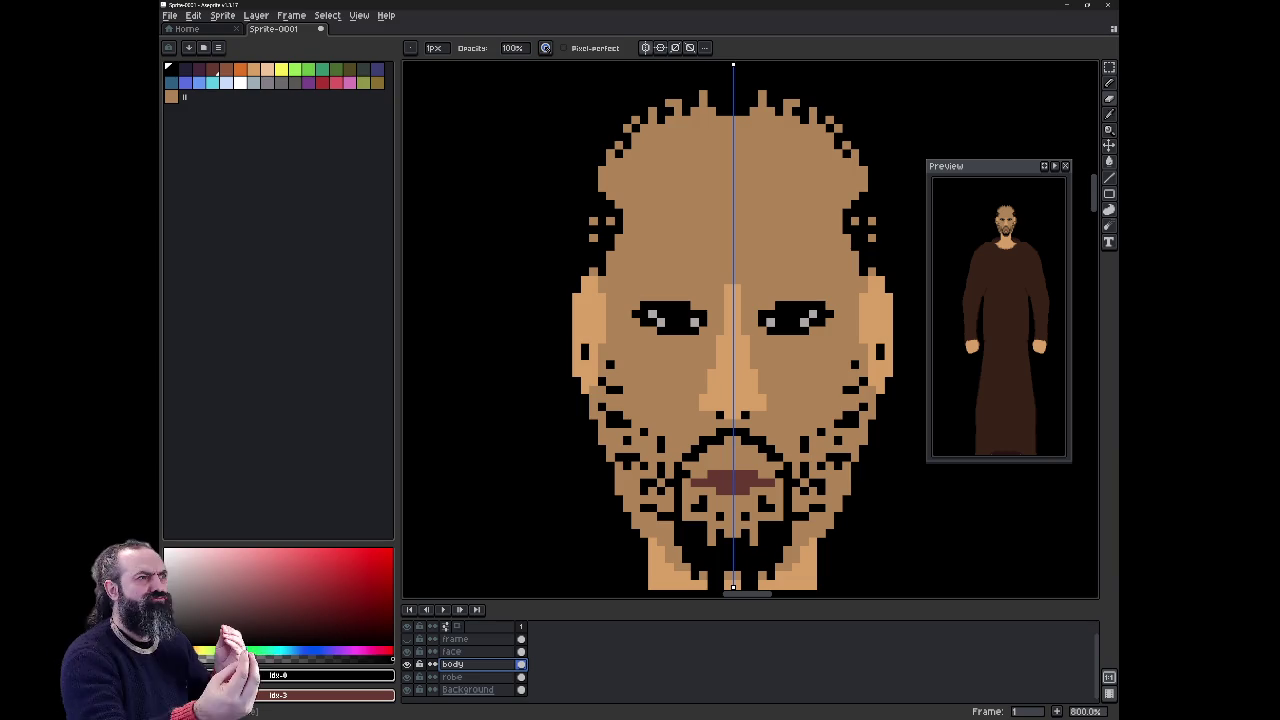
pyautogui.press('i')
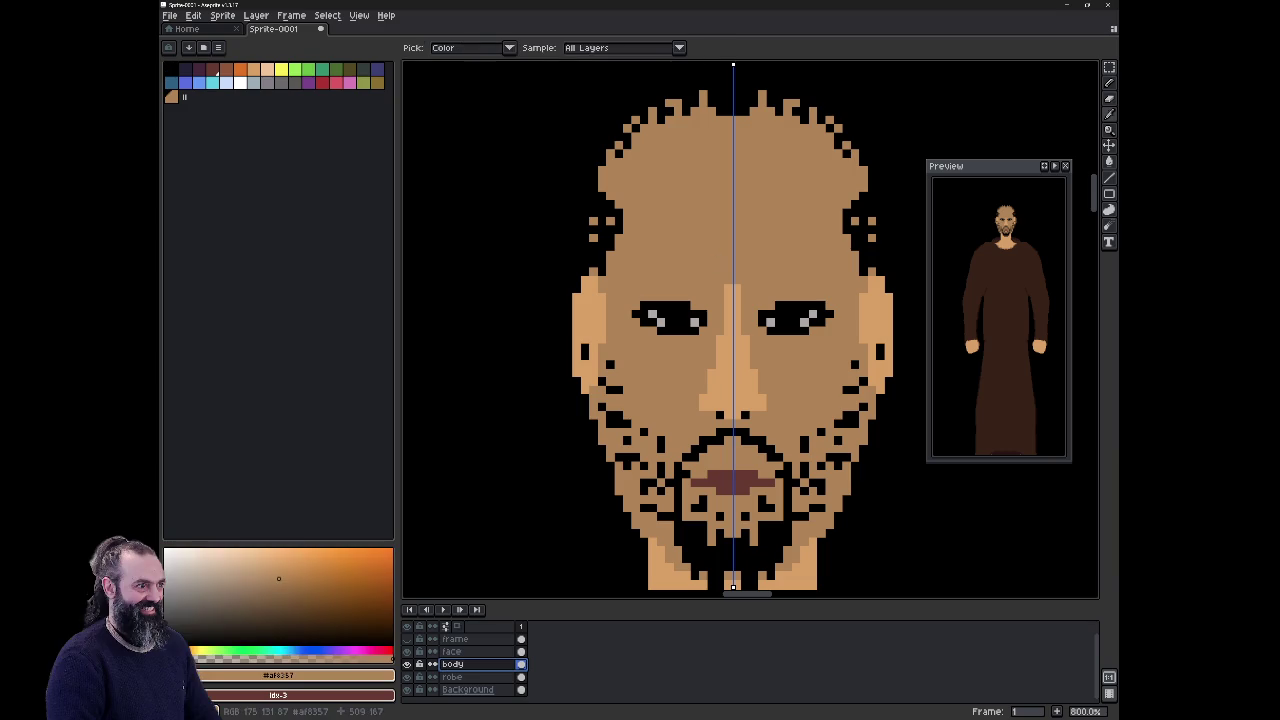
pyautogui.press('b')
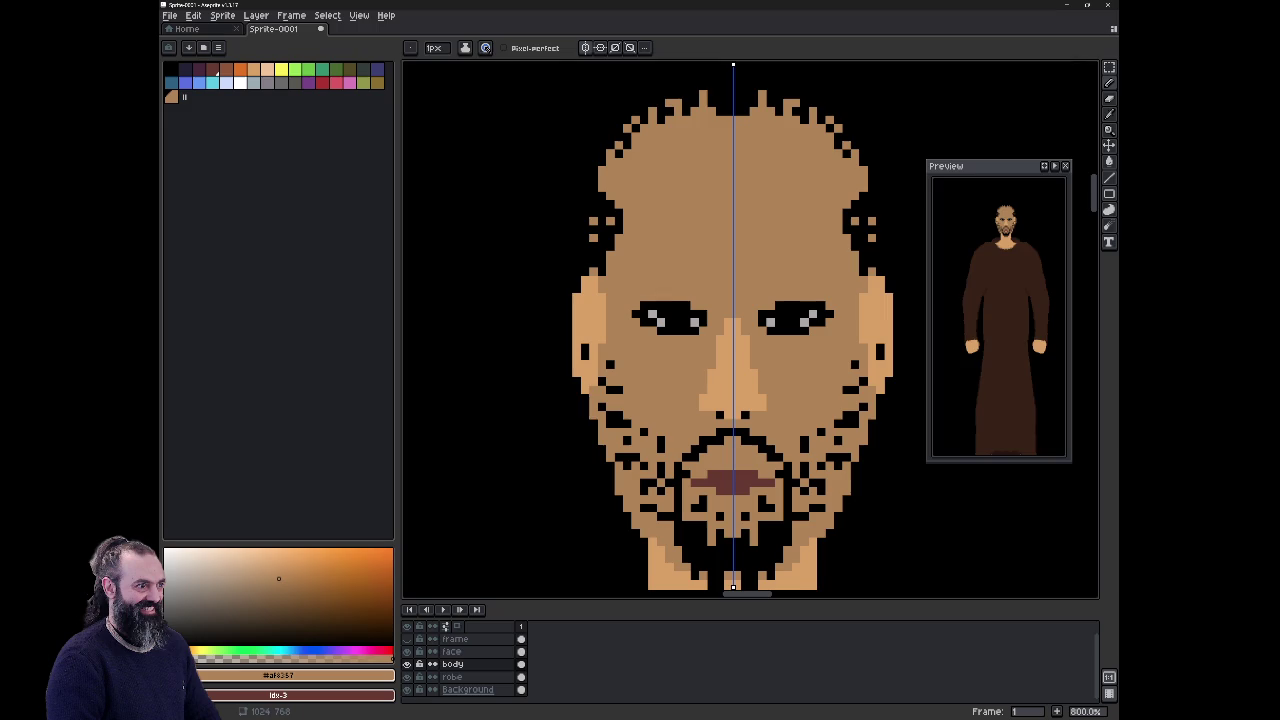
pyautogui.click(407, 689)
pyautogui.click(407, 689)
pyautogui.click(452, 651)
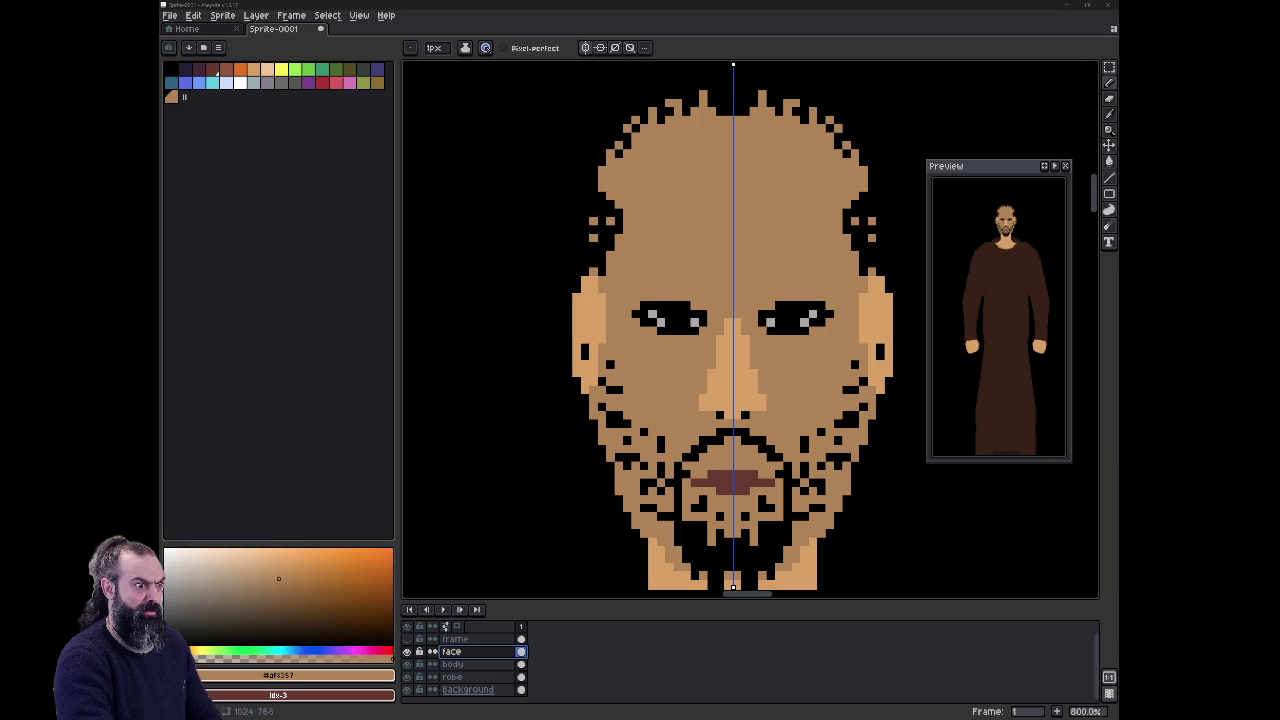
# Step: Zoom to fit the face and repaint mirrored skin-tone pixels just below the beard
pyautogui.press('-')
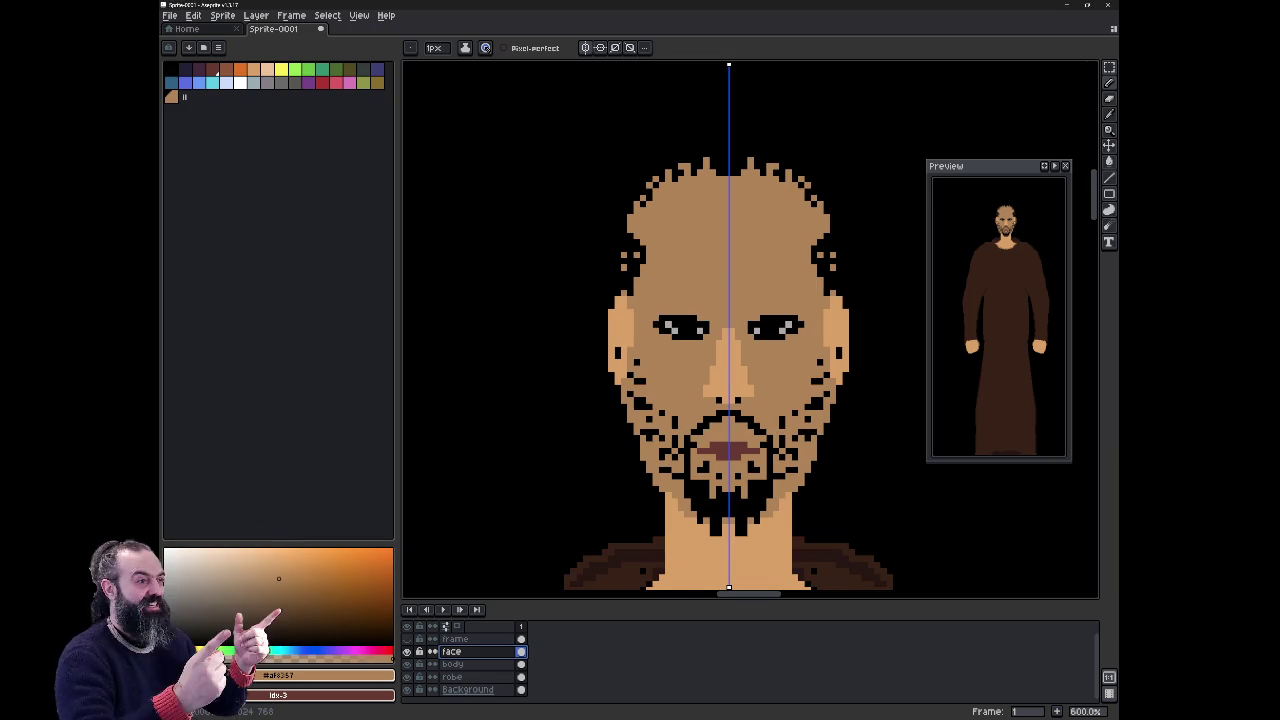
pyautogui.press('+')
pyautogui.press('+')
pyautogui.press('+')
pyautogui.press('-')
pyautogui.press('-')
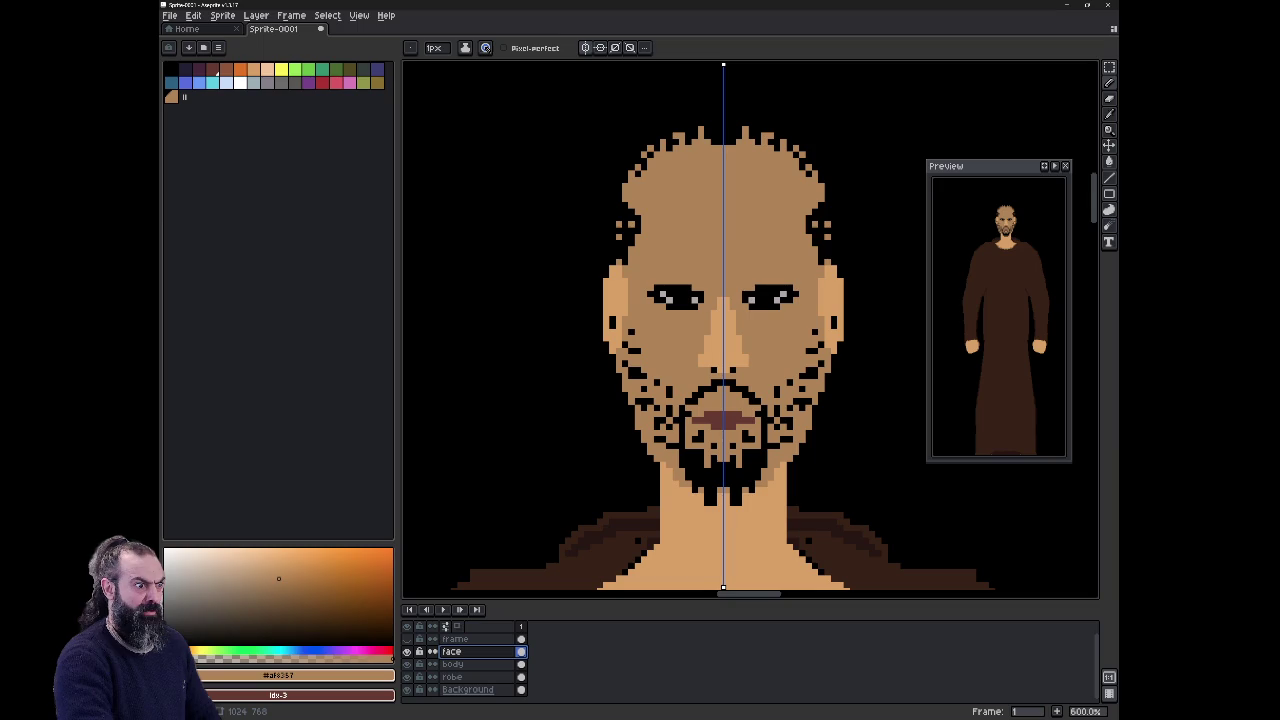
pyautogui.press('+')
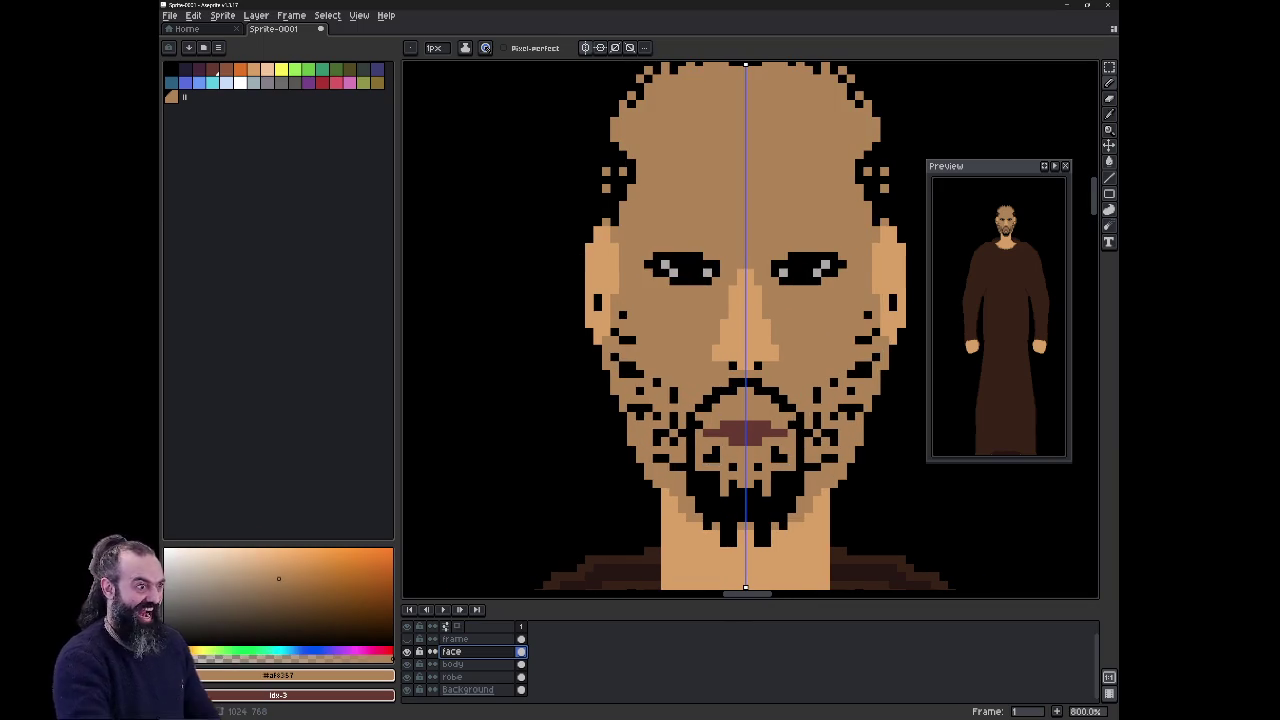
pyautogui.press('alt')
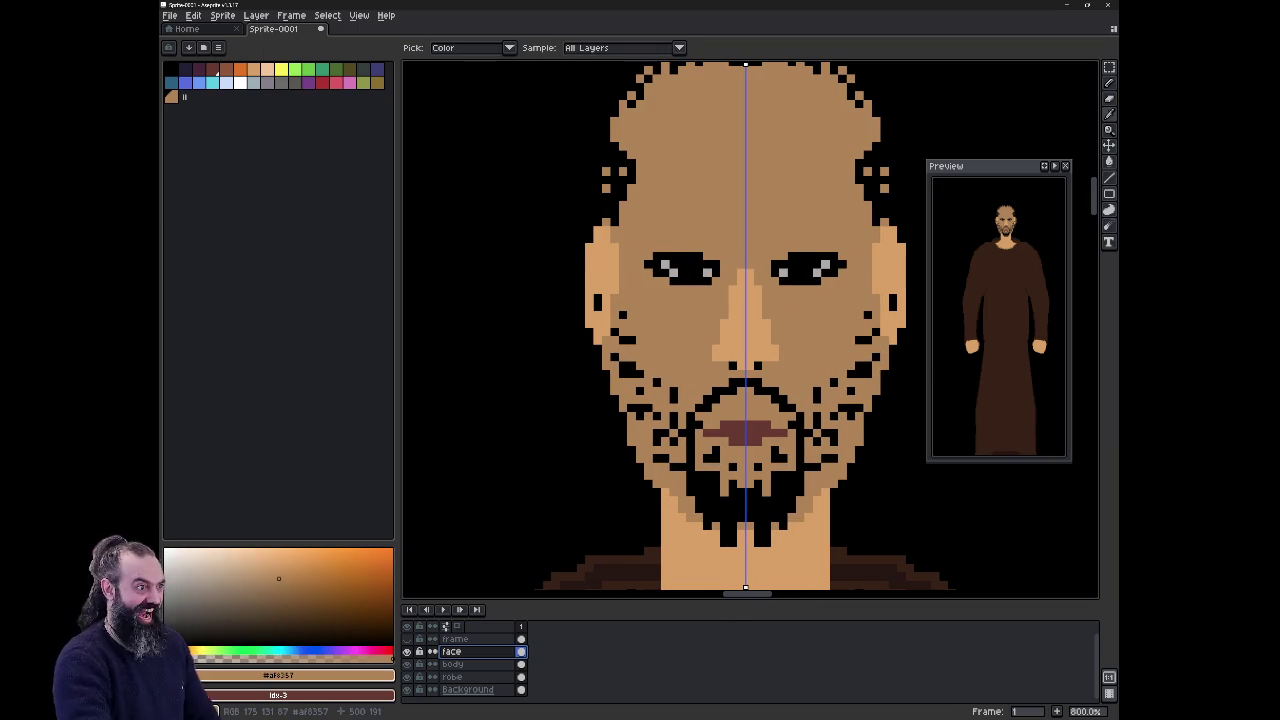
pyautogui.press('b')
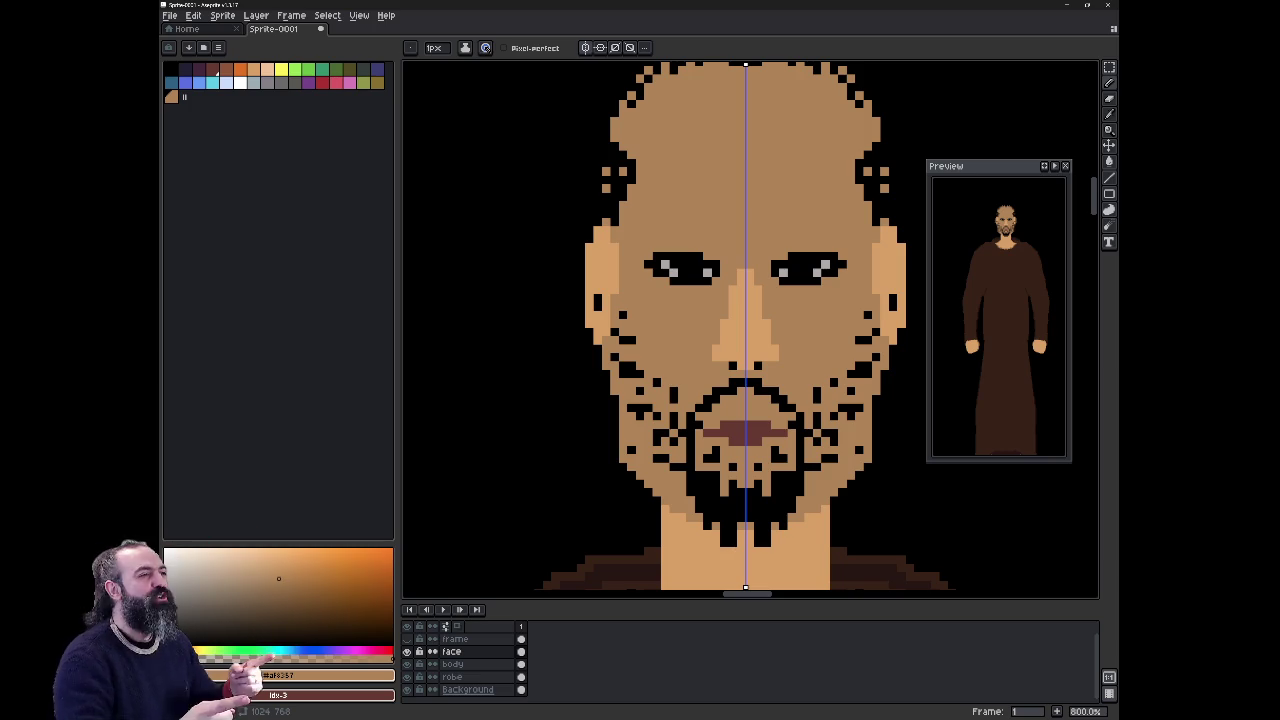
pyautogui.hotkey('ctrl', 'z')
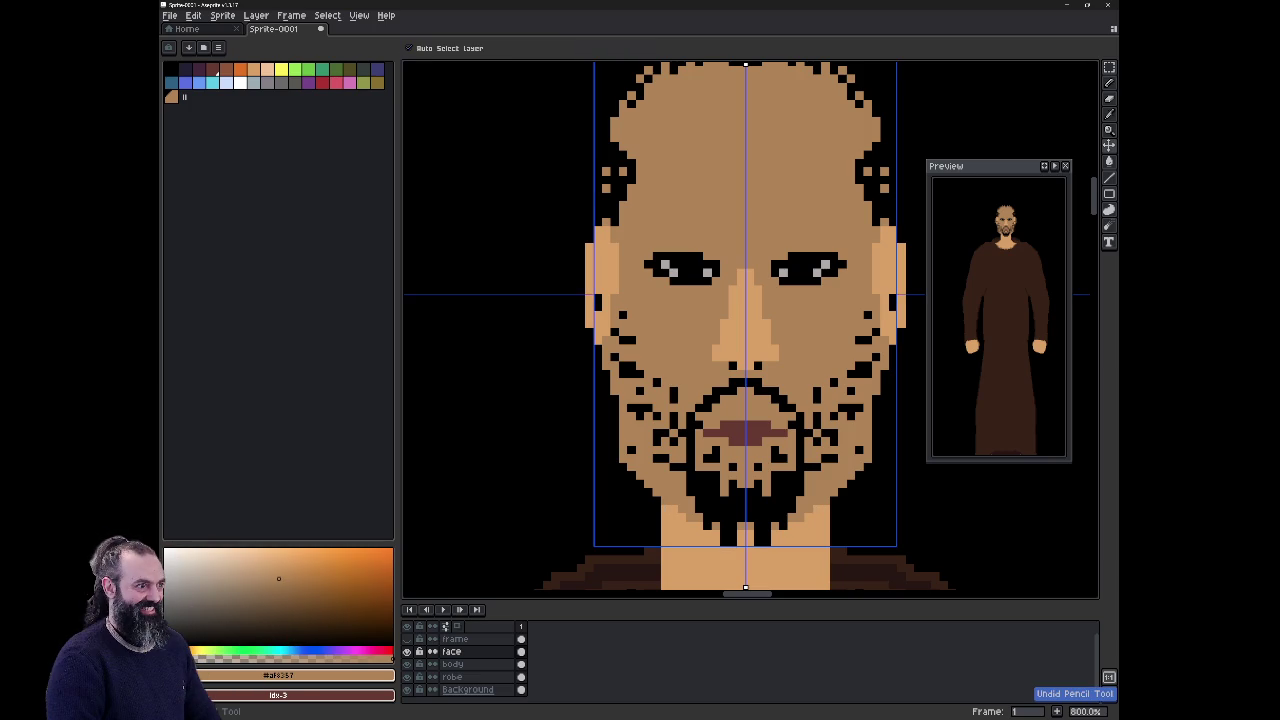
pyautogui.click(520, 651)
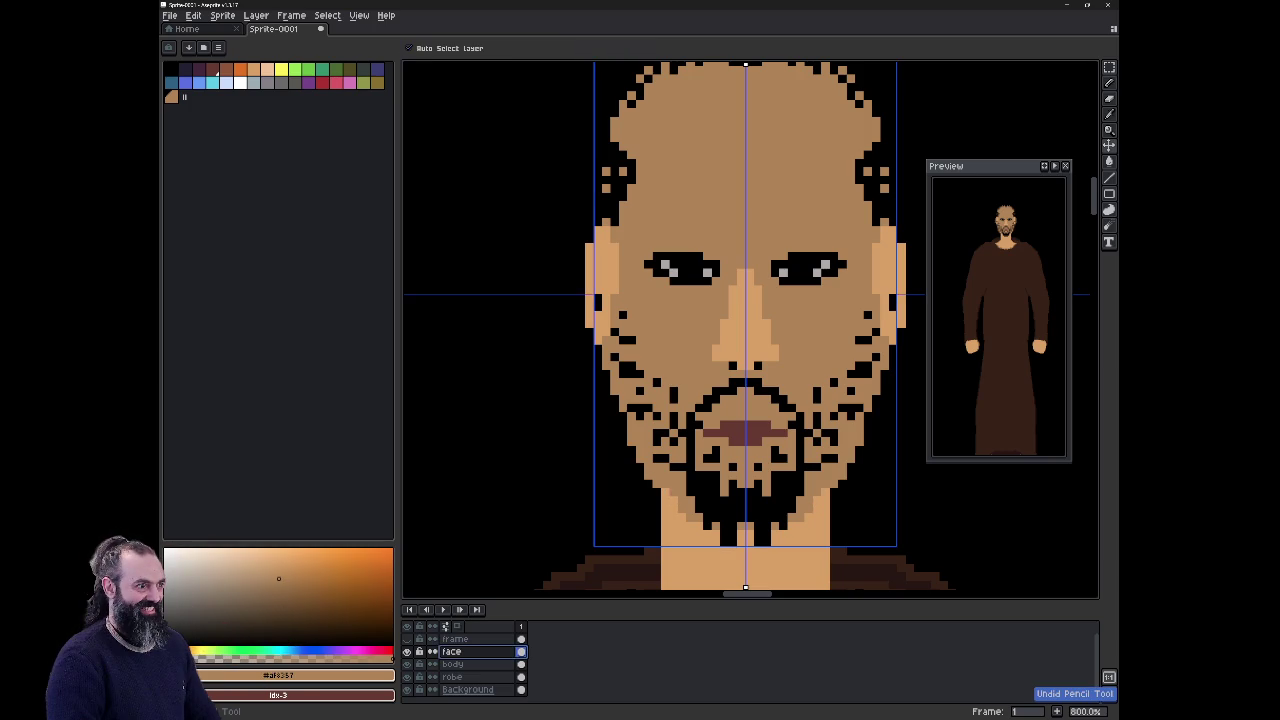
pyautogui.hotkey('ctrl', 'y')
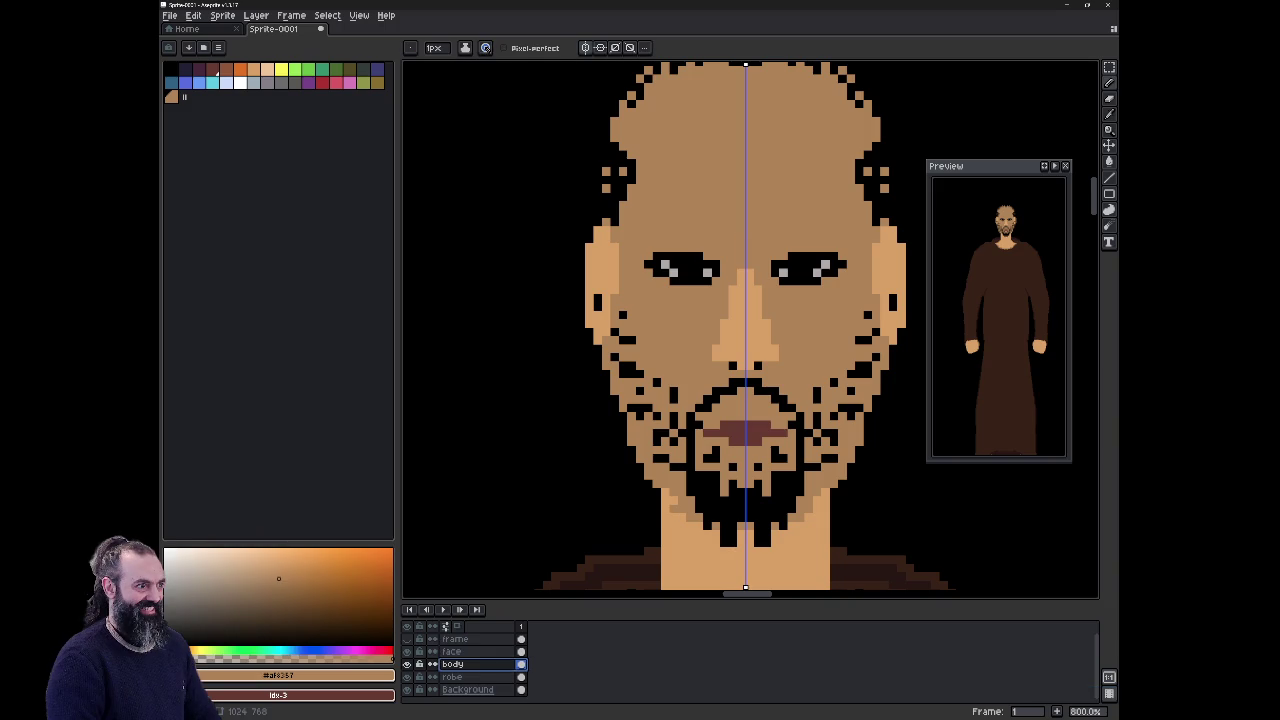
pyautogui.moveTo(623, 414); pyautogui.dragTo(624, 444)
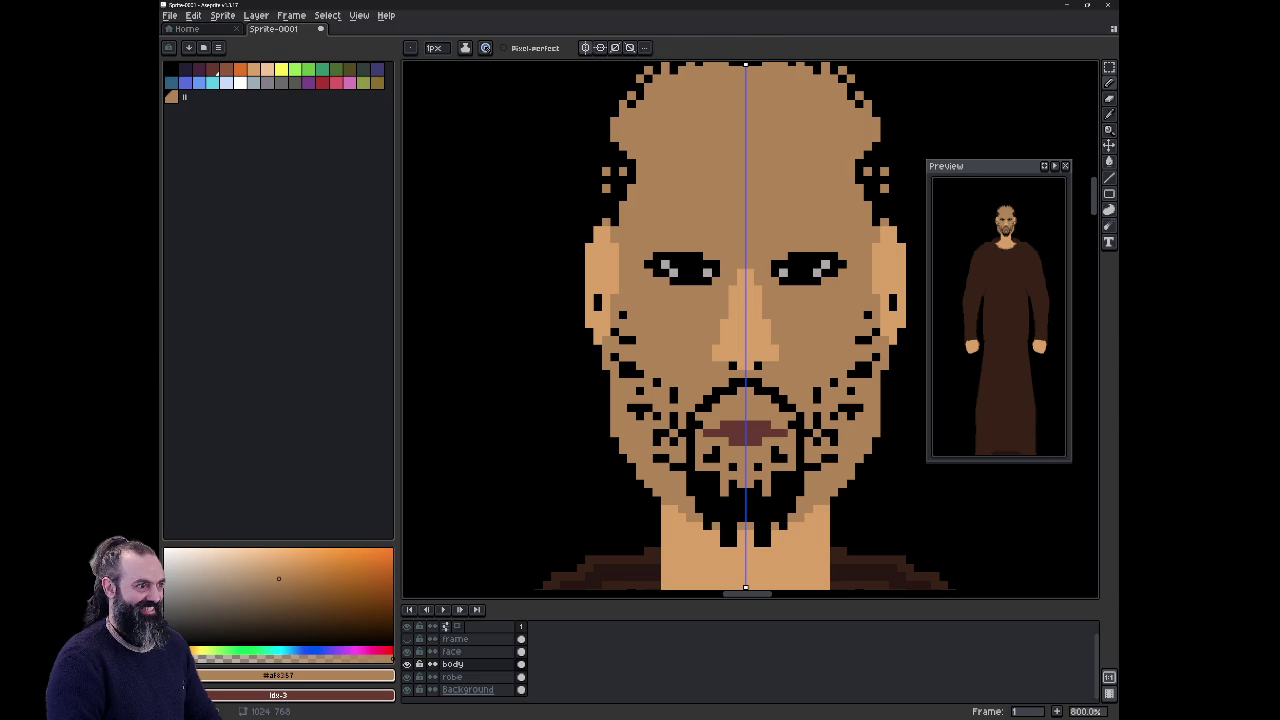
# Step: Select both eyes and nudge them one pixel up and left
pyautogui.press('m')
pyautogui.moveTo(636, 234); pyautogui.dragTo(730, 304)
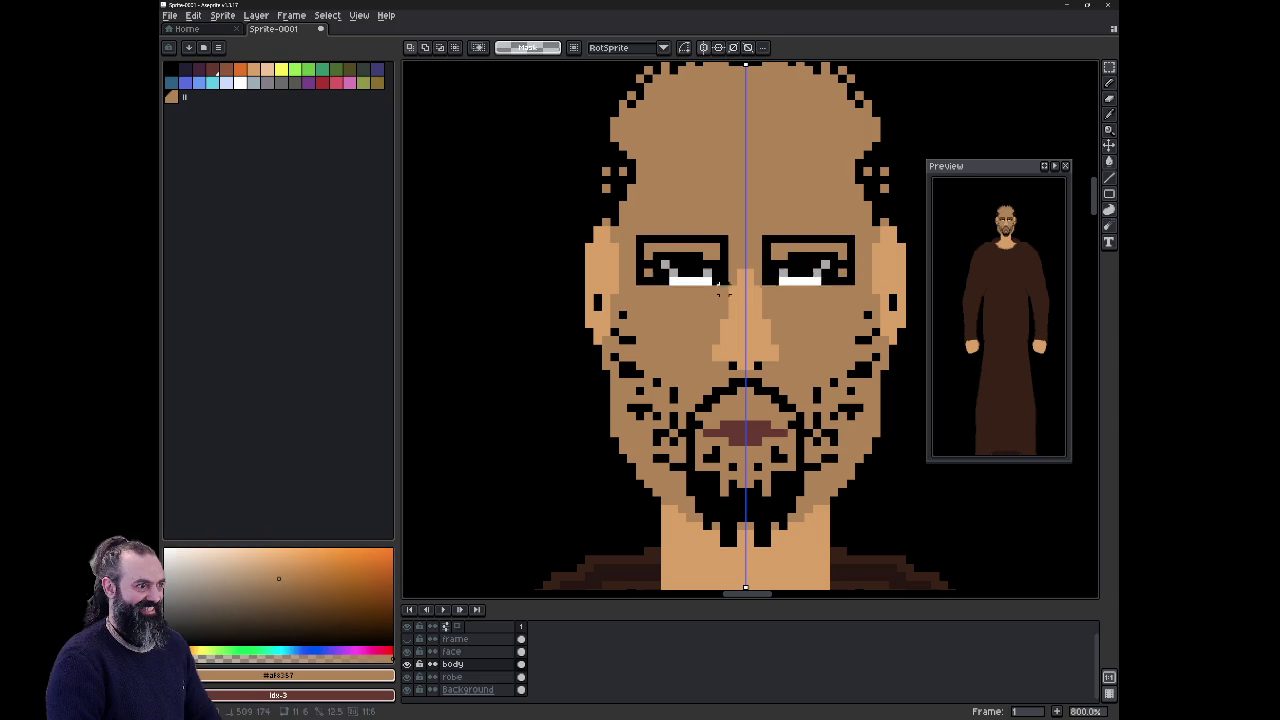
pyautogui.click(452, 651)
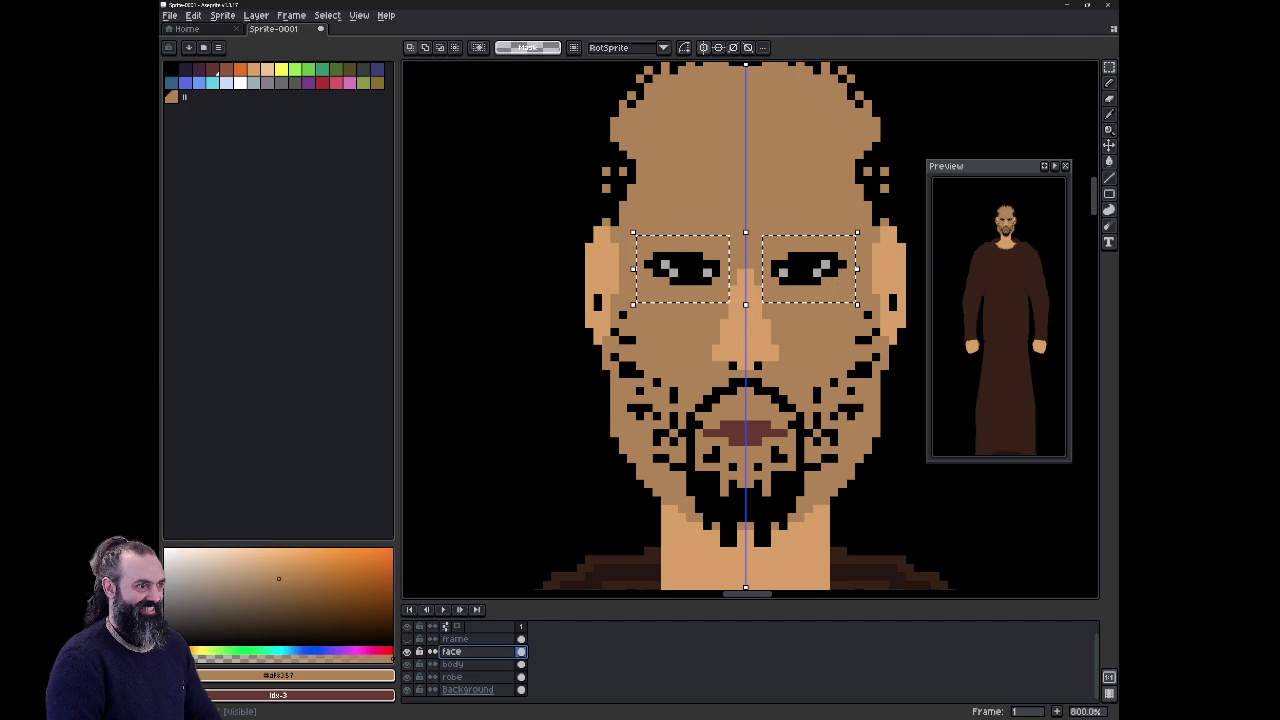
pyautogui.press('Left')
pyautogui.press('Up')
pyautogui.hotkey('ctrl', 'd')
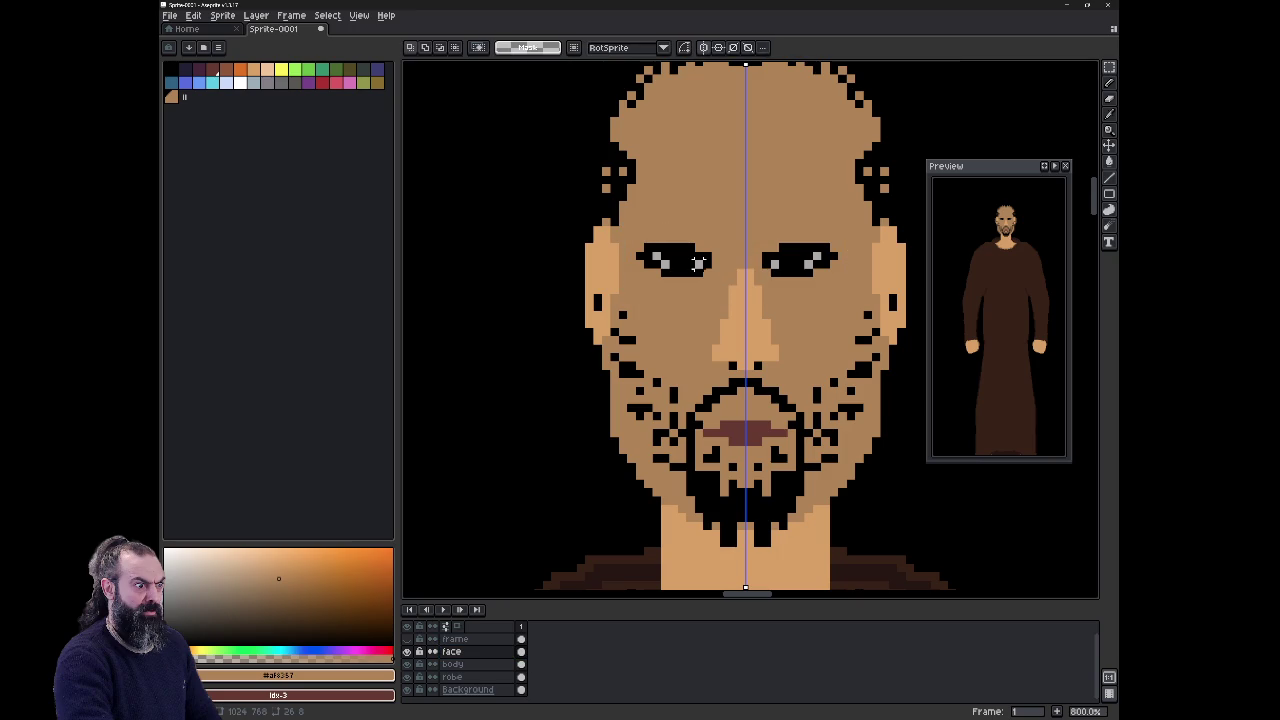
# Step: Select the right eye alone and nudge it one pixel to the right
pyautogui.moveTo(762, 227); pyautogui.dragTo(843, 283)
pyautogui.press('Up')
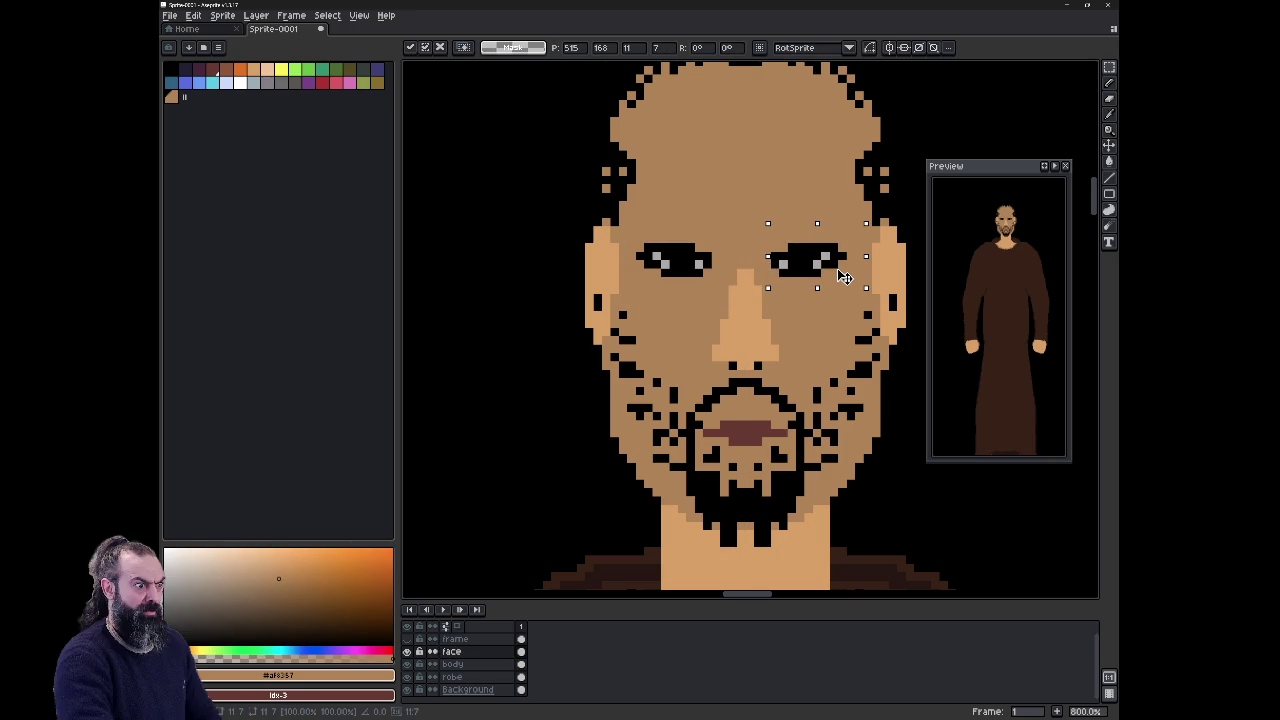
pyautogui.press('Right')
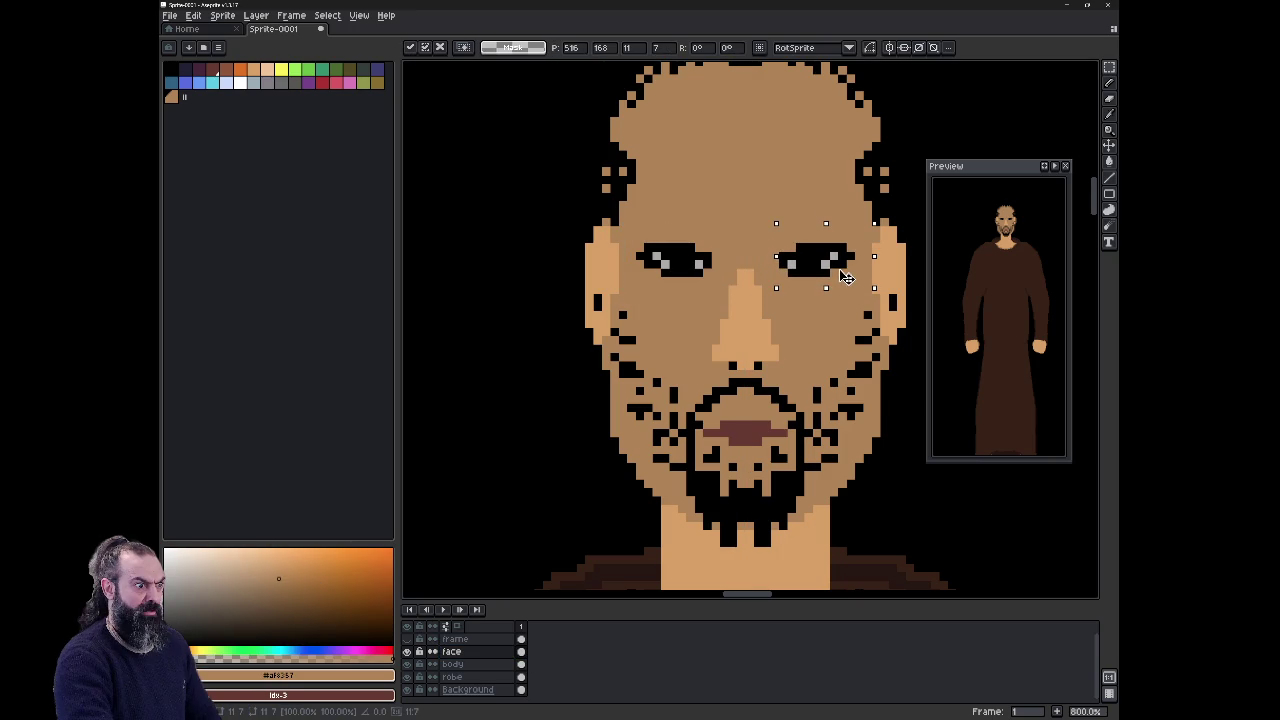
pyautogui.press('Left')
pyautogui.press('Down')
pyautogui.press('Right')
pyautogui.hotkey('ctrl', 'd')
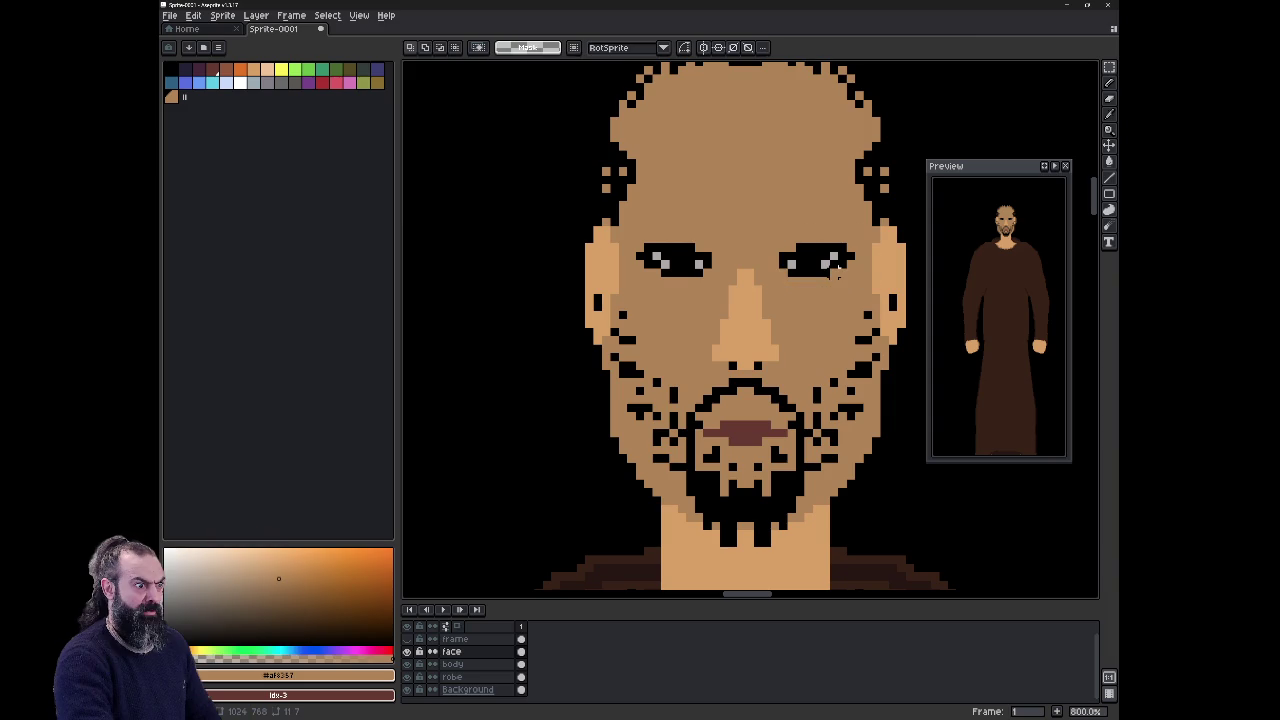
pyautogui.scroll(5, 766, 278)
pyautogui.scroll(2, 761, 289)
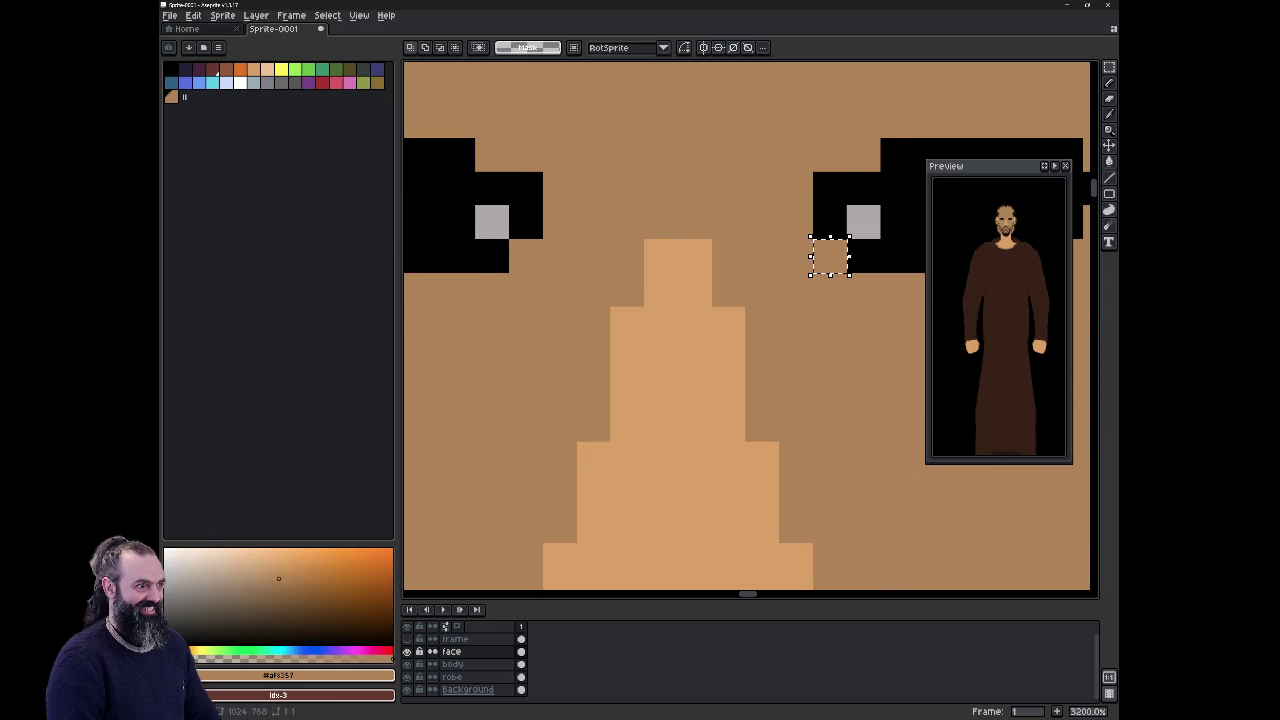
pyautogui.scroll(-4, 829, 256)
pyautogui.scroll(-3, 800, 286)
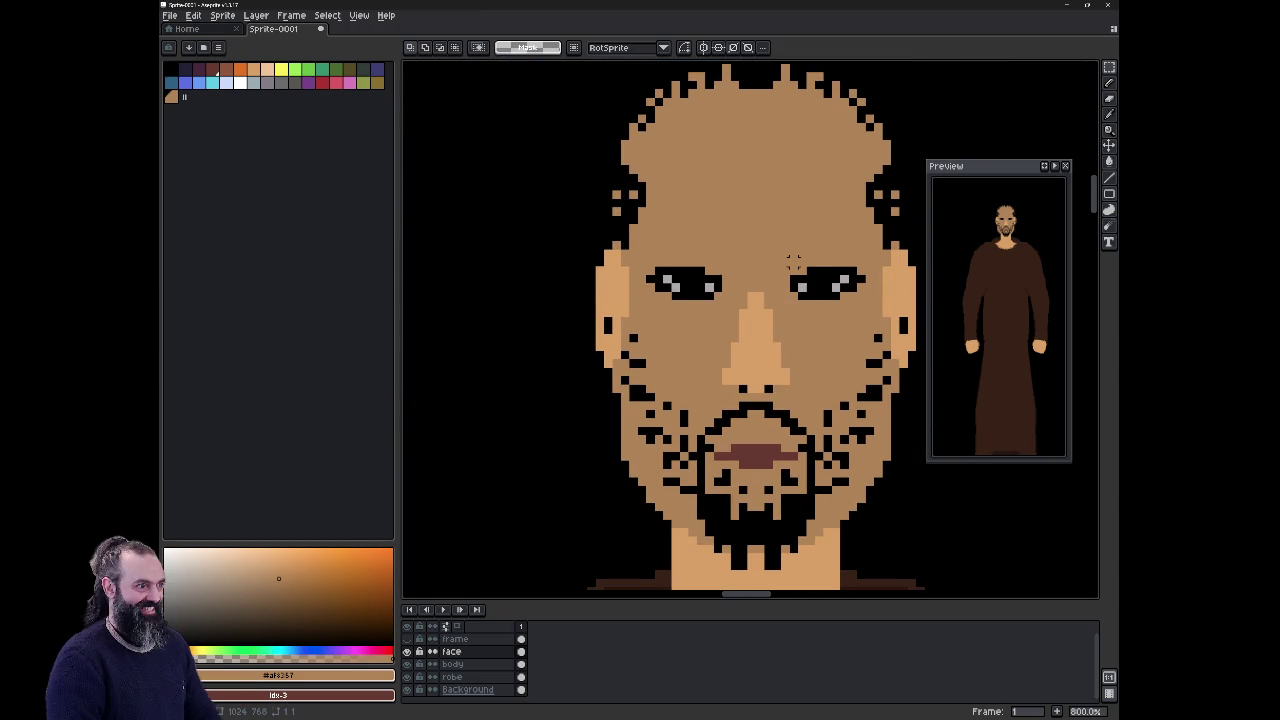
pyautogui.press('e')
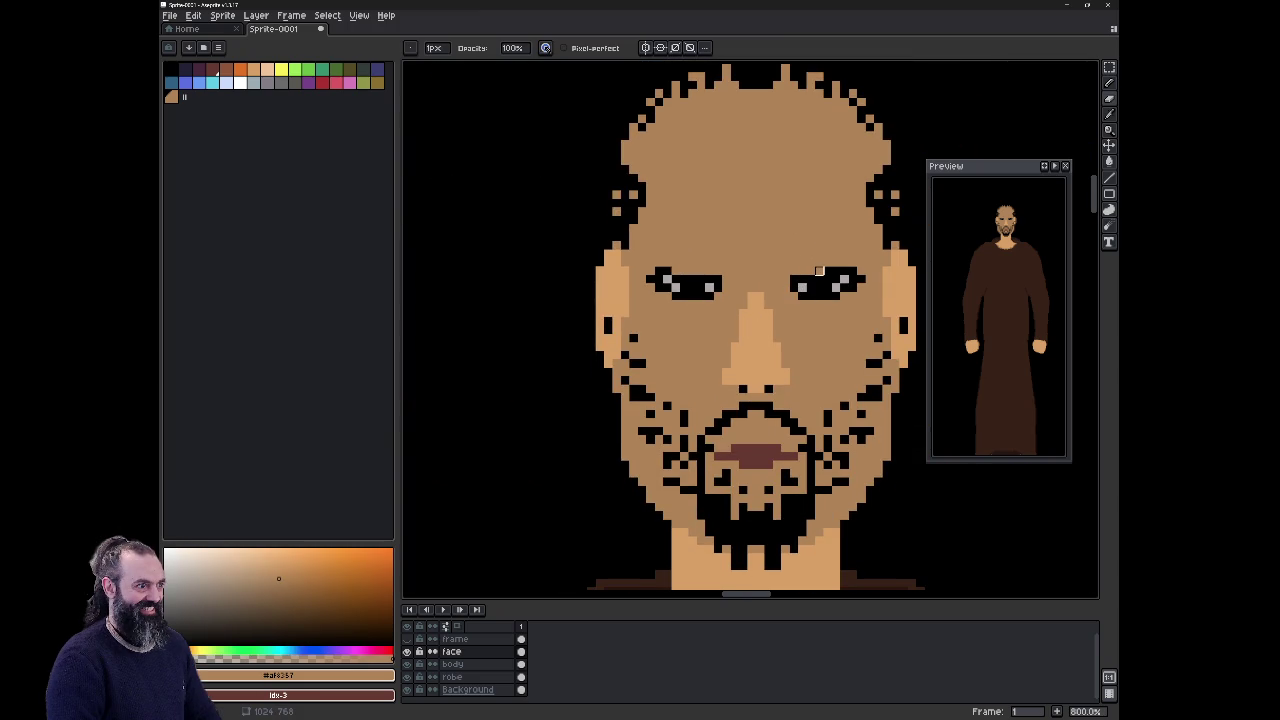
pyautogui.press('b')
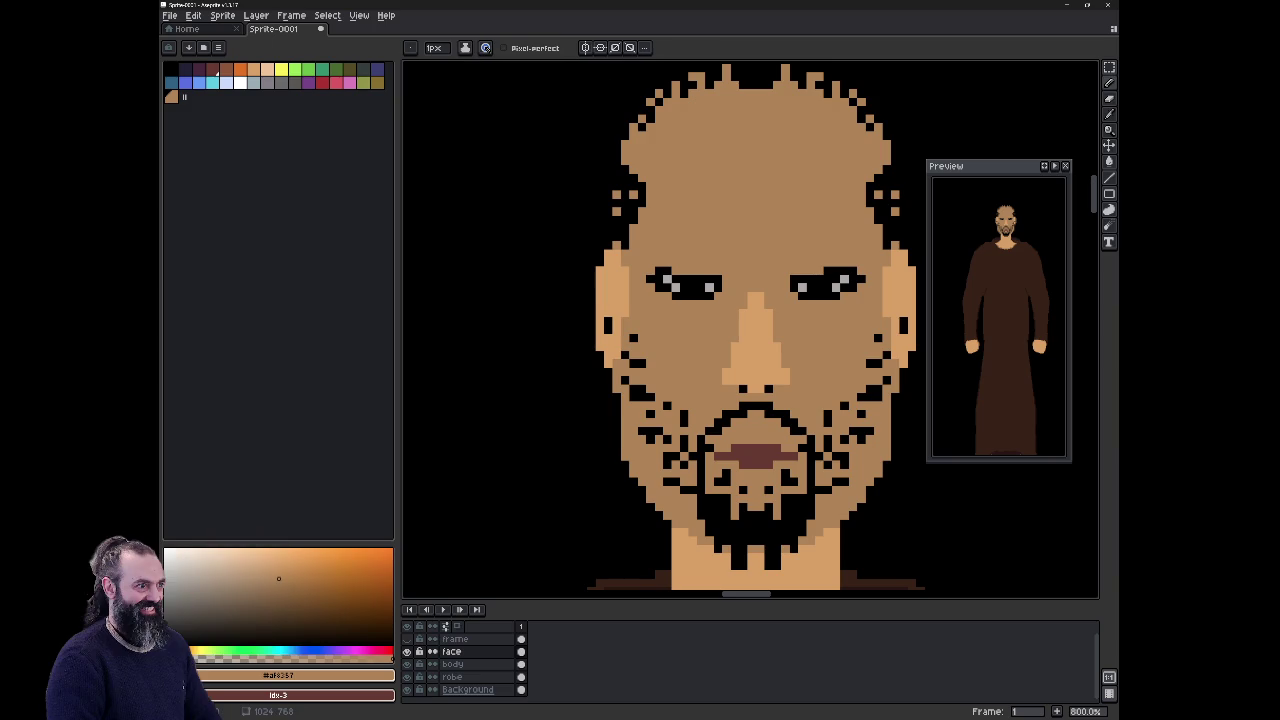
# Step: Turn on vertical symmetry and erase the outer corners of both eyes evenly
pyautogui.click(585, 47)
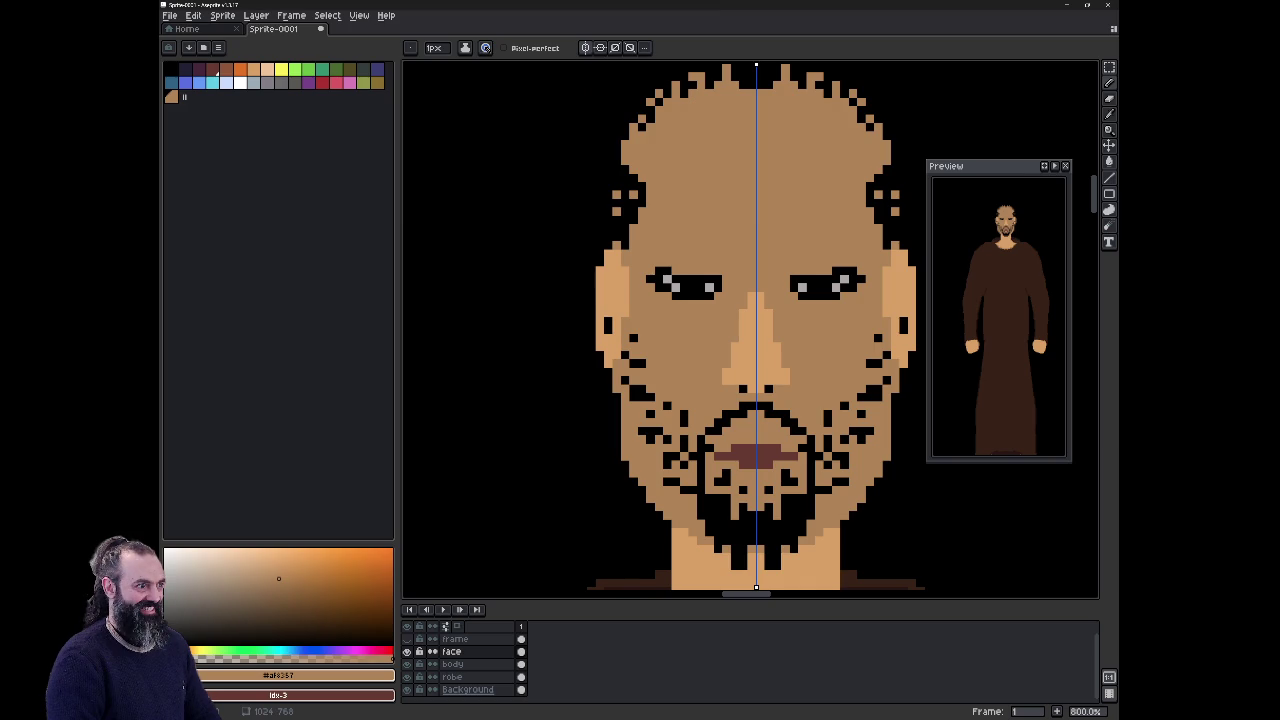
pyautogui.press('[')
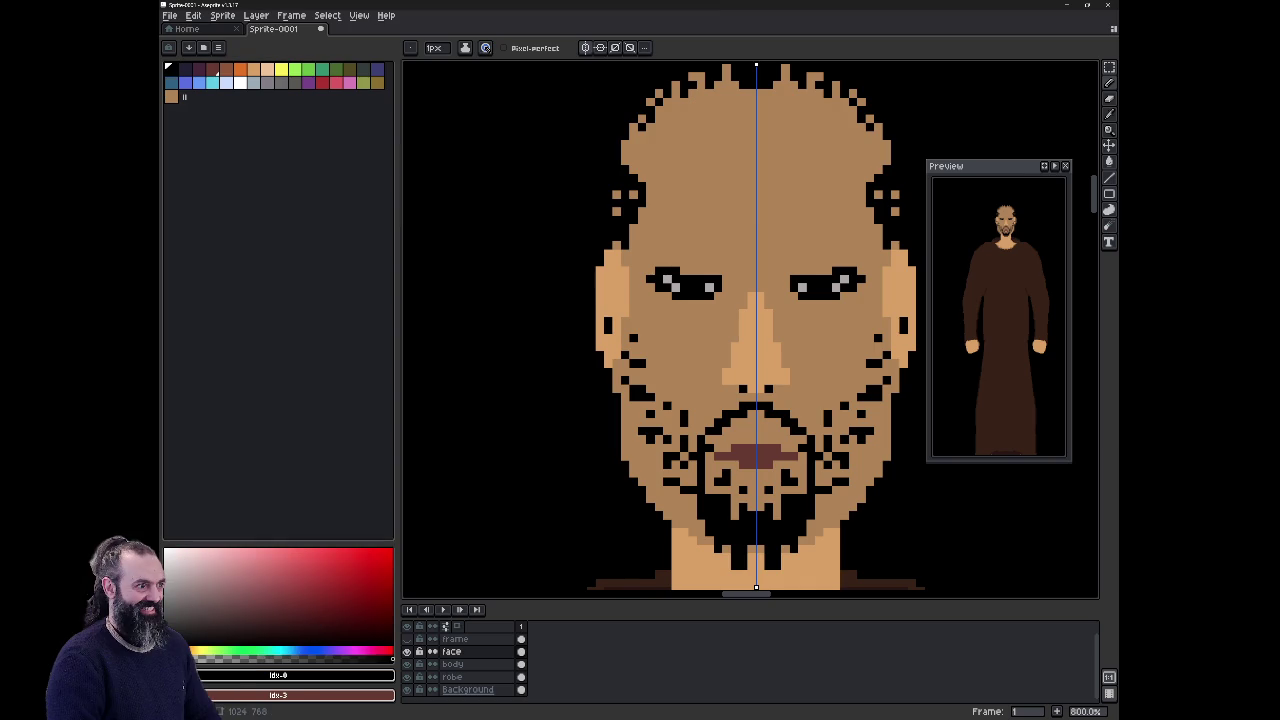
pyautogui.press('e')
pyautogui.click(651, 280)
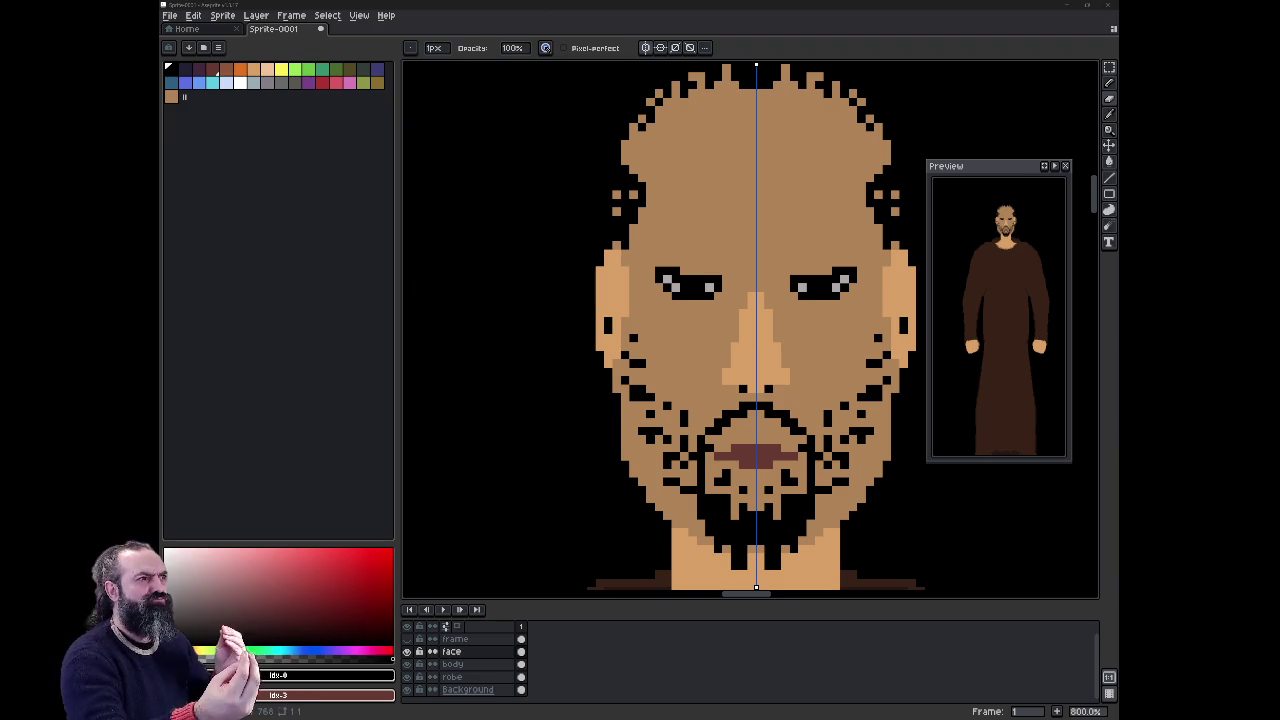
# Step: Erase the dark beard pixels from both cheeks and narrow the beard on the chin
pyautogui.click(701, 495)
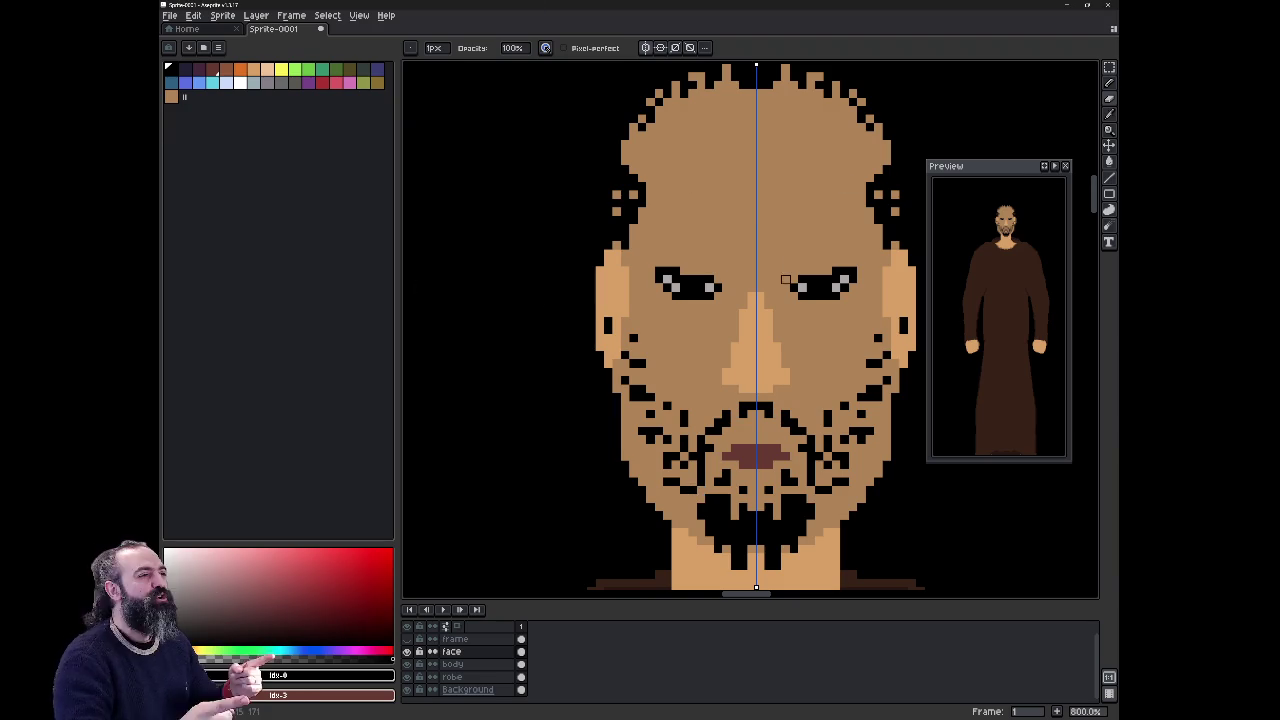
pyautogui.hotkey('ctrl', 'z')
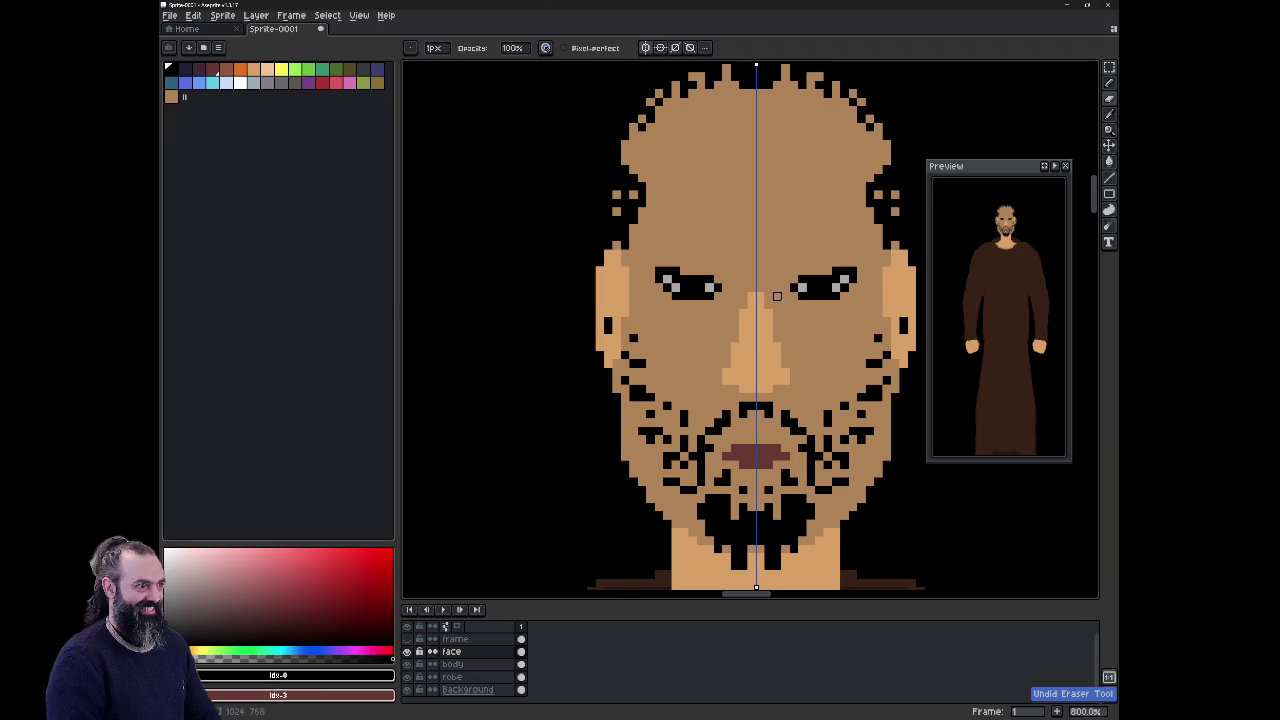
pyautogui.scroll(-3, 773, 340)
pyautogui.scroll(1, 733, 371)
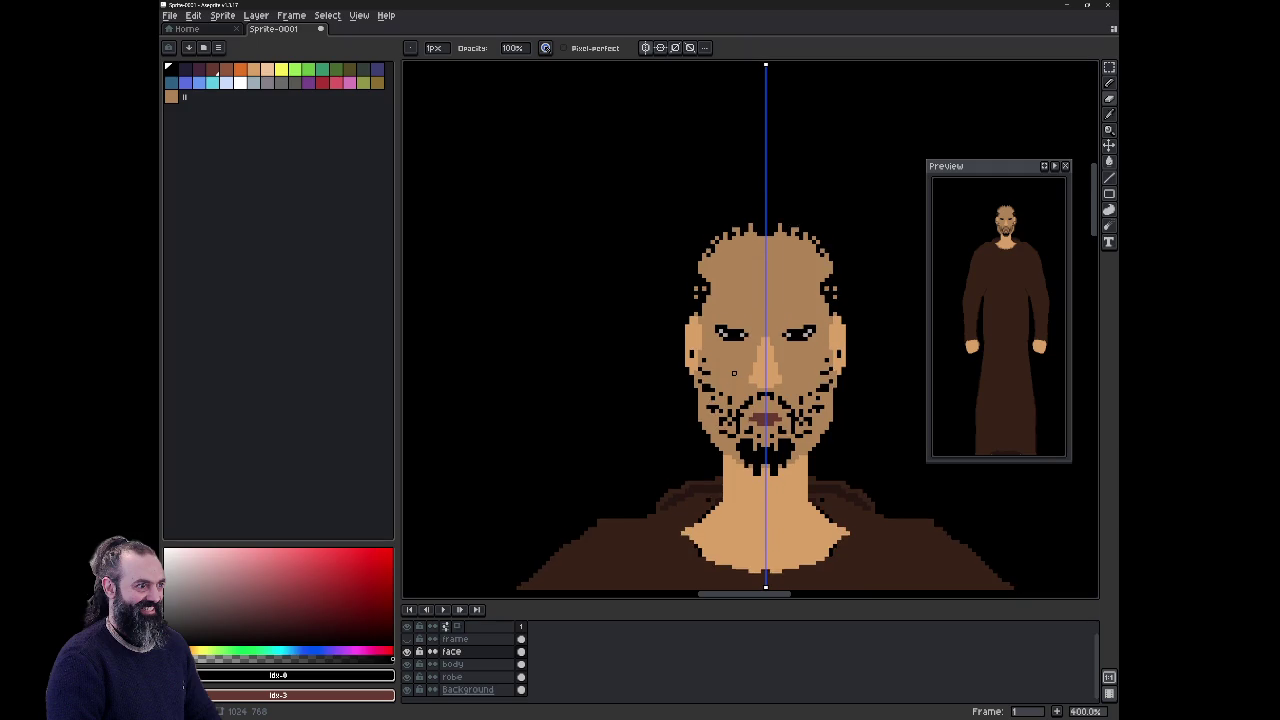
pyautogui.scroll(1, 733, 371)
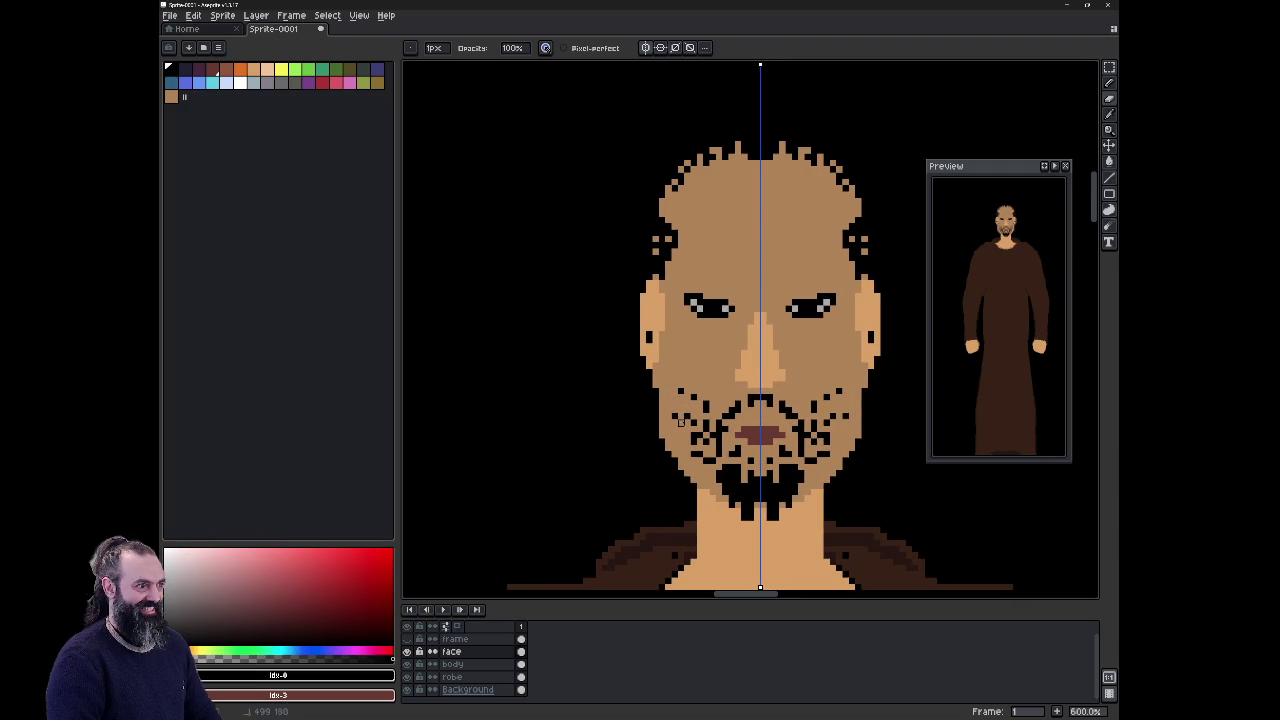
pyautogui.moveTo(707, 426); pyautogui.dragTo(712, 409)
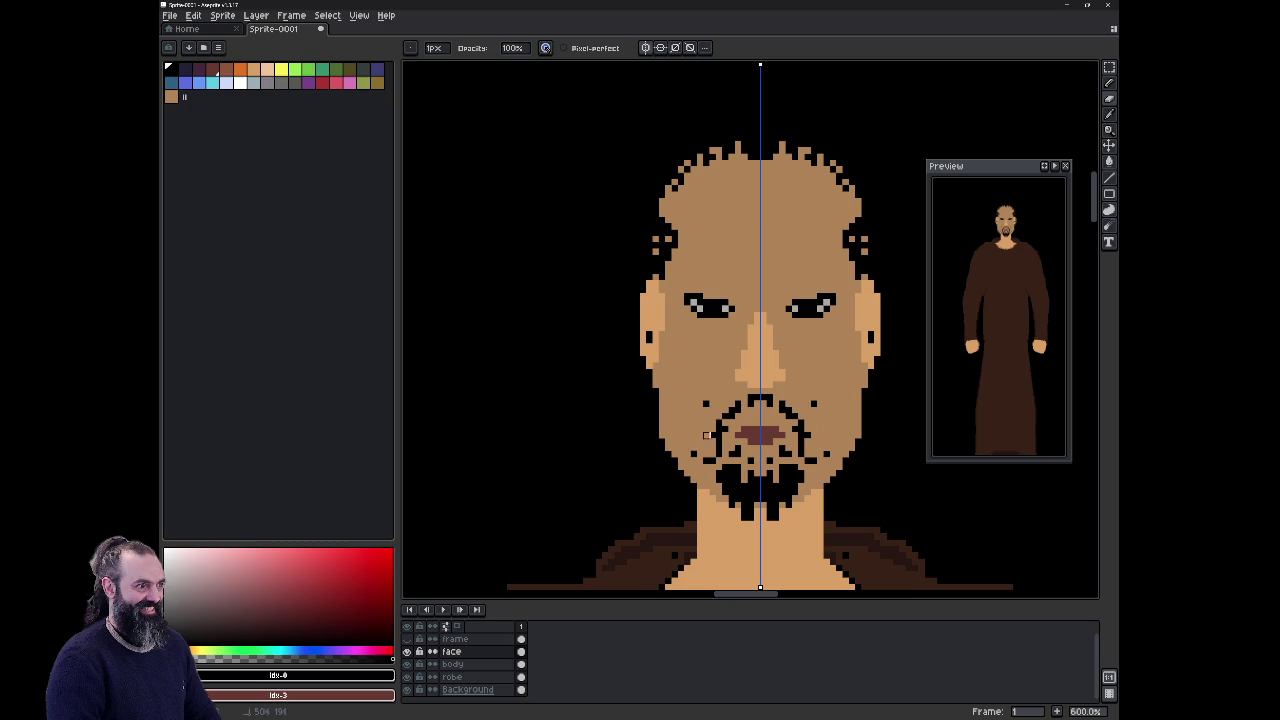
pyautogui.moveTo(695, 460); pyautogui.dragTo(750, 398)
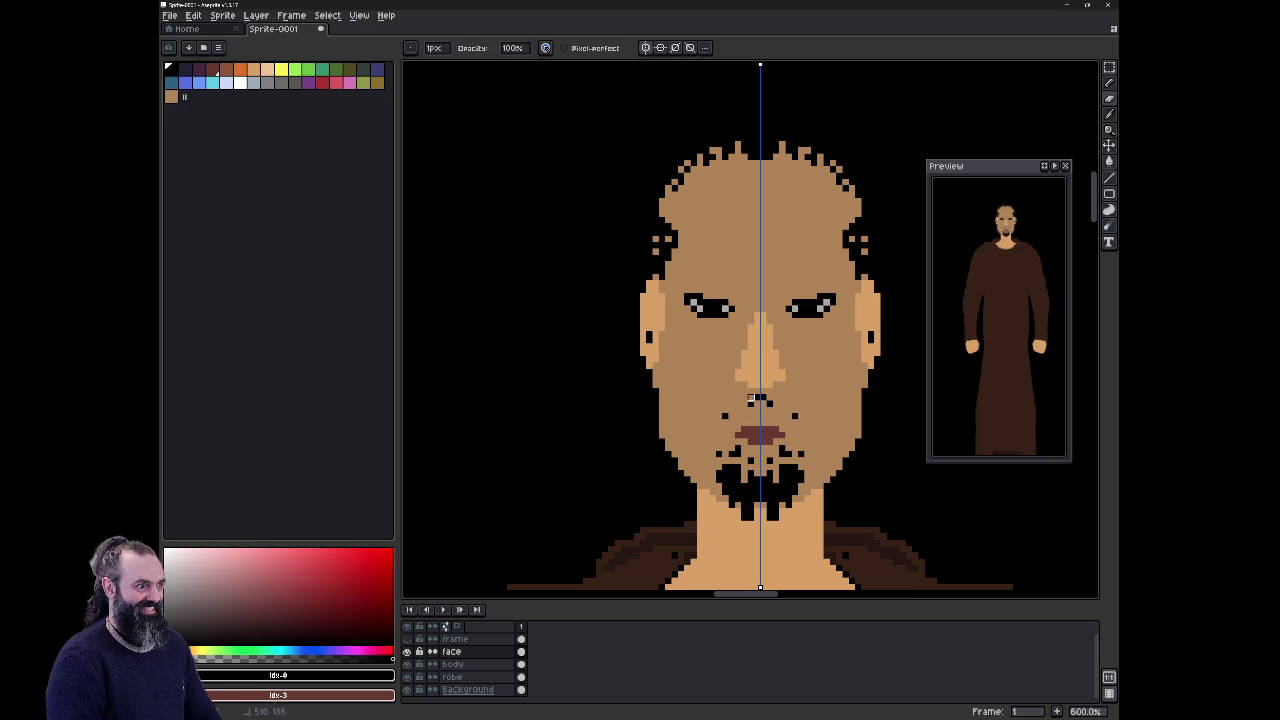
pyautogui.click(725, 416)
pyautogui.click(733, 454)
pyautogui.moveTo(738, 465)
pyautogui.mouseDown()
pyautogui.moveTo(720, 478)
pyautogui.moveTo(748, 480)
pyautogui.moveTo(740, 487)
pyautogui.mouseUp()
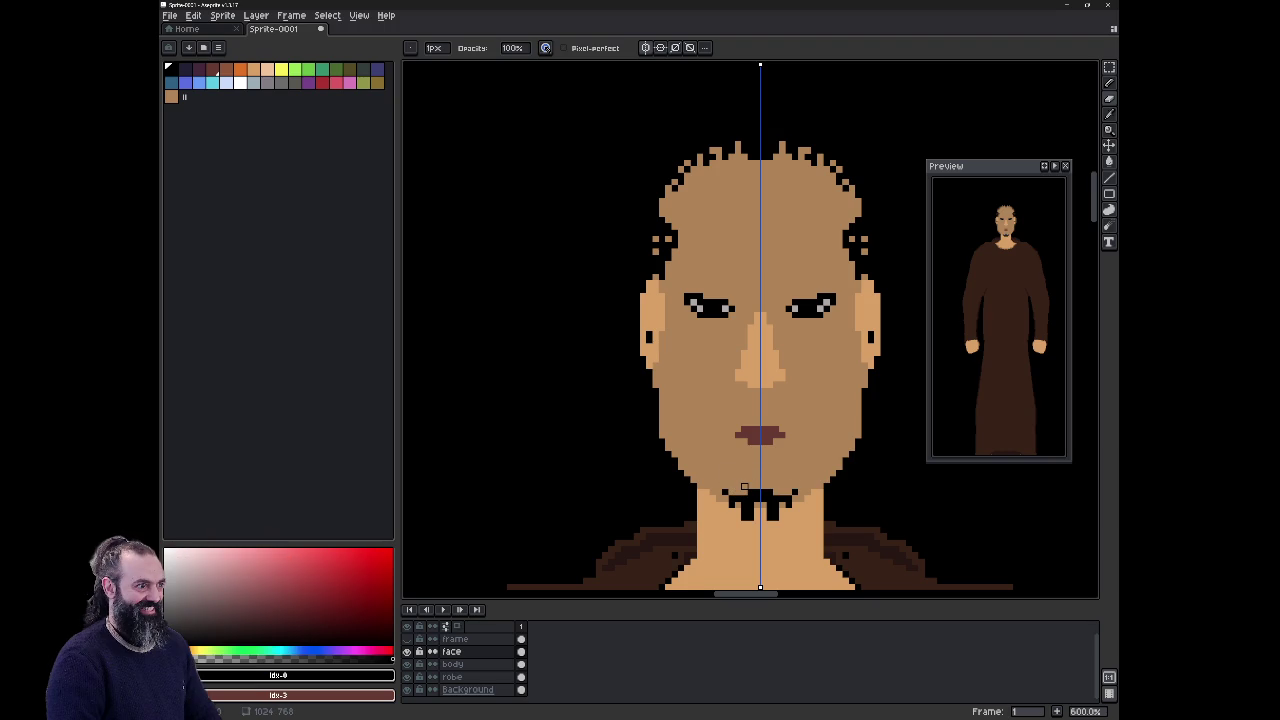
# Step: Move the lips up one pixel and try trimming their outer ends, undoing the trim
pyautogui.keyDown('alt'); pyautogui.click(760, 433); pyautogui.keyUp('alt')
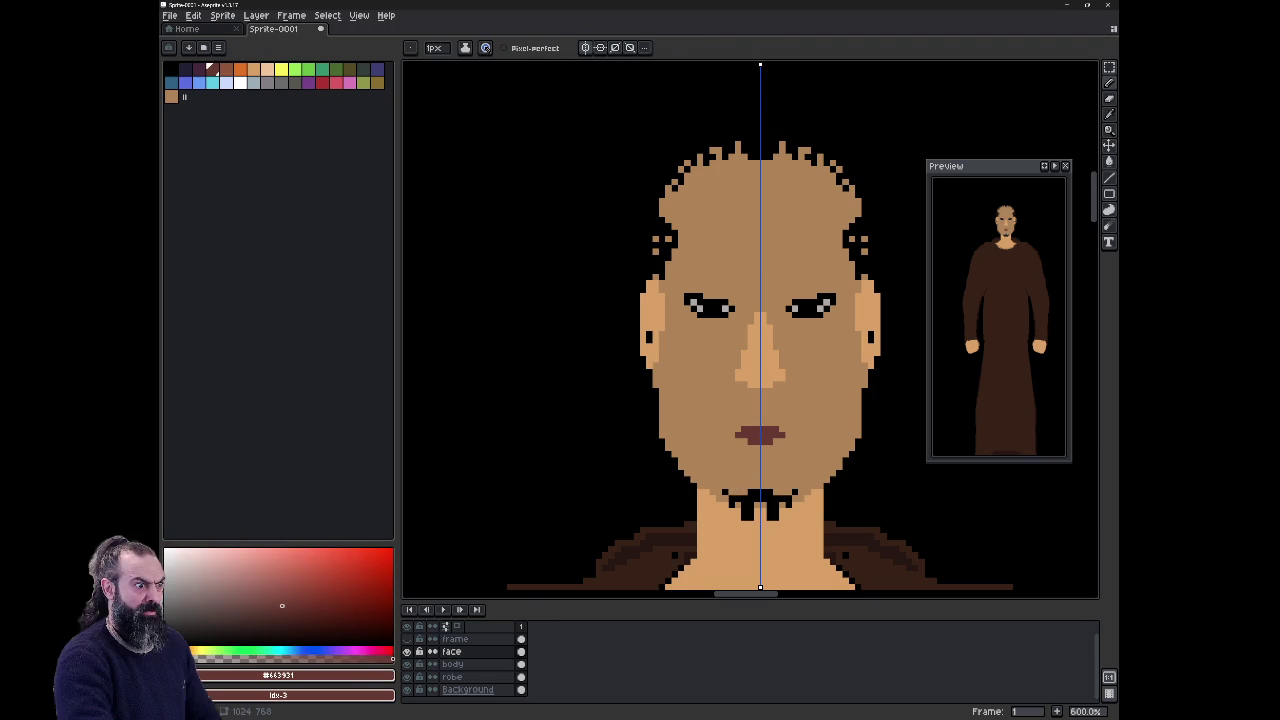
pyautogui.press('m')
pyautogui.moveTo(726, 430)
pyautogui.mouseDown()
pyautogui.moveTo(794, 466)
pyautogui.moveTo(770, 442)
pyautogui.mouseUp()
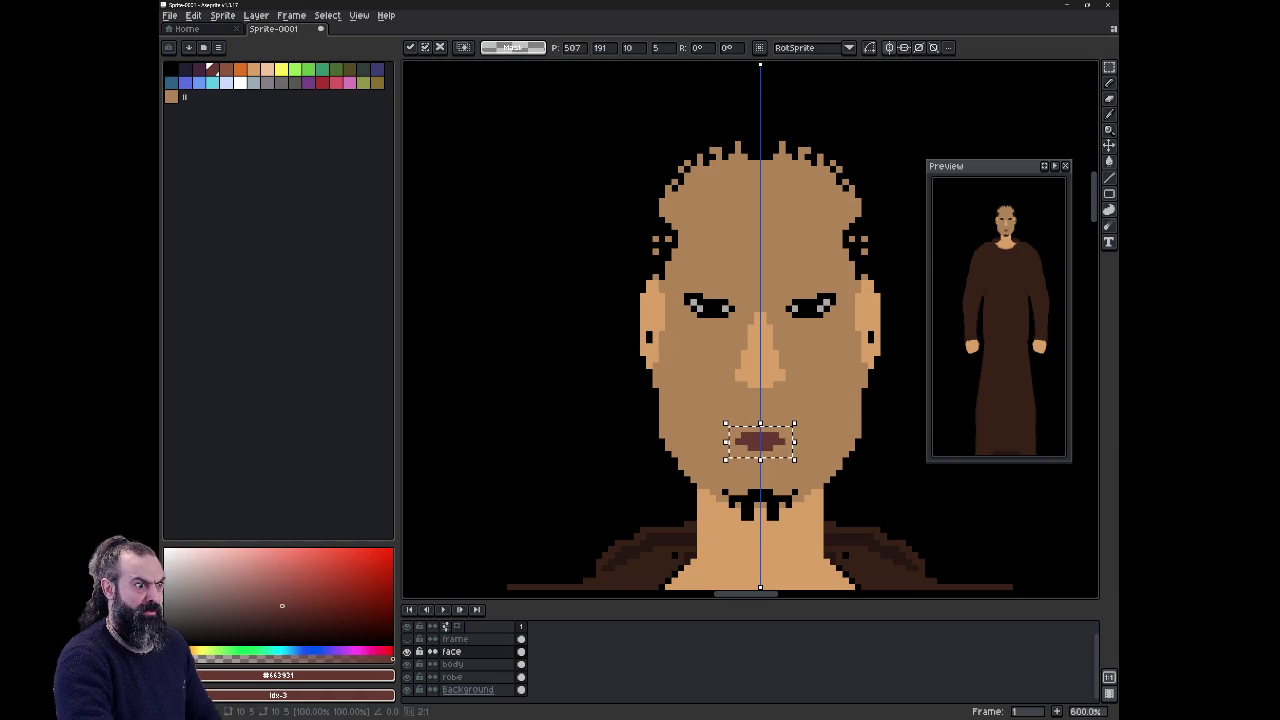
pyautogui.hotkey('ctrl', 'd')
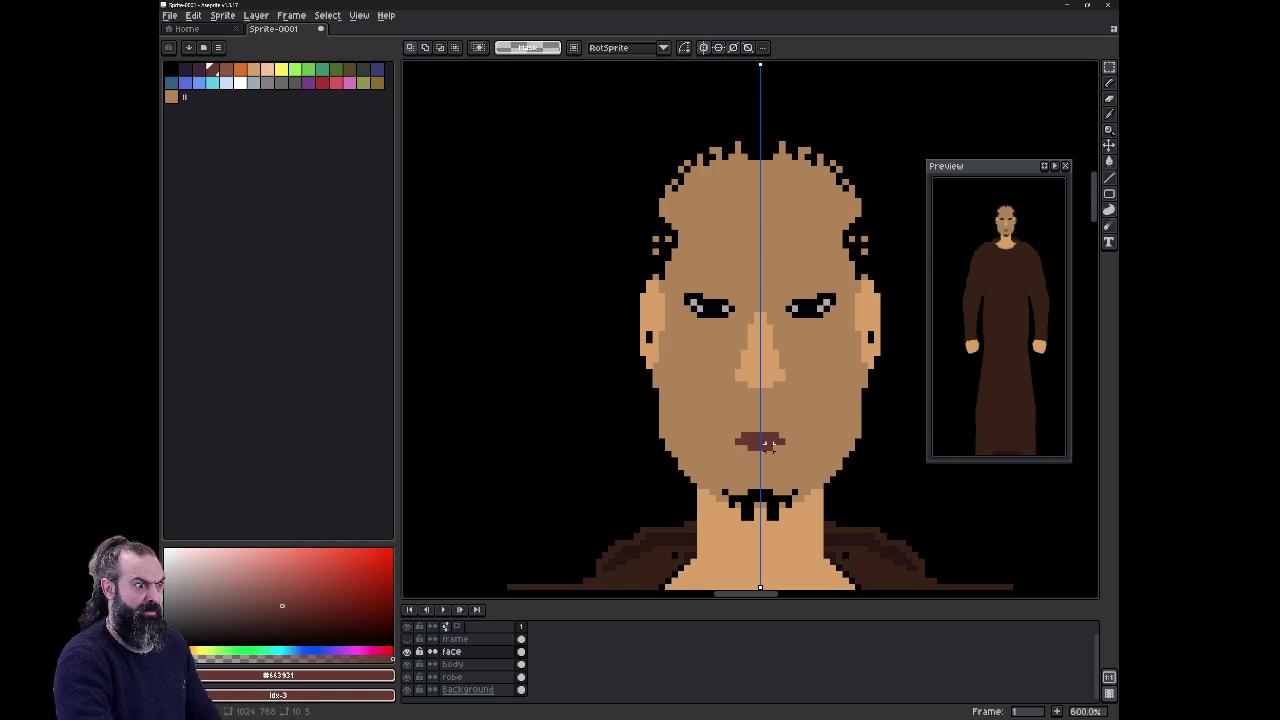
pyautogui.press('i')
pyautogui.press('b')
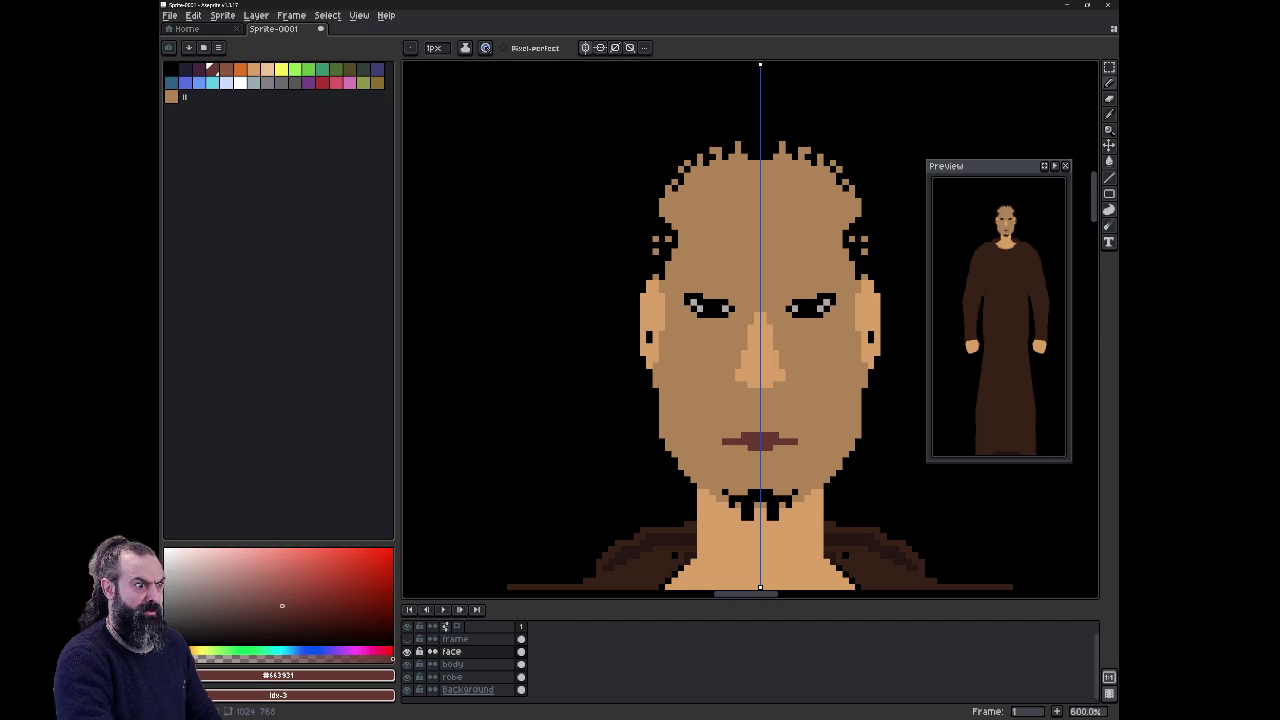
pyautogui.press('e')
pyautogui.moveTo(795, 441); pyautogui.dragTo(731, 441)
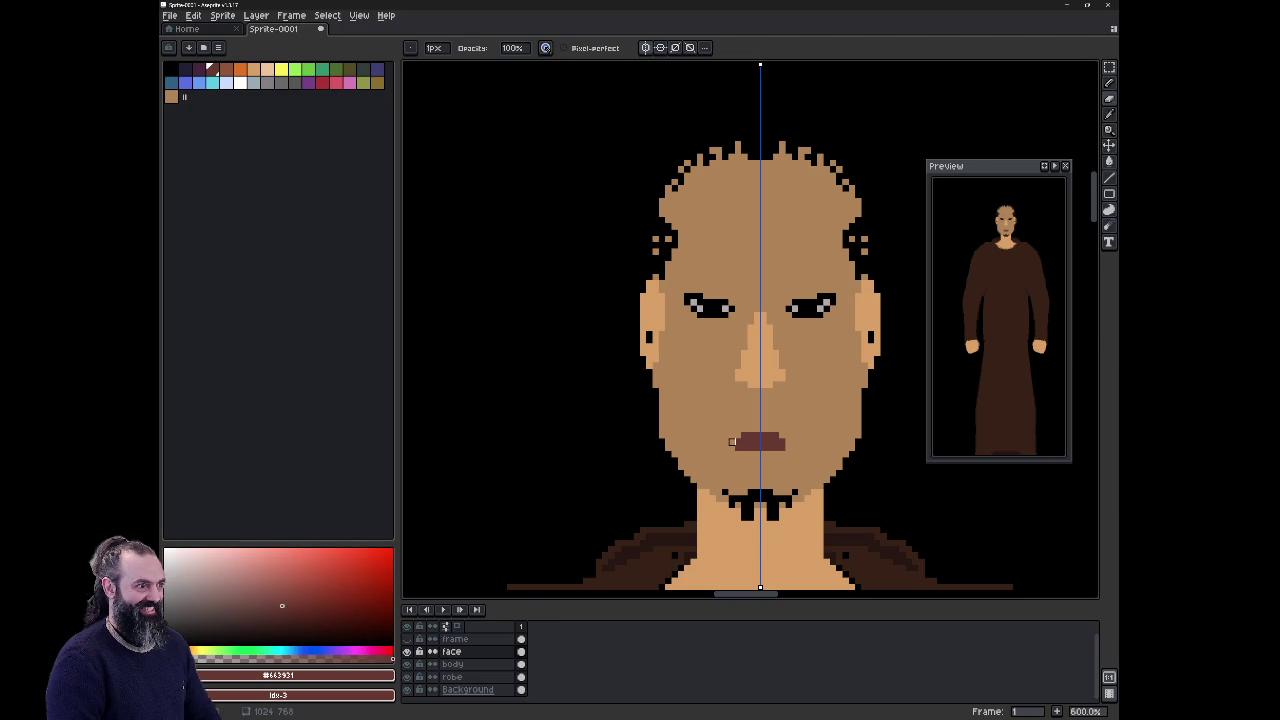
pyautogui.press('e')
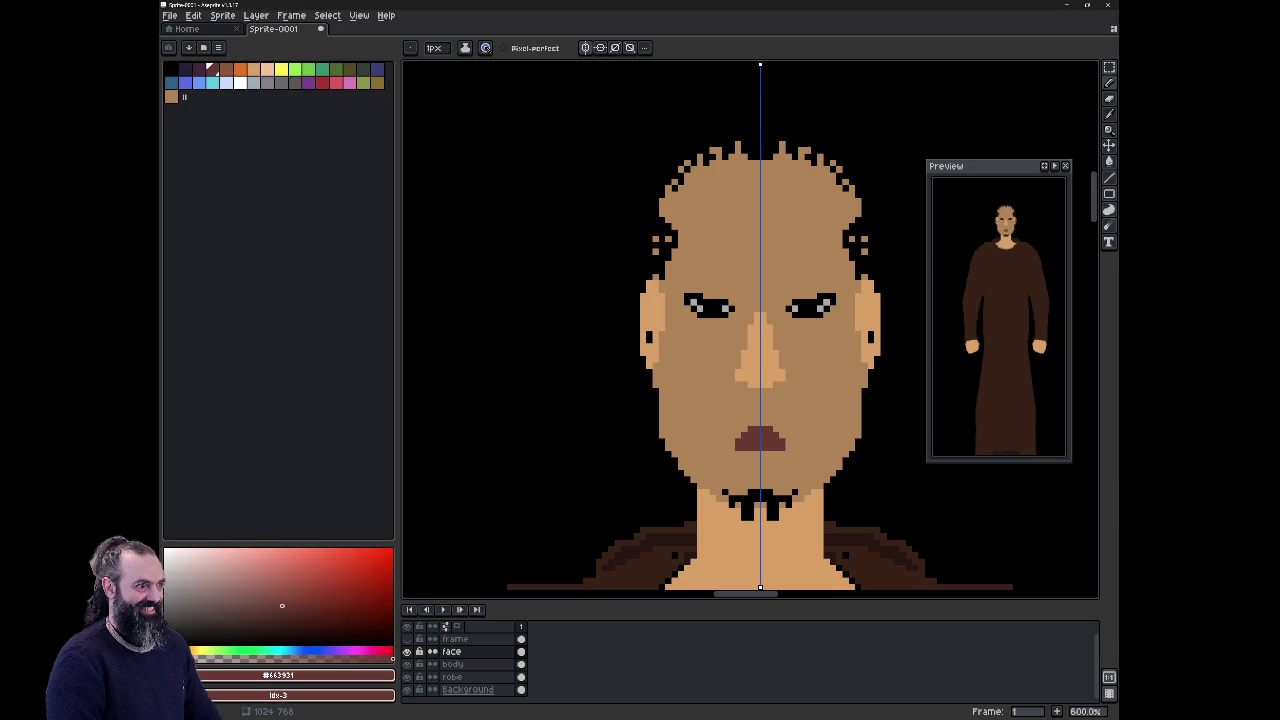
pyautogui.hotkey('ctrl', 'z')
# Step: Clear the black chin-edge pixels and paint skin over the temple and crown hair
pyautogui.hotkey('ctrl', 'z')
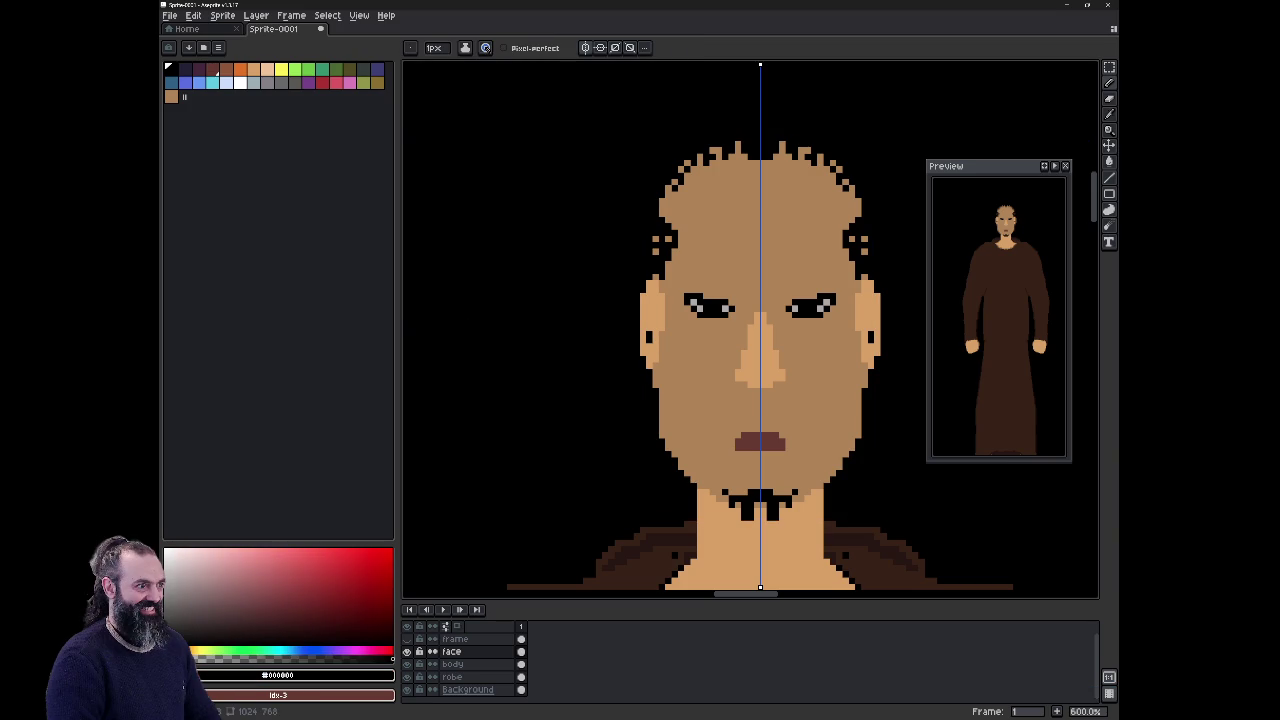
pyautogui.click(718, 490)
pyautogui.hotkey('ctrl', 'z')
pyautogui.press('e')
pyautogui.moveTo(722, 489); pyautogui.dragTo(744, 518)
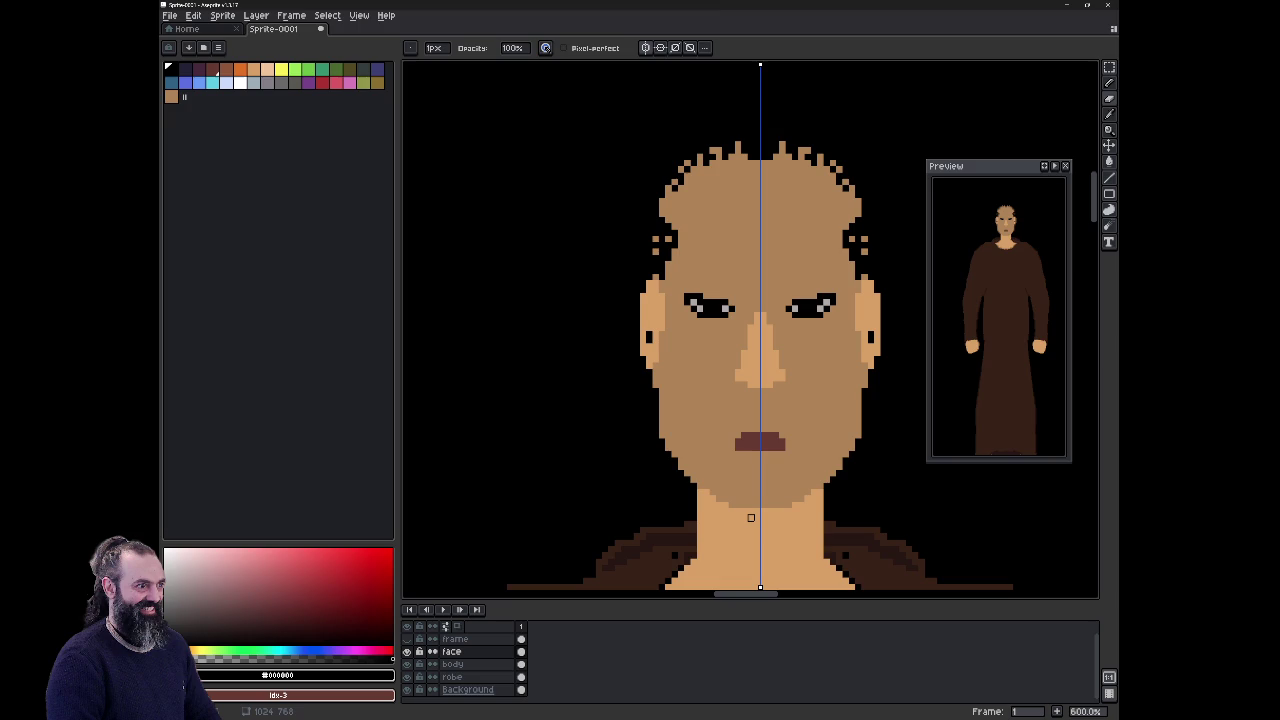
pyautogui.moveTo(668, 258)
pyautogui.mouseDown()
pyautogui.moveTo(655, 277)
pyautogui.moveTo(656, 206)
pyautogui.mouseUp()
pyautogui.click(707, 164)
# Step: Cover the top hair fringe with skin and move the nose down two pixels
pyautogui.moveTo(694, 166)
pyautogui.mouseDown()
pyautogui.moveTo(675, 182)
pyautogui.moveTo(751, 157)
pyautogui.mouseUp()
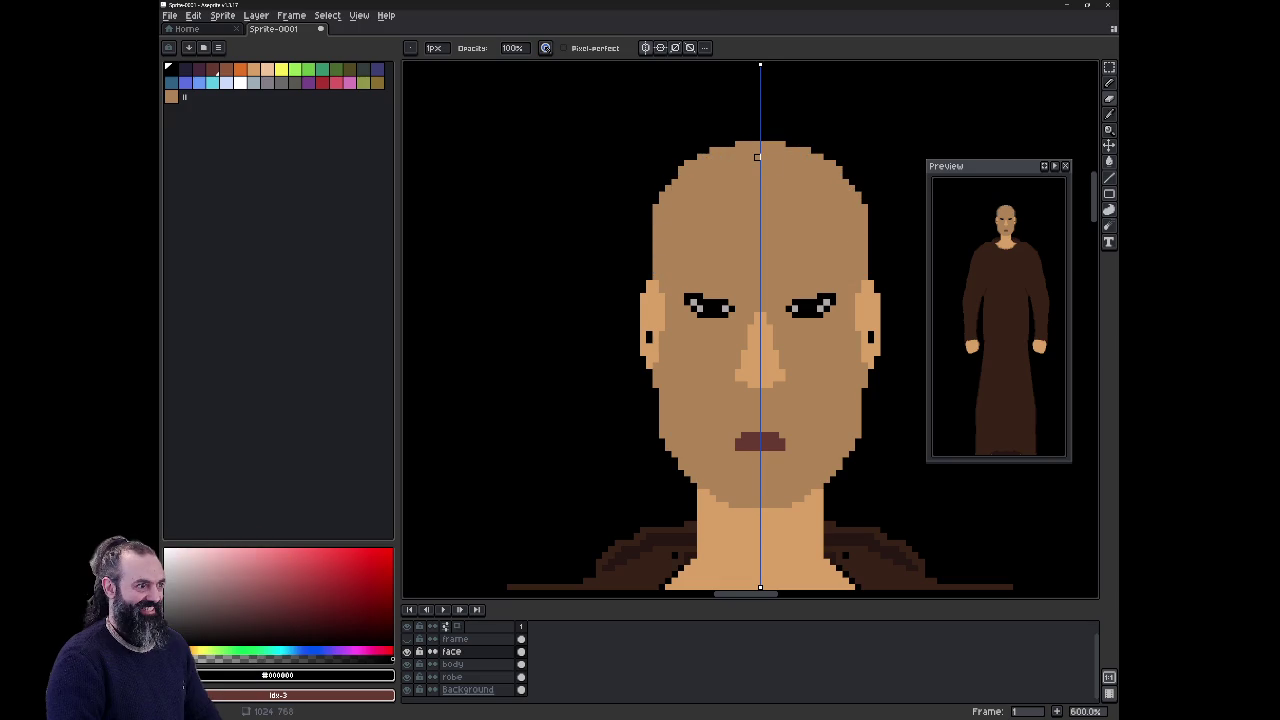
pyautogui.press('m')
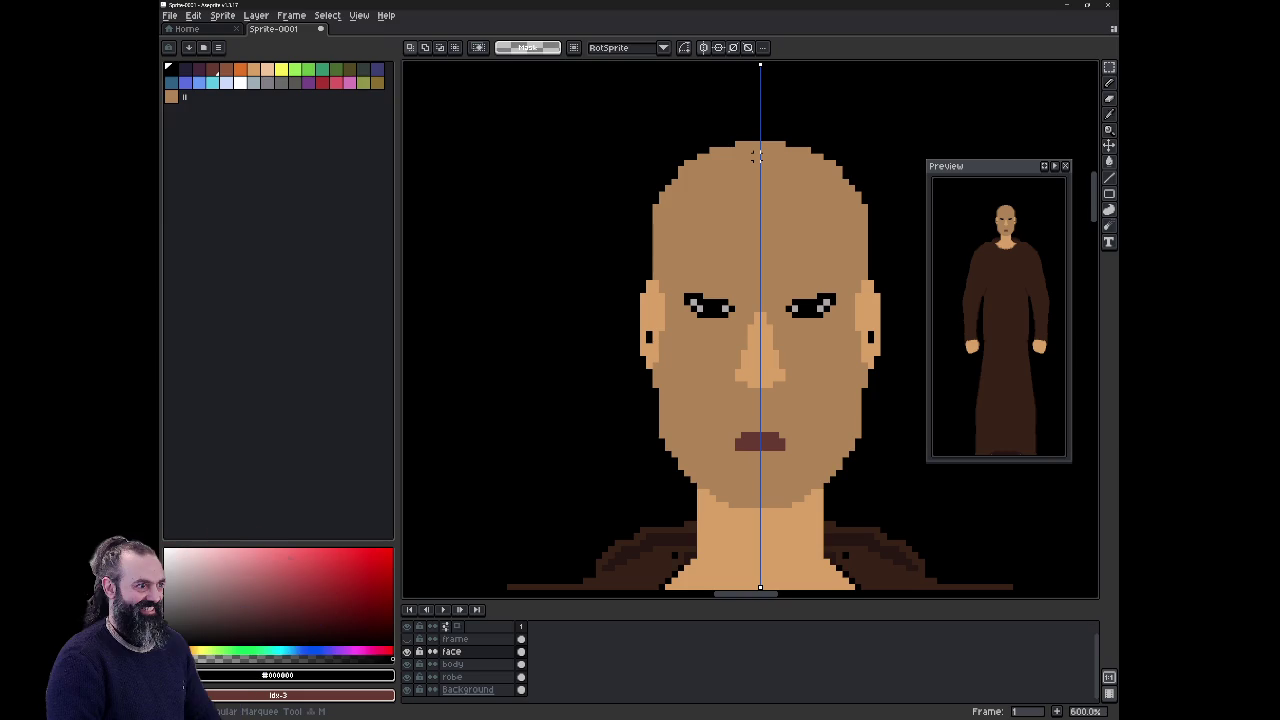
pyautogui.moveTo(735, 299)
pyautogui.mouseDown()
pyautogui.moveTo(757, 352)
pyautogui.moveTo(757, 418)
pyautogui.mouseUp()
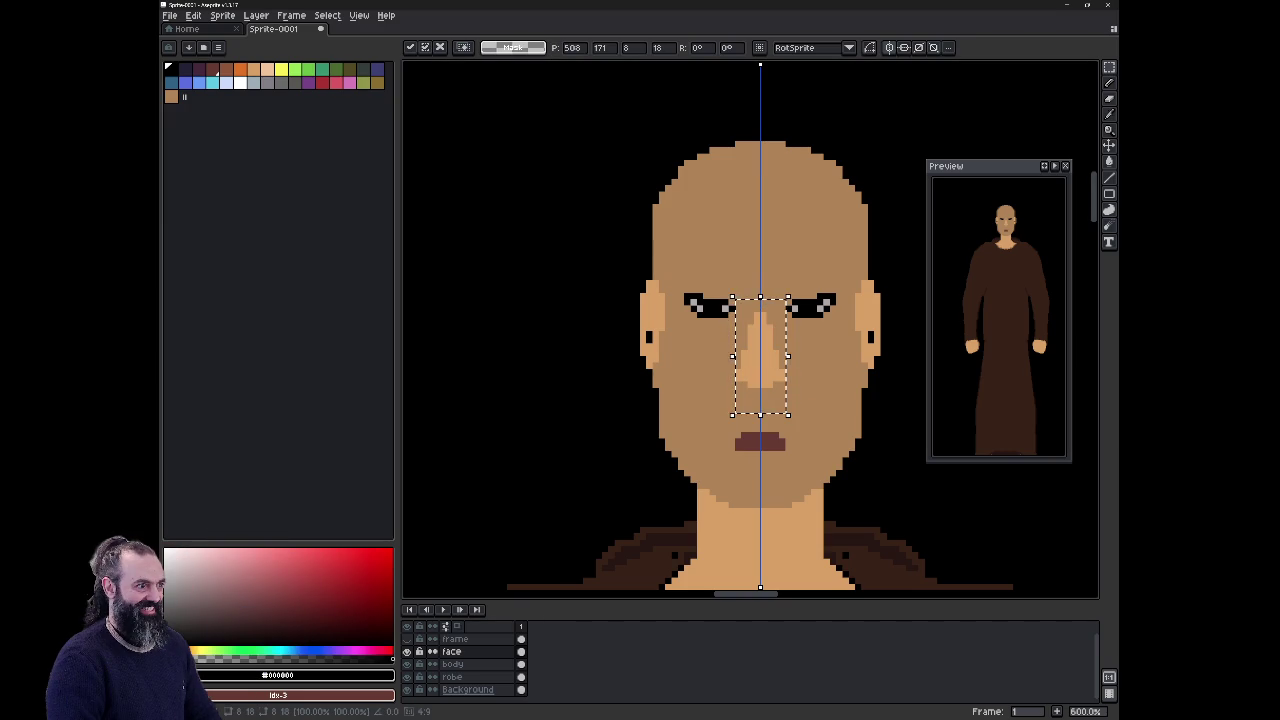
pyautogui.hotkey('alt', 'Down')
pyautogui.press('Down')
pyautogui.press('Down')
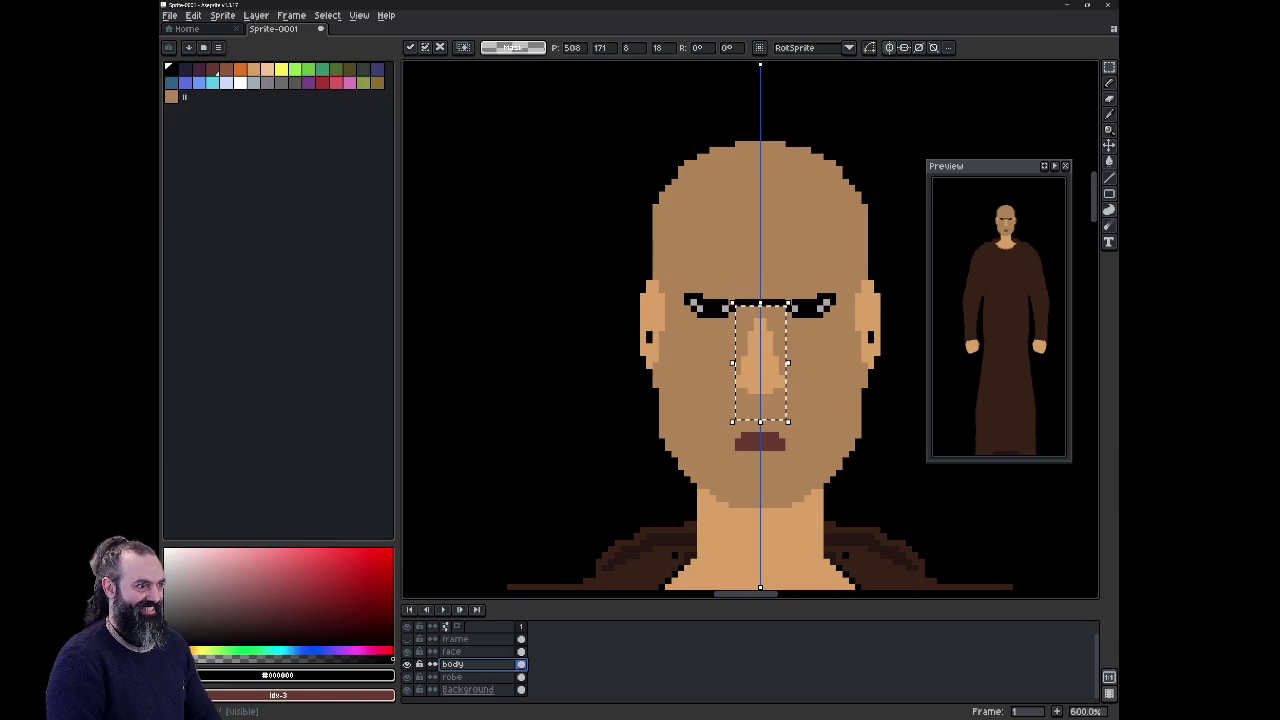
pyautogui.hotkey('ctrl', 'd')
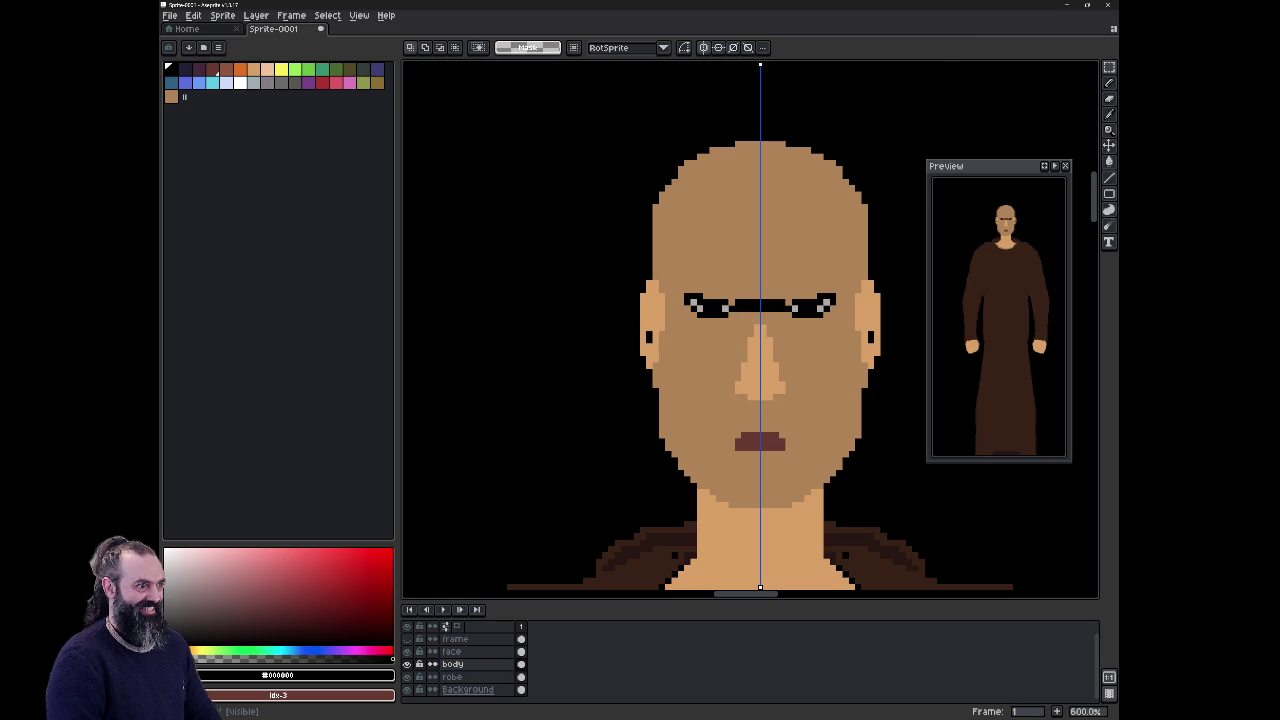
# Step: Fill the black bridge between the eyes with the skin tone
pyautogui.press('i')
pyautogui.click(760, 250)
pyautogui.press('g')
pyautogui.click(749, 303)
pyautogui.click(775, 305)
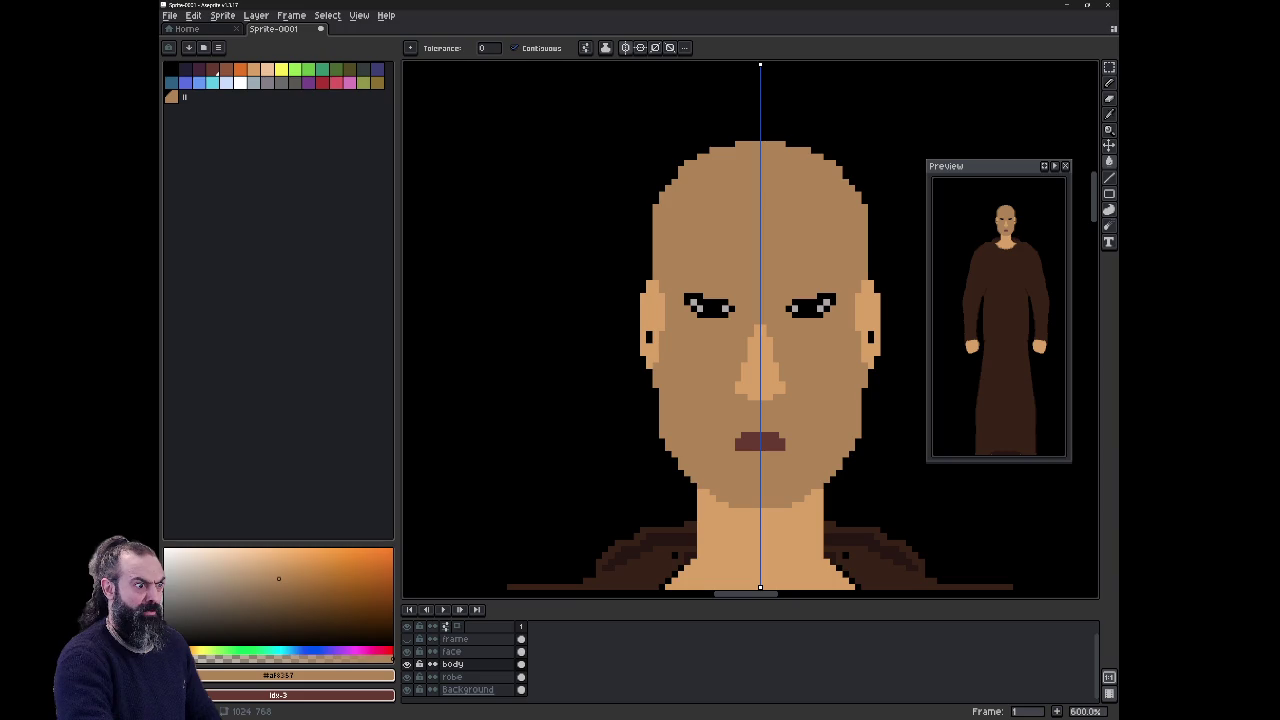
# Step: On the face layer, mix a new dark reddish-brown colour
pyautogui.click(452, 651)
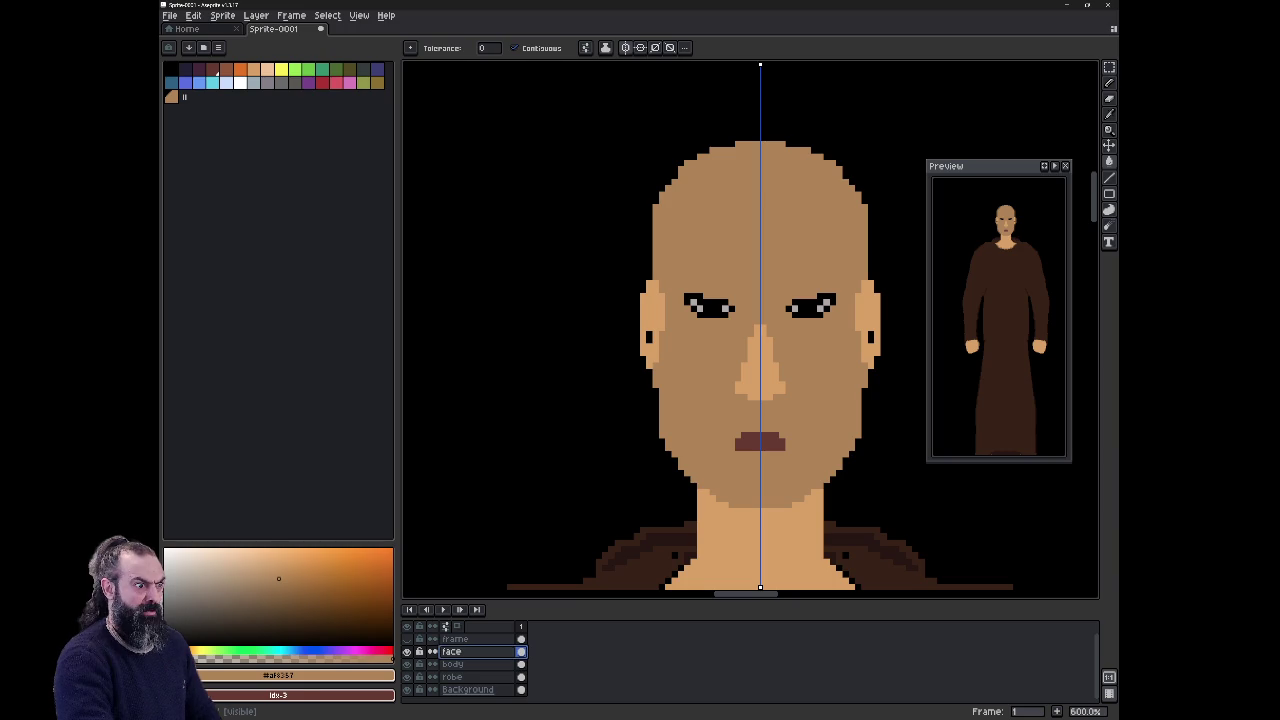
pyautogui.click(231, 600)
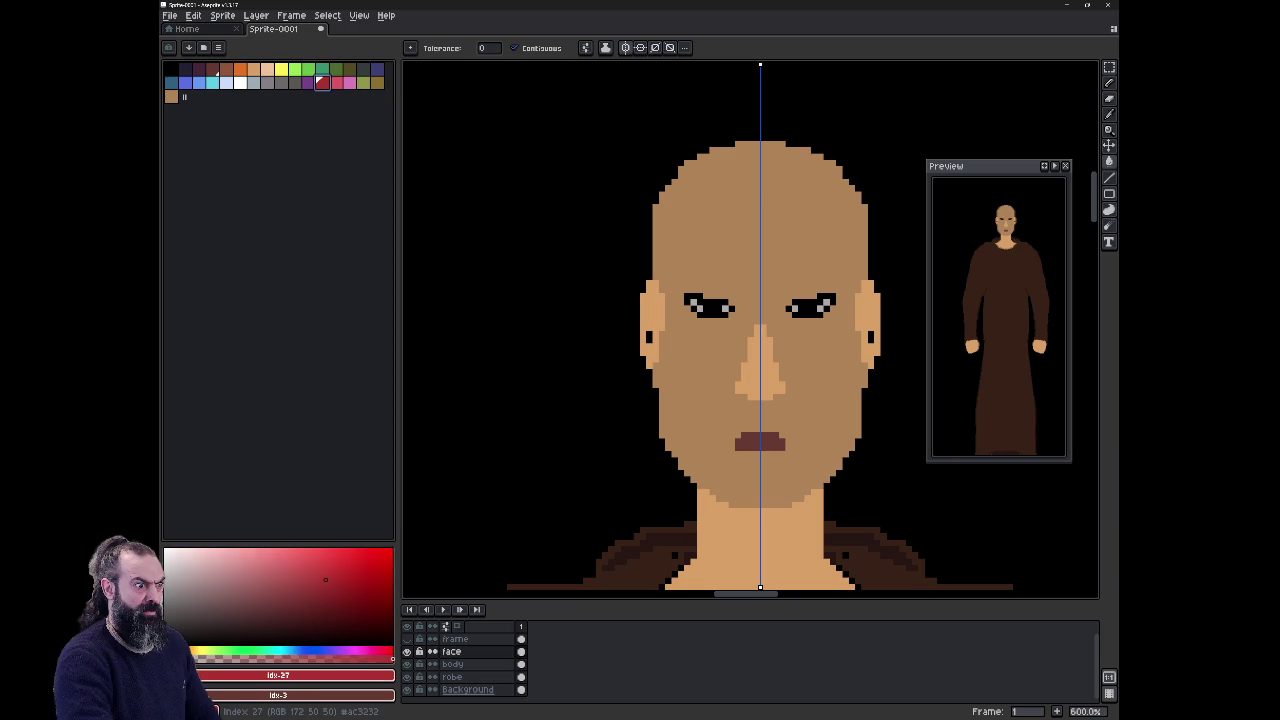
pyautogui.moveTo(231, 600); pyautogui.dragTo(268, 599)
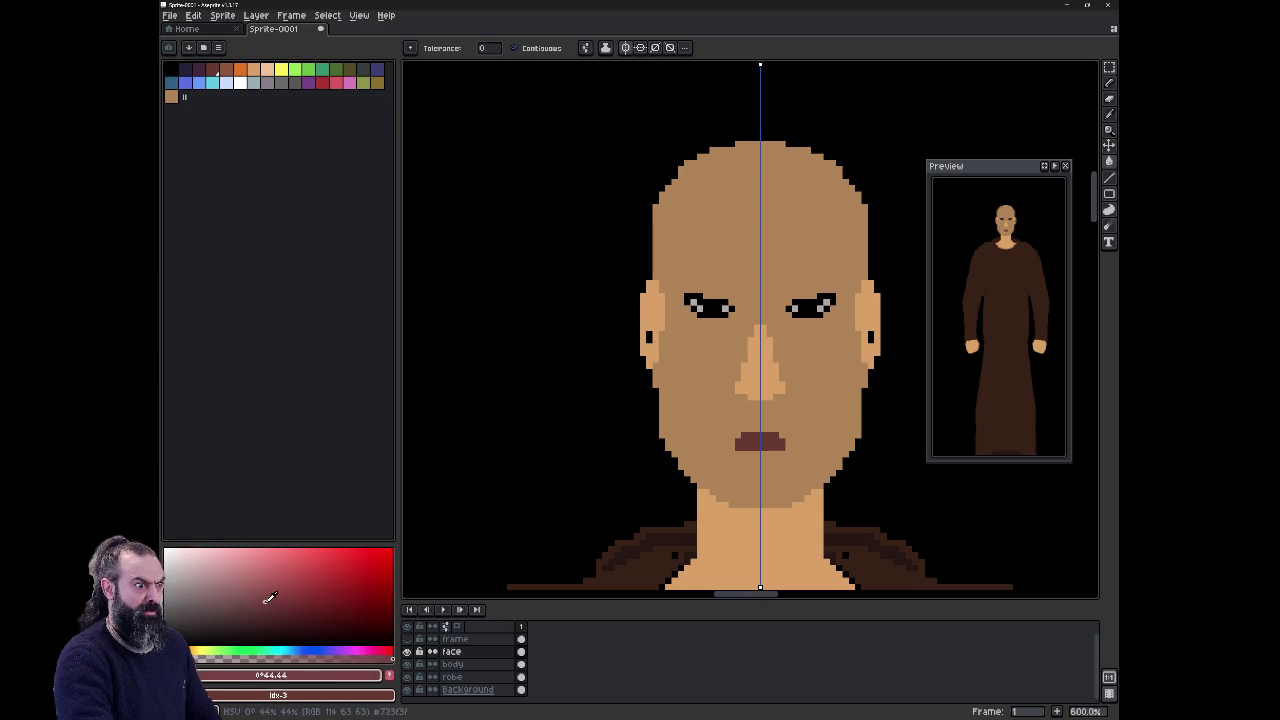
pyautogui.moveTo(266, 600)
pyautogui.mouseDown()
pyautogui.moveTo(320, 608)
pyautogui.moveTo(272, 619)
pyautogui.mouseUp()
pyautogui.moveTo(192, 652); pyautogui.dragTo(197, 652)
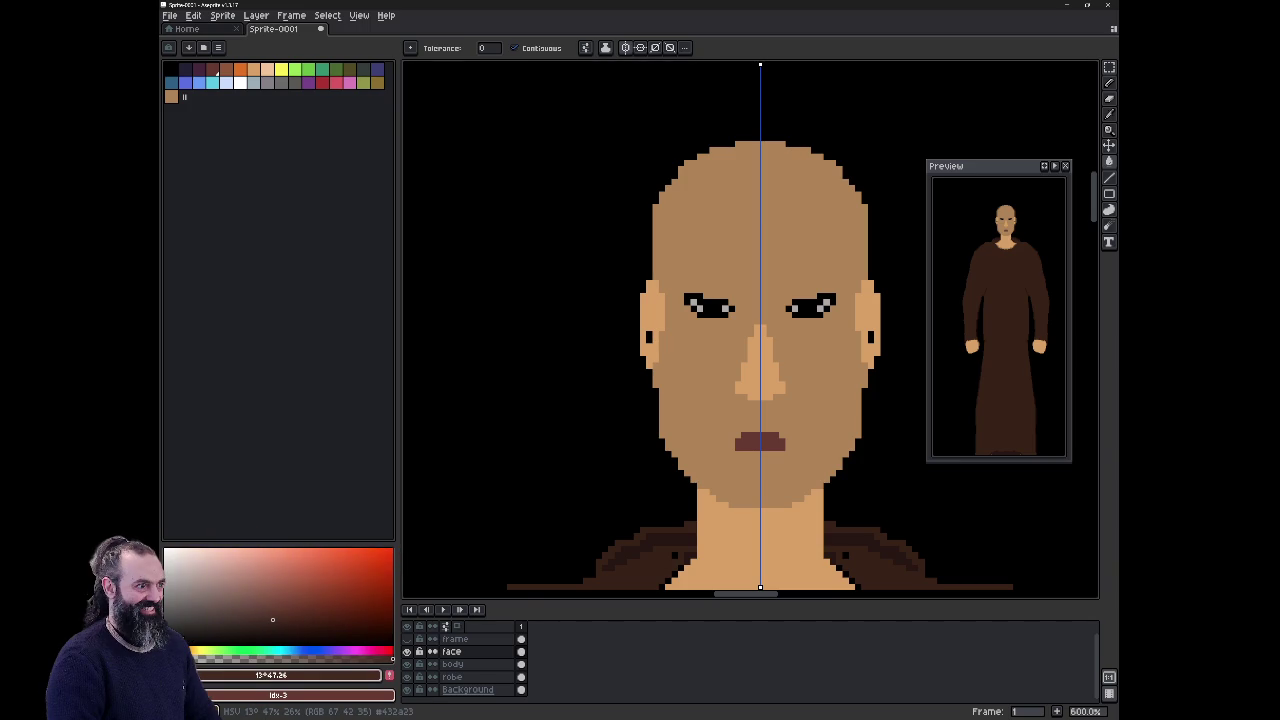
# Step: Add the dark brown to the palette and draw mirrored strokes down both cheeks
pyautogui.press('b')
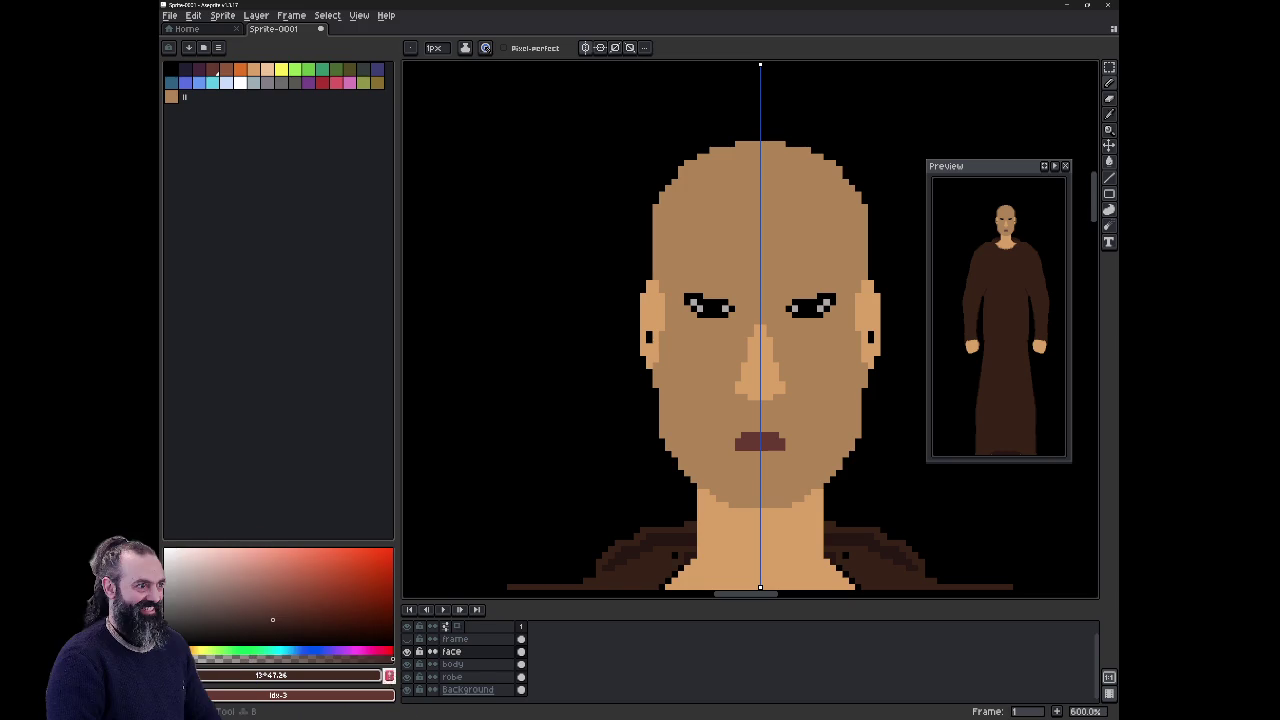
pyautogui.click(389, 675)
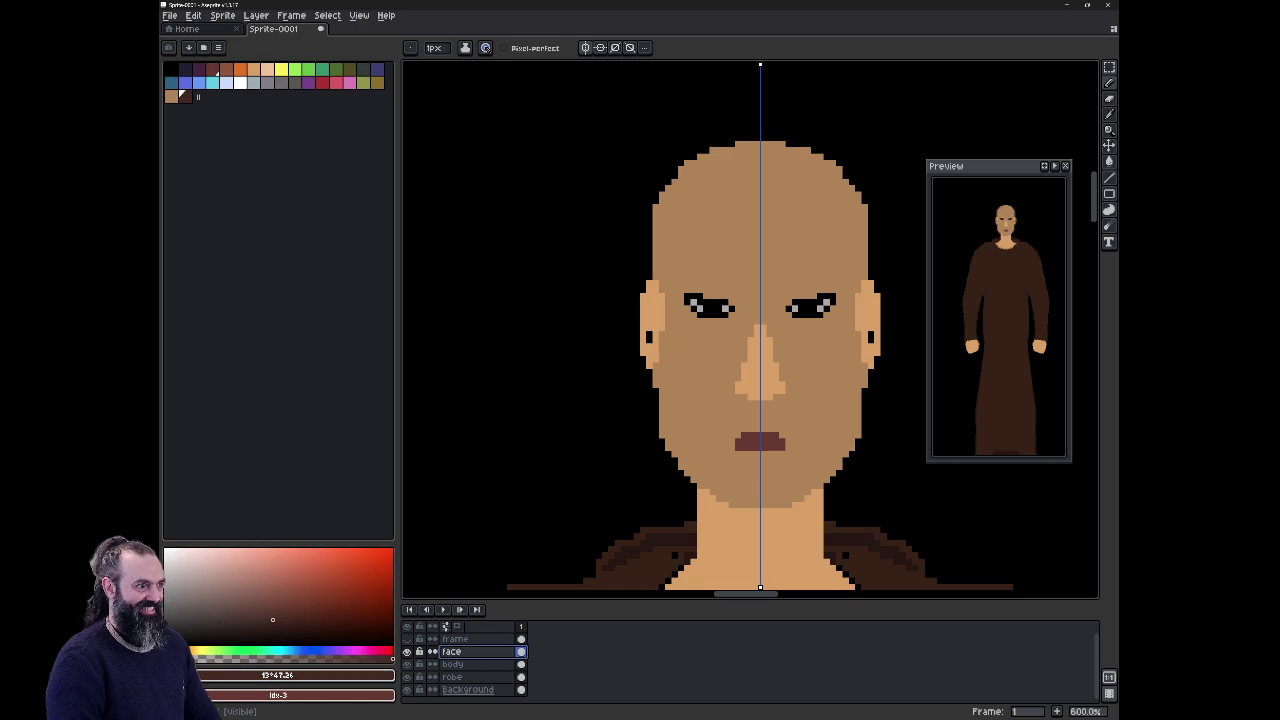
pyautogui.moveTo(666, 404)
pyautogui.mouseDown()
pyautogui.moveTo(688, 456)
pyautogui.moveTo(662, 450)
pyautogui.moveTo(677, 474)
pyautogui.mouseUp()
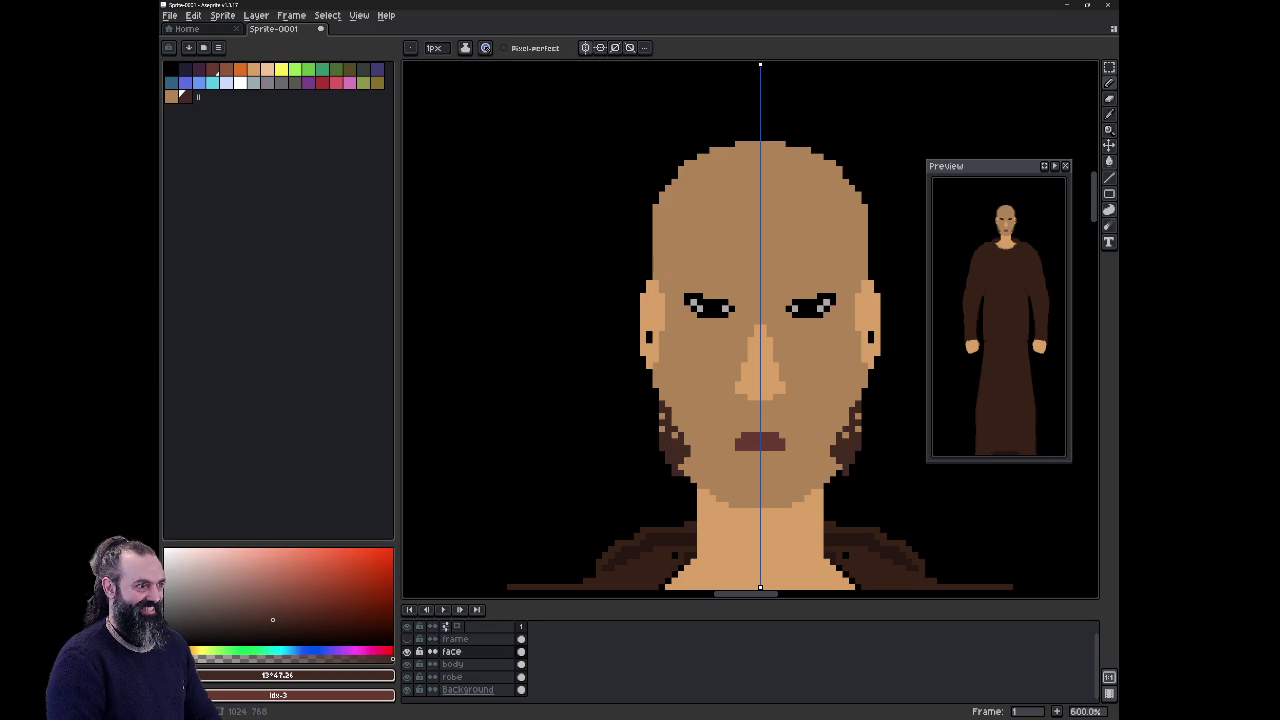
# Step: Hide the Background layer and paint sideburns and beard along the jawline toward the chin
pyautogui.click(408, 690)
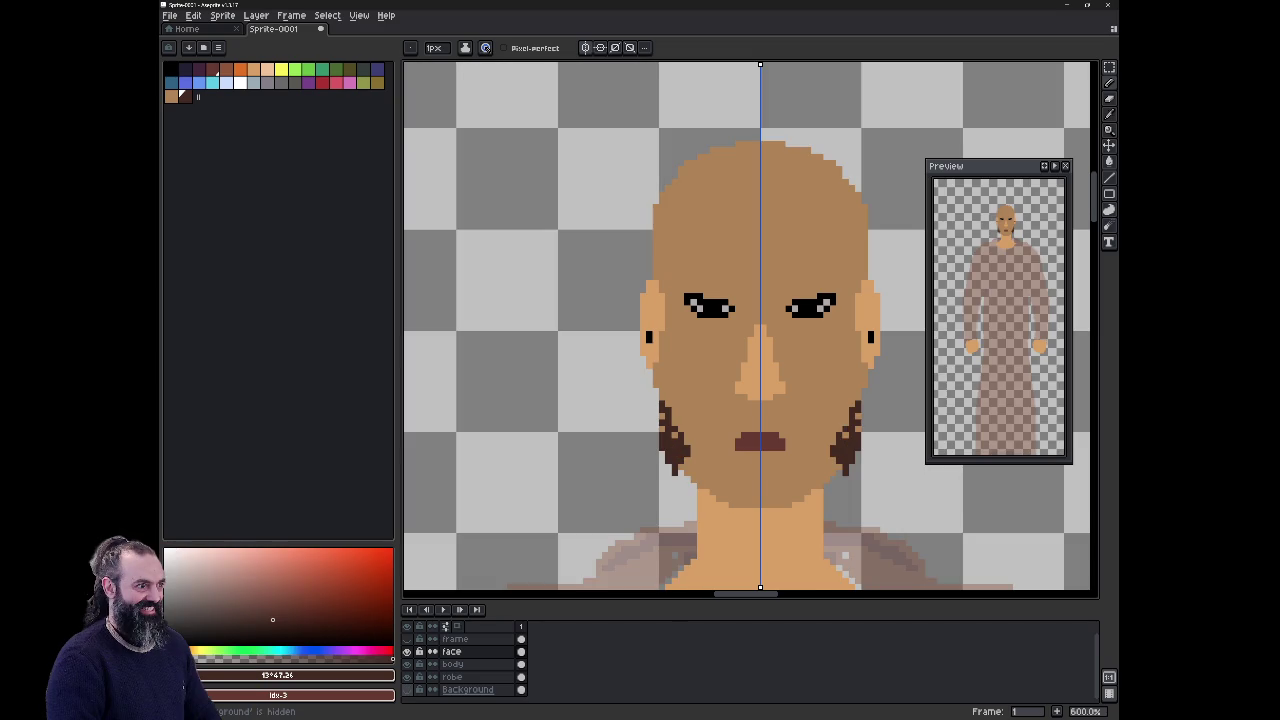
pyautogui.moveTo(667, 364)
pyautogui.mouseDown()
pyautogui.moveTo(667, 375)
pyautogui.moveTo(667, 330)
pyautogui.mouseUp()
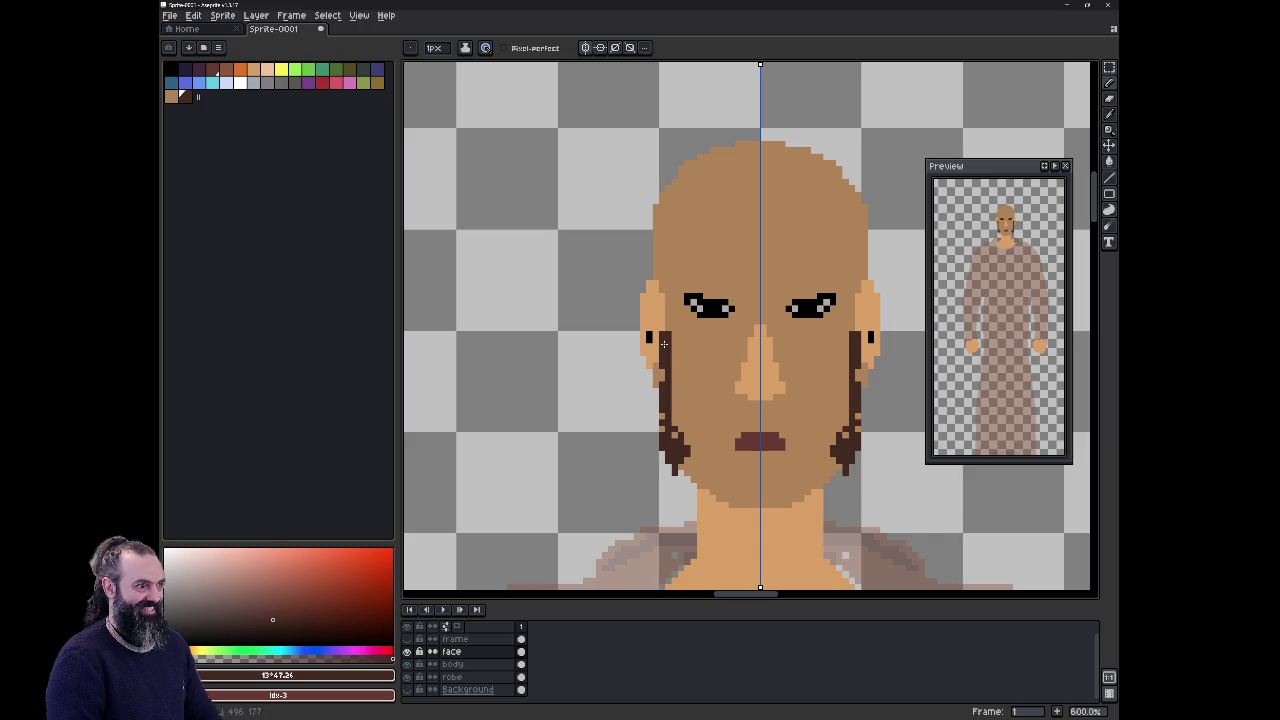
pyautogui.moveTo(692, 466); pyautogui.dragTo(702, 474)
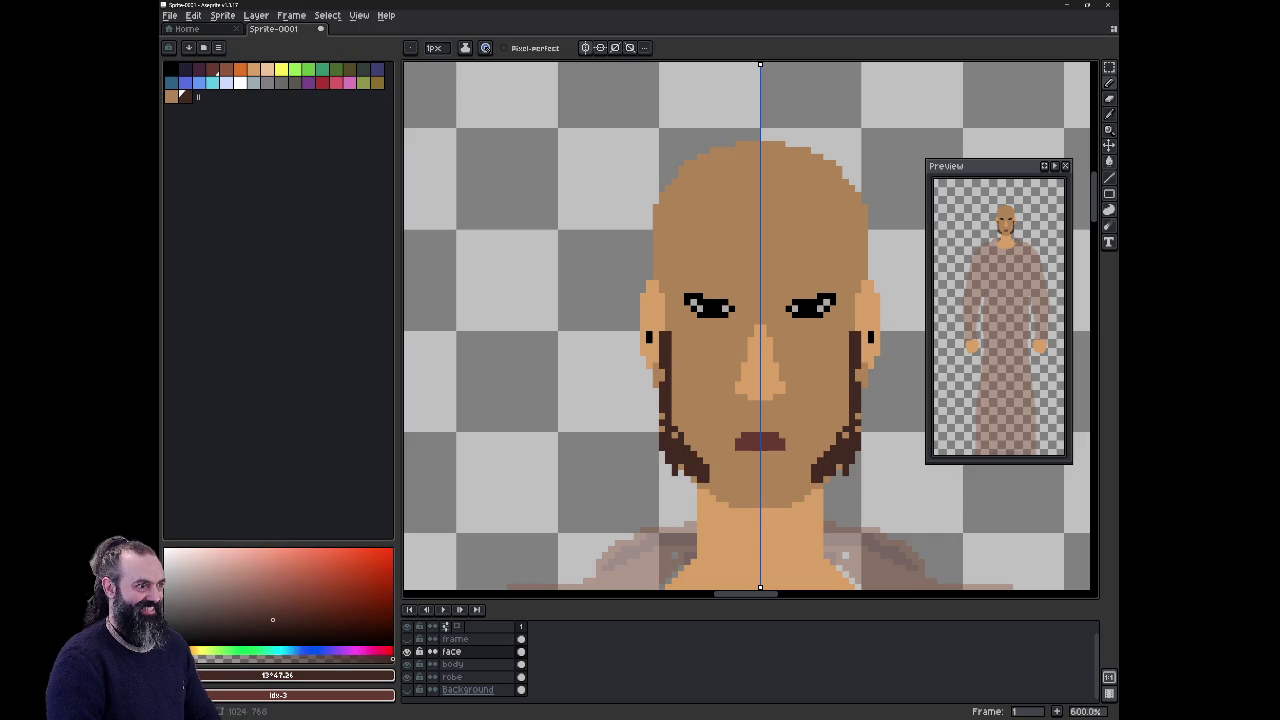
pyautogui.moveTo(706, 486); pyautogui.dragTo(760, 496)
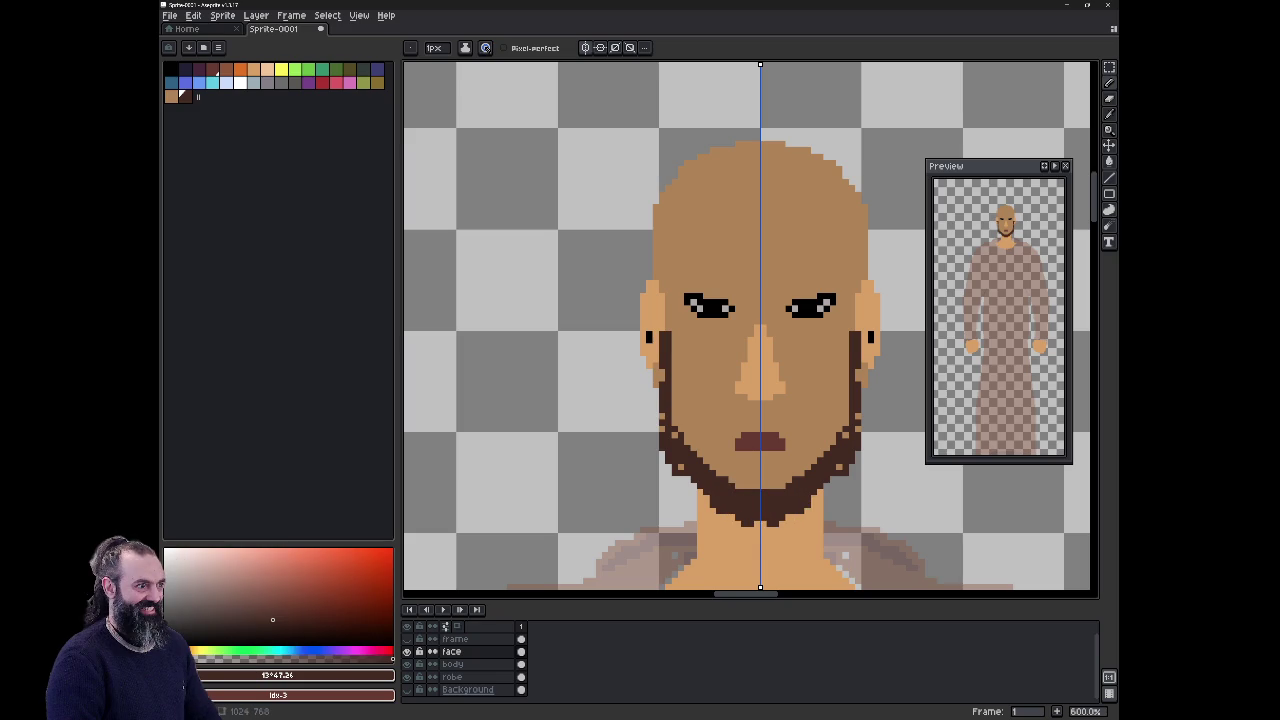
# Step: Fill the beard beside and below the mouth and paint the moustache around its corners
pyautogui.click(694, 448)
pyautogui.moveTo(692, 447)
pyautogui.mouseDown()
pyautogui.moveTo(740, 486)
pyautogui.moveTo(756, 466)
pyautogui.mouseUp()
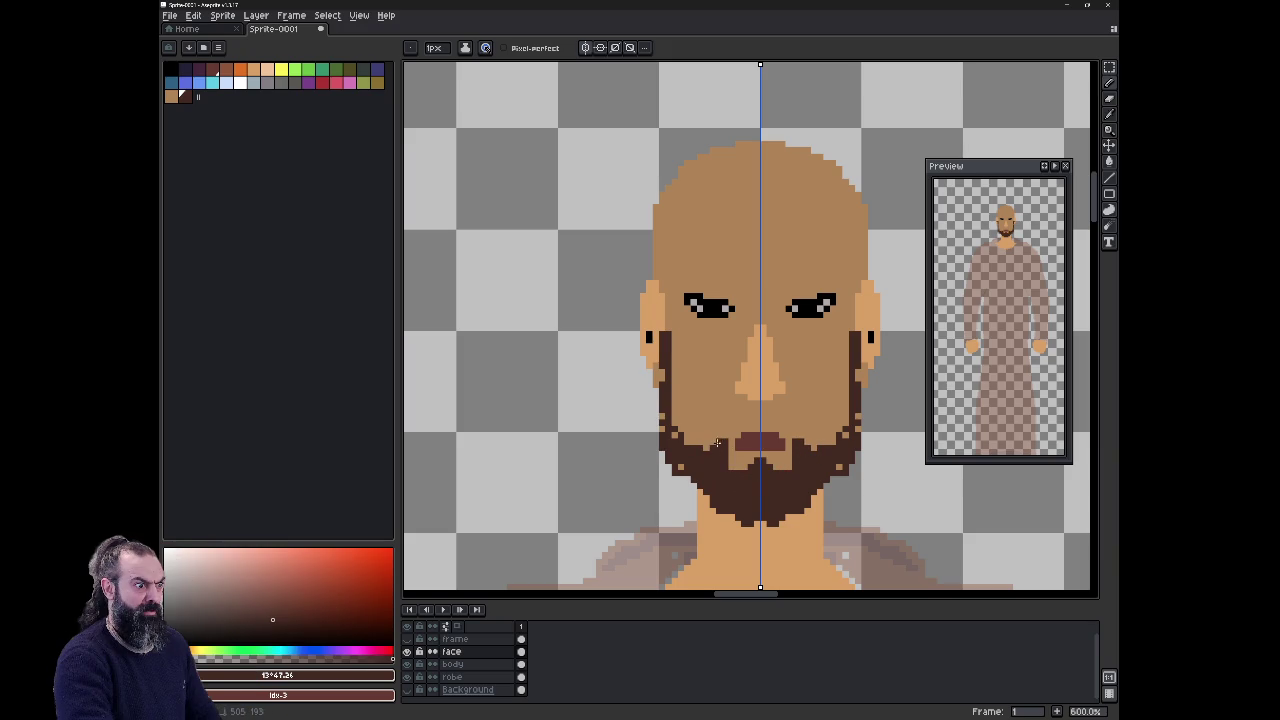
pyautogui.moveTo(717, 450)
pyautogui.mouseDown()
pyautogui.moveTo(730, 418)
pyautogui.moveTo(752, 410)
pyautogui.mouseUp()
pyautogui.click(754, 417)
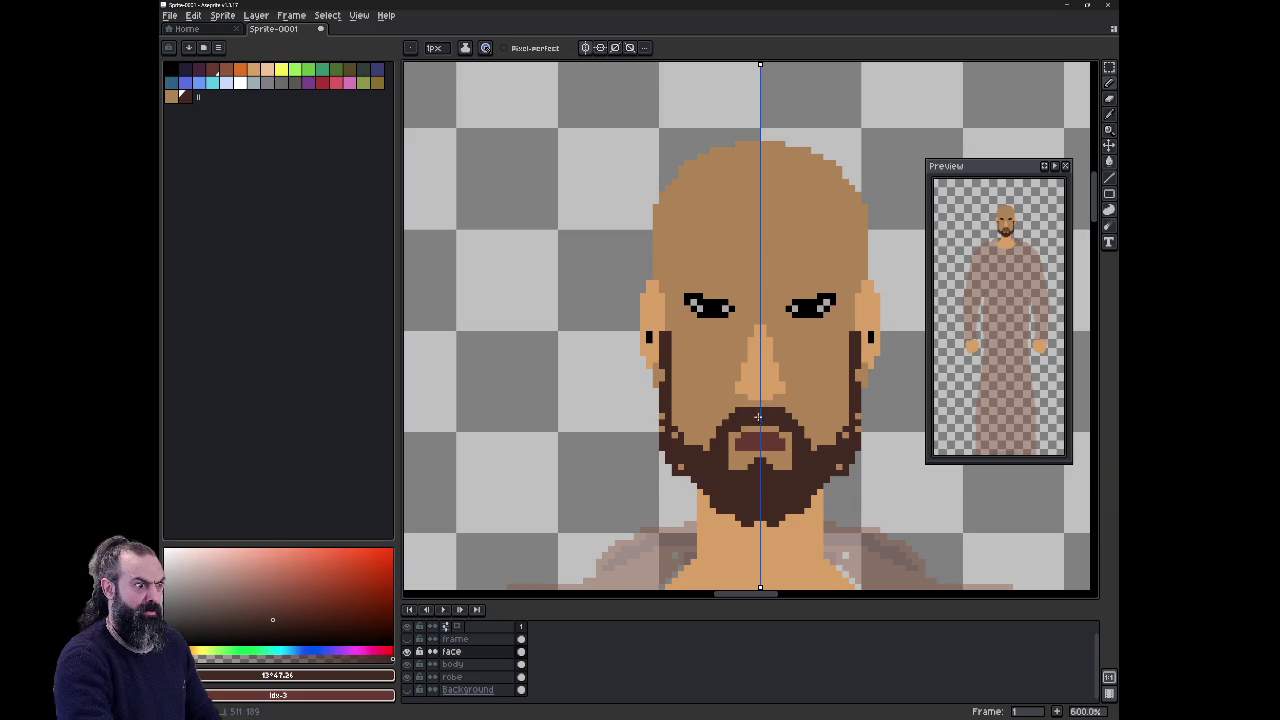
pyautogui.moveTo(674, 405); pyautogui.dragTo(680, 418)
pyautogui.click(693, 432)
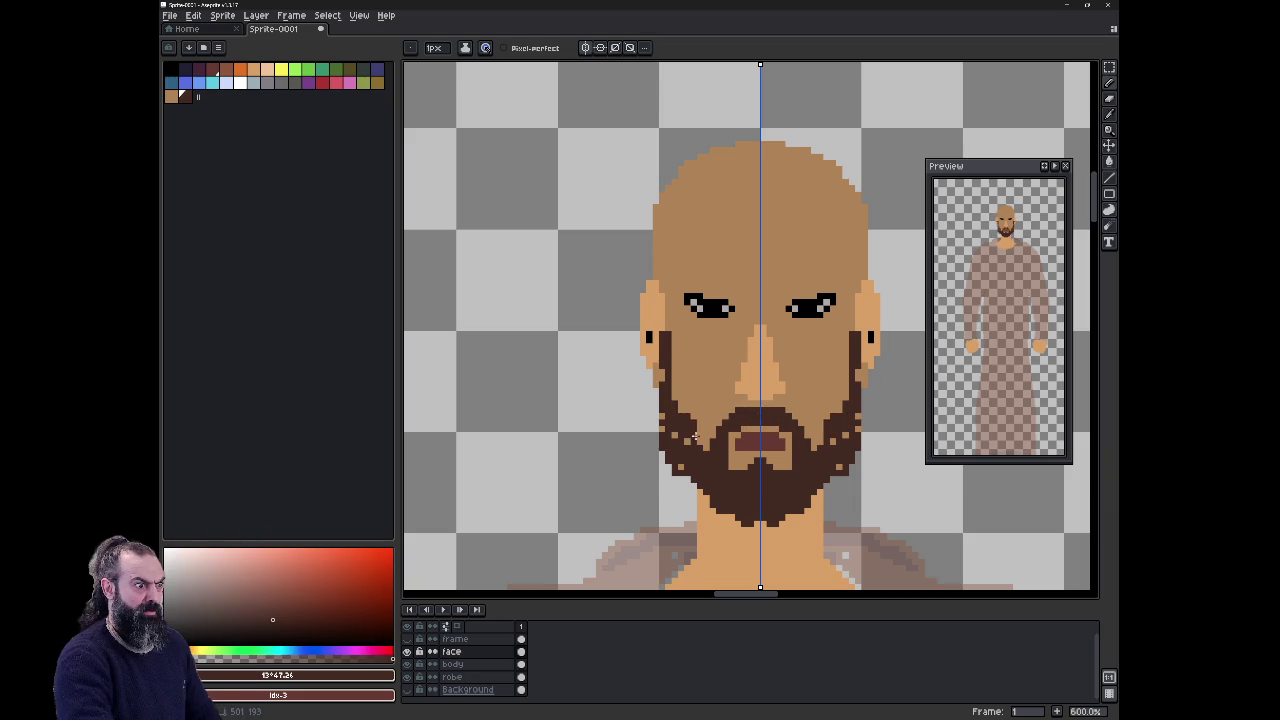
pyautogui.click(706, 433)
pyautogui.click(712, 433)
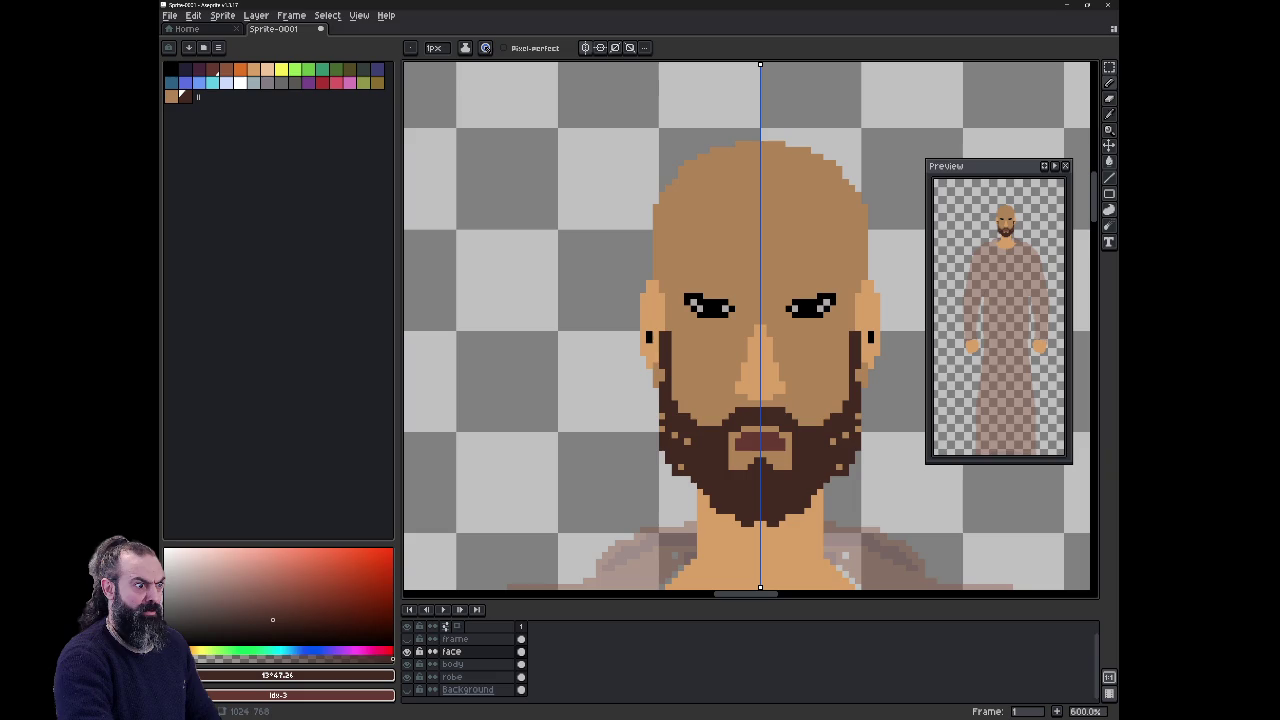
pyautogui.click(724, 419)
# Step: Smooth the beard's outer and lower edges and erase a stray pixel beside the ear
pyautogui.click(688, 442)
pyautogui.click(686, 480)
pyautogui.click(690, 488)
pyautogui.click(706, 504)
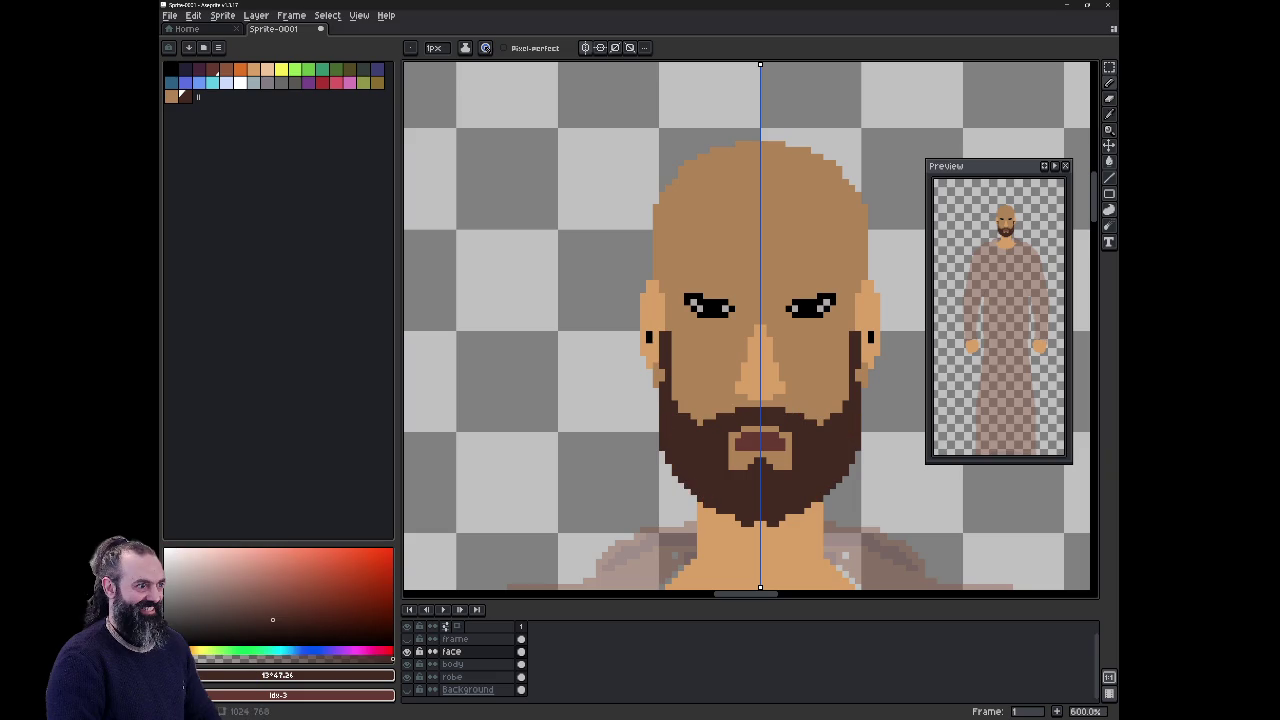
pyautogui.press('e')
pyautogui.click(662, 338)
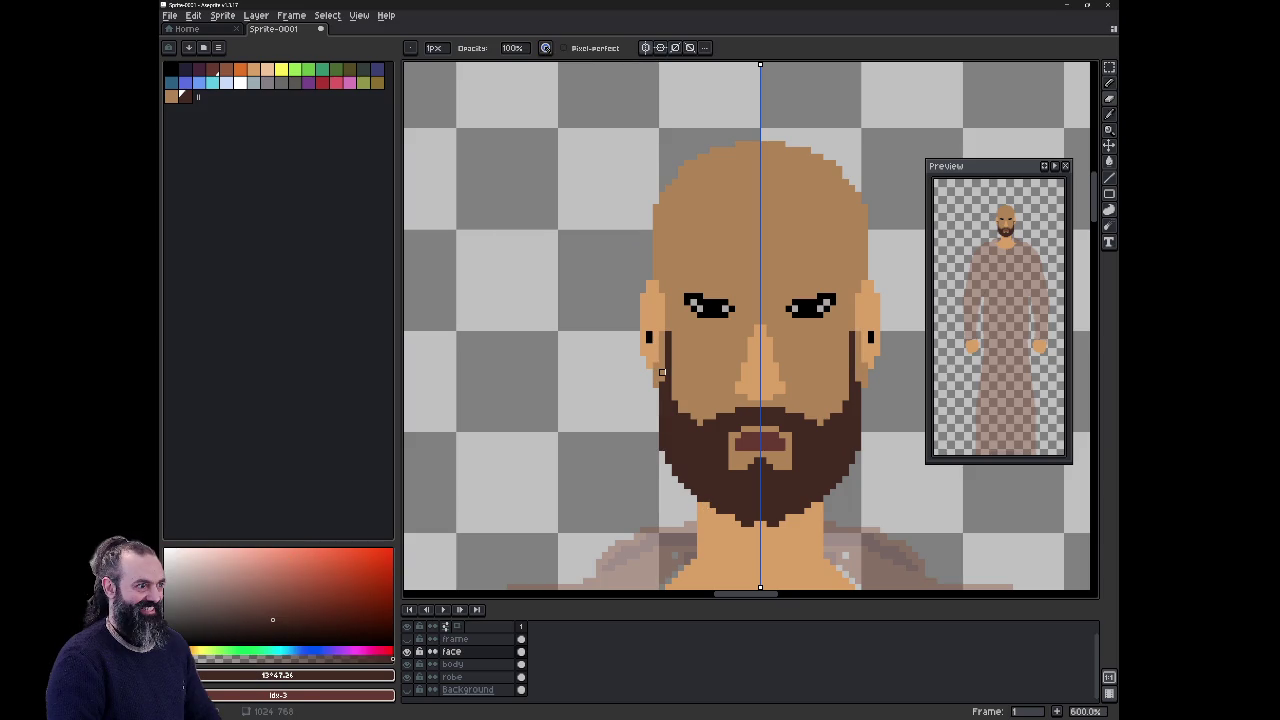
# Step: Extend the dark sideburns up both sides of the face to the temples
pyautogui.press('b')
pyautogui.click(662, 374)
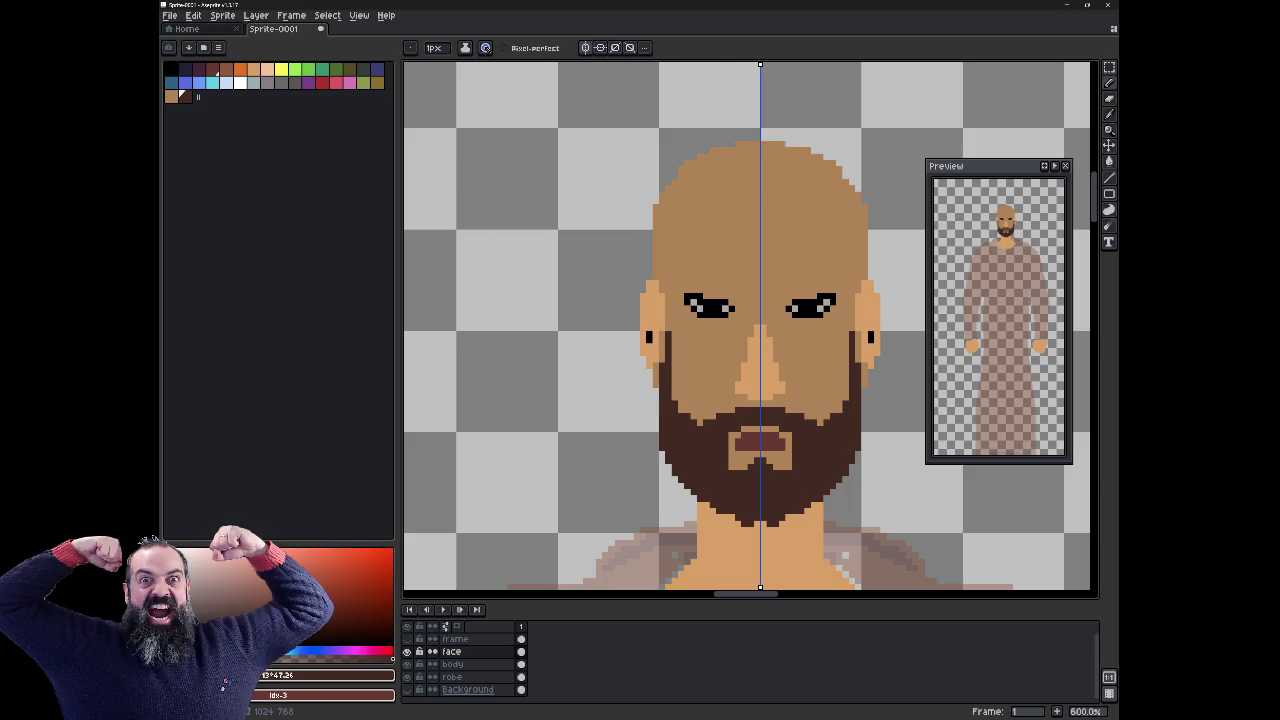
pyautogui.moveTo(668, 312); pyautogui.dragTo(668, 246)
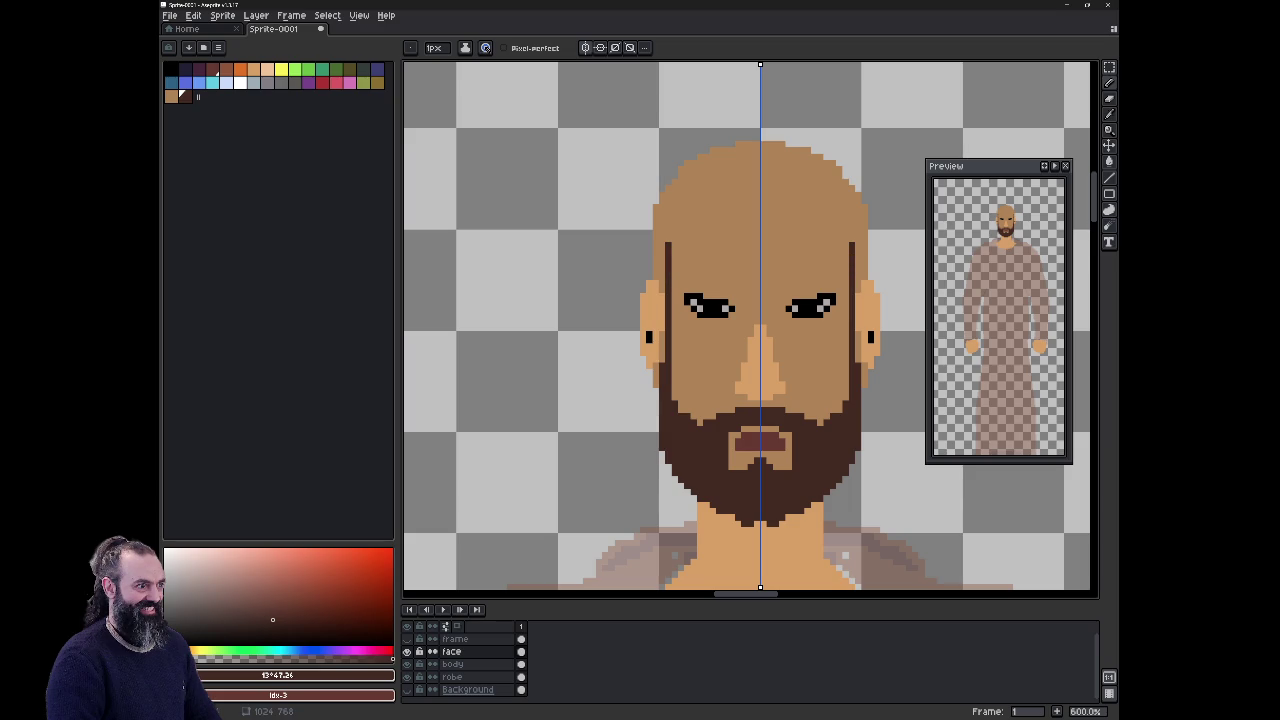
pyautogui.click(656, 270)
pyautogui.click(662, 252)
pyautogui.click(662, 243)
pyautogui.click(662, 231)
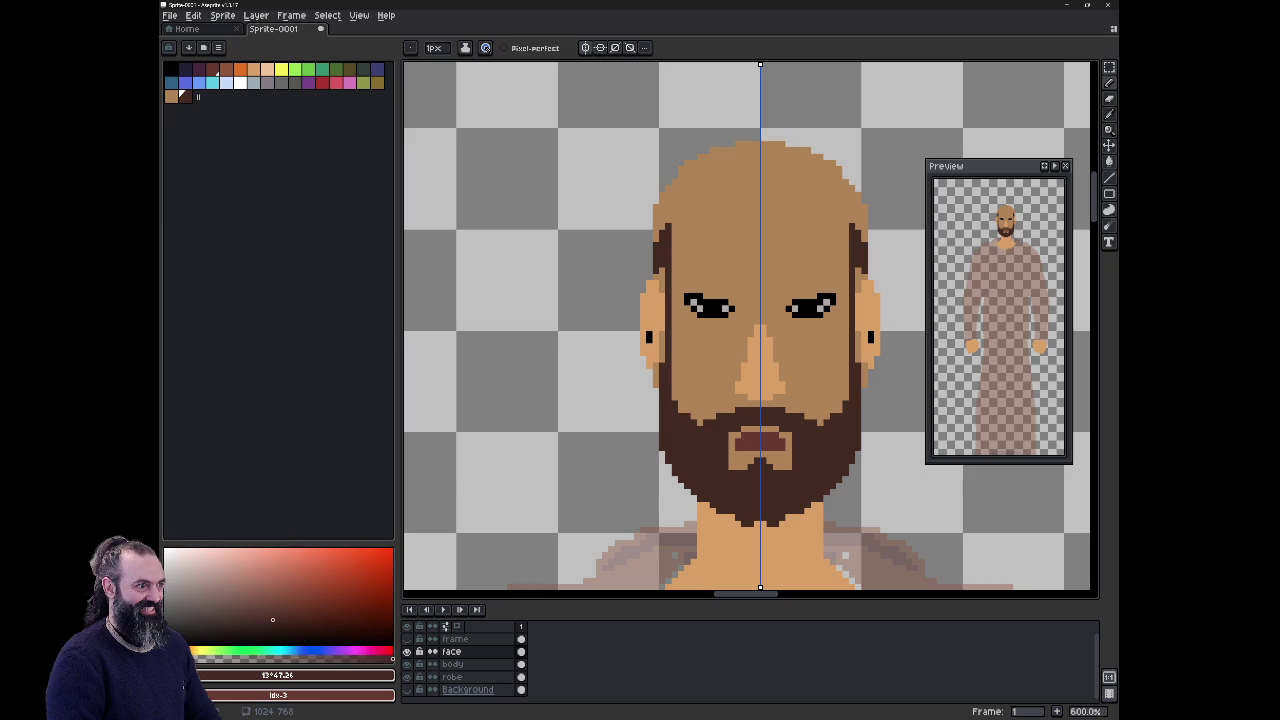
# Step: Draw the hairline across the forehead on the face layer, undoing strands added to the body layer
pyautogui.moveTo(736, 181)
pyautogui.mouseDown()
pyautogui.moveTo(759, 196)
pyautogui.moveTo(728, 184)
pyautogui.moveTo(690, 196)
pyautogui.mouseUp()
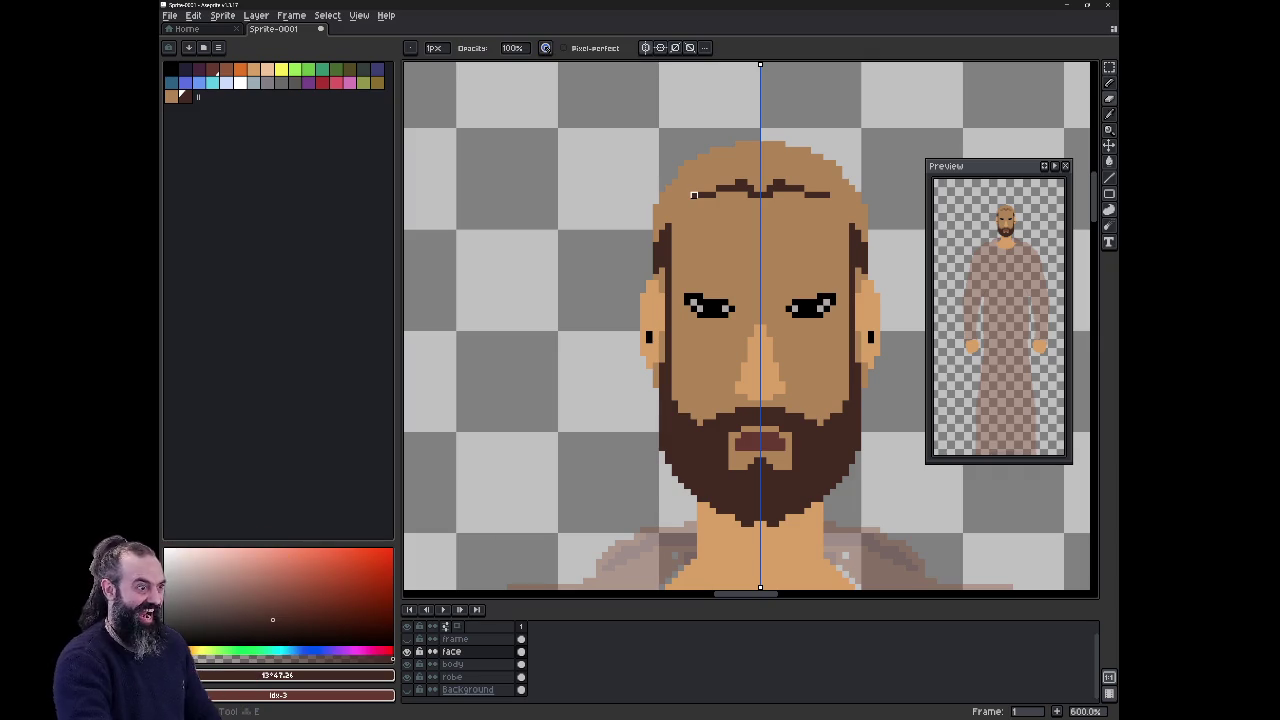
pyautogui.hotkey('alt', 'Down')
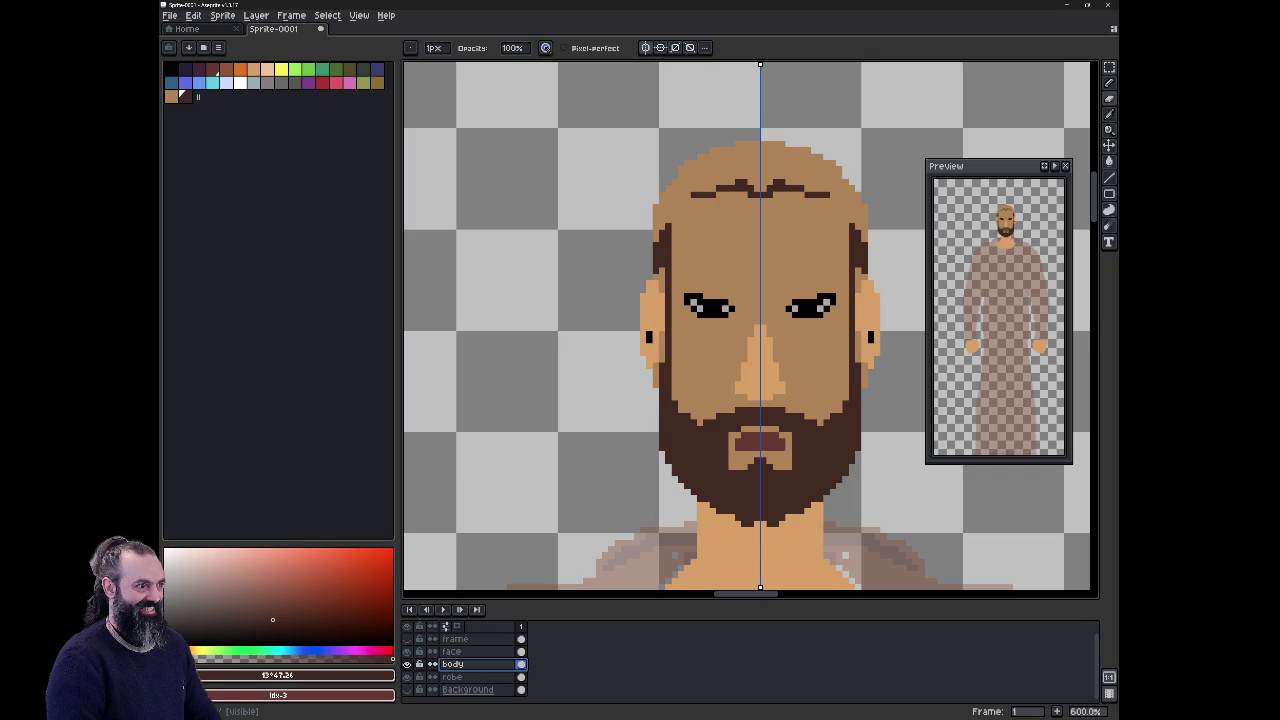
pyautogui.click(708, 155)
pyautogui.click(810, 155)
pyautogui.hotkey('ctrl', 'z')
pyautogui.hotkey('ctrl', 'z')
pyautogui.hotkey('ctrl', 'z')
pyautogui.hotkey('ctrl', 'z')
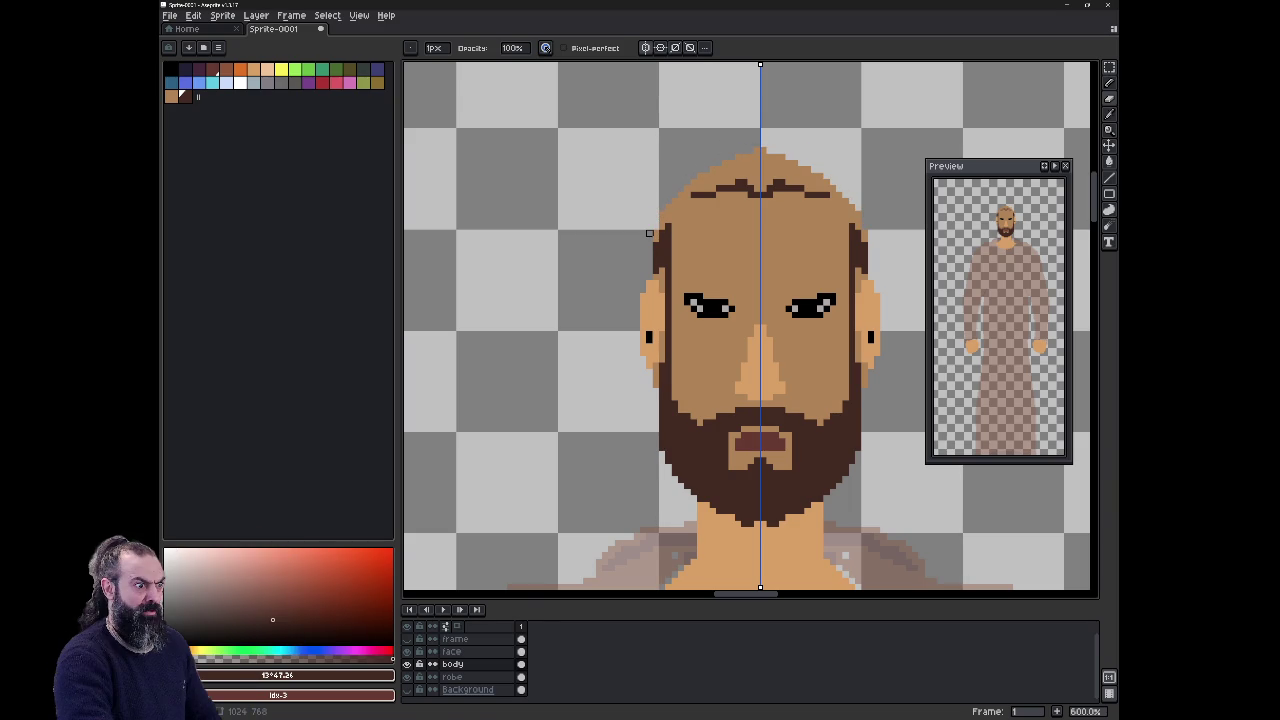
pyautogui.hotkey('alt', 'Up')
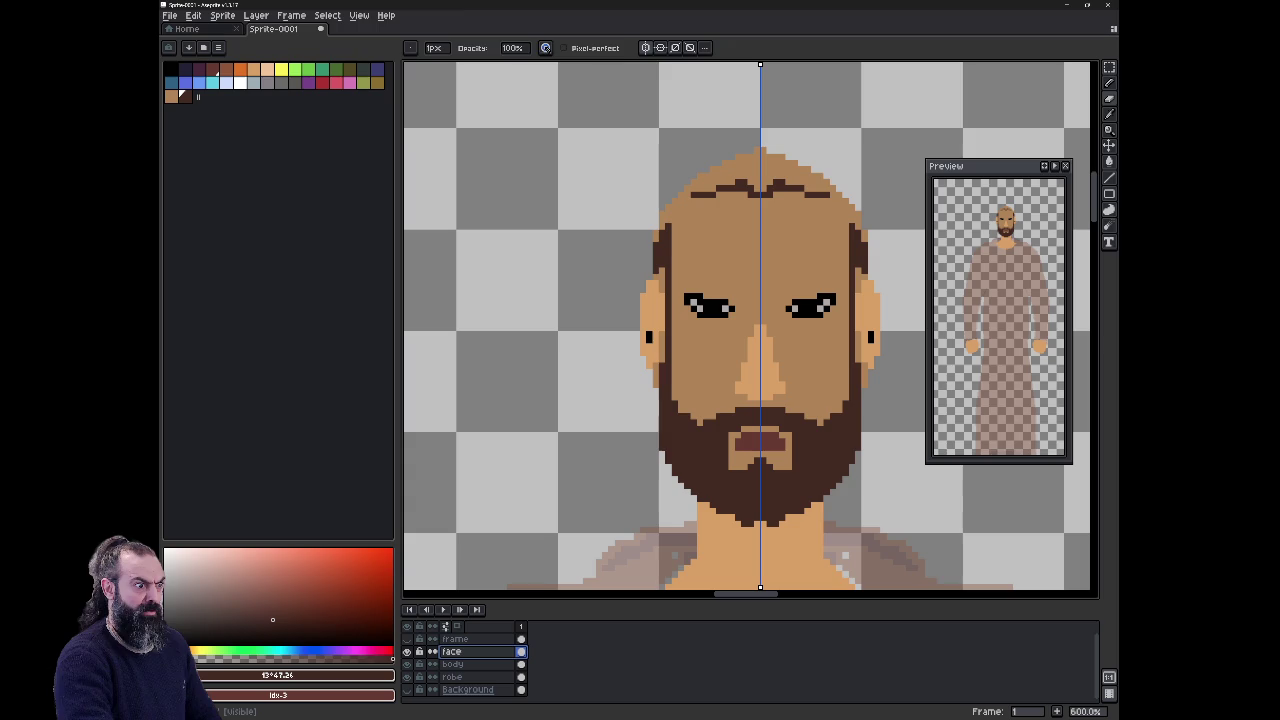
pyautogui.hotkey('ctrl', 'y')
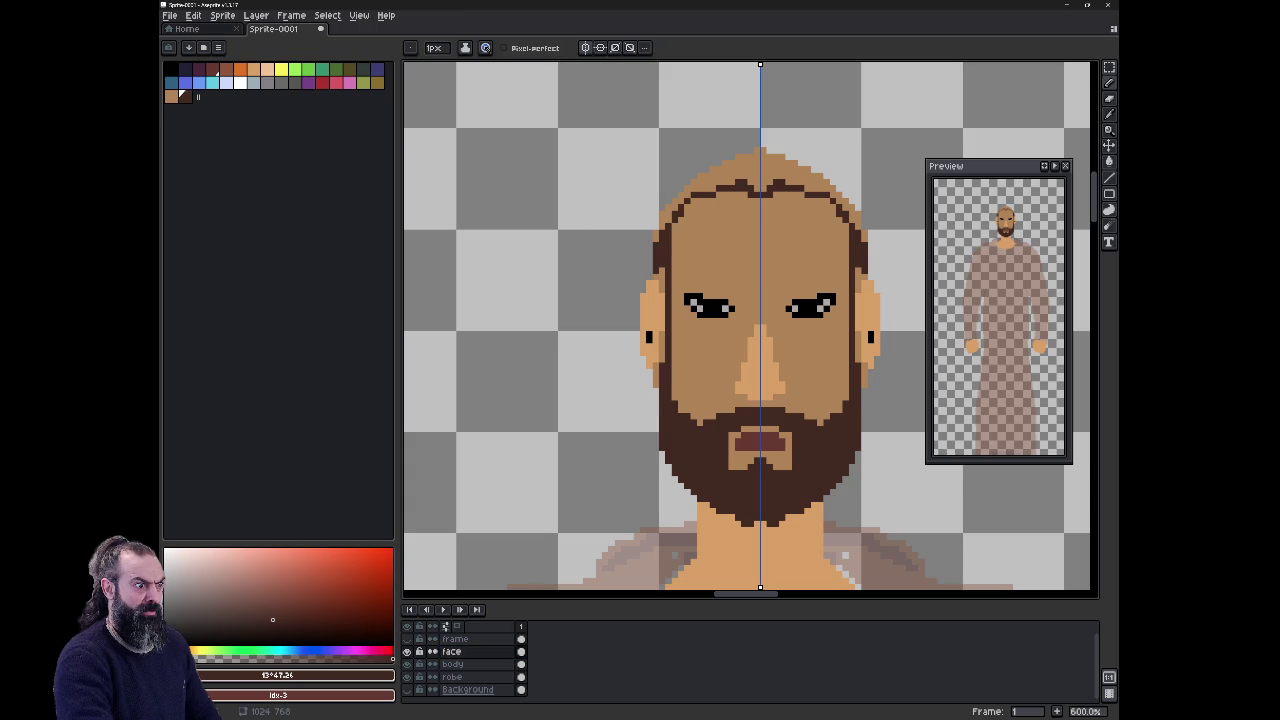
# Step: Outline the hair over the head, fill the scalp dark brown, and add a widow's-peak pixel
pyautogui.moveTo(654, 250)
pyautogui.mouseDown()
pyautogui.moveTo(692, 162)
pyautogui.moveTo(758, 134)
pyautogui.mouseUp()
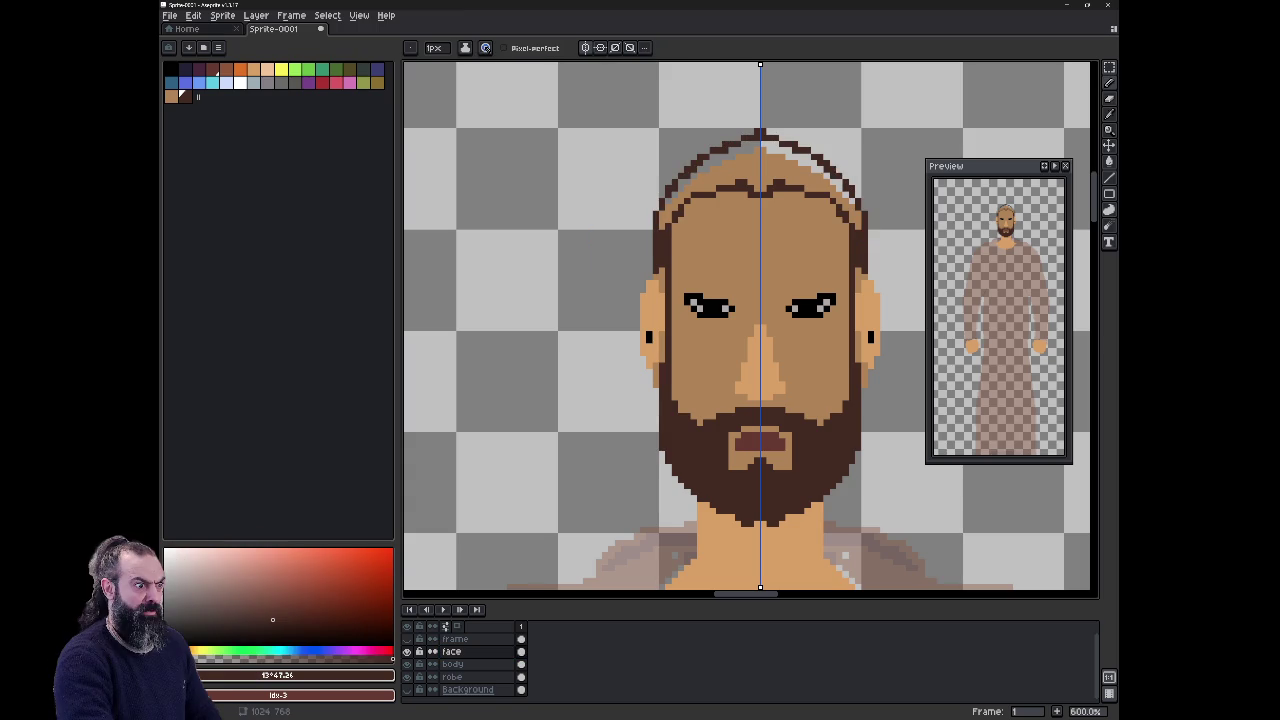
pyautogui.press('g')
pyautogui.click(710, 170)
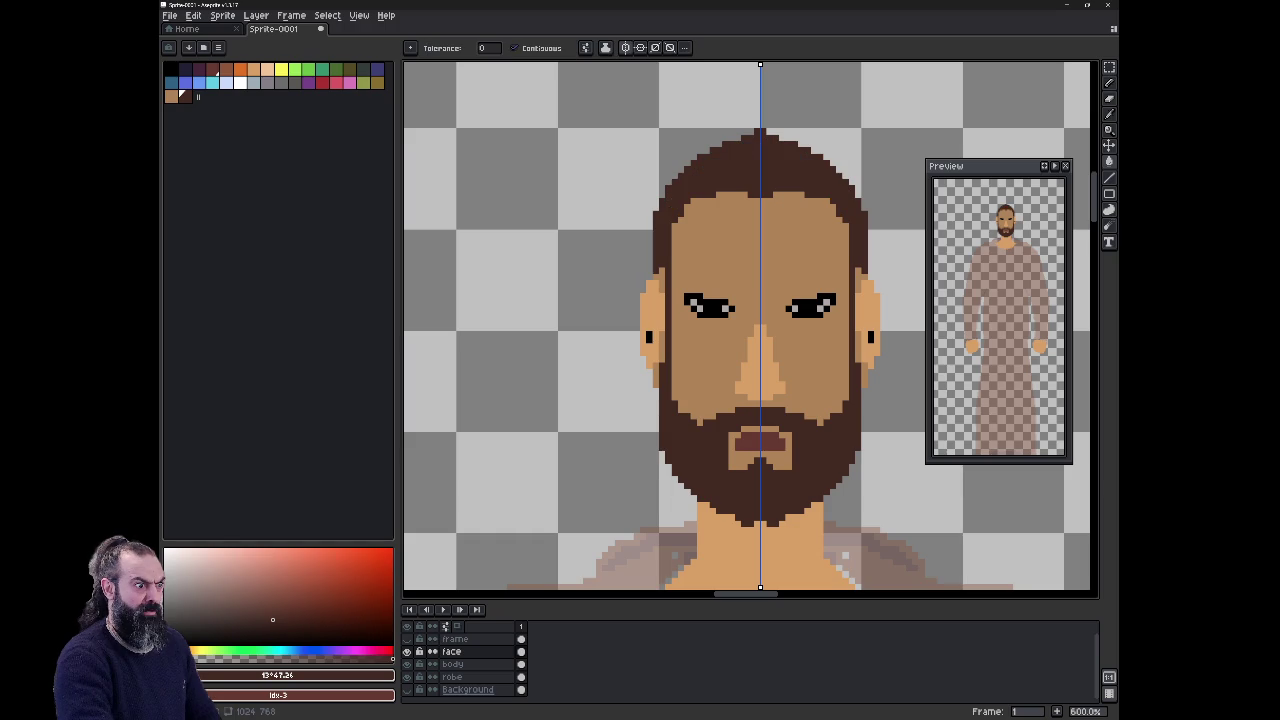
pyautogui.press('b')
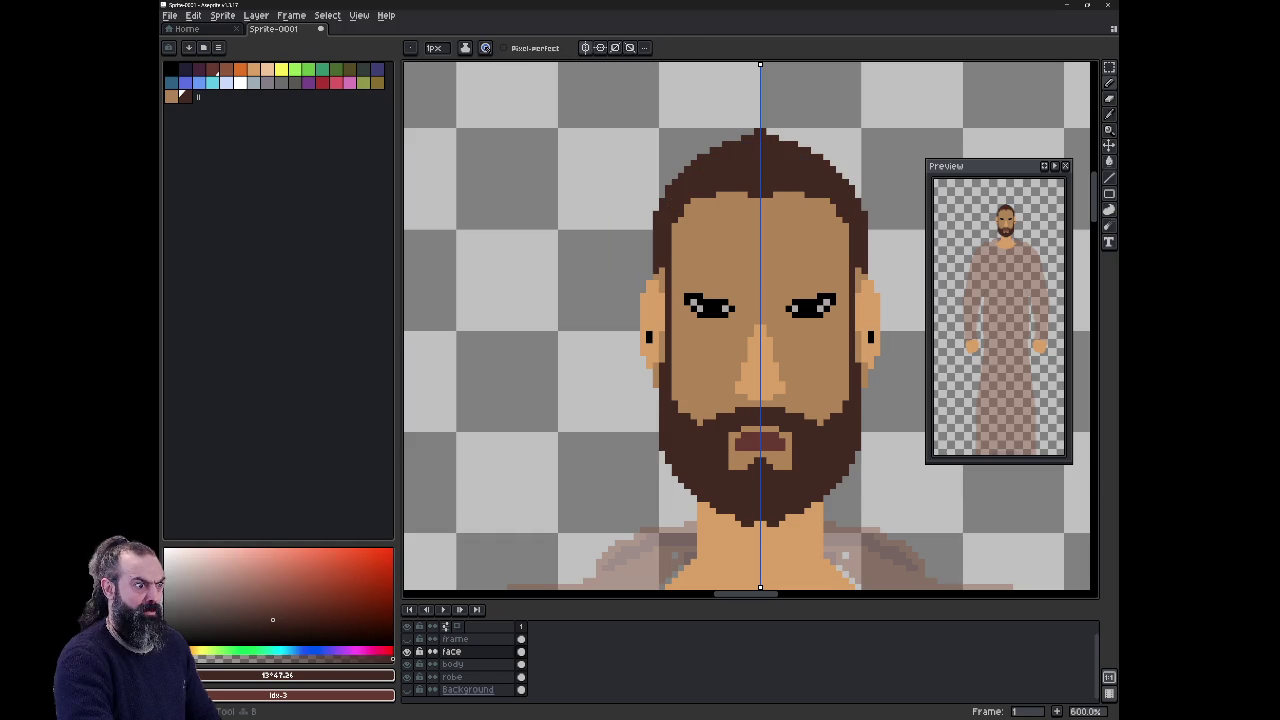
pyautogui.click(760, 204)
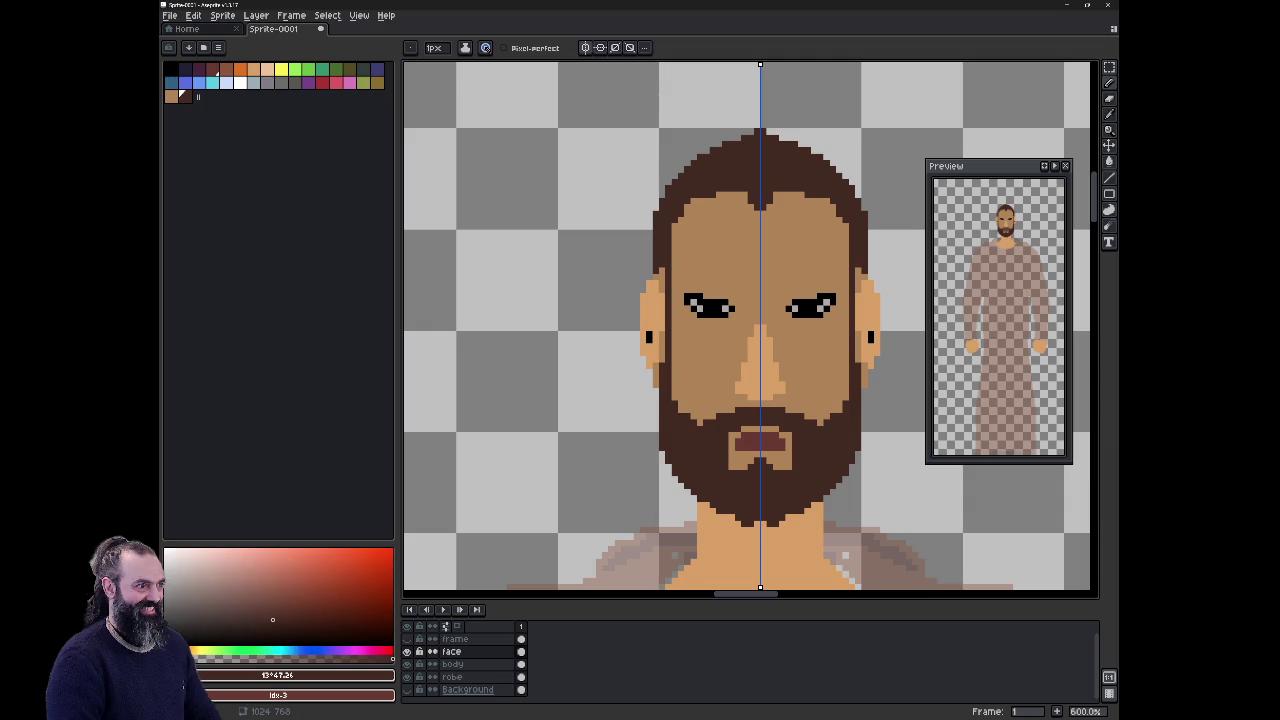
pyautogui.click(452, 664)
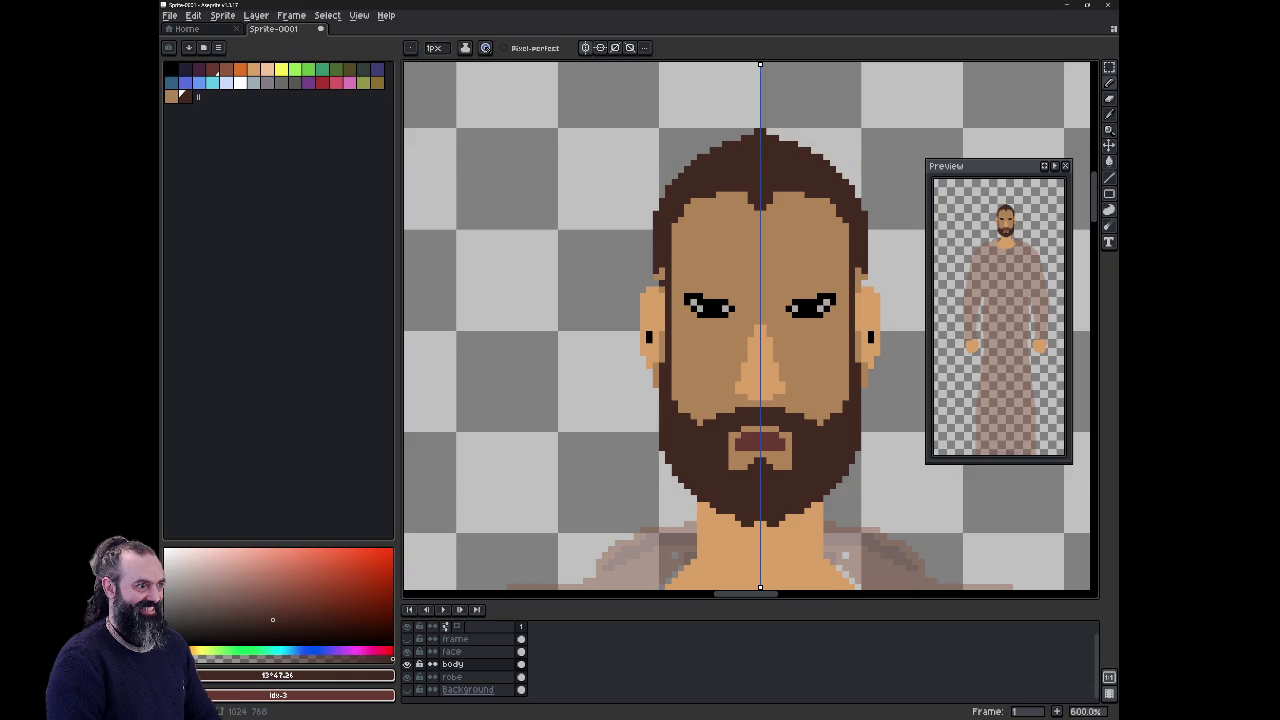
pyautogui.click(475, 651)
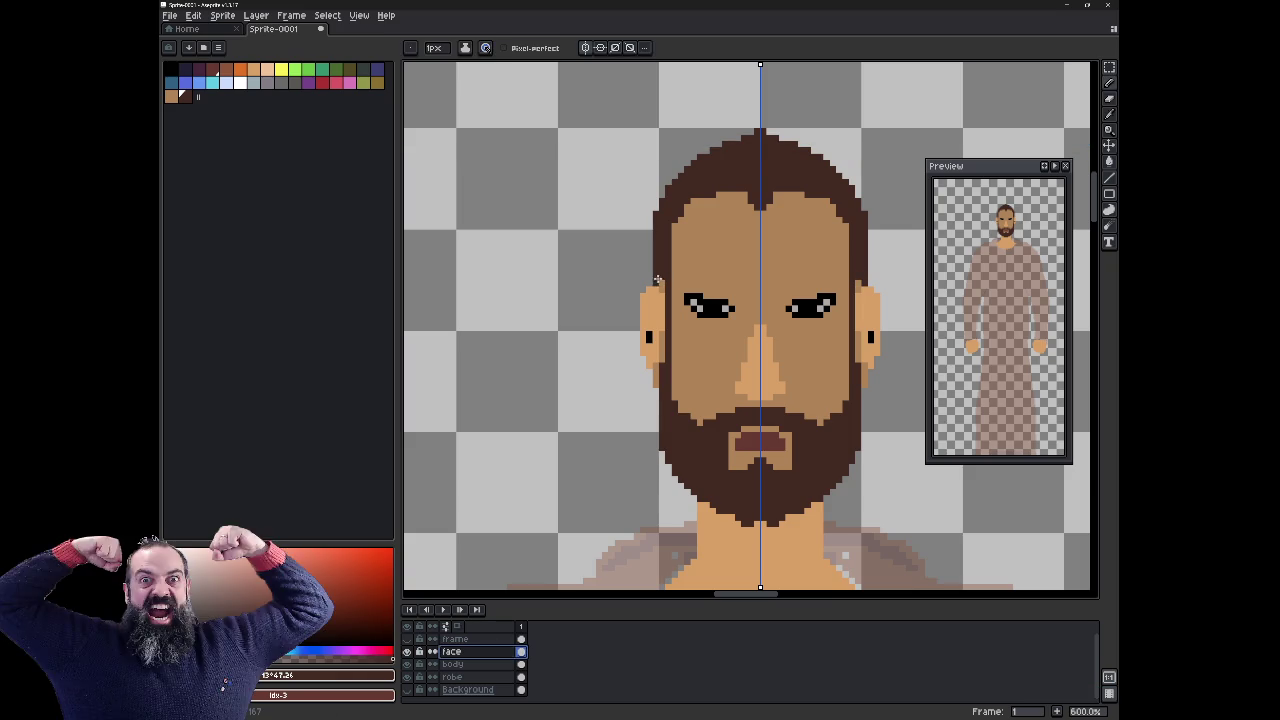
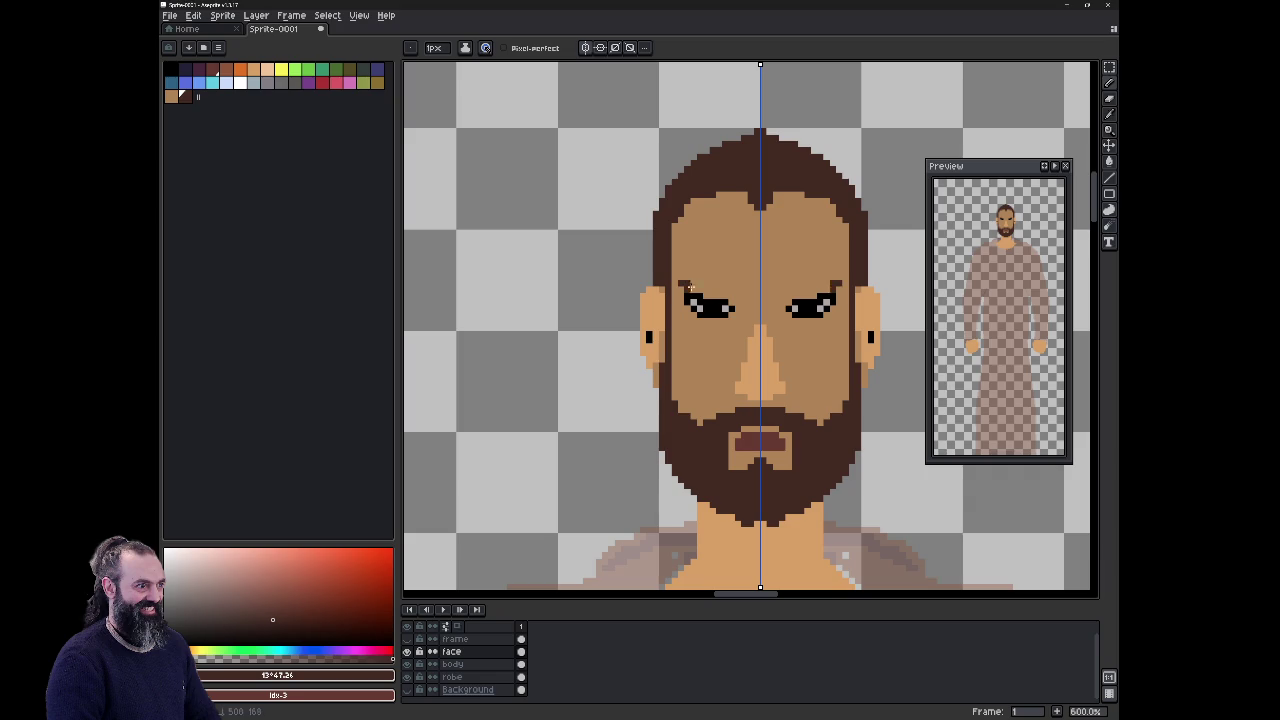
# Step: Draw mirrored dark brows slanting from the outer eye corners to the nose, redrawing after one undo
pyautogui.moveTo(686, 285); pyautogui.dragTo(737, 320)
pyautogui.hotkey('ctrl', 'z')
pyautogui.moveTo(686, 278); pyautogui.dragTo(738, 298)
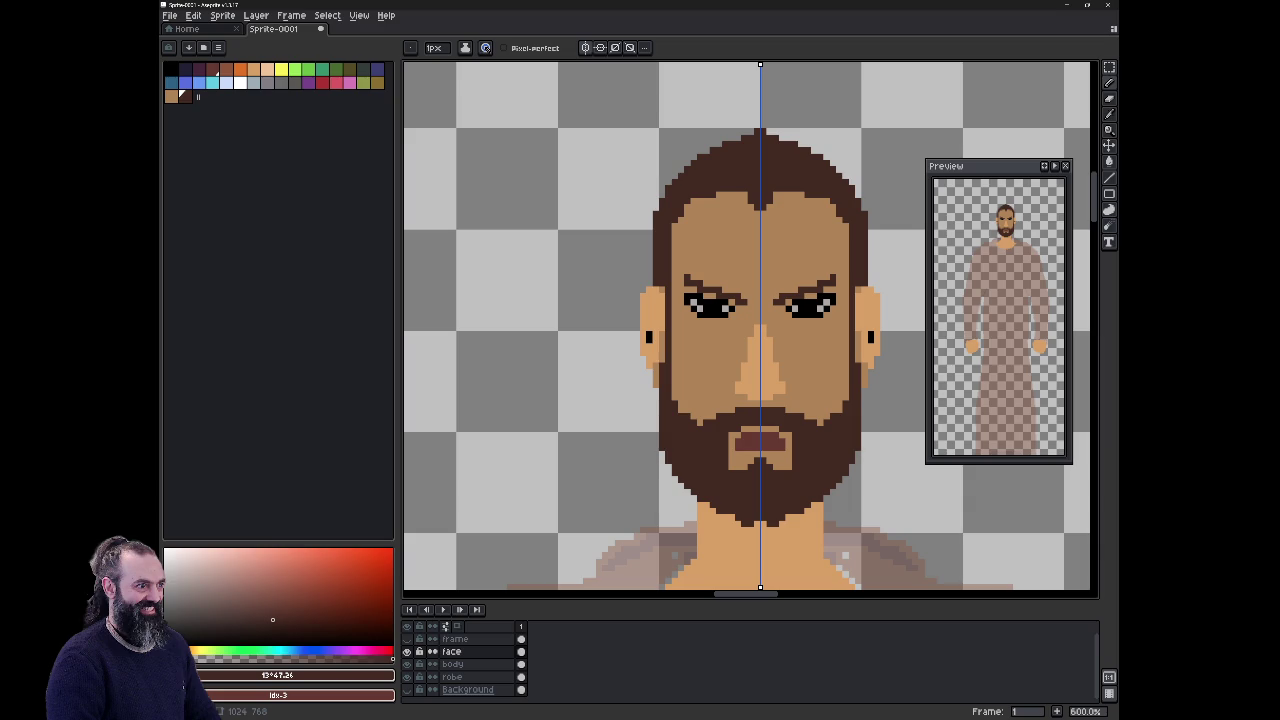
pyautogui.keyDown('shift'); pyautogui.click(452, 664); pyautogui.keyUp('shift')
# Step: Marquee-select the hair and nudge it down one pixel to shorten the head
pyautogui.press('m')
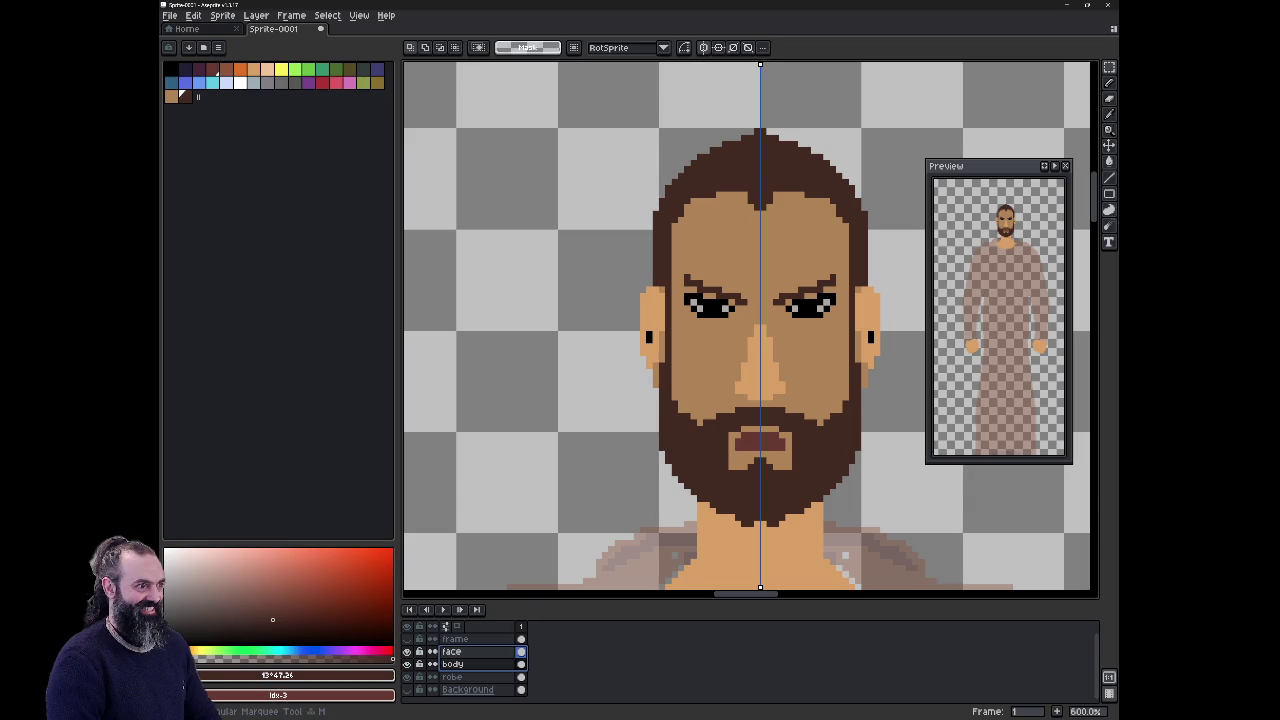
pyautogui.moveTo(631, 107); pyautogui.dragTo(888, 243)
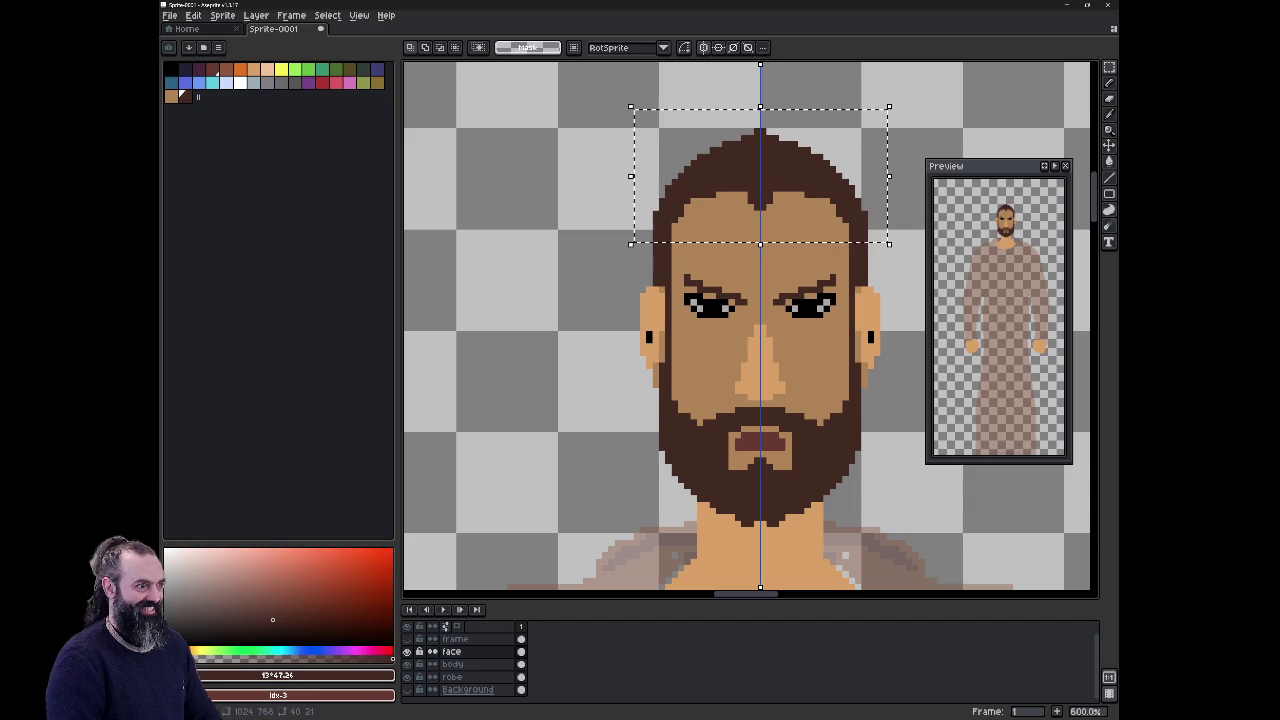
pyautogui.press('Down')
pyautogui.press('Down')
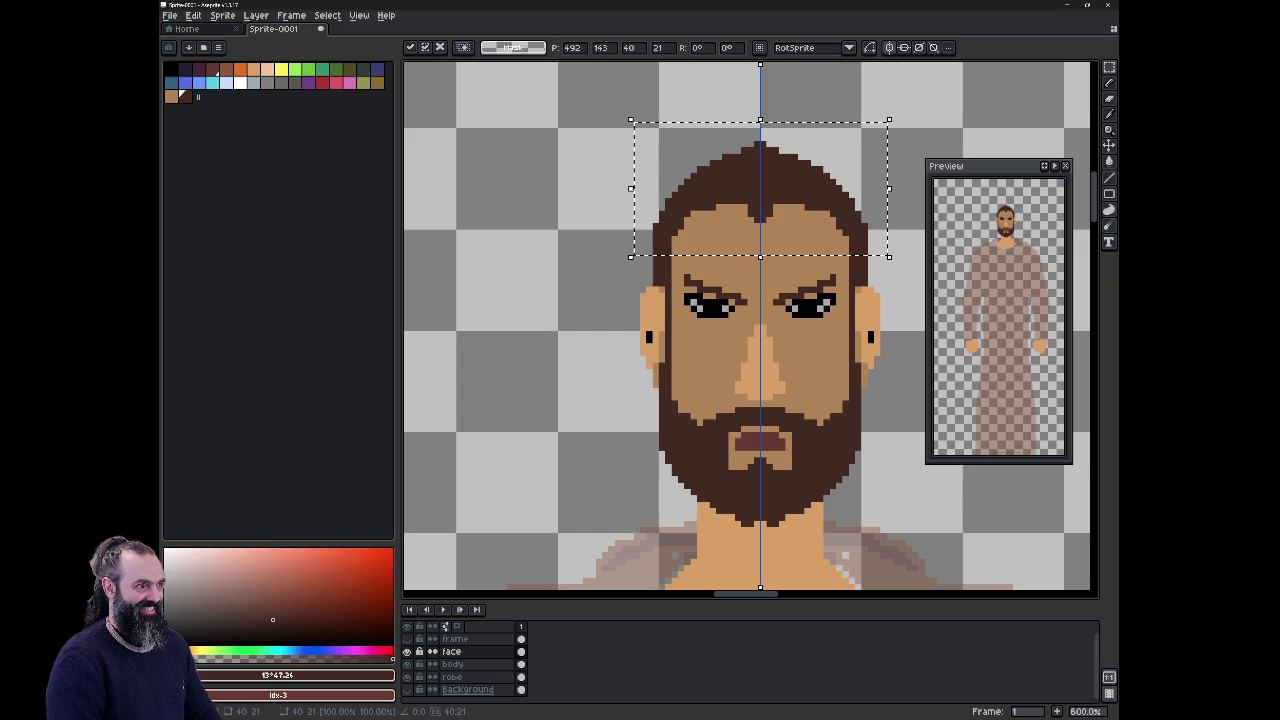
pyautogui.hotkey('ctrl', 'd')
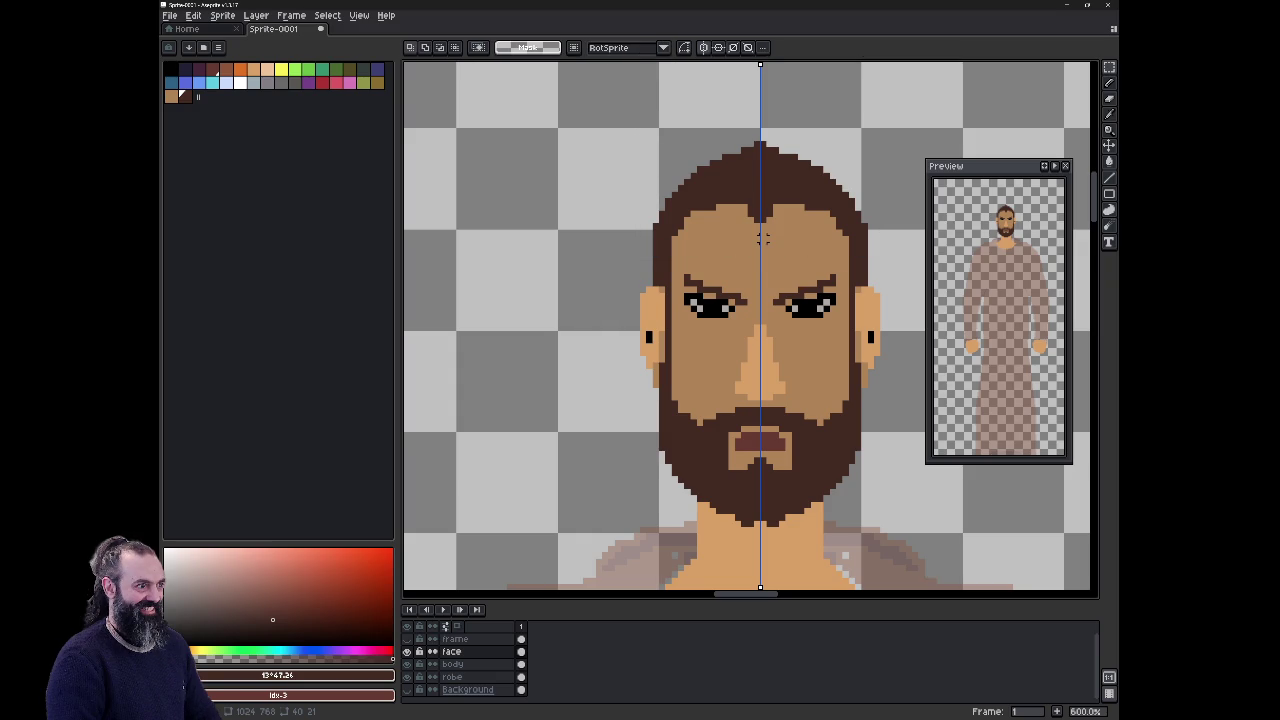
# Step: Zoom out to check the head against the full figure, then zoom back in
pyautogui.scroll(-3, 763, 238)
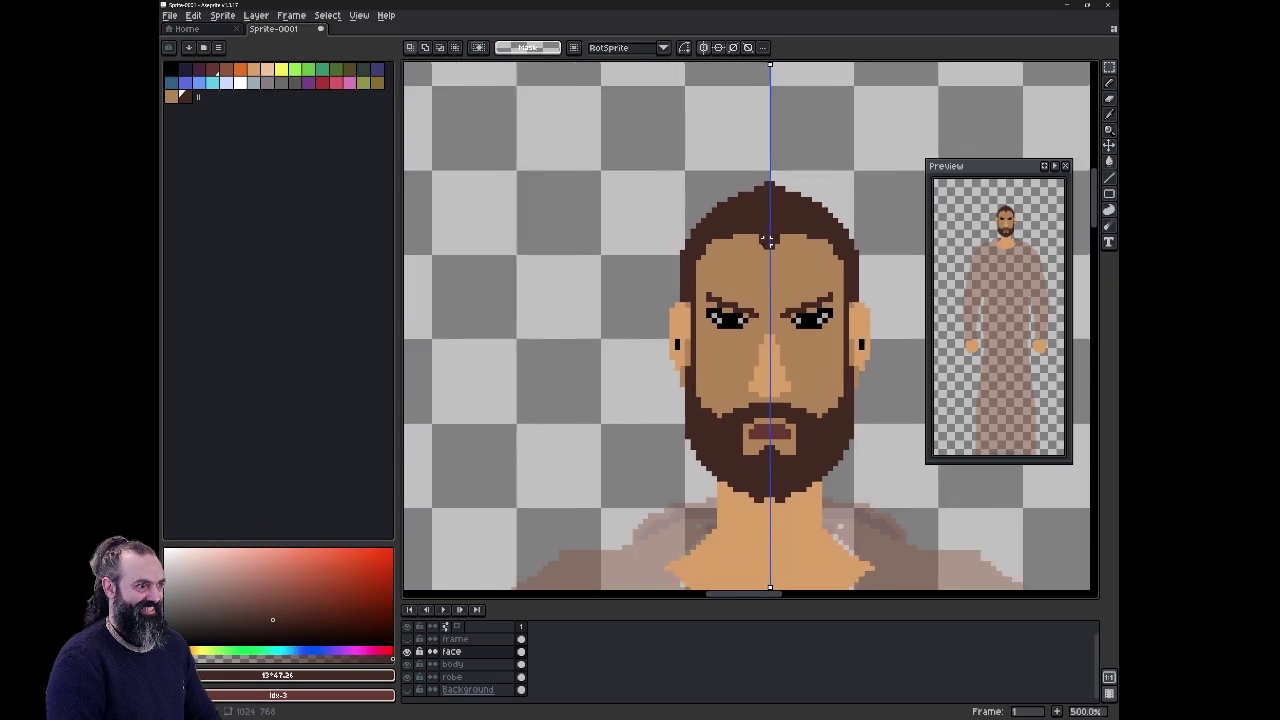
pyautogui.scroll(-1, 770, 270)
pyautogui.scroll(1, 778, 310)
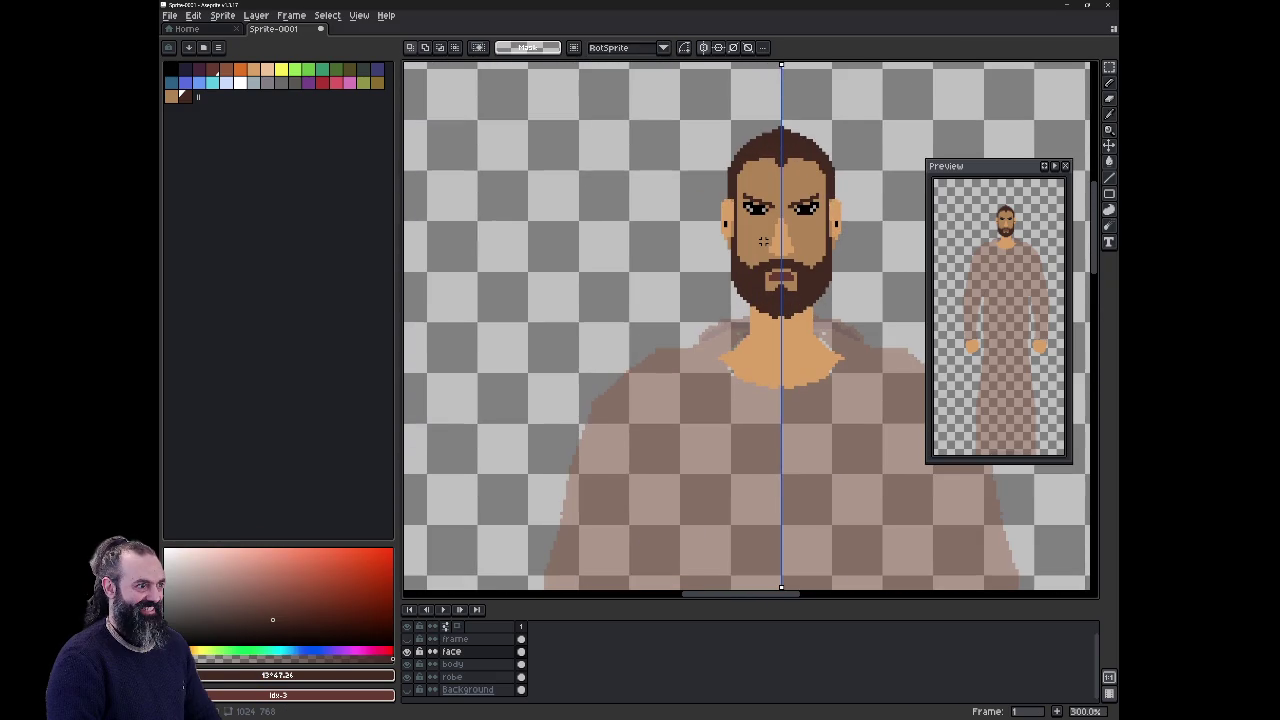
pyautogui.scroll(-1, 786, 350)
pyautogui.scroll(-1, 786, 350)
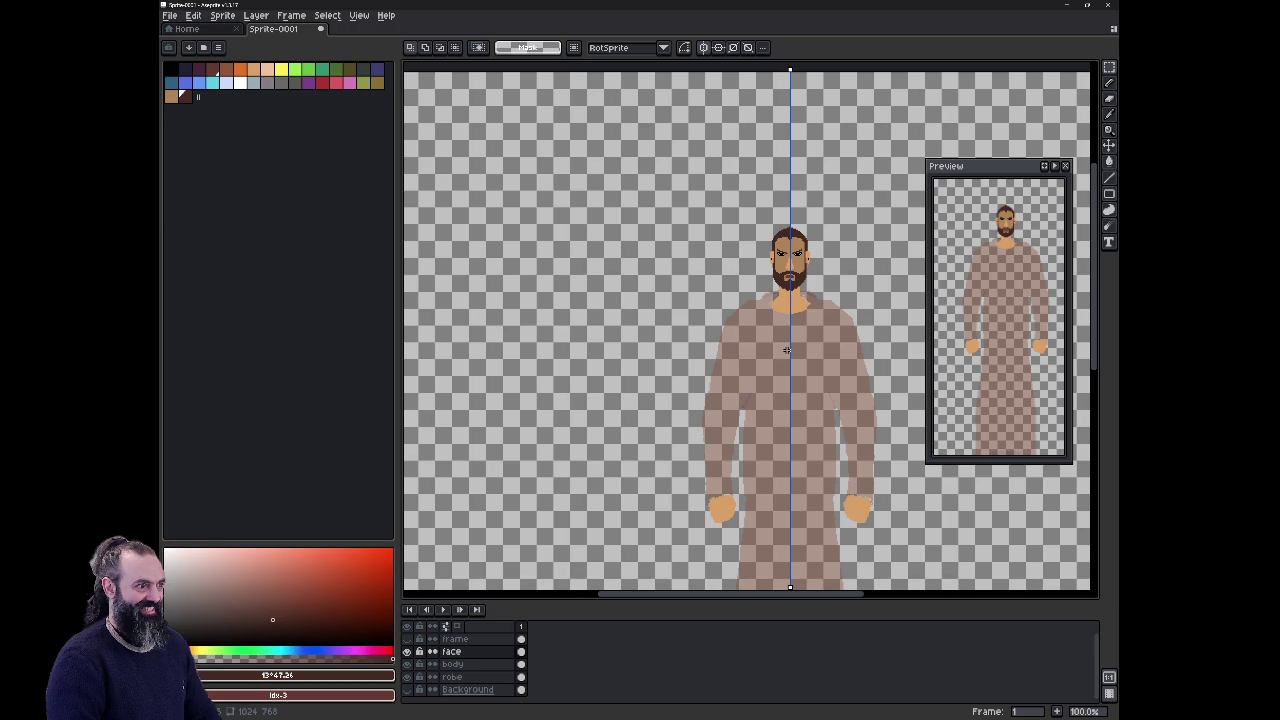
pyautogui.scroll(-1, 787, 350)
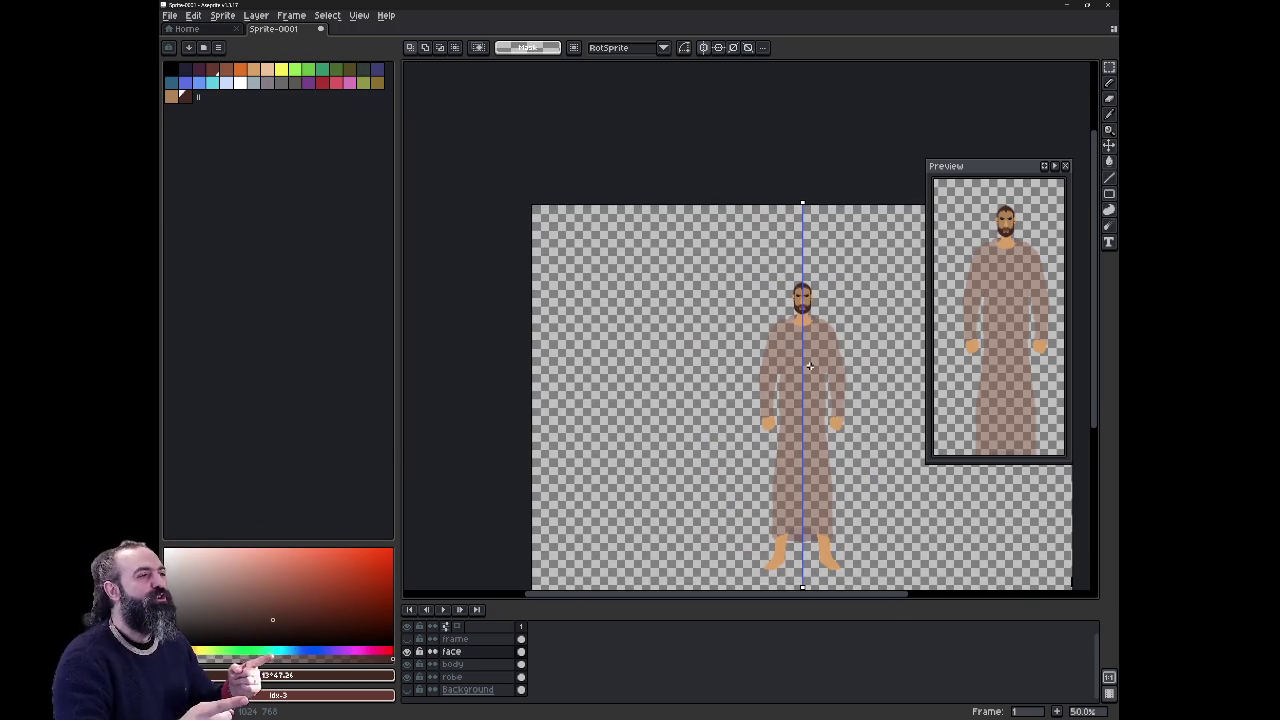
pyautogui.scroll(1, 819, 279)
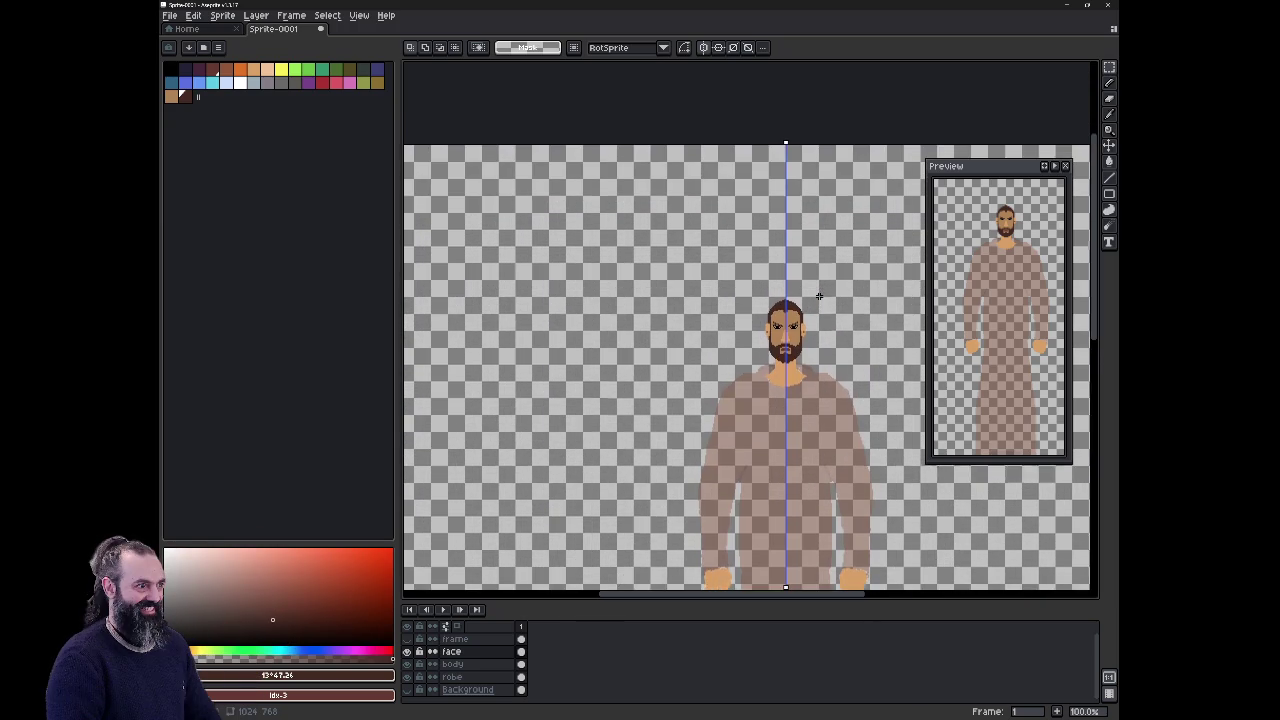
pyautogui.moveTo(811, 297); pyautogui.dragTo(761, 324)
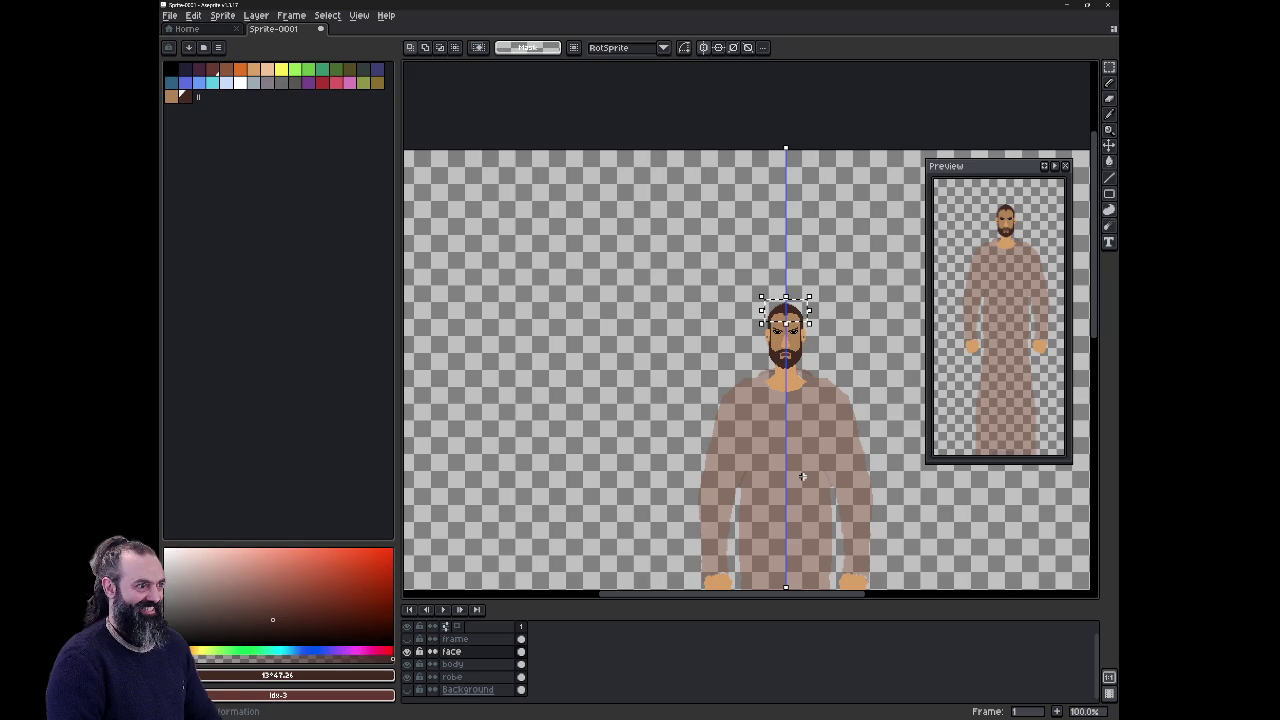
pyautogui.scroll(2, 789, 355)
pyautogui.scroll(1, 789, 355)
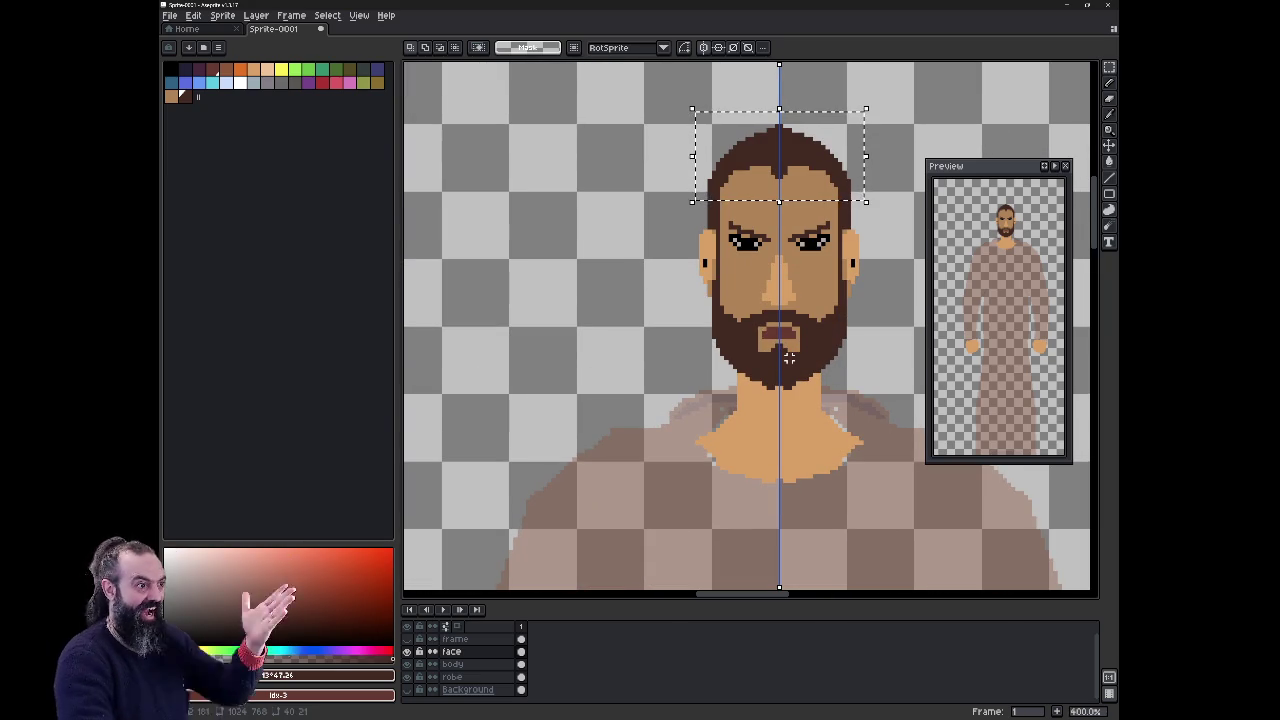
# Step: Reselect the upper head and end a transform on it without changes
pyautogui.hotkey('ctrl', 'd')
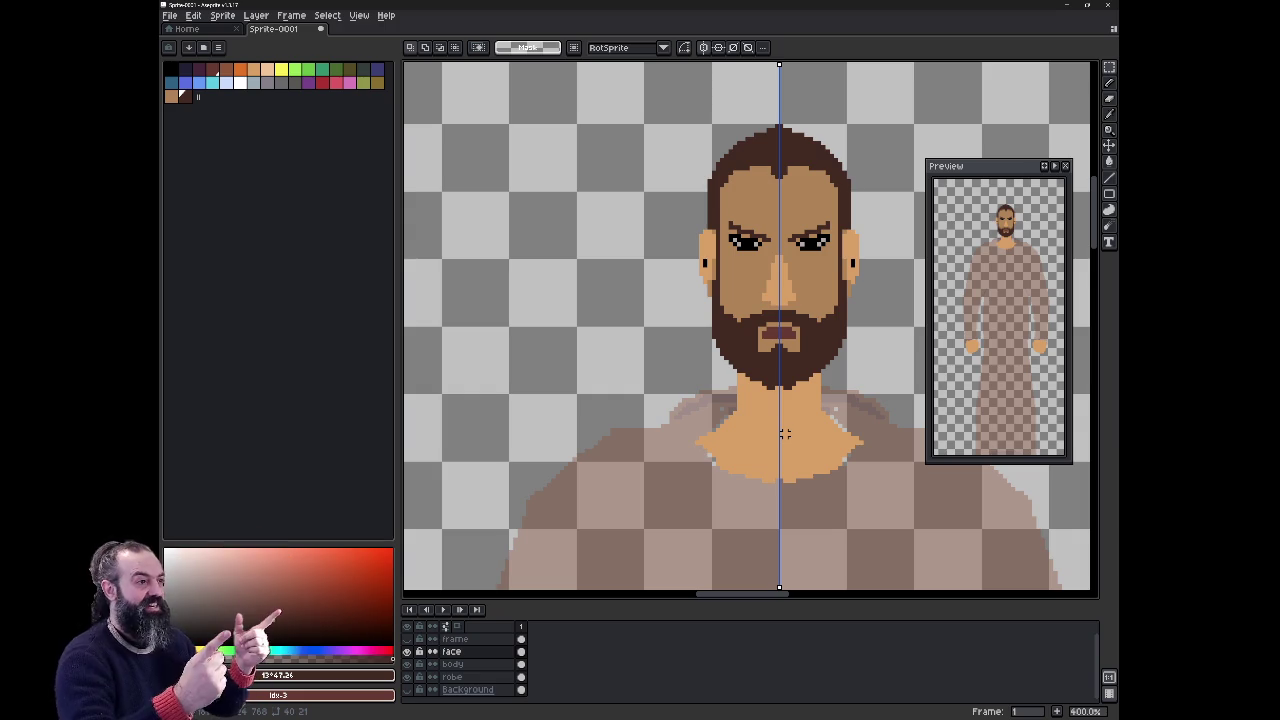
pyautogui.moveTo(683, 108); pyautogui.dragTo(779, 286)
pyautogui.hotkey('ctrl', 't')
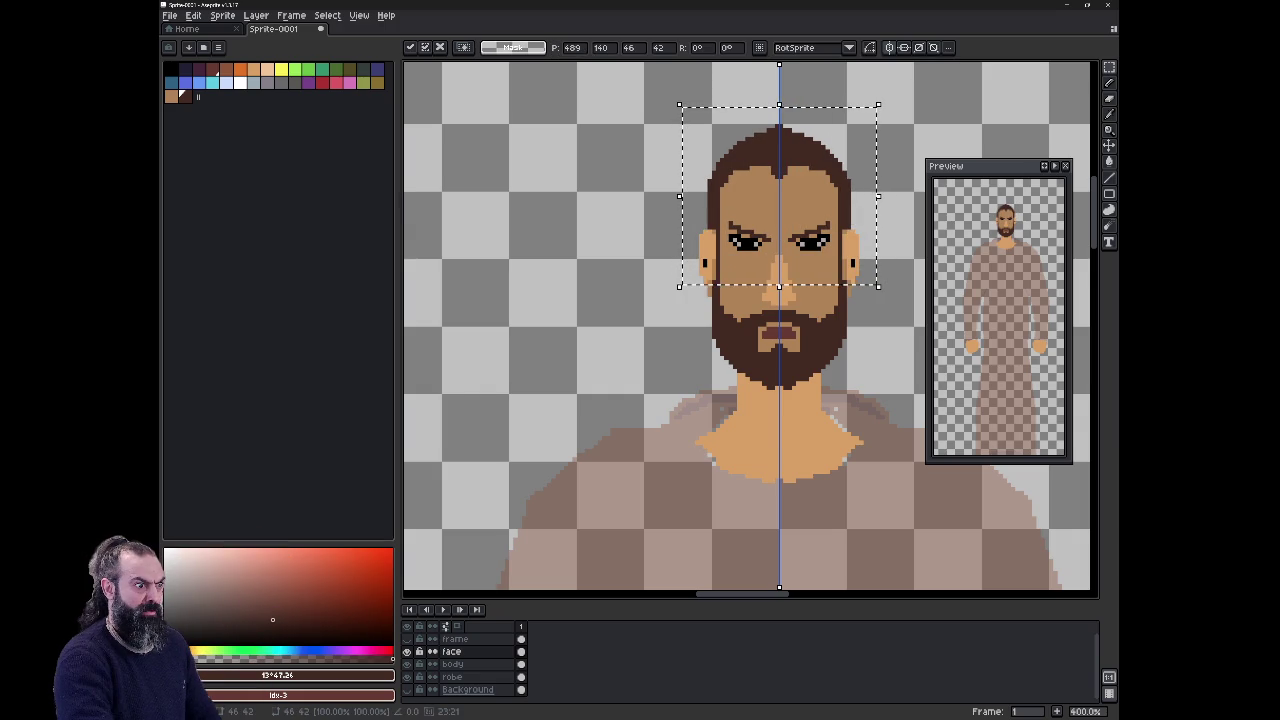
pyautogui.press('Return')
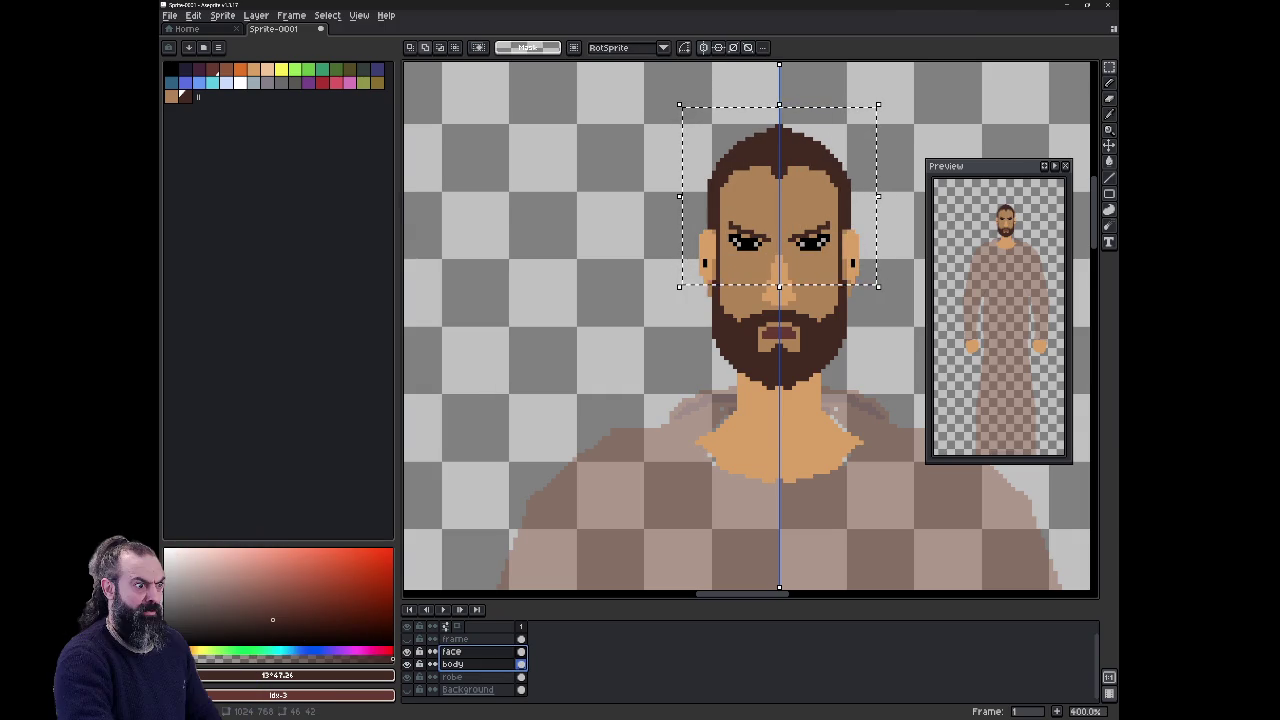
pyautogui.keyDown('shift'); pyautogui.click(455, 664); pyautogui.keyUp('shift')
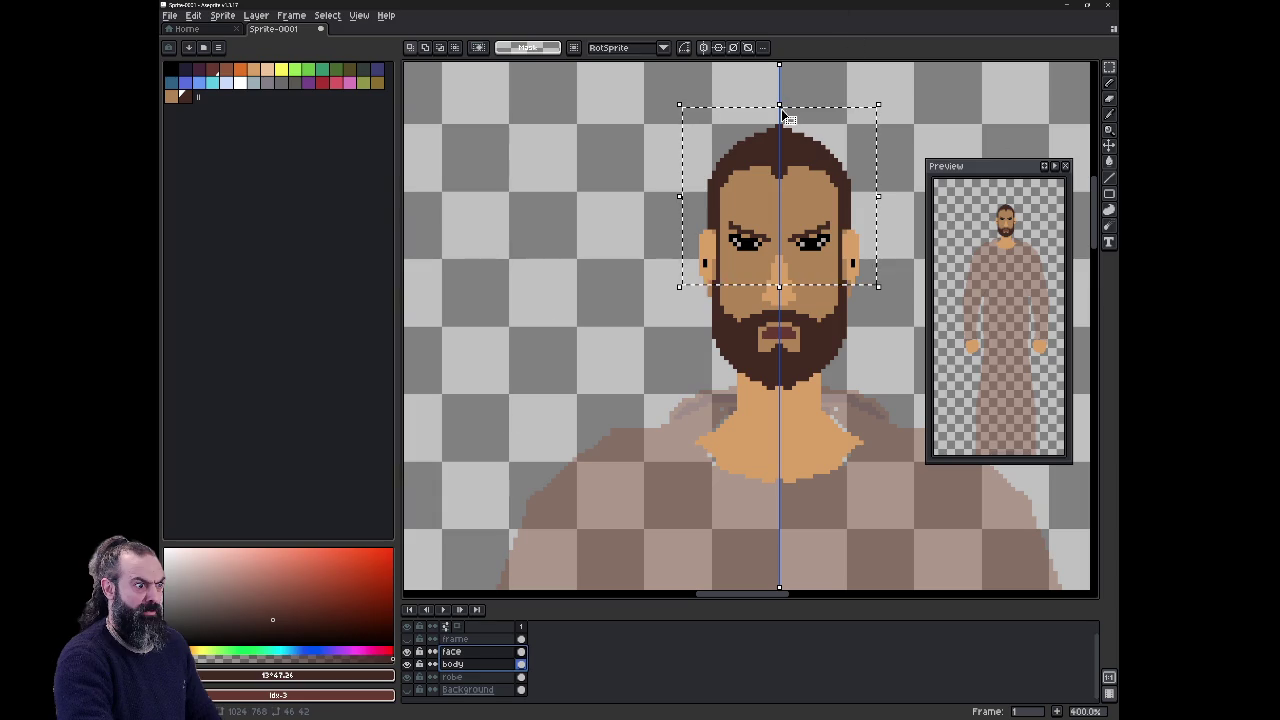
# Step: Set the transform pivot to middle right and clear the selection around the head
pyautogui.click(764, 48)
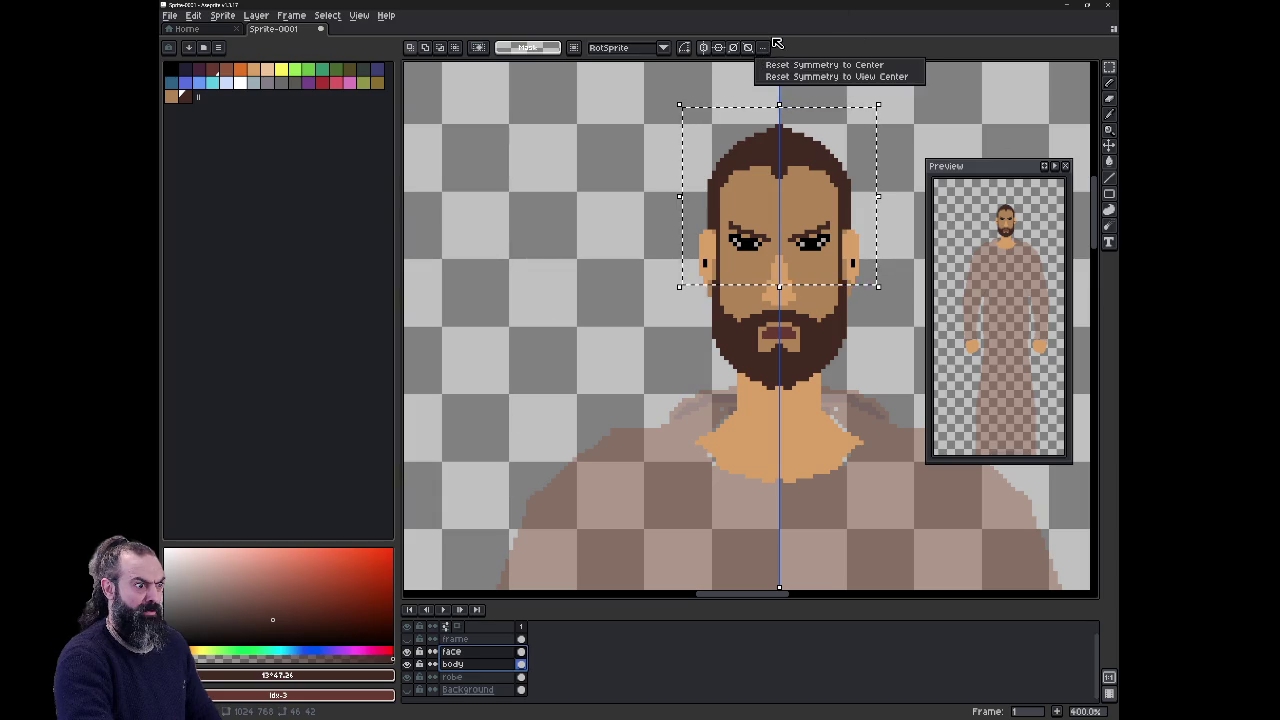
pyautogui.click(777, 44)
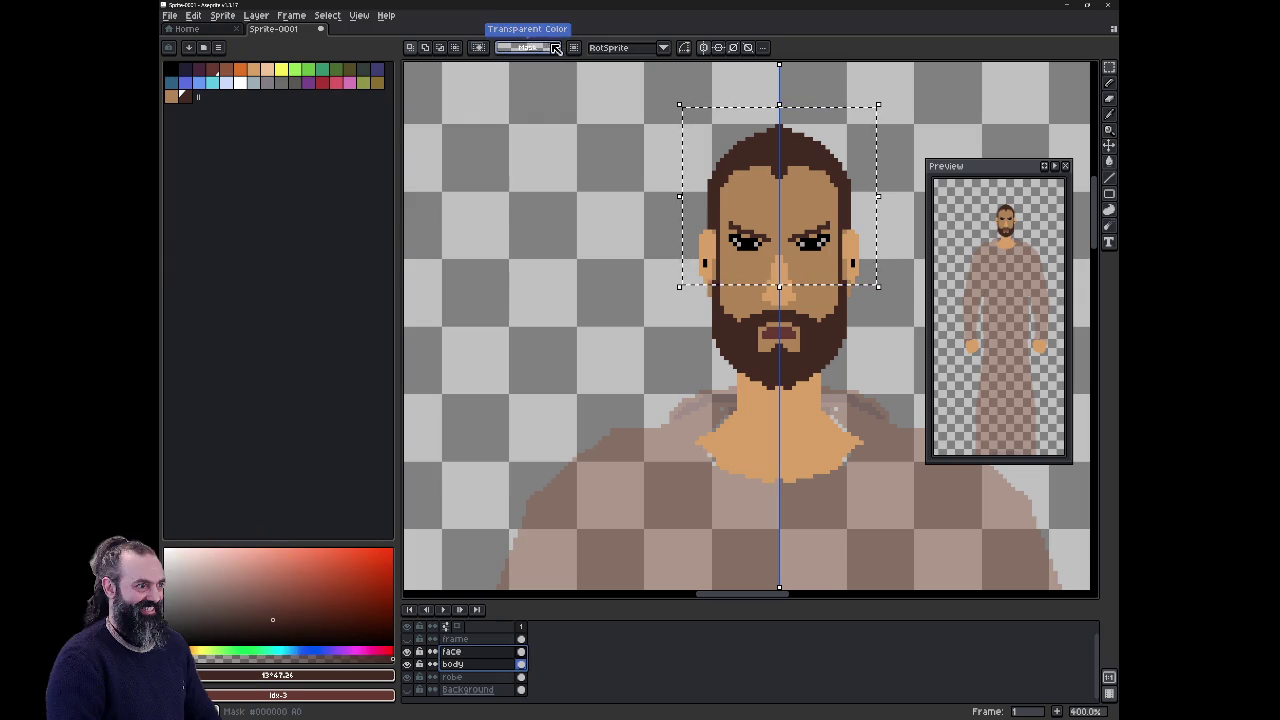
pyautogui.click(576, 48)
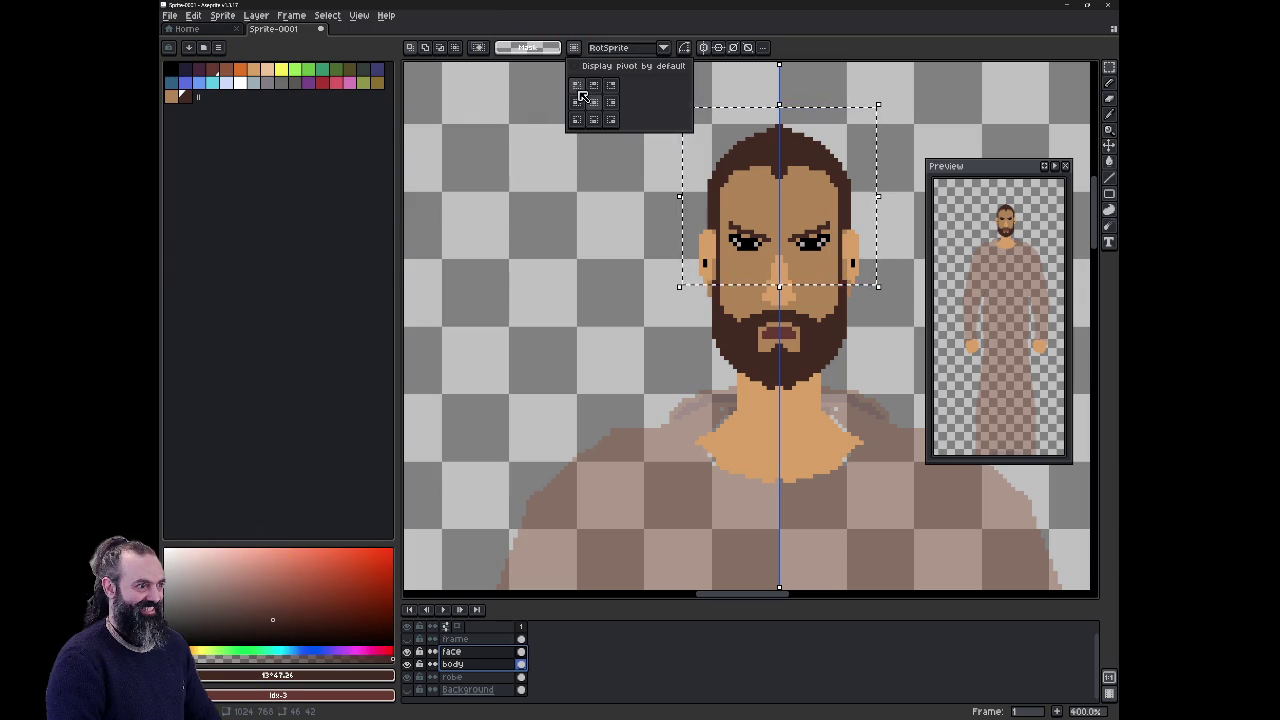
pyautogui.click(611, 102)
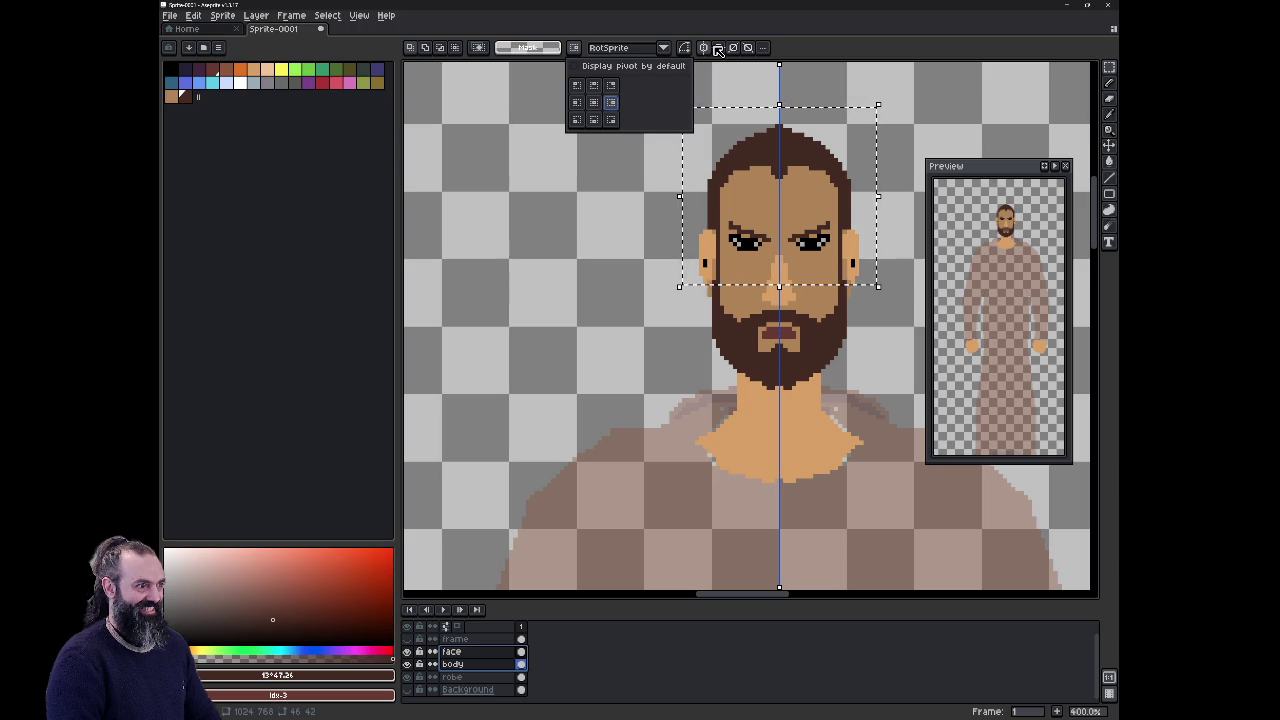
pyautogui.click(733, 19)
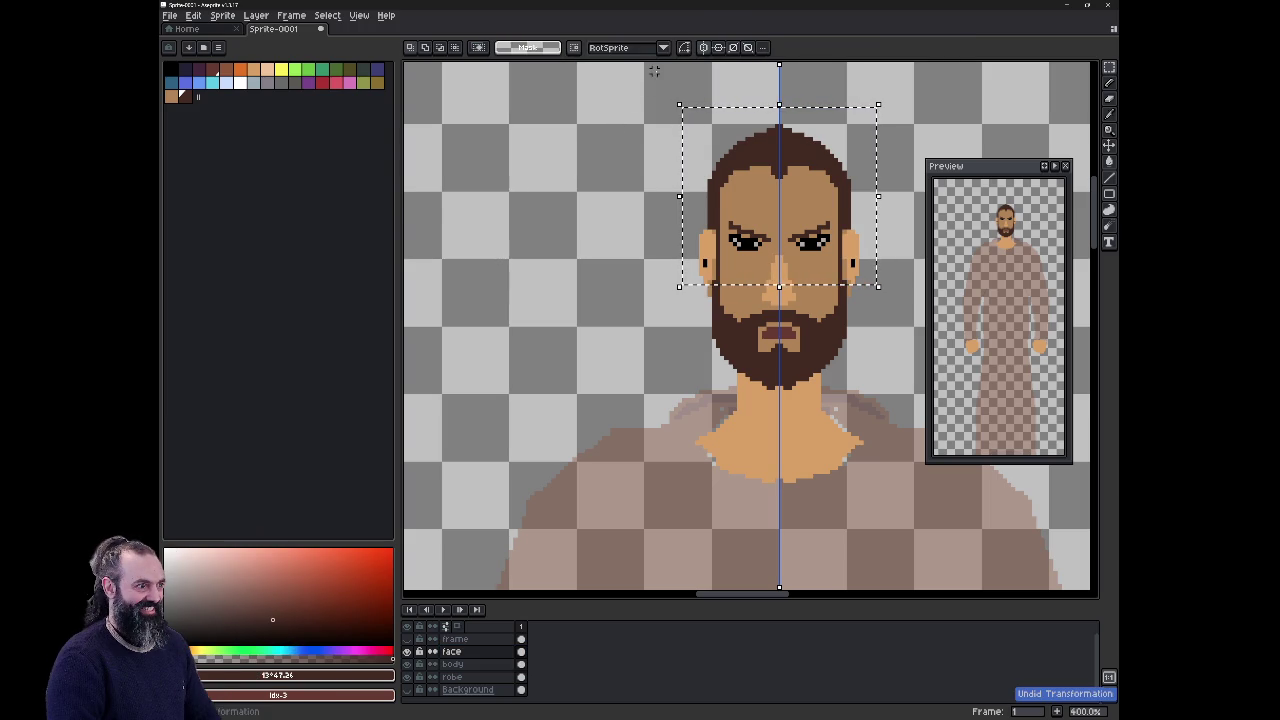
pyautogui.click(481, 48)
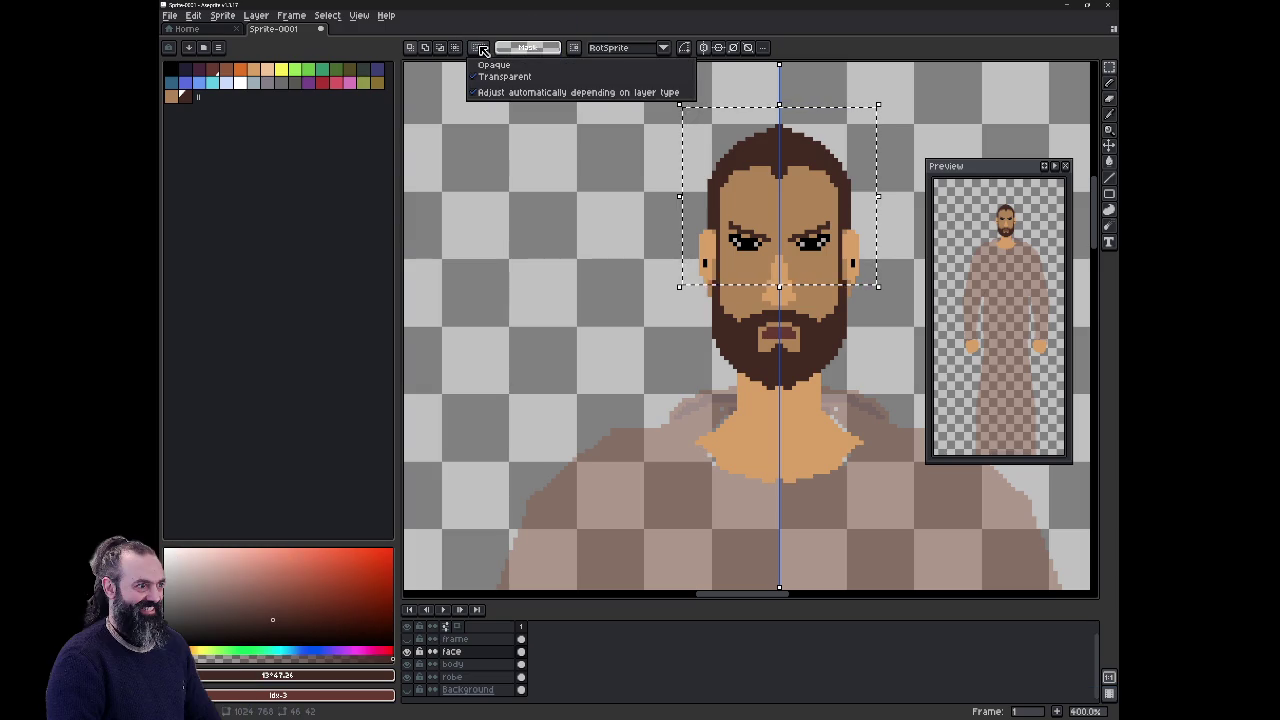
pyautogui.click(481, 48)
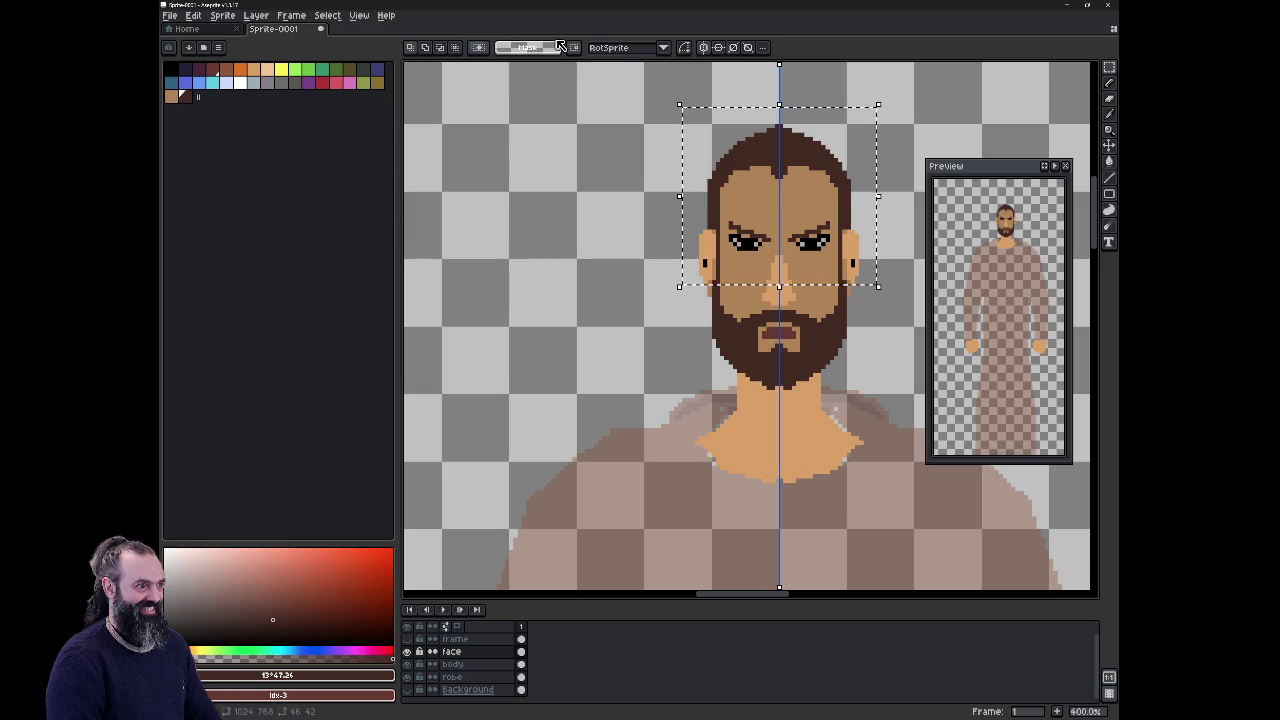
pyautogui.click(675, 128)
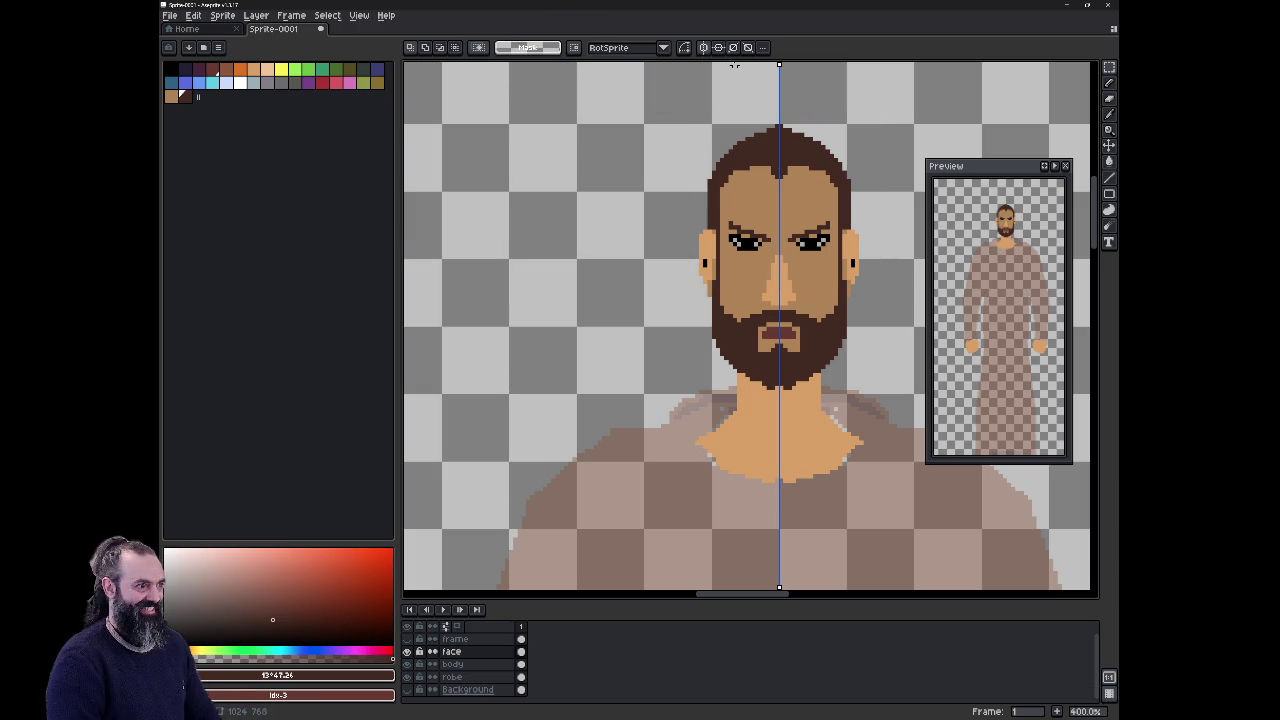
# Step: Marquee the head with vertical symmetry, then turn symmetry off and sample a face colour
pyautogui.click(712, 47)
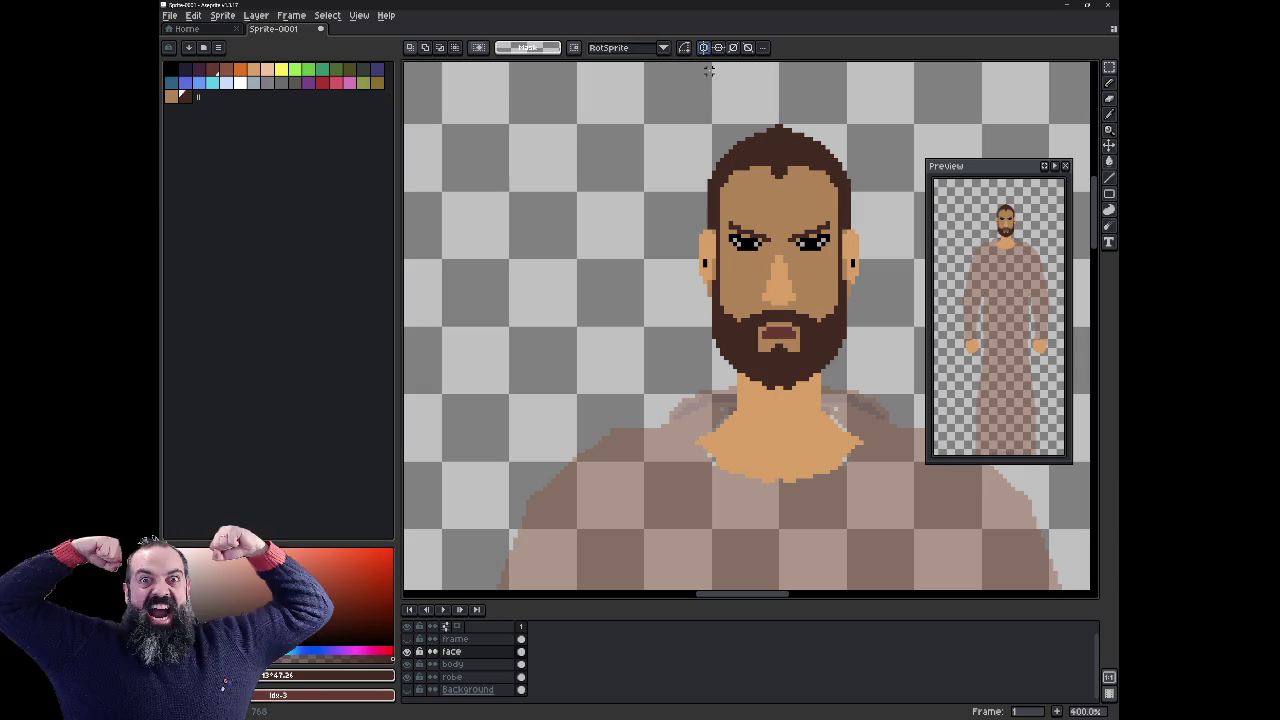
pyautogui.click(703, 47)
pyautogui.moveTo(687, 104); pyautogui.dragTo(779, 301)
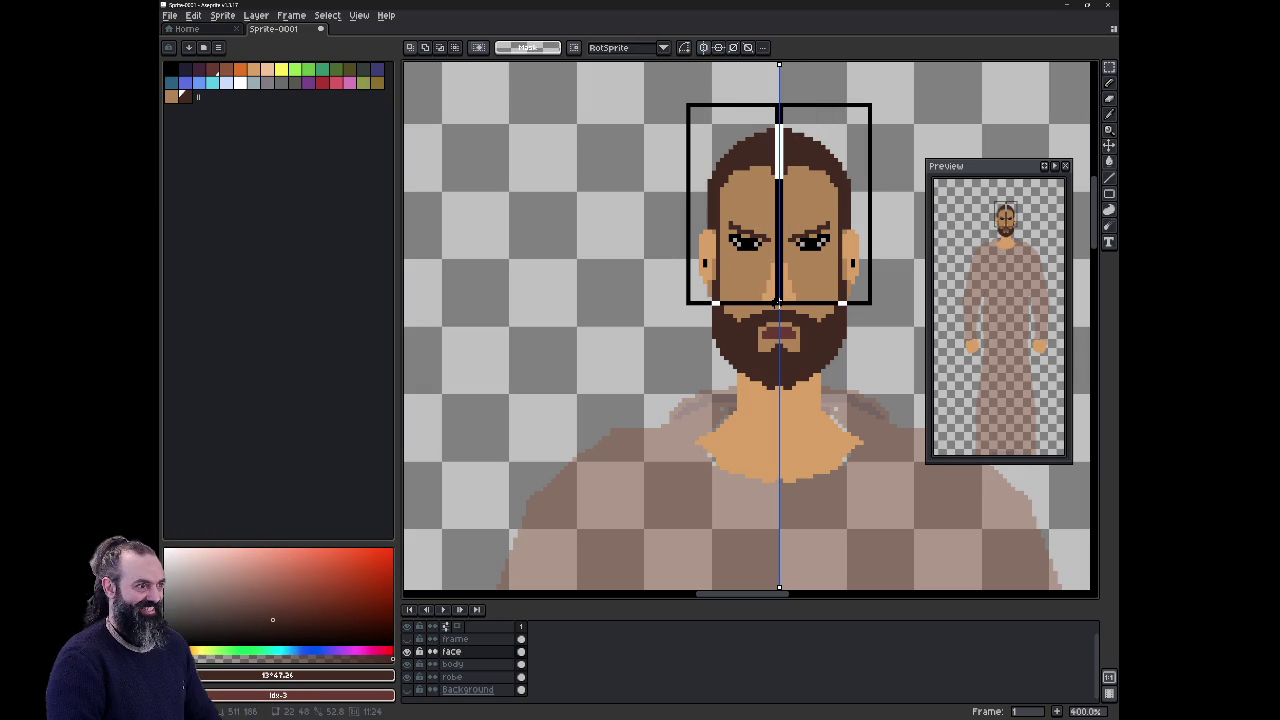
pyautogui.moveTo(779, 301)
pyautogui.mouseDown()
pyautogui.moveTo(766, 333)
pyautogui.moveTo(778, 331)
pyautogui.mouseUp()
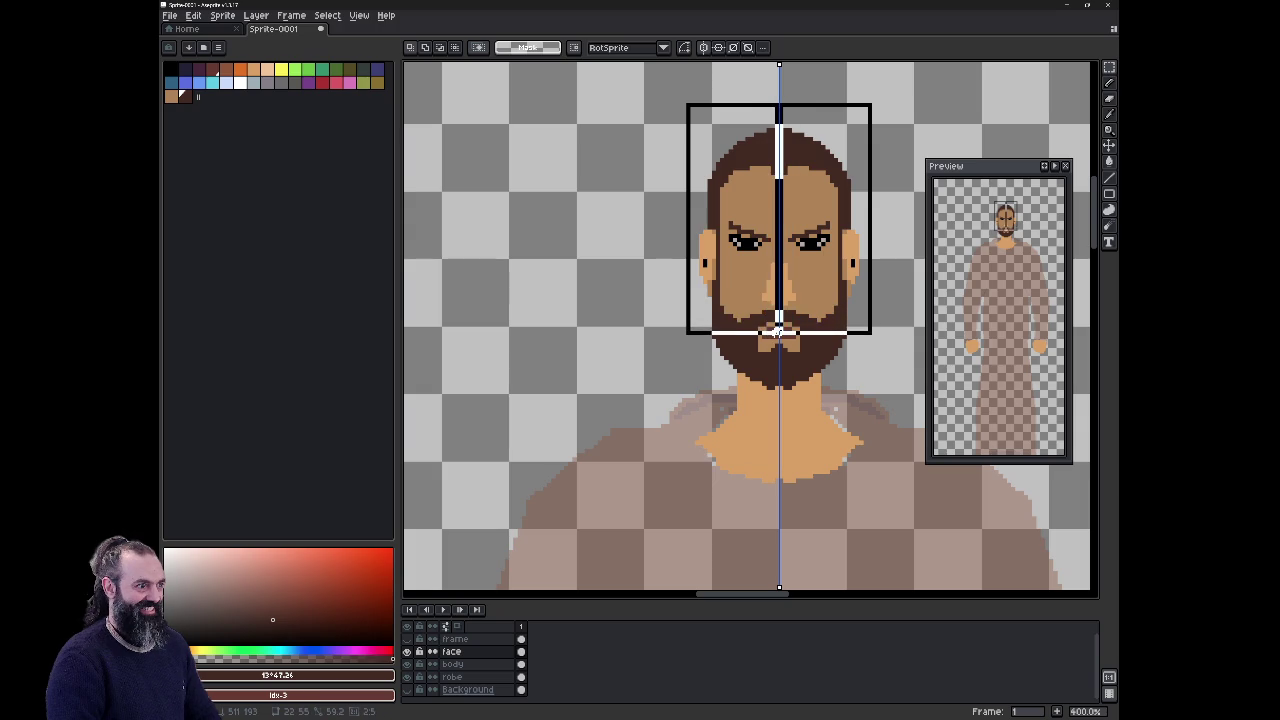
pyautogui.click(707, 52)
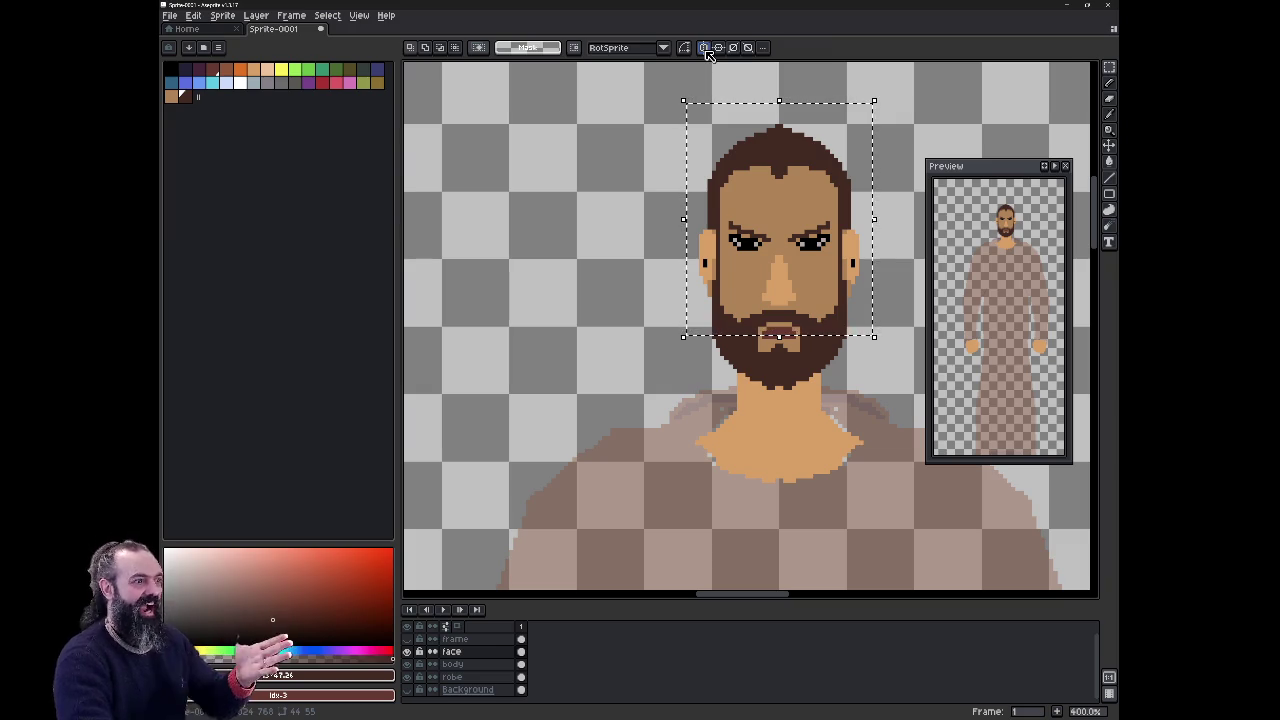
pyautogui.keyDown('alt'); pyautogui.click(765, 190); pyautogui.keyUp('alt')
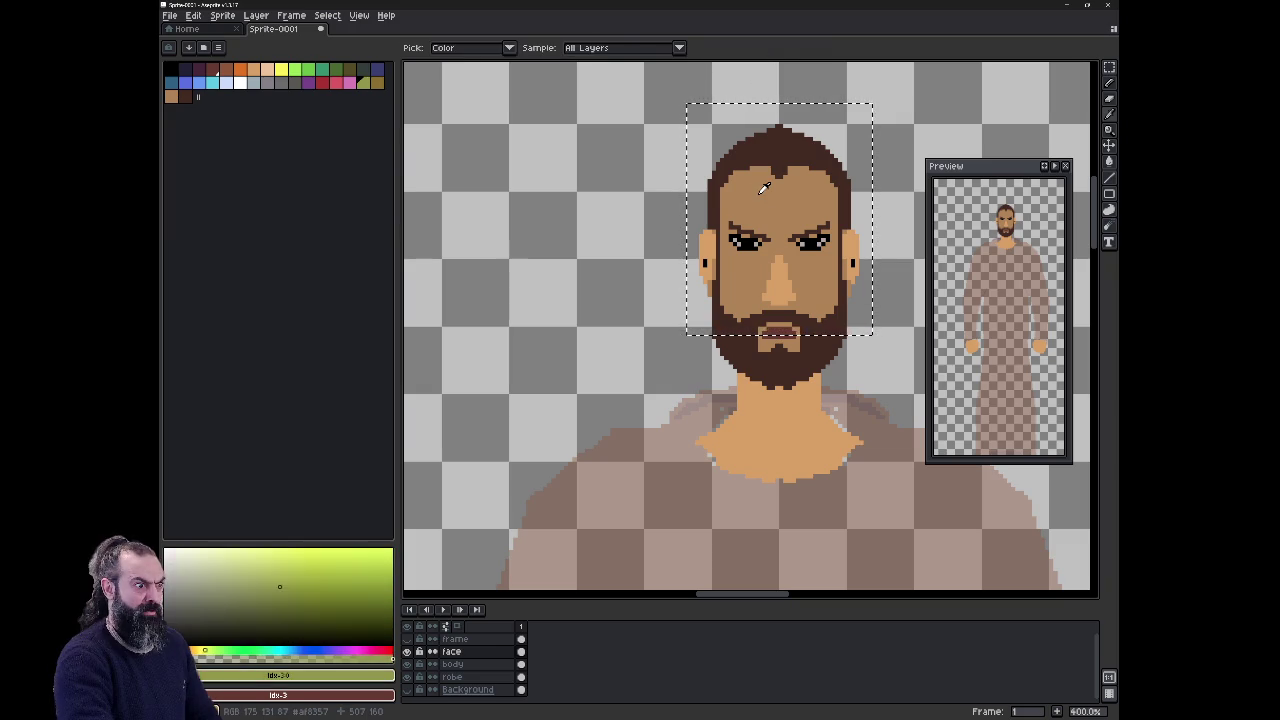
# Step: Select the left half of the face on face and body layers and nudge it left
pyautogui.press('alt')
pyautogui.scroll(1, 765, 210)
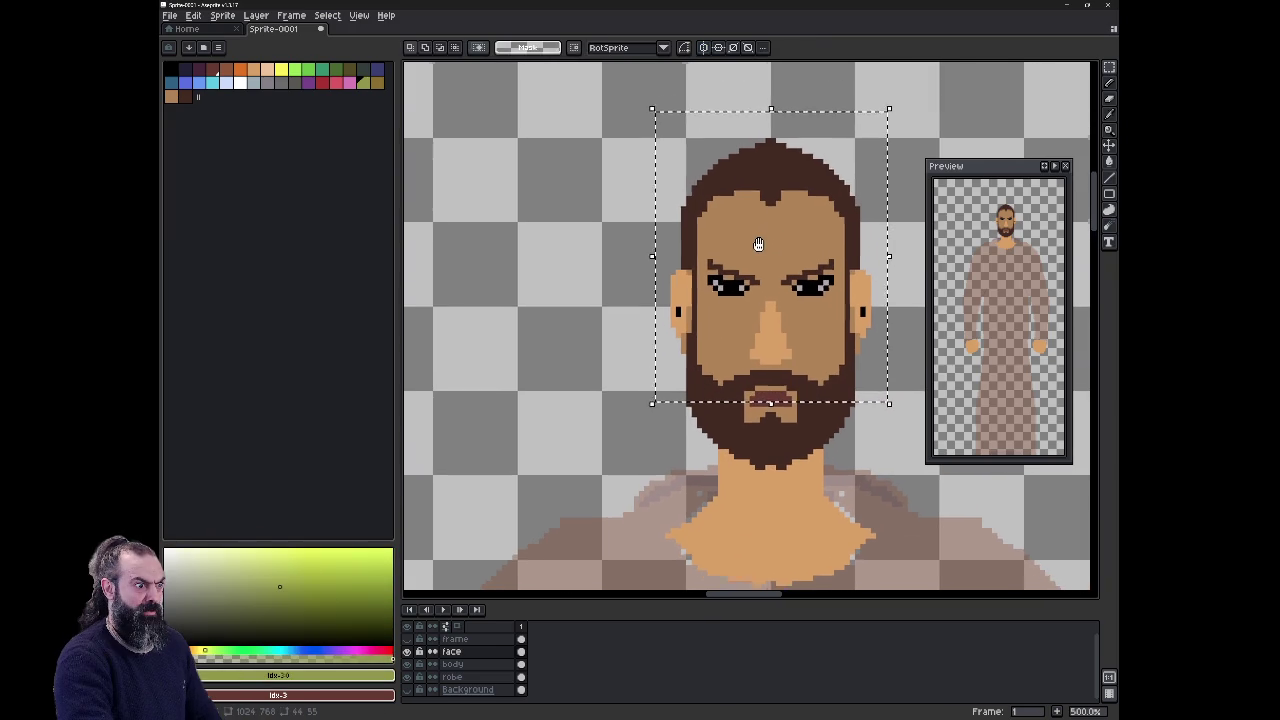
pyautogui.keyDown('shift'); pyautogui.click(472, 664); pyautogui.keyUp('shift')
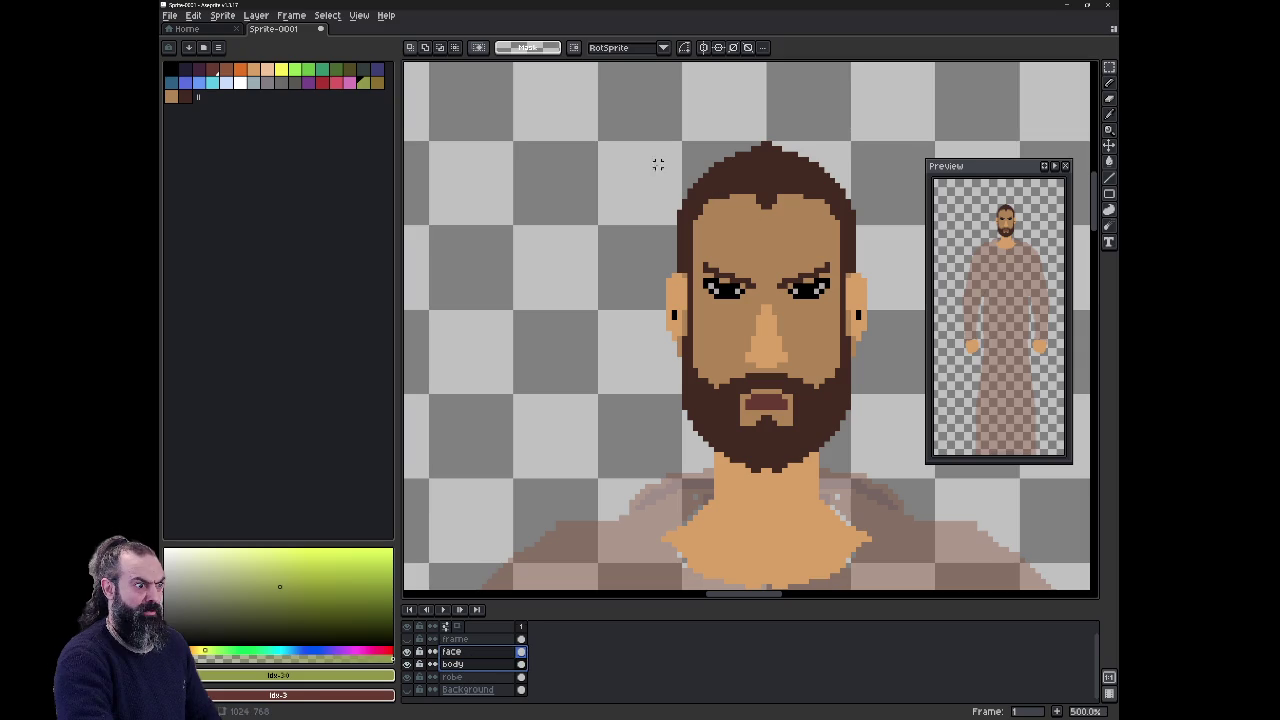
pyautogui.moveTo(673, 122); pyautogui.dragTo(768, 390)
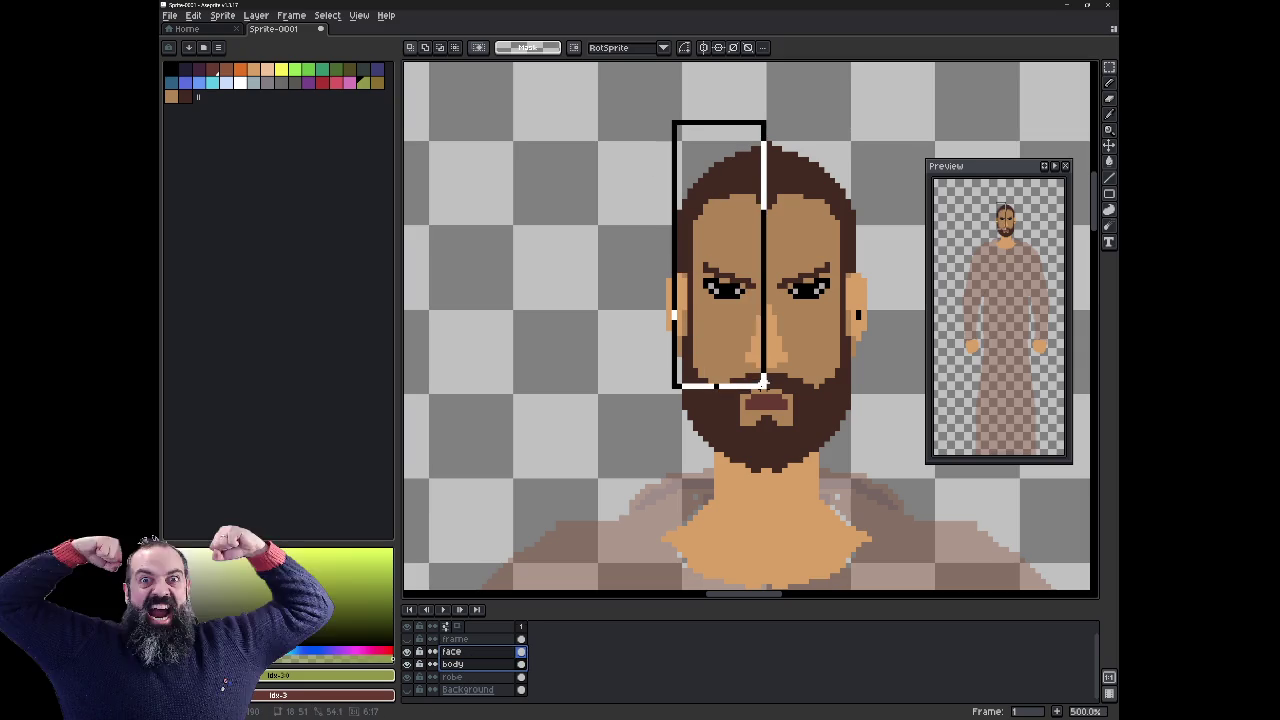
pyautogui.moveTo(648, 122); pyautogui.dragTo(768, 411)
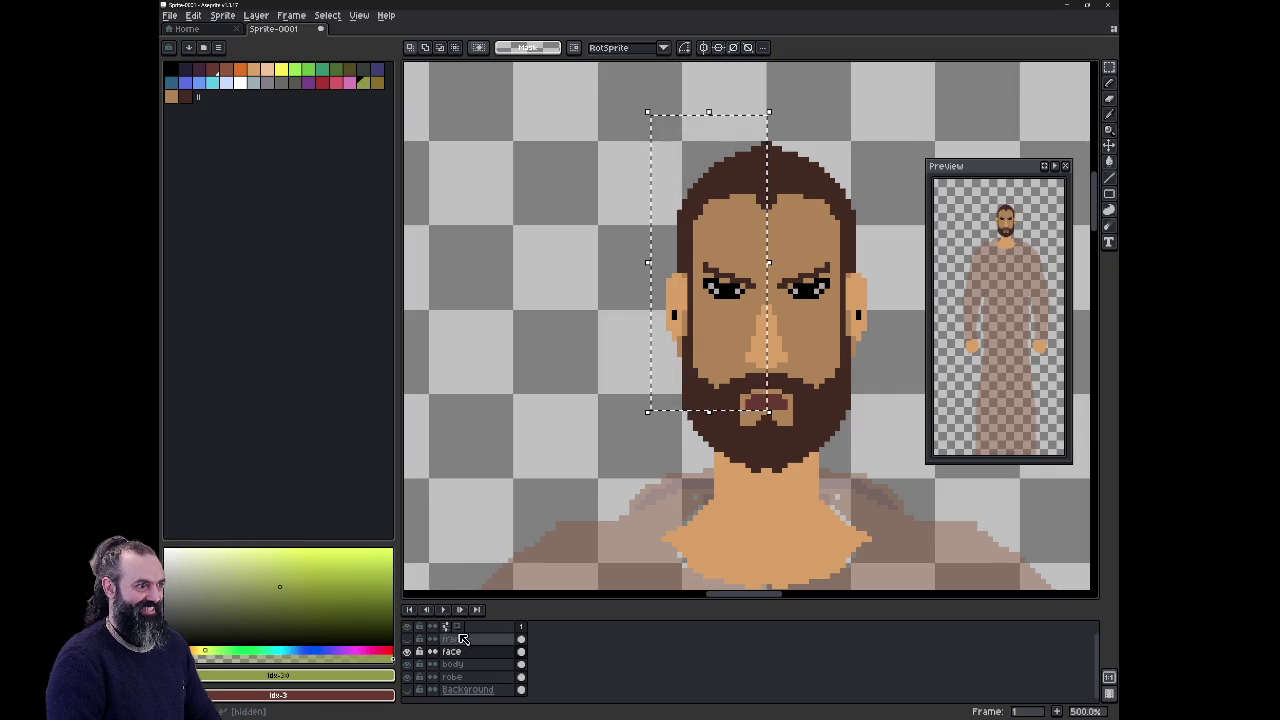
pyautogui.keyDown('shift'); pyautogui.click(484, 664); pyautogui.keyUp('shift')
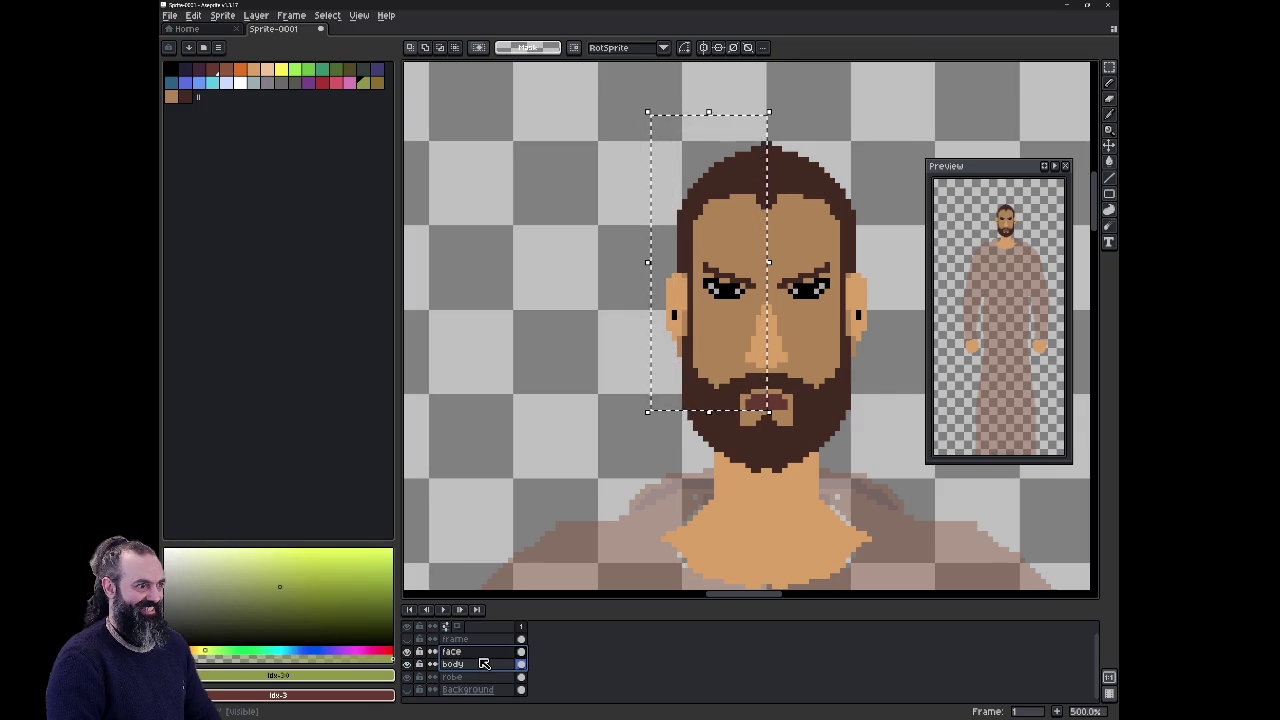
pyautogui.press('Left')
pyautogui.press('Left')
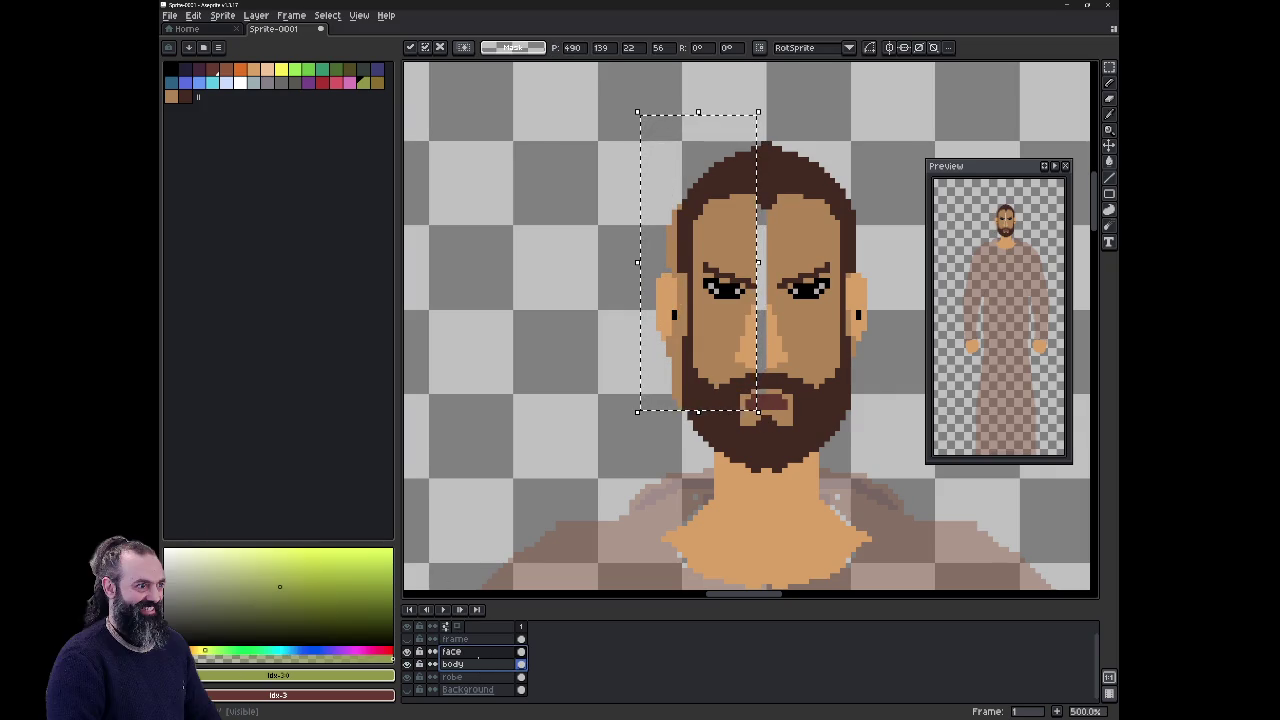
# Step: Cancel the trial moves and select both face and body layer cels in frame 1
pyautogui.press('Escape')
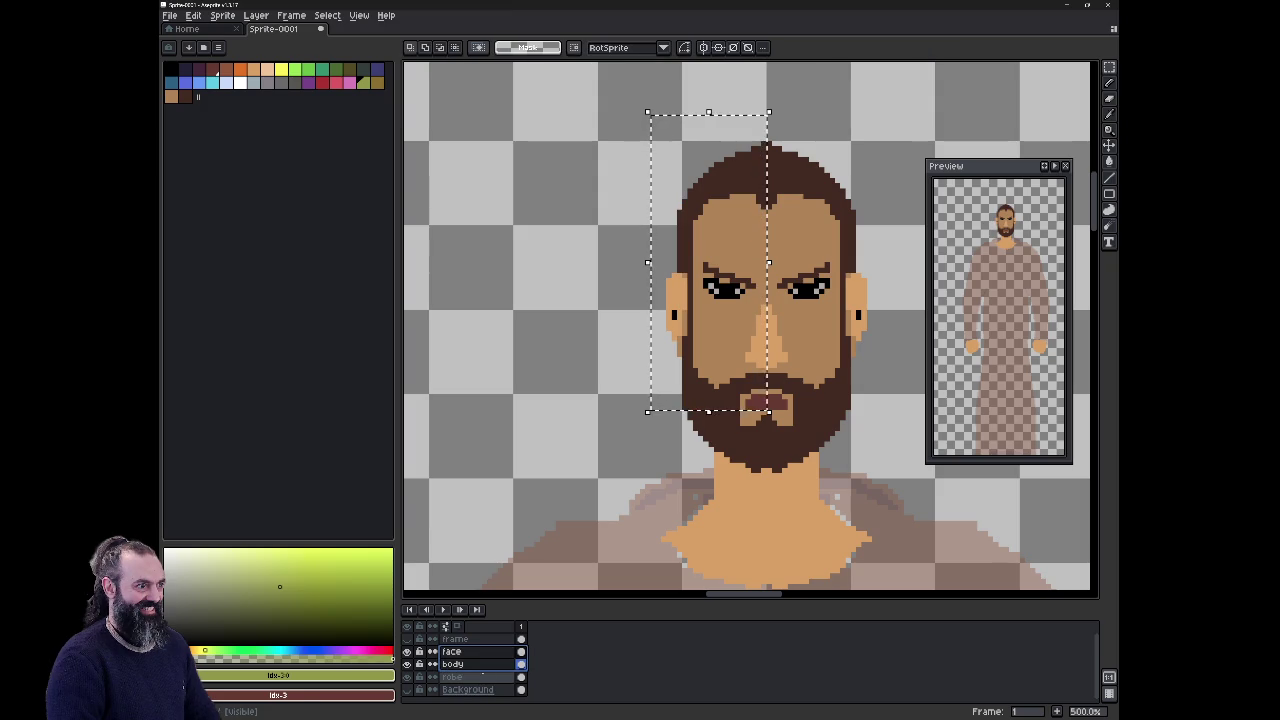
pyautogui.click(452, 651)
pyautogui.press('Left')
pyautogui.press('Left')
pyautogui.press('Left')
pyautogui.press('Left')
pyautogui.press('Left')
pyautogui.press('Left')
pyautogui.press('Left')
pyautogui.press('Left')
pyautogui.press('Left')
pyautogui.press('Left')
pyautogui.press('Left')
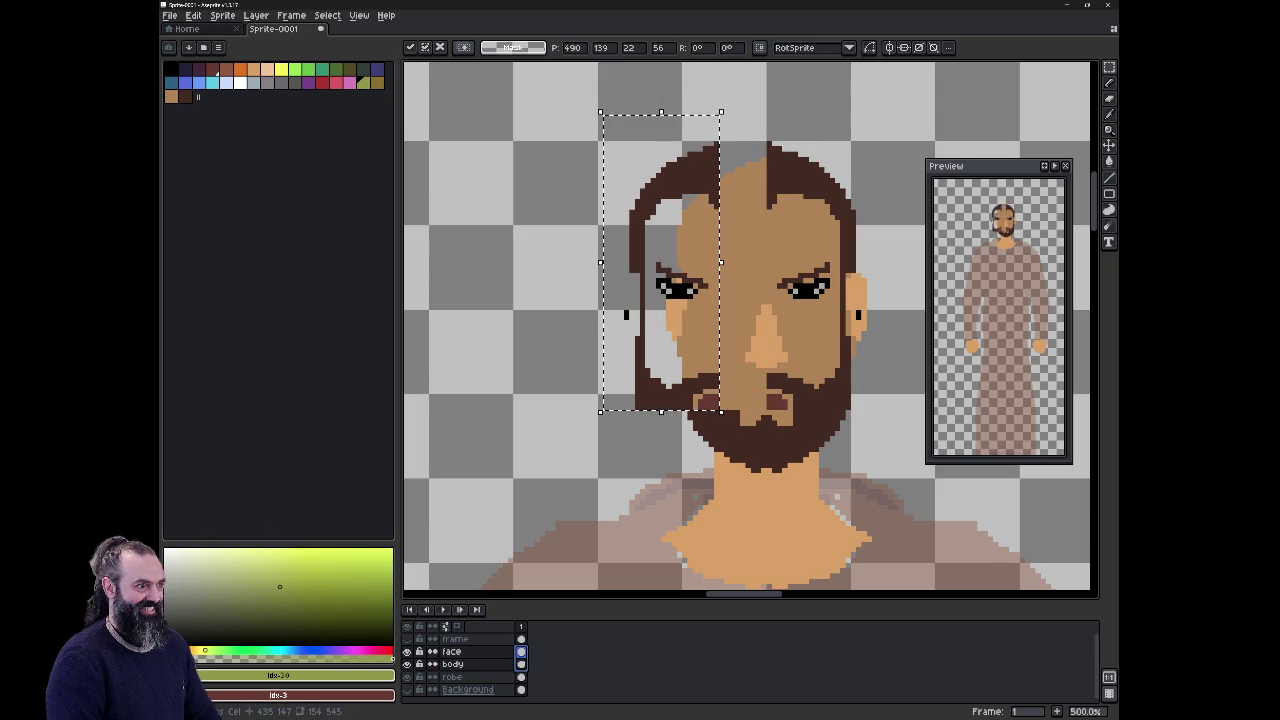
pyautogui.press('Escape')
pyautogui.click(493, 664)
pyautogui.click(500, 652)
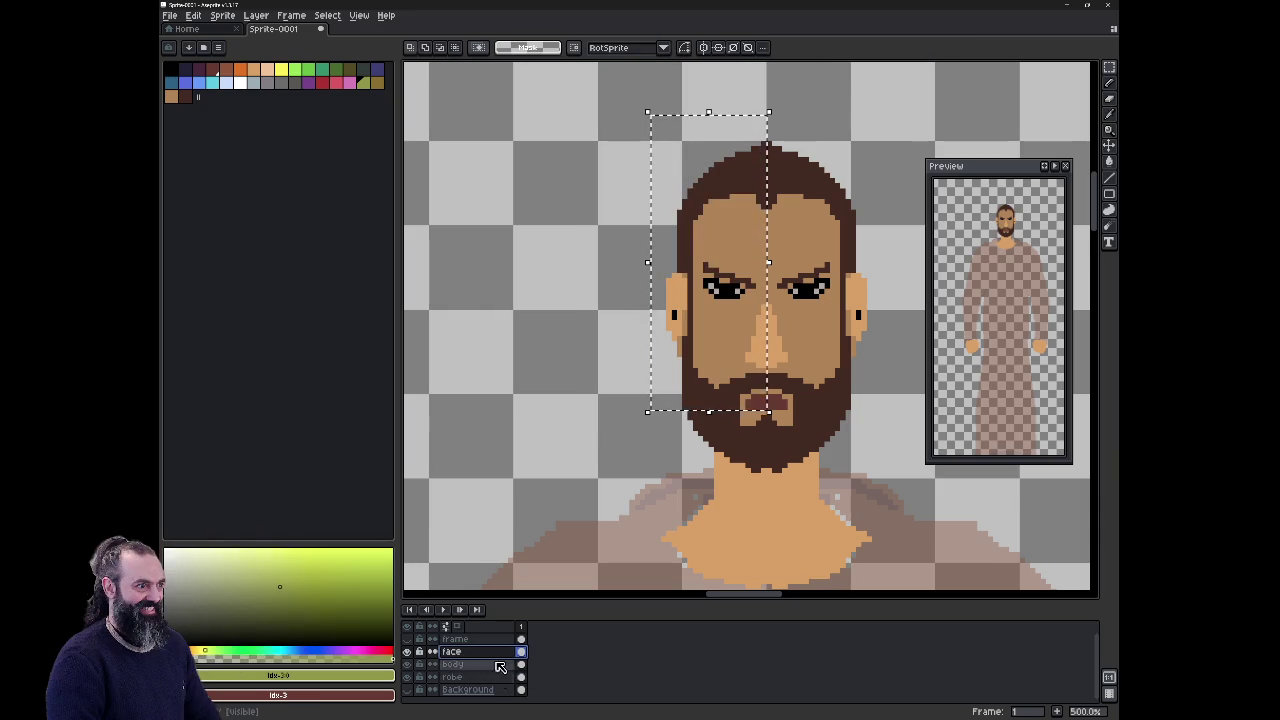
pyautogui.keyDown('shift'); pyautogui.click(515, 666); pyautogui.keyUp('shift')
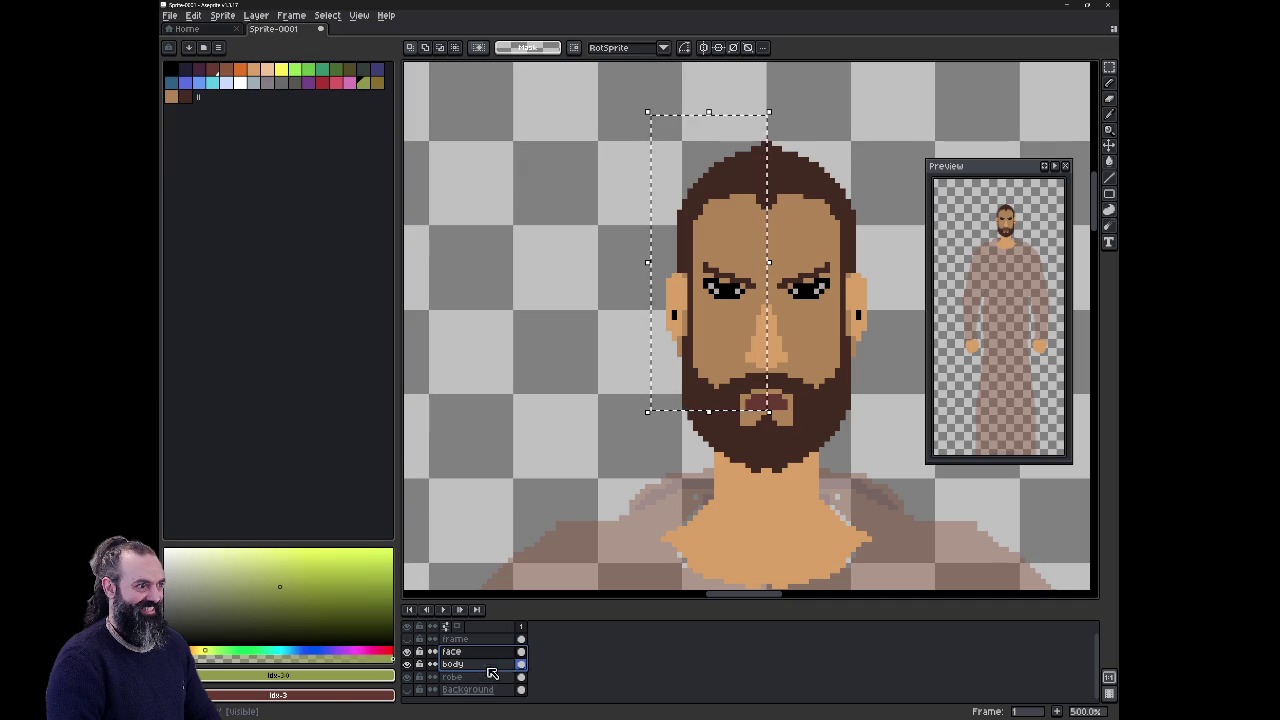
pyautogui.click(520, 664)
pyautogui.click(520, 651)
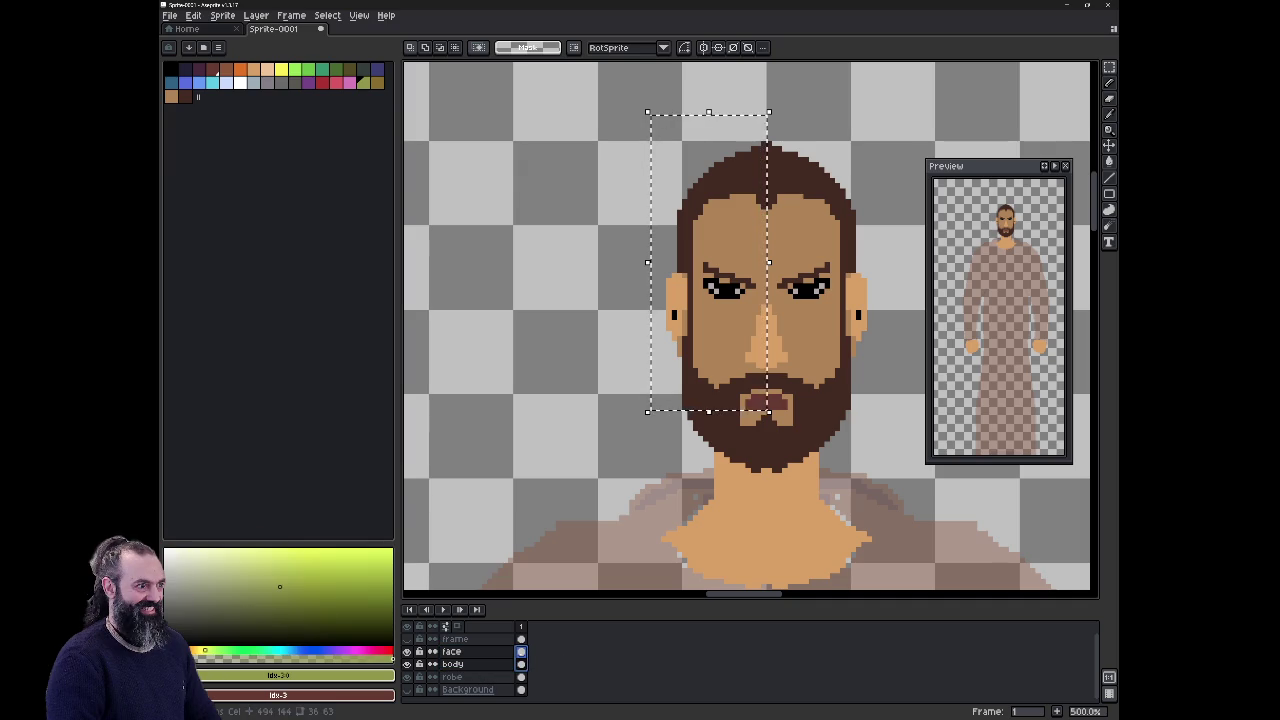
# Step: On the body layer, move the left face half one pixel left and two pixels up
pyautogui.press('Left')
pyautogui.press('Left')
pyautogui.press('Left')
pyautogui.press('Left')
pyautogui.press('Left')
pyautogui.press('Left')
pyautogui.press('Left')
pyautogui.press('Left')
pyautogui.press('Left')
pyautogui.press('Left')
pyautogui.press('Left')
pyautogui.press('Left')
pyautogui.press('Left')
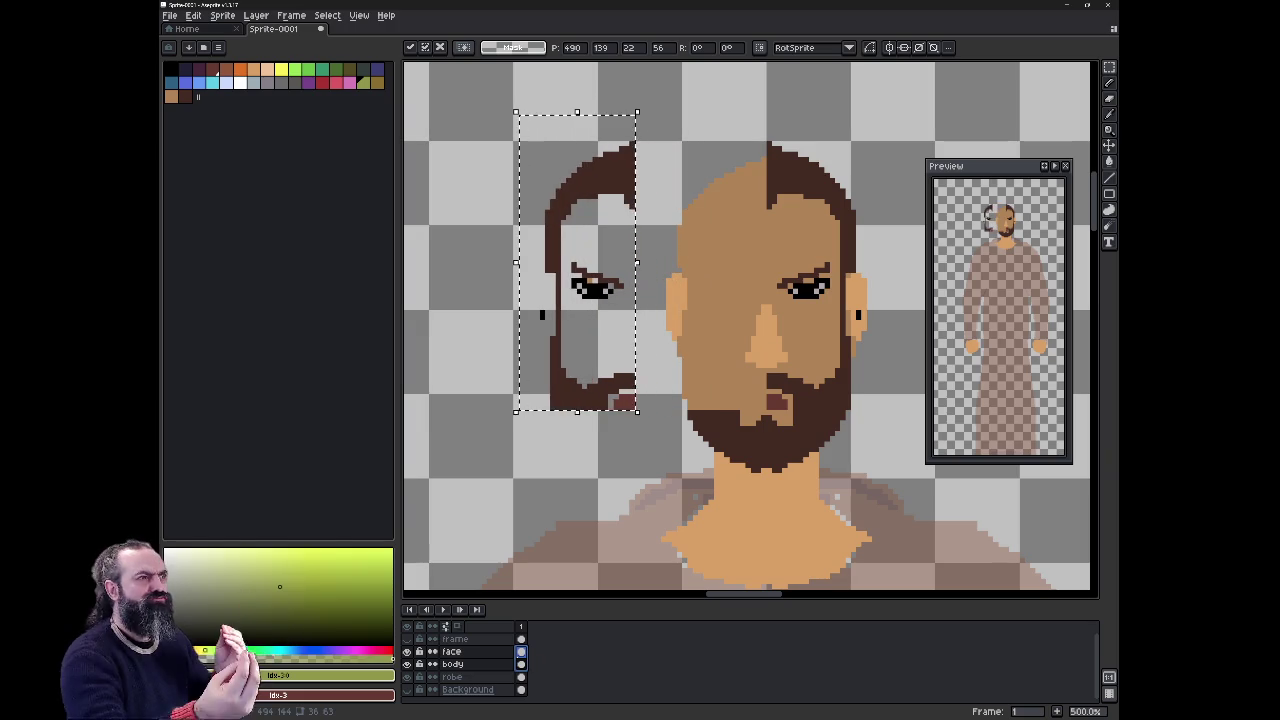
pyautogui.press('Escape')
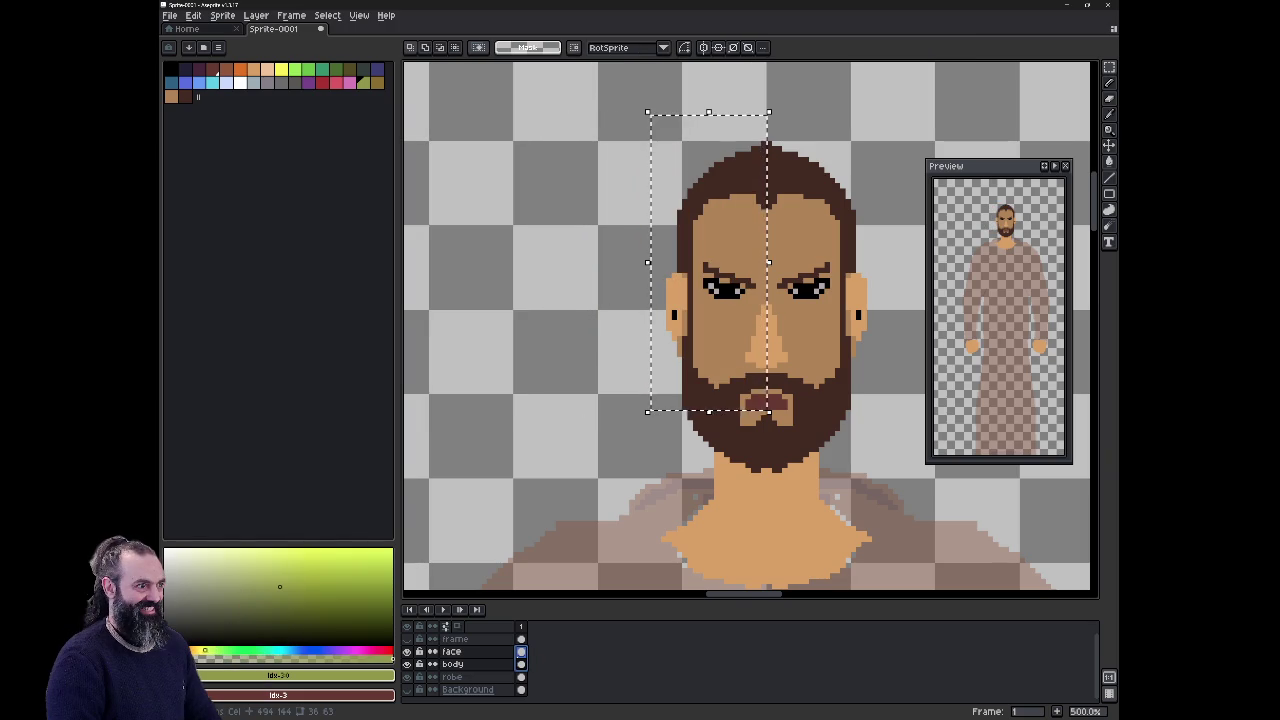
pyautogui.click(503, 665)
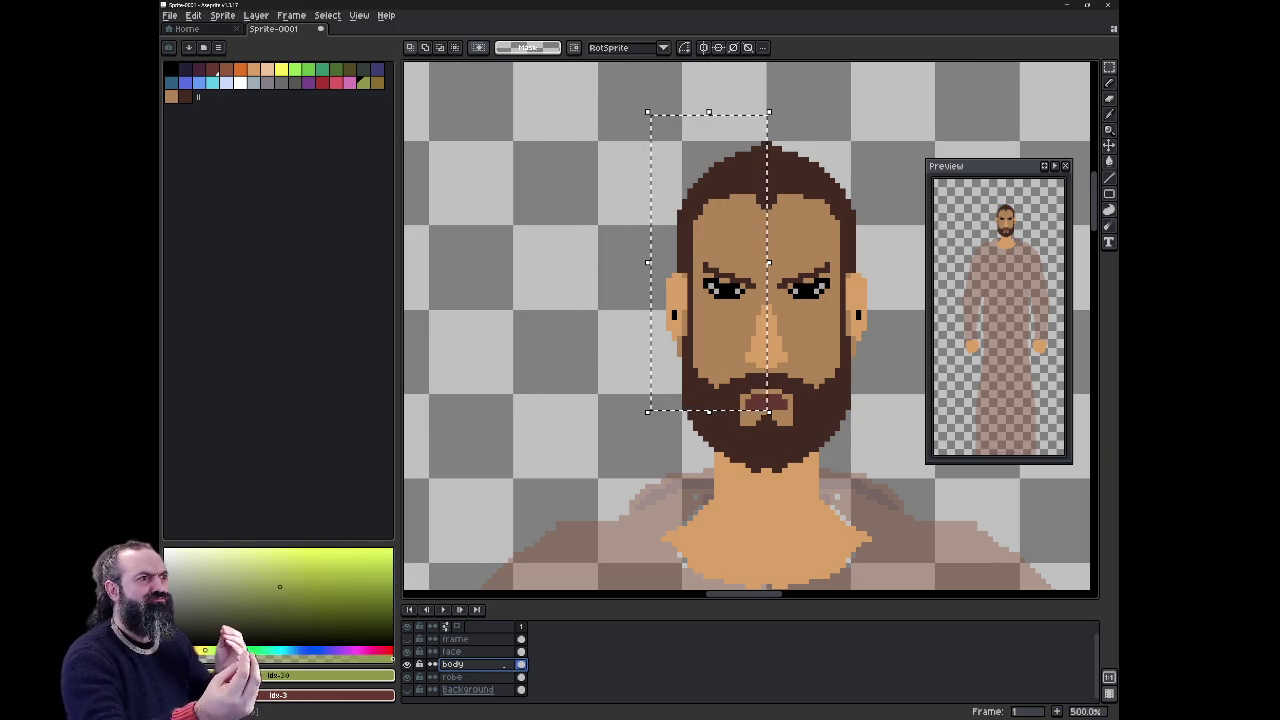
pyautogui.press('Left')
pyautogui.press('Left')
pyautogui.press('Left')
pyautogui.press('Left')
pyautogui.press('Left')
pyautogui.press('Left')
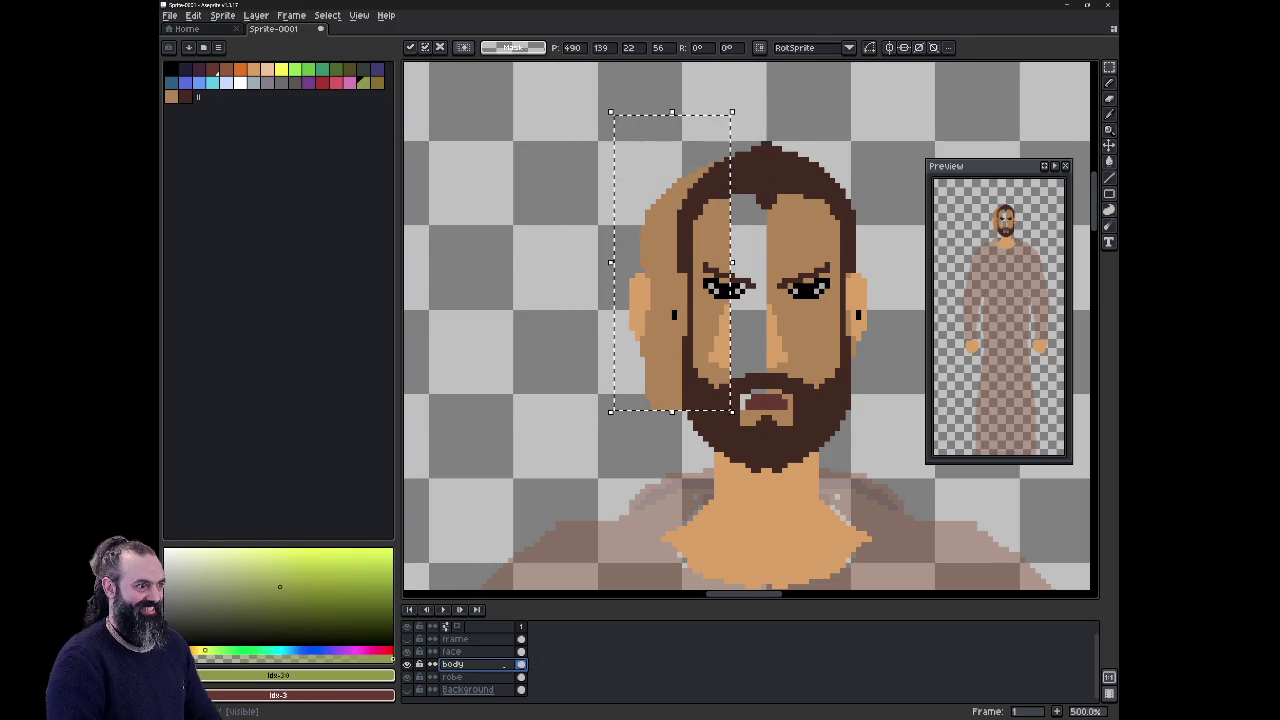
pyautogui.press('Right')
pyautogui.press('Right')
pyautogui.press('Right')
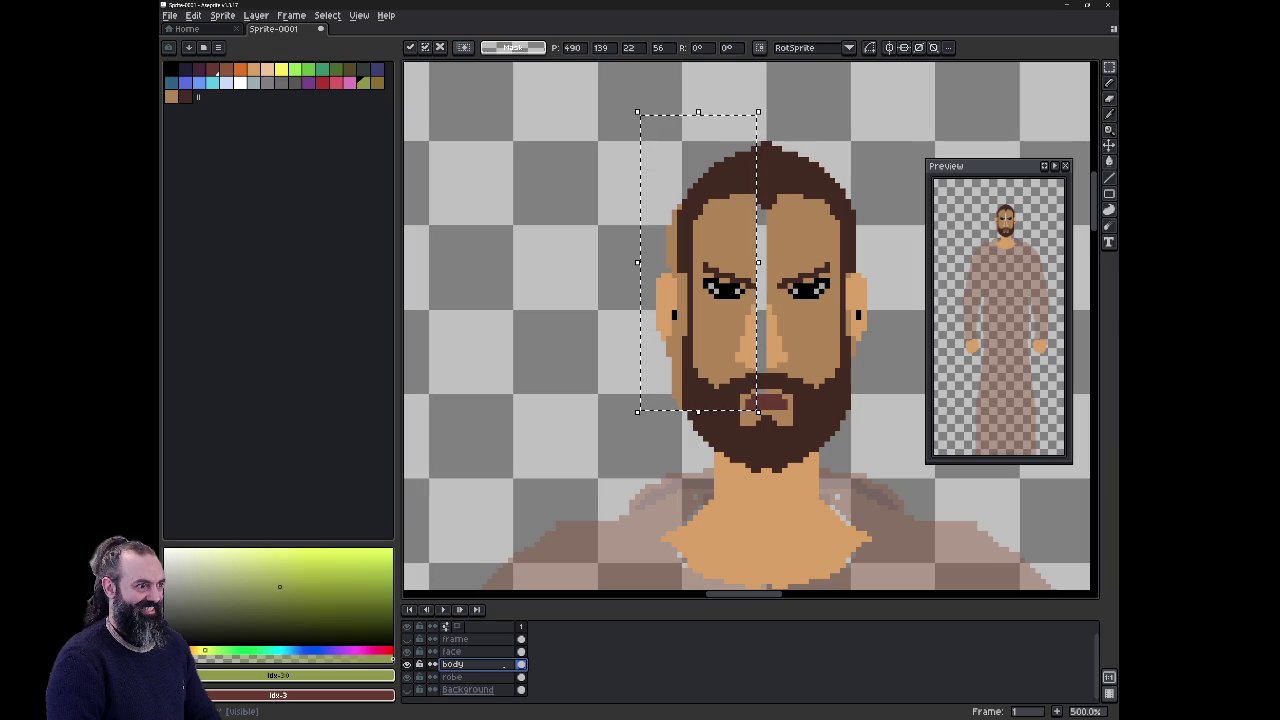
pyautogui.press('Left')
pyautogui.press('Up')
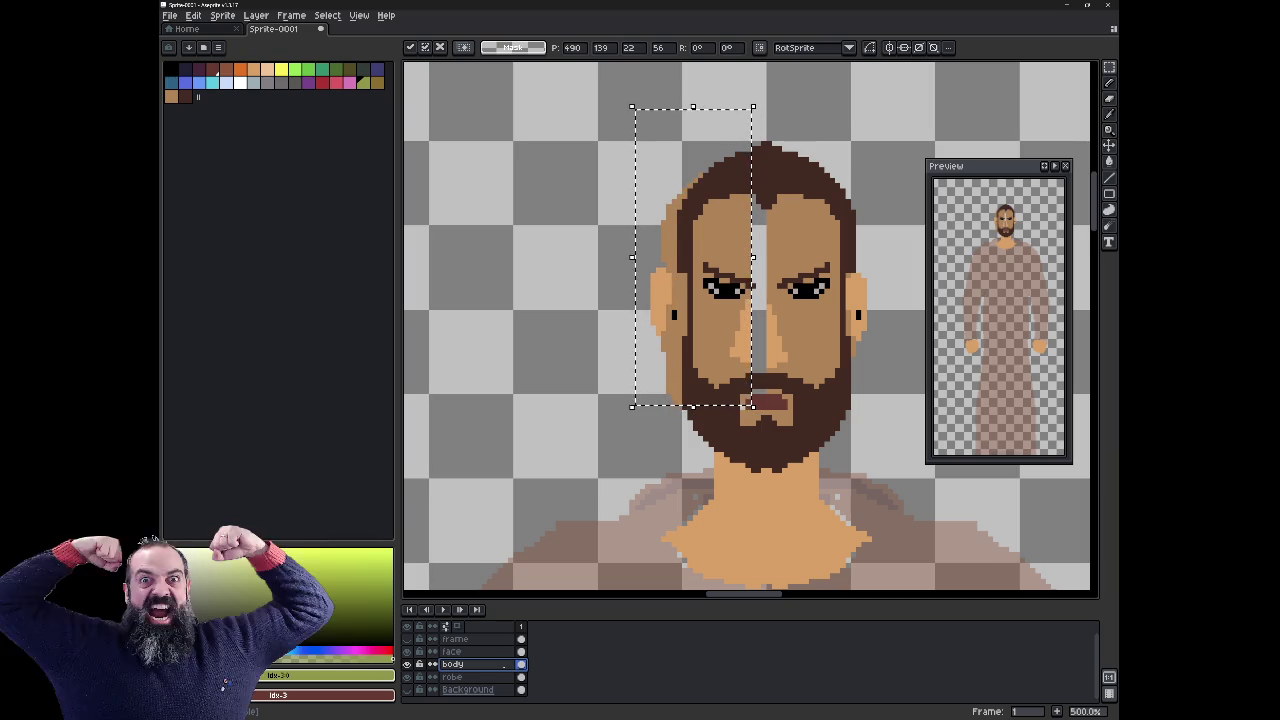
pyautogui.press('Up')
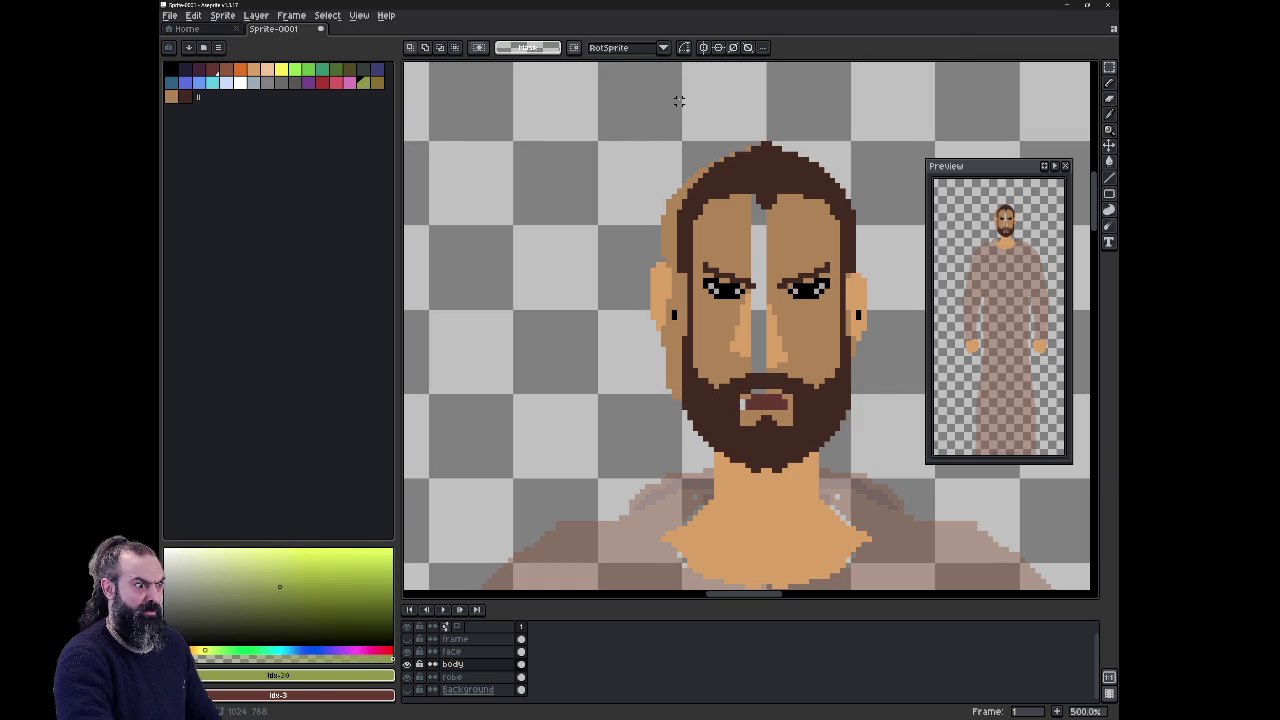
# Step: On the face layer, shift the left face half two pixels left and commit
pyautogui.moveTo(667, 100)
pyautogui.mouseDown()
pyautogui.moveTo(785, 432)
pyautogui.moveTo(767, 431)
pyautogui.mouseUp()
pyautogui.click(490, 652)
pyautogui.press('Left')
pyautogui.press('Left')
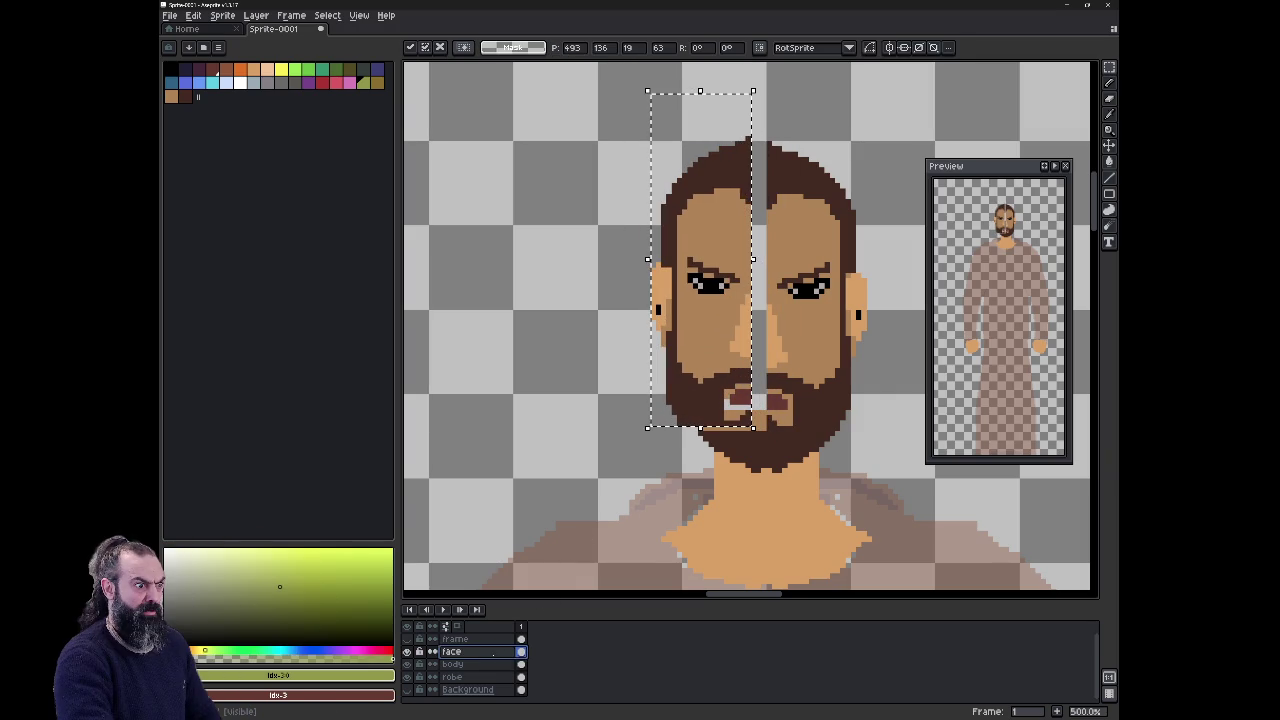
pyautogui.press('Left')
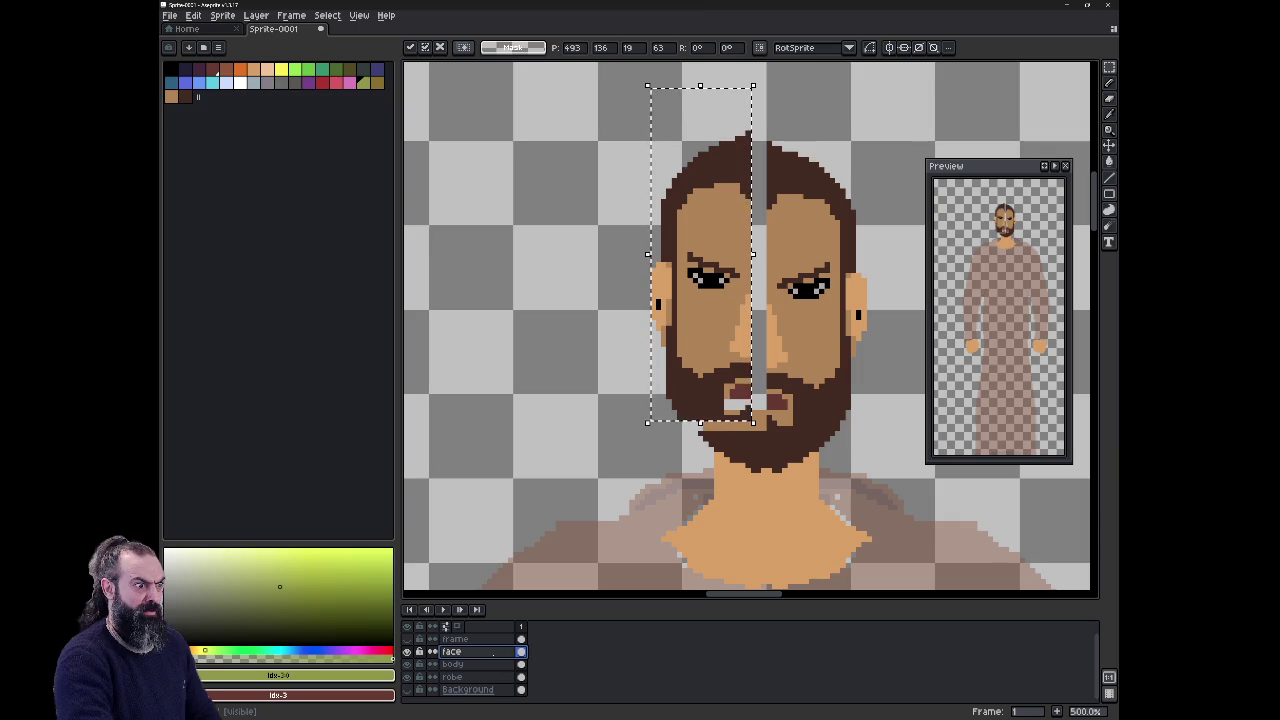
pyautogui.press('Left')
pyautogui.press('Right')
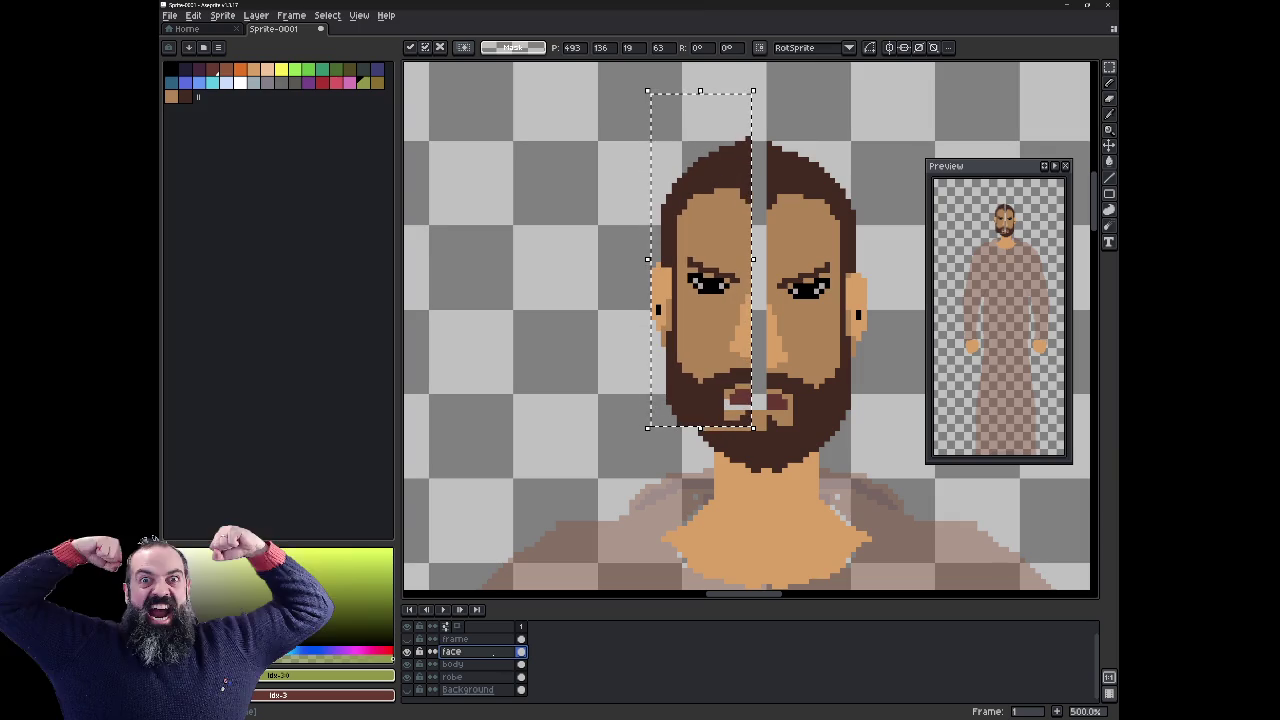
pyautogui.hotkey('ctrl', 'd')
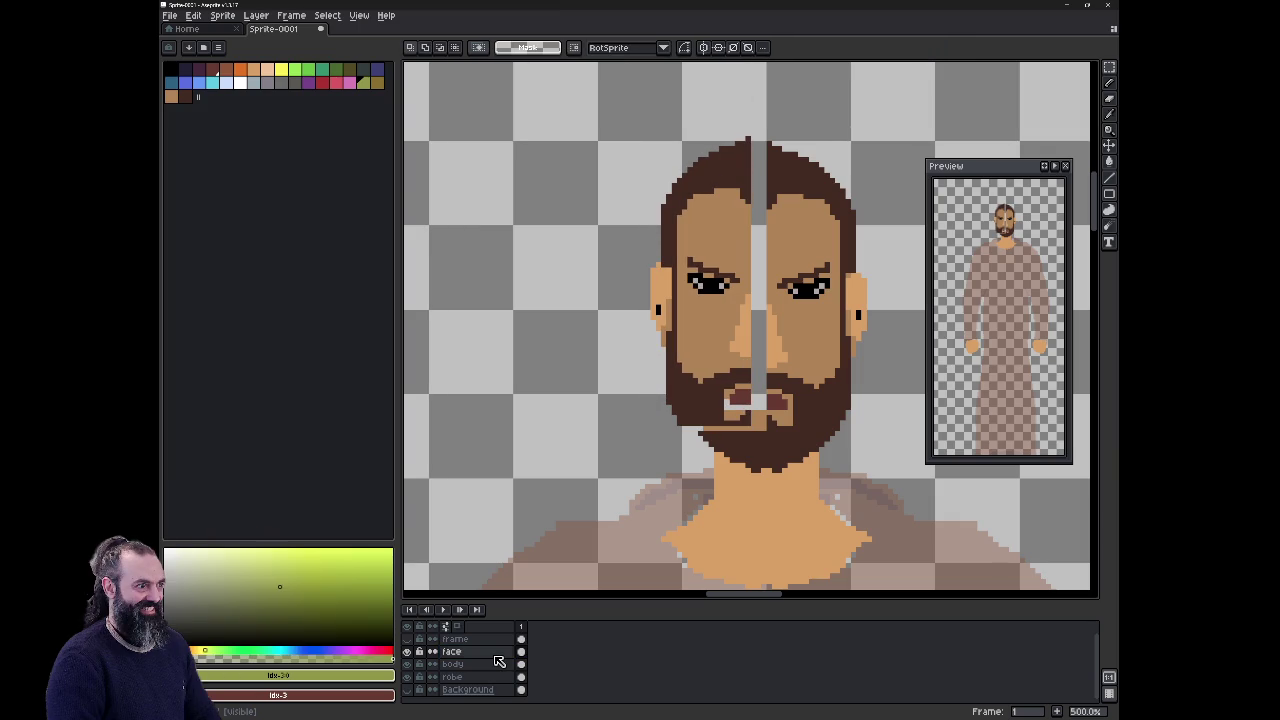
# Step: Enable vertical symmetry and pick the skin tone #af8357 for the Pencil
pyautogui.click(704, 48)
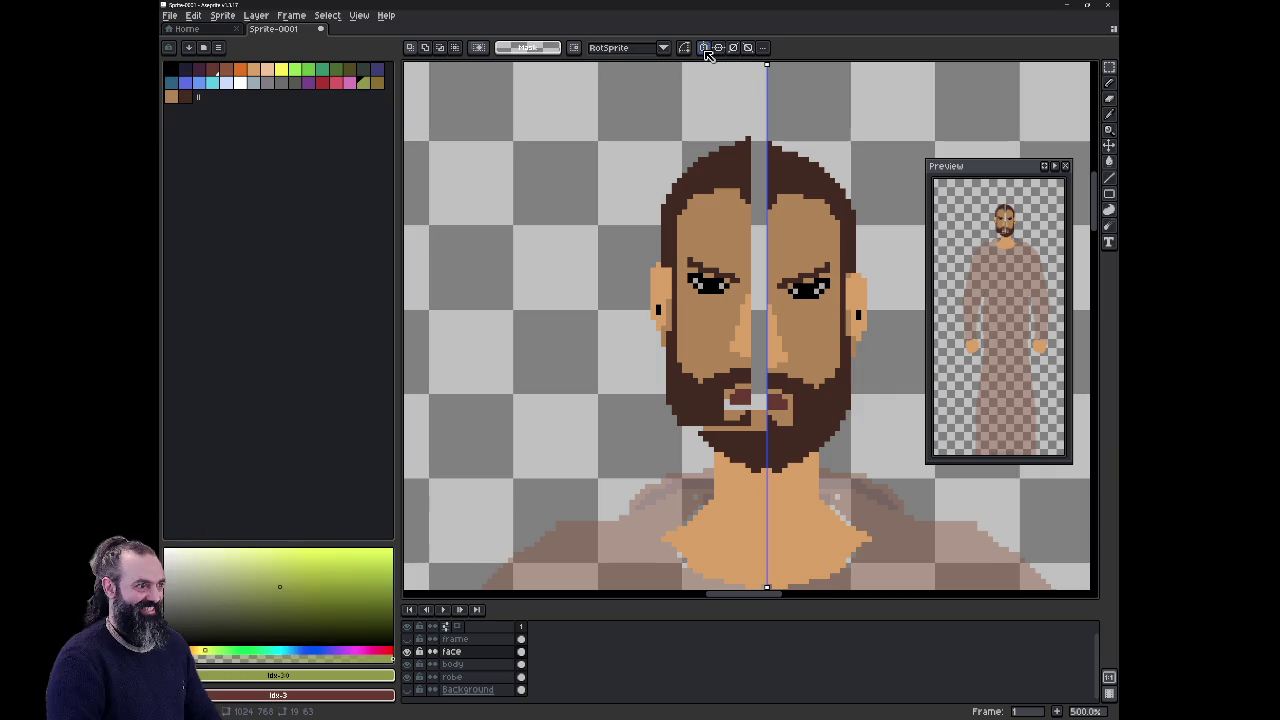
pyautogui.press('b')
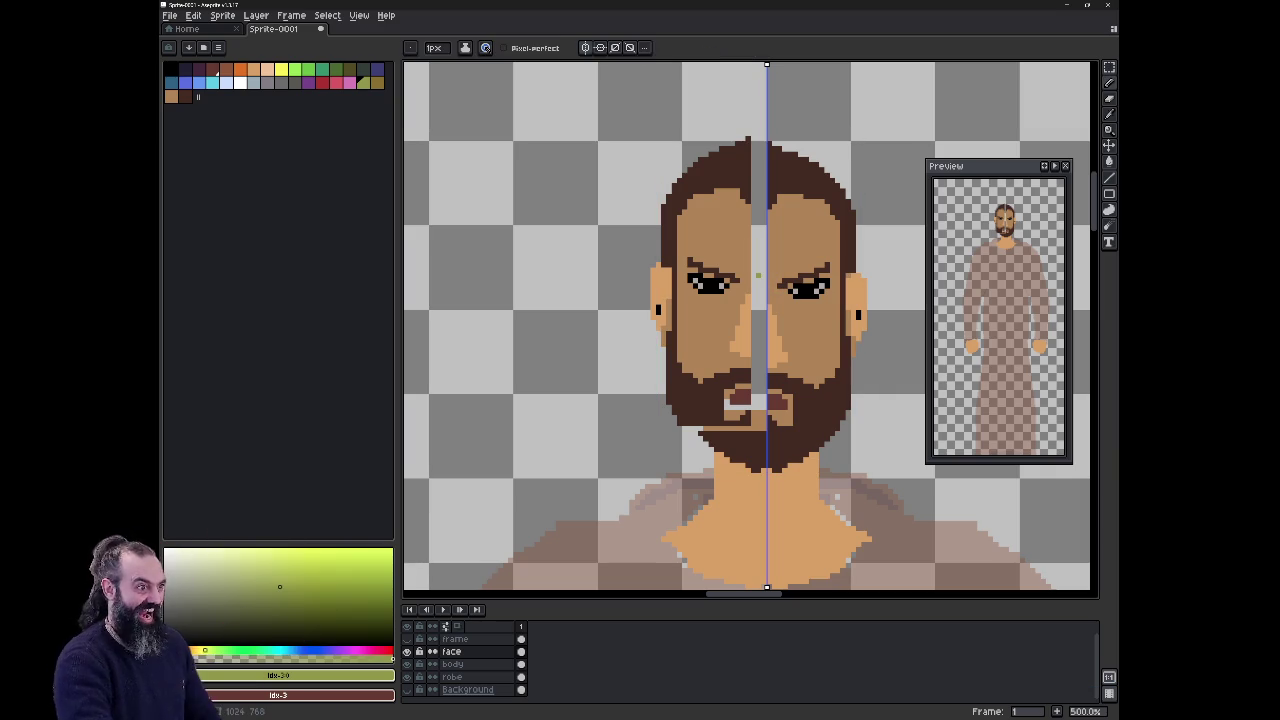
pyautogui.press('i')
pyautogui.click(724, 246)
pyautogui.press('b')
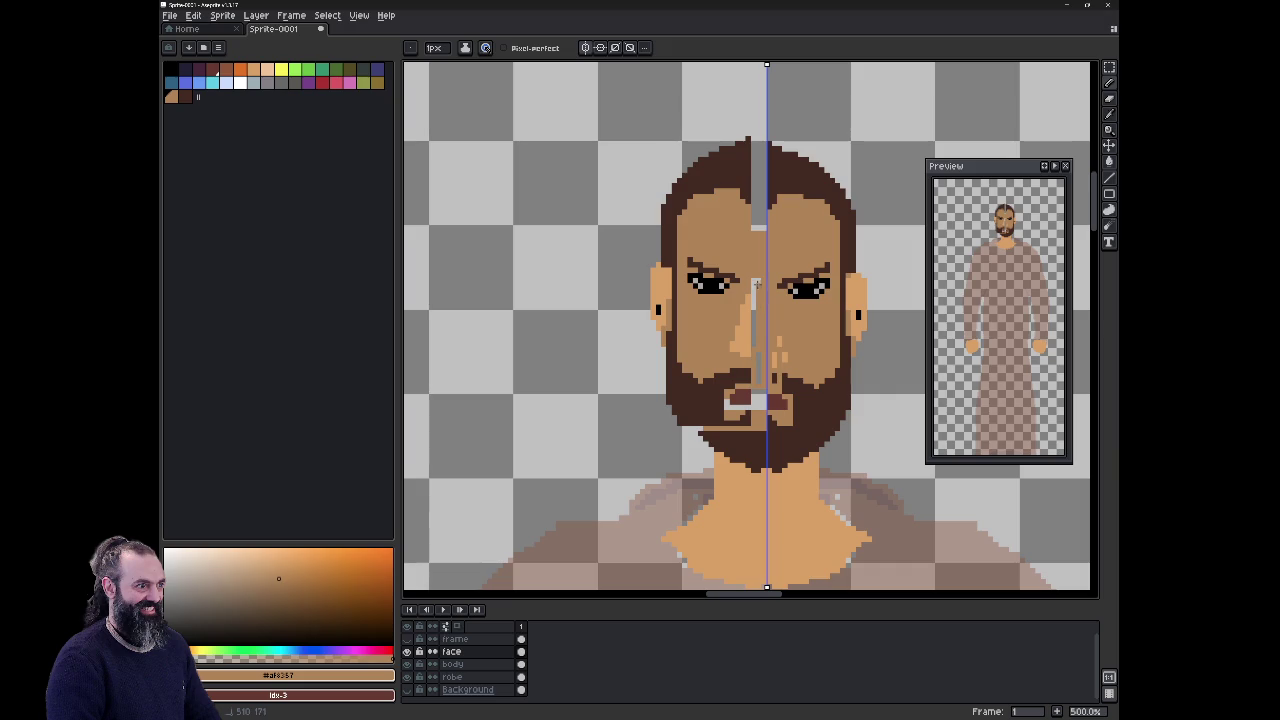
# Step: Paint mirrored skin-tone pixels into the nose area and along the beard edges
pyautogui.click(758, 366)
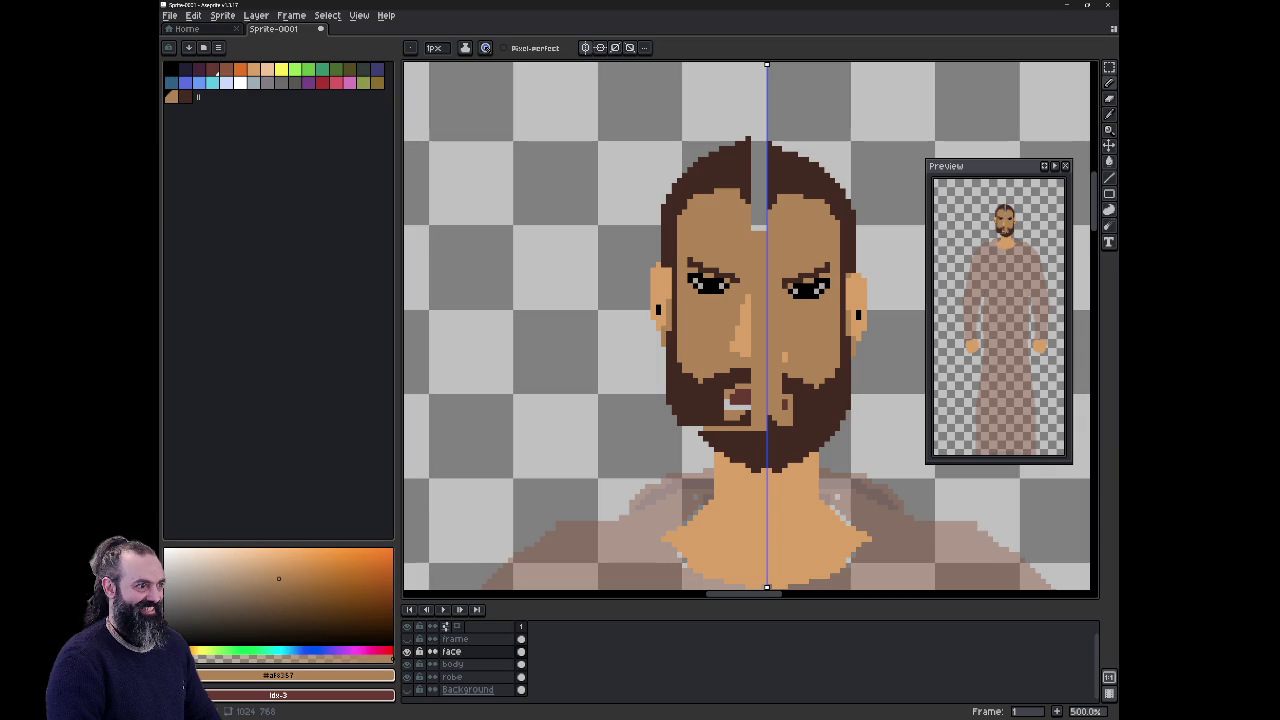
pyautogui.click(688, 410)
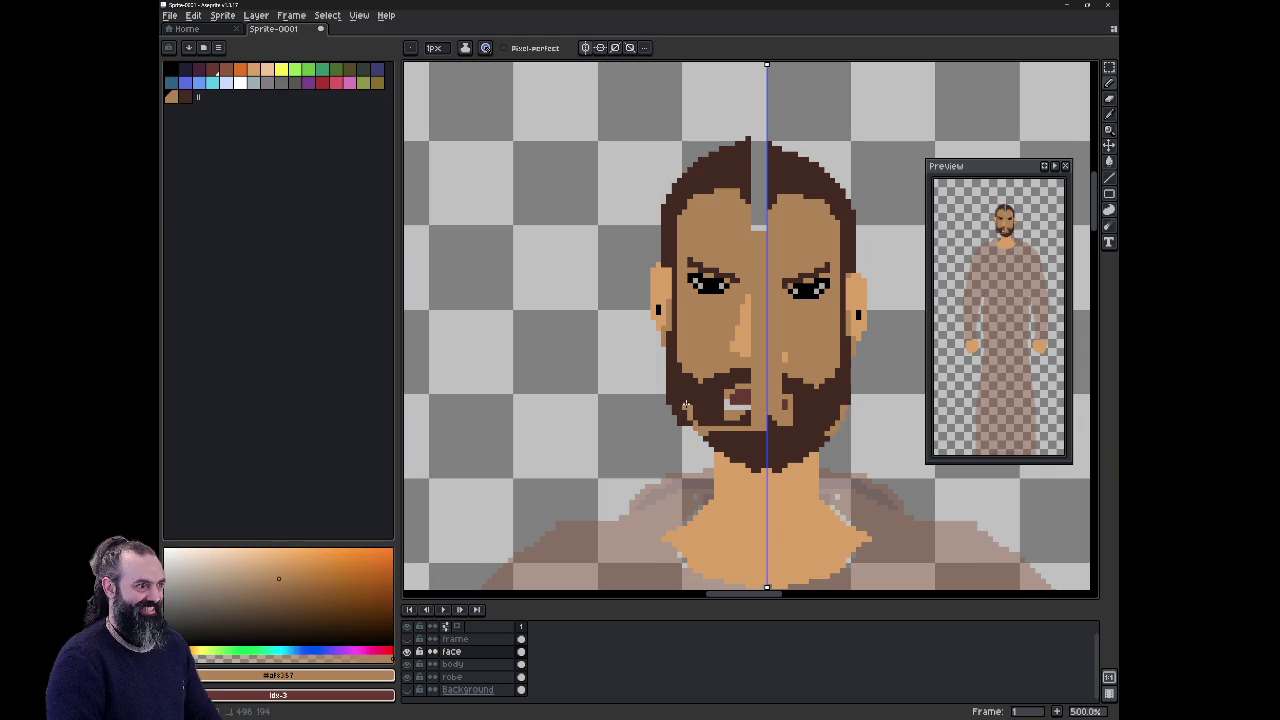
pyautogui.moveTo(690, 378); pyautogui.dragTo(692, 404)
pyautogui.click(706, 418)
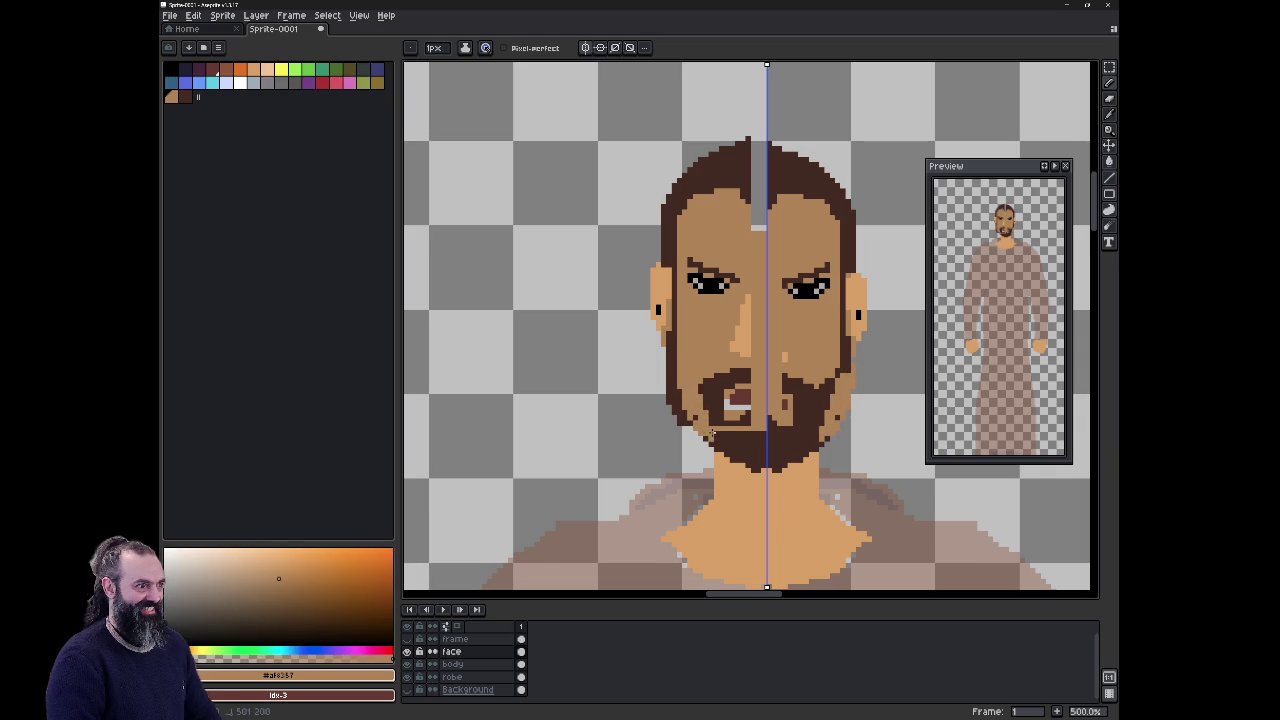
# Step: Undo the test strokes, redo the left-half move, and clear the selection
pyautogui.moveTo(650, 115); pyautogui.dragTo(768, 410)
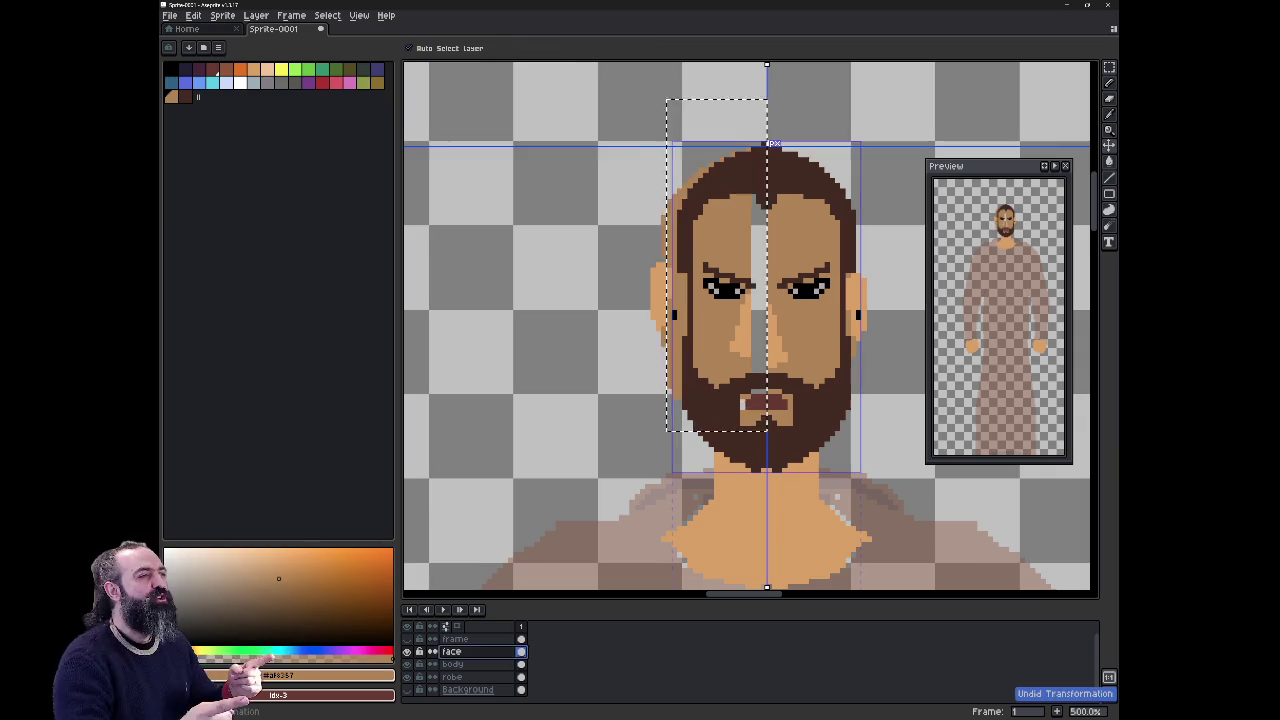
pyautogui.hotkey('ctrl', 'z')
pyautogui.hotkey('ctrl', 'y')
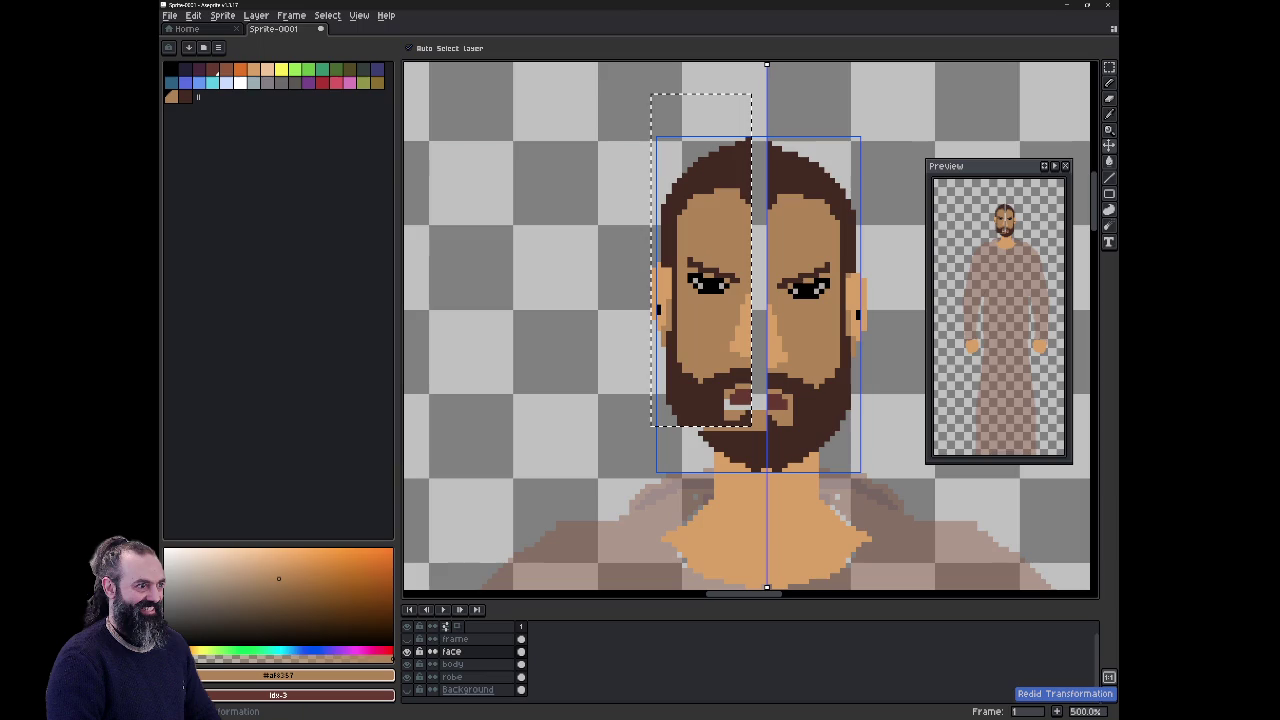
pyautogui.press('b')
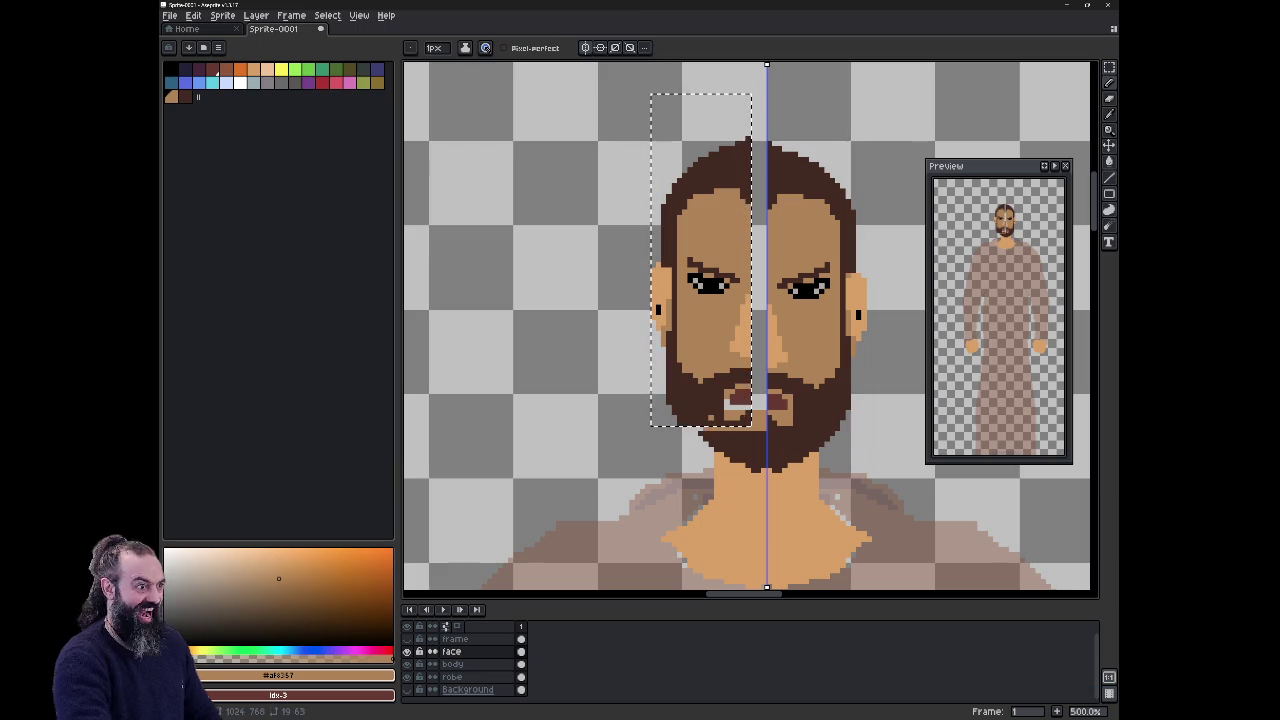
pyautogui.hotkey('ctrl', 'd')
pyautogui.hotkey('alt', 'Down')
pyautogui.press('m')
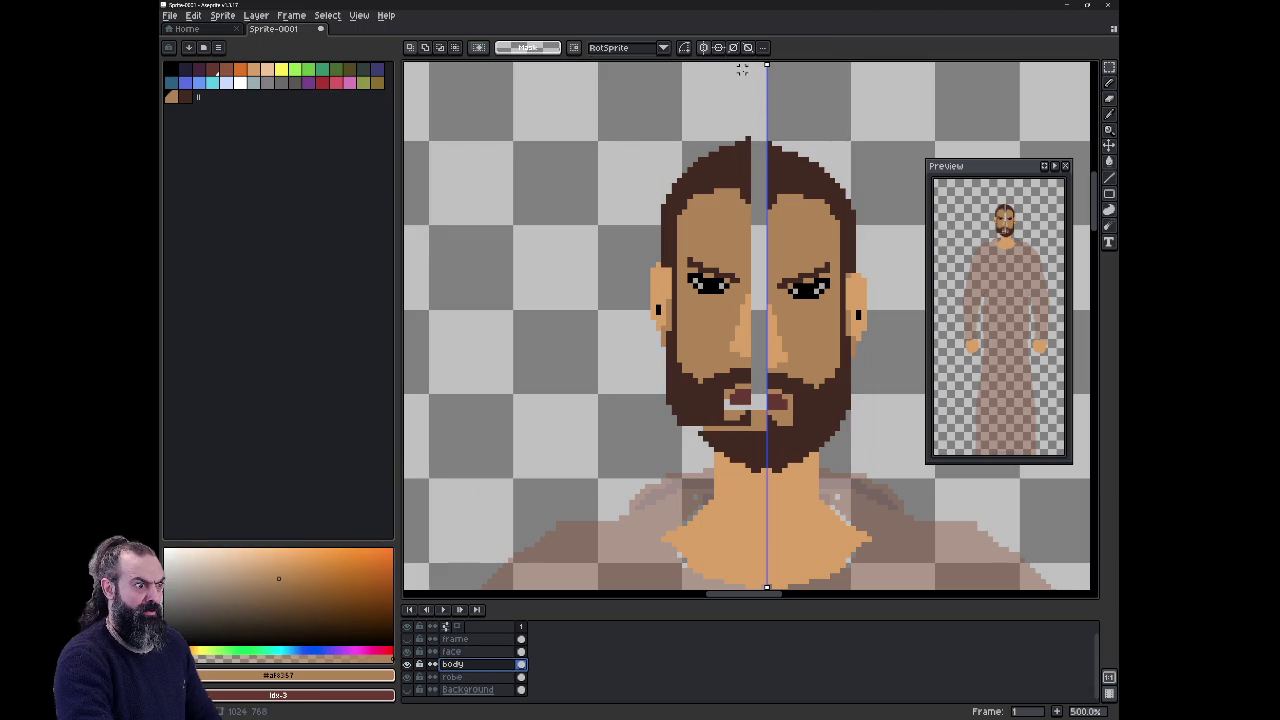
# Step: Turn symmetry off and move the body layer's right face half one pixel right and up
pyautogui.click(704, 48)
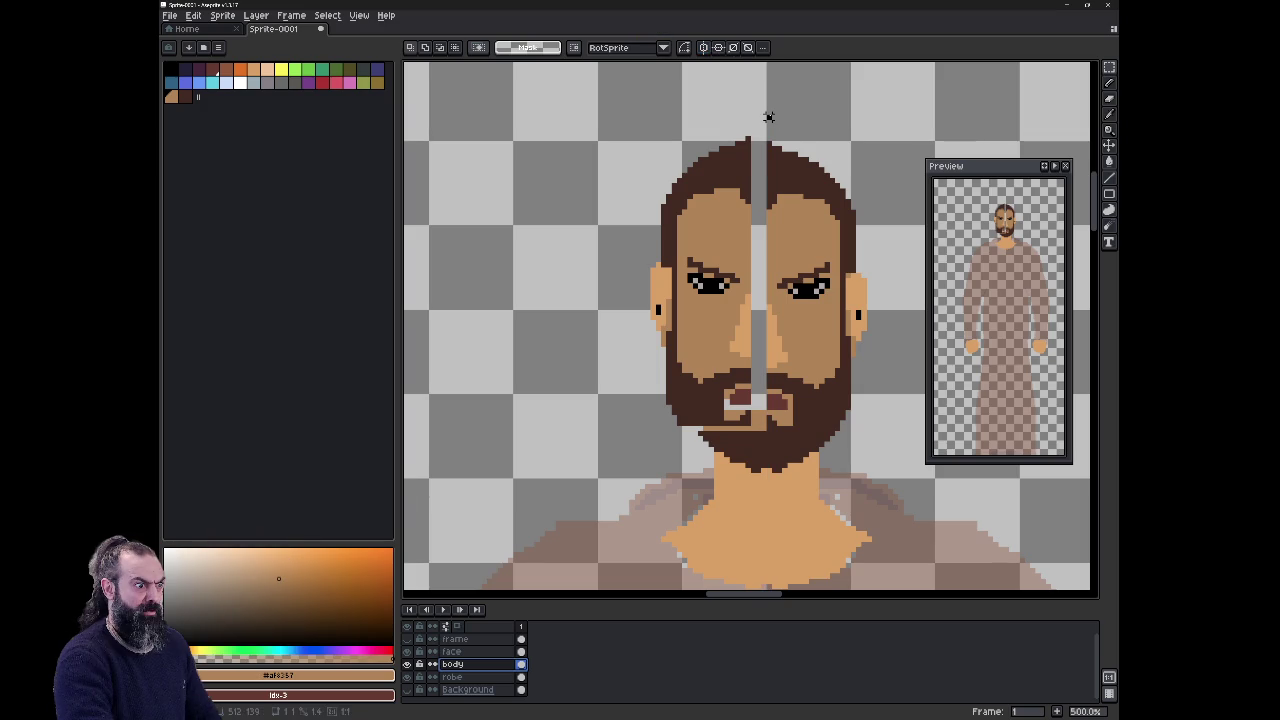
pyautogui.moveTo(768, 117); pyautogui.dragTo(889, 425)
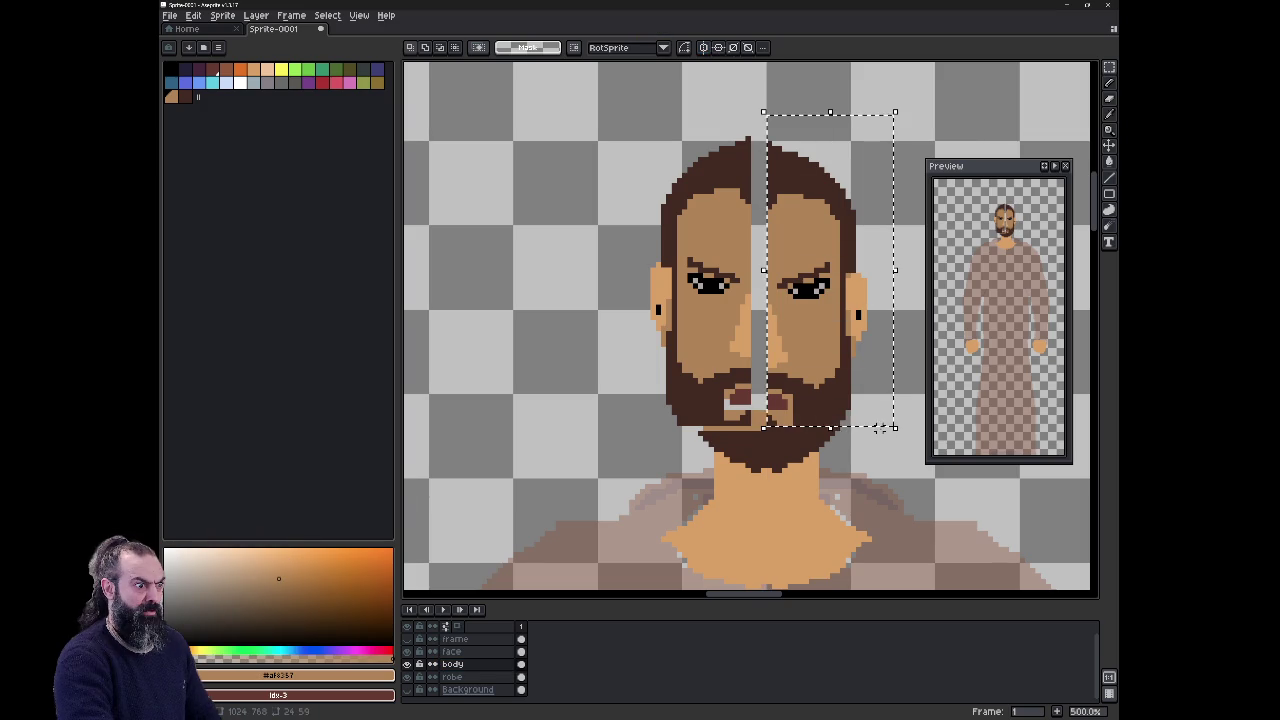
pyautogui.press('Right')
pyautogui.press('Right')
pyautogui.press('Right')
pyautogui.press('Up')
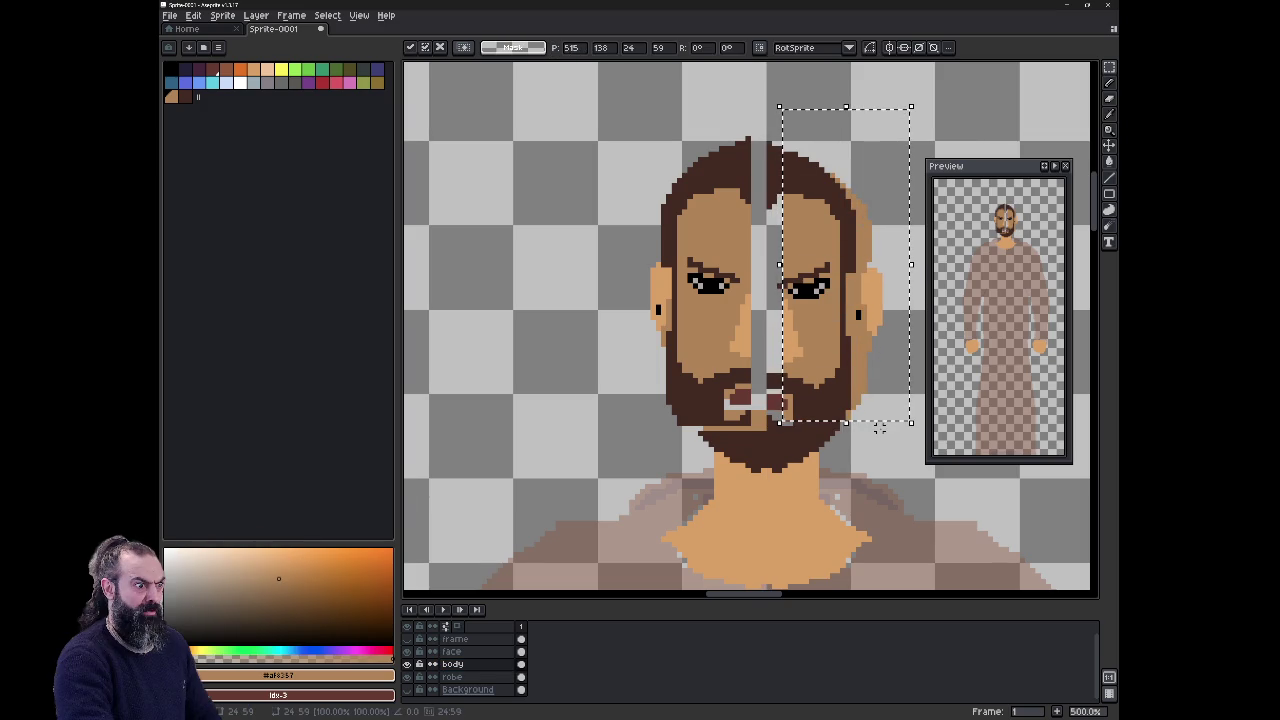
pyautogui.click(895, 465)
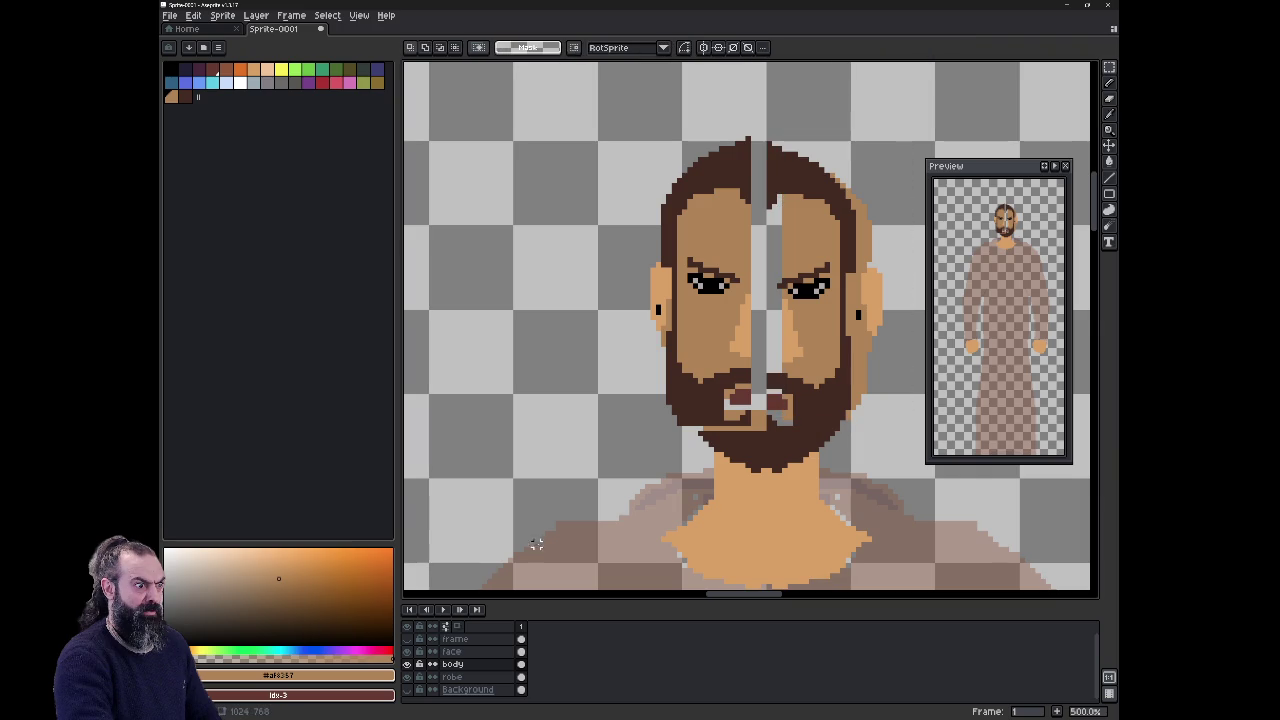
# Step: On the face layer, shift the right face half one pixel right and commit
pyautogui.click(452, 651)
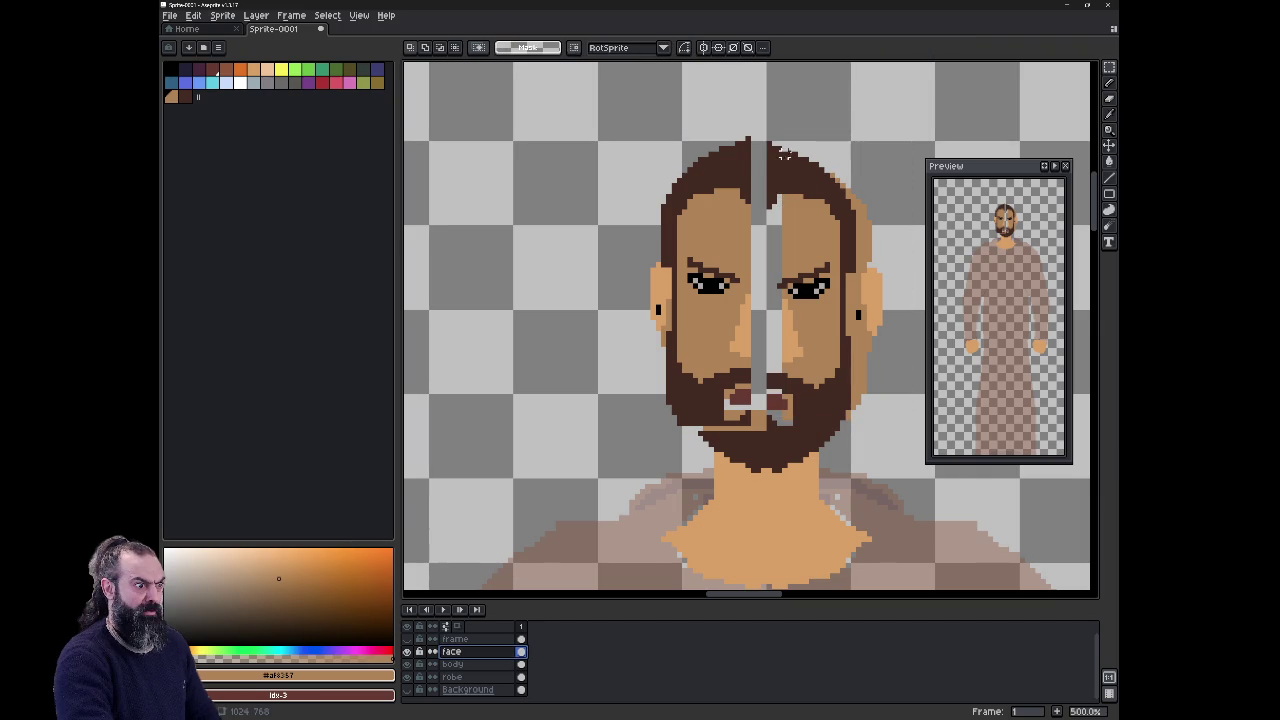
pyautogui.moveTo(767, 126)
pyautogui.mouseDown()
pyautogui.moveTo(866, 296)
pyautogui.moveTo(889, 437)
pyautogui.mouseUp()
pyautogui.press('Right')
pyautogui.press('Right')
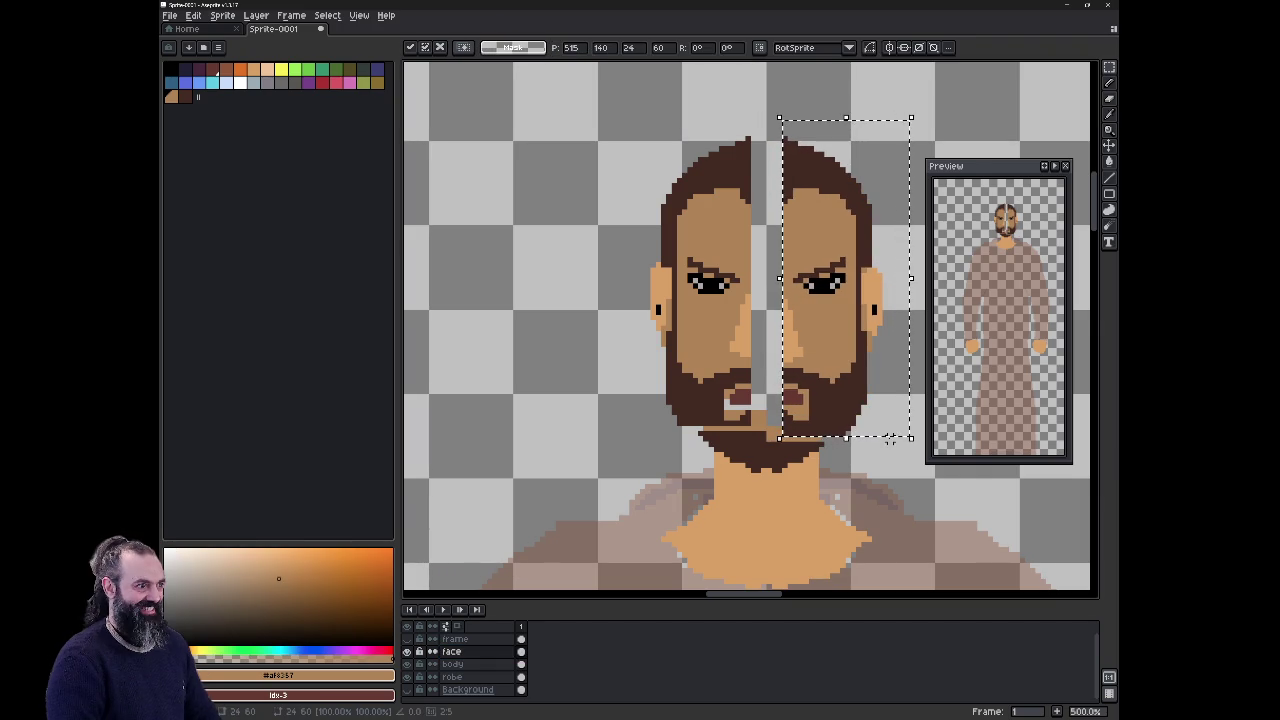
pyautogui.hotkey('ctrl', 'd')
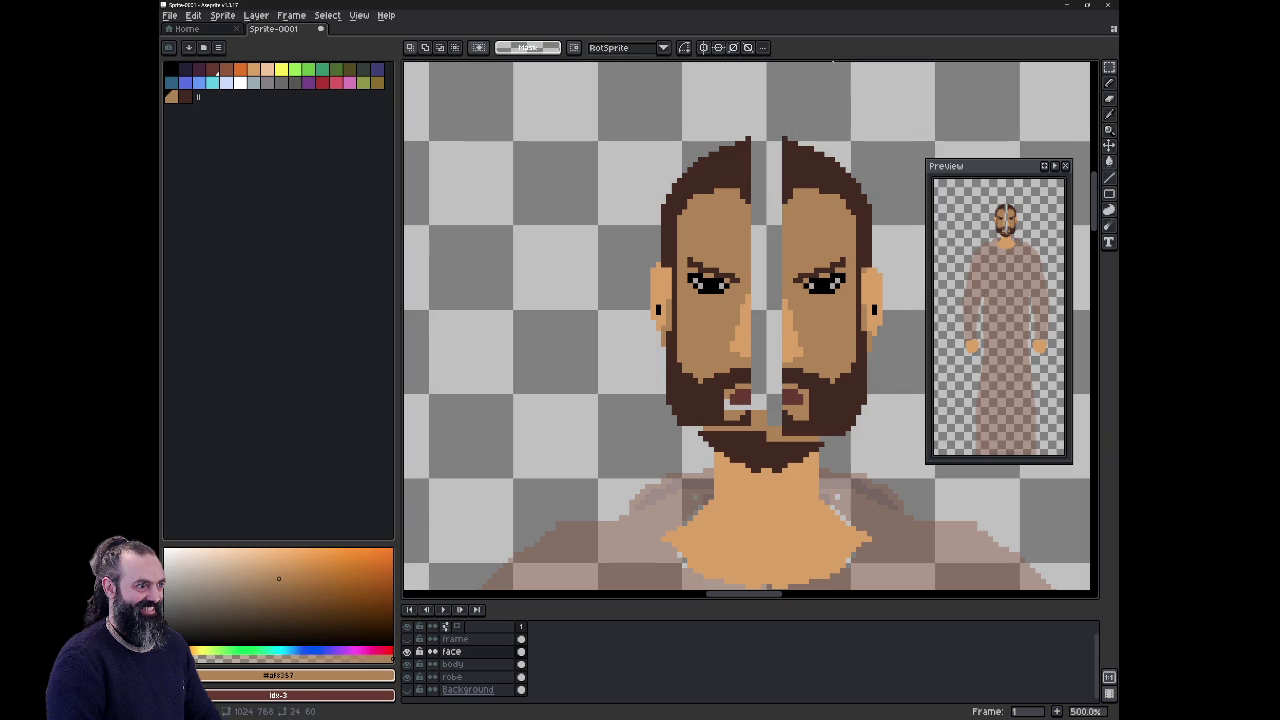